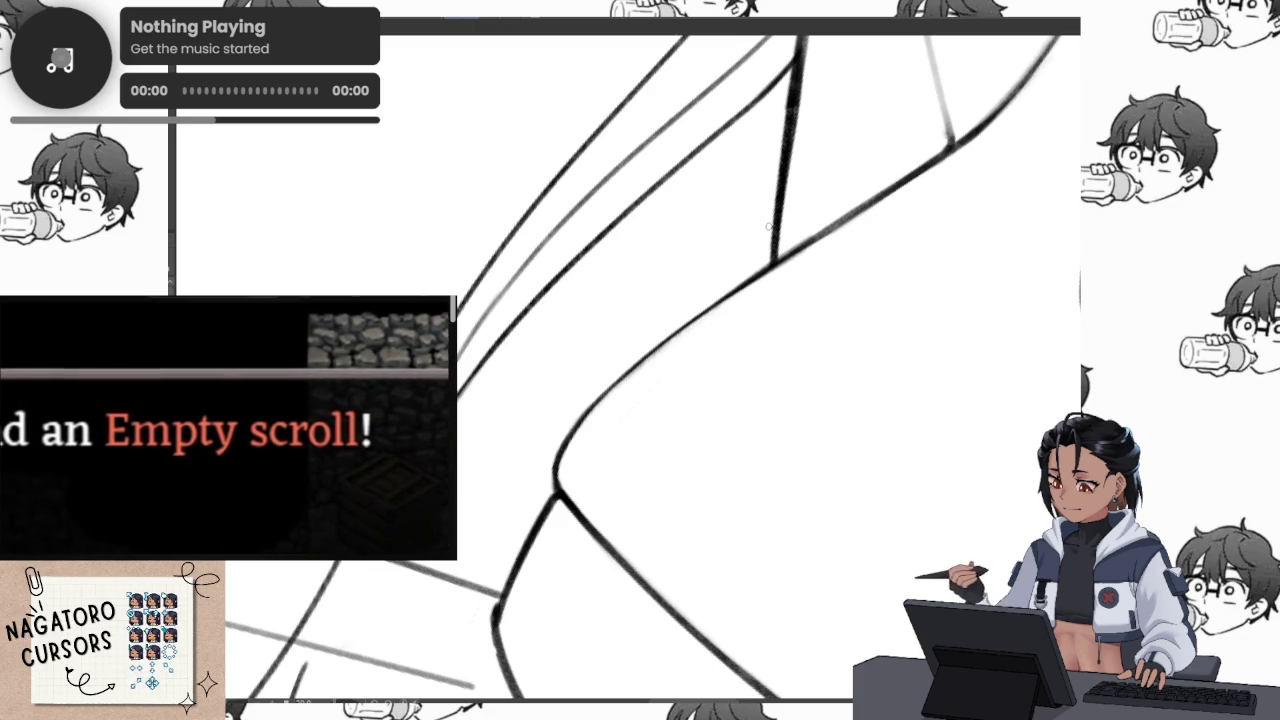
Ink thick black contour strokes along the body lines at the junctions, rotating the canvas between strokes
mouse_move(770, 226)
left_mouse_down()
mouse_move(736, 340)
mouse_move(745, 330)
left_mouse_up()
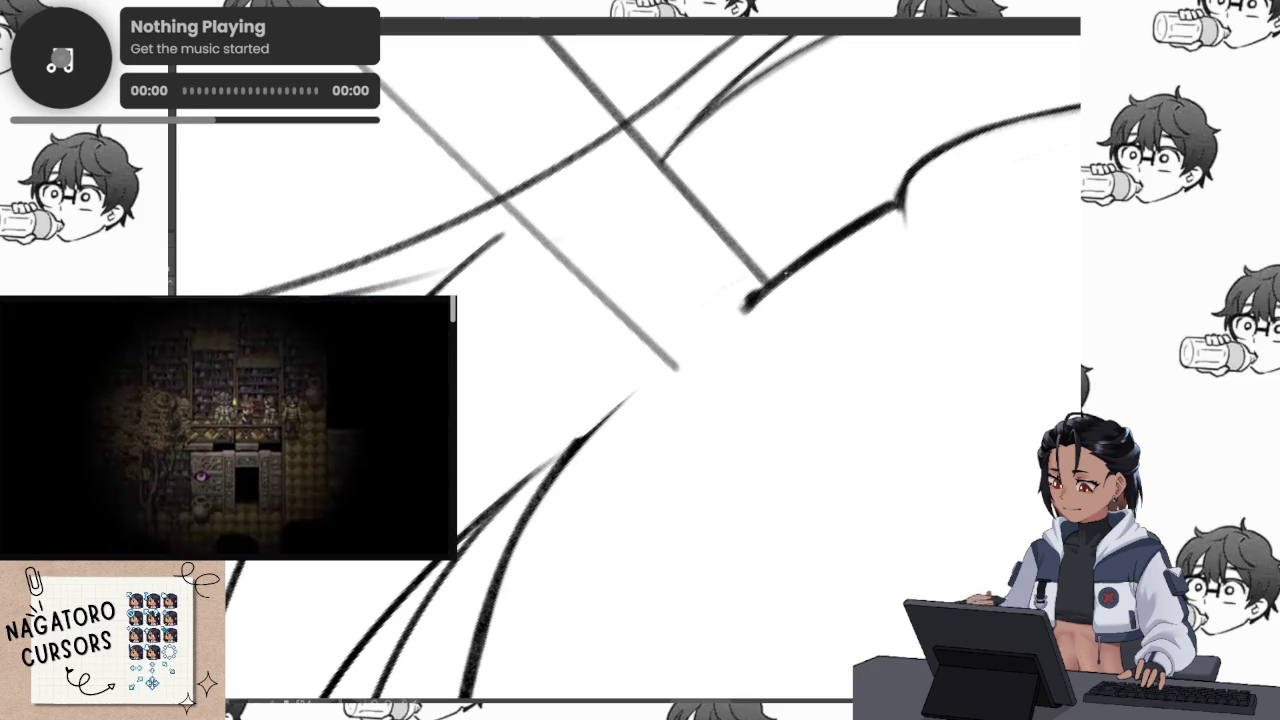
scroll(758, 287, "up", 2)
scroll(758, 287, "up", 2)
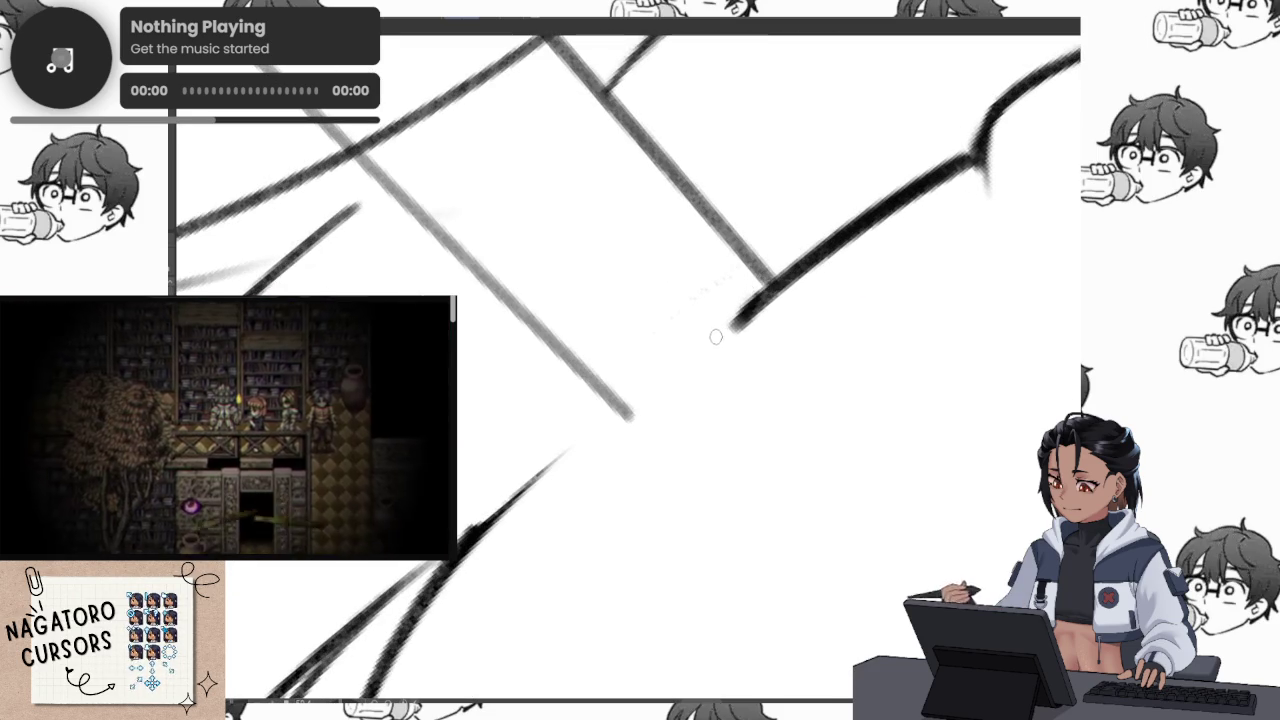
left_click_drag(975, 160, 1045, 440)
left_click_drag(760, 290, 715, 700)
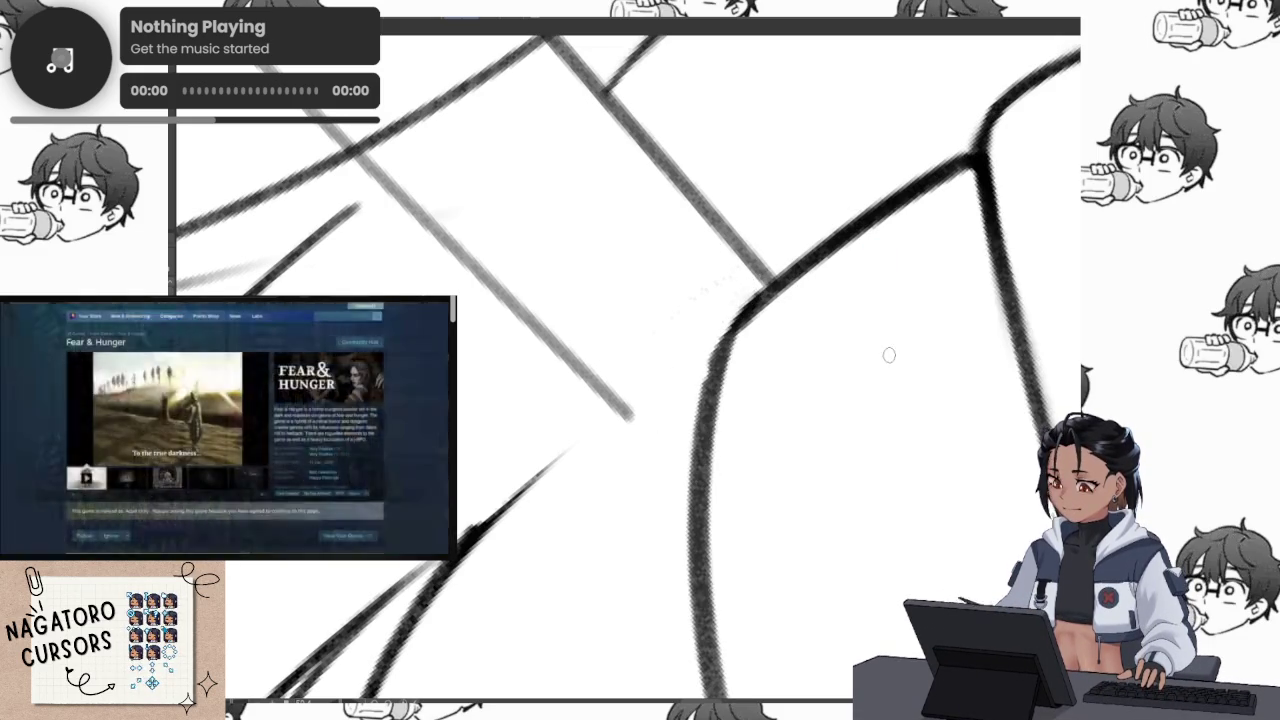
mouse_move(890, 330)
left_mouse_down()
mouse_move(818, 331)
mouse_move(822, 319)
left_mouse_up()
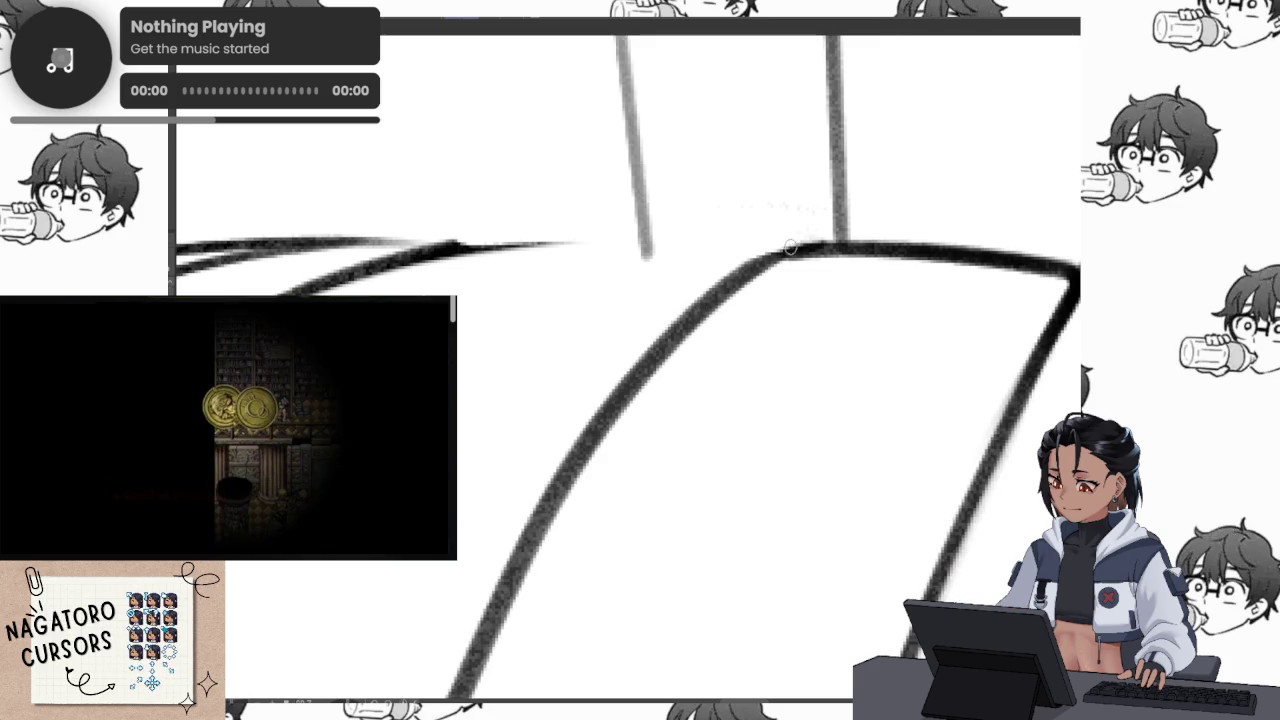
mouse_move(680, 357)
left_mouse_down()
mouse_move(800, 286)
mouse_move(814, 246)
left_mouse_up()
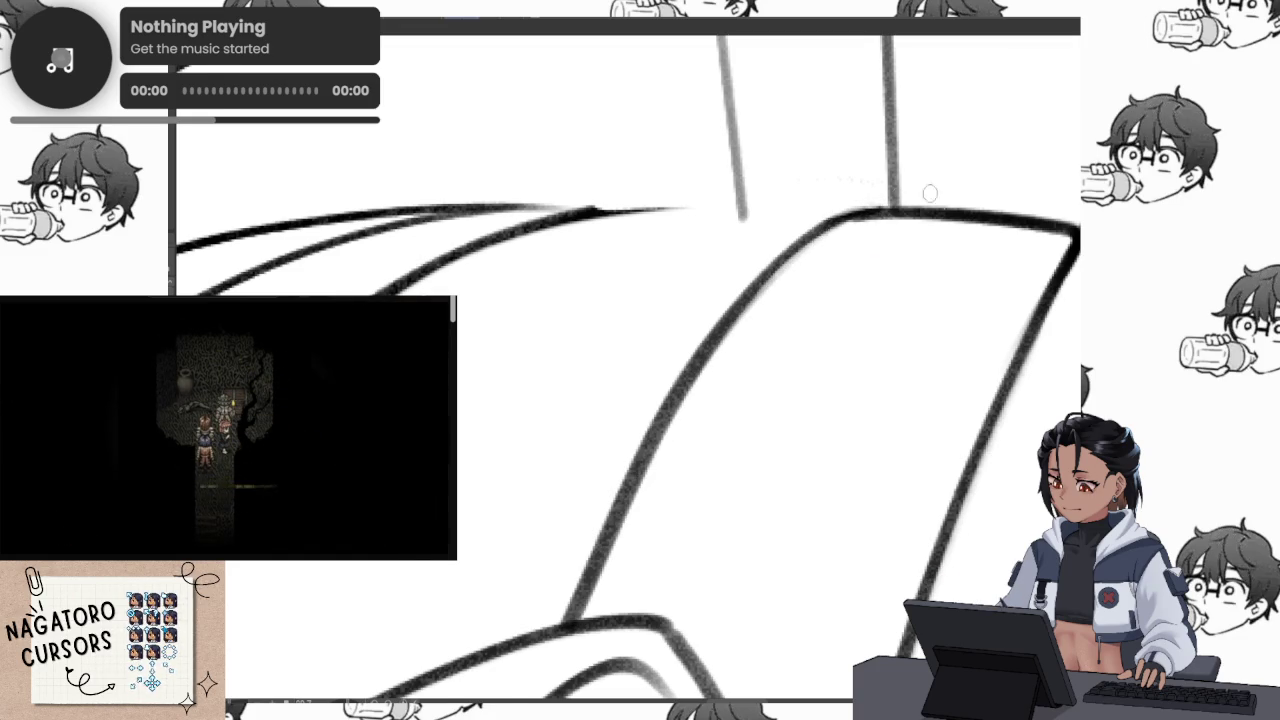
left_click_drag(922, 191, 892, 133)
mouse_move(651, 340)
left_mouse_down()
mouse_move(883, 349)
mouse_move(677, 394)
left_mouse_up()
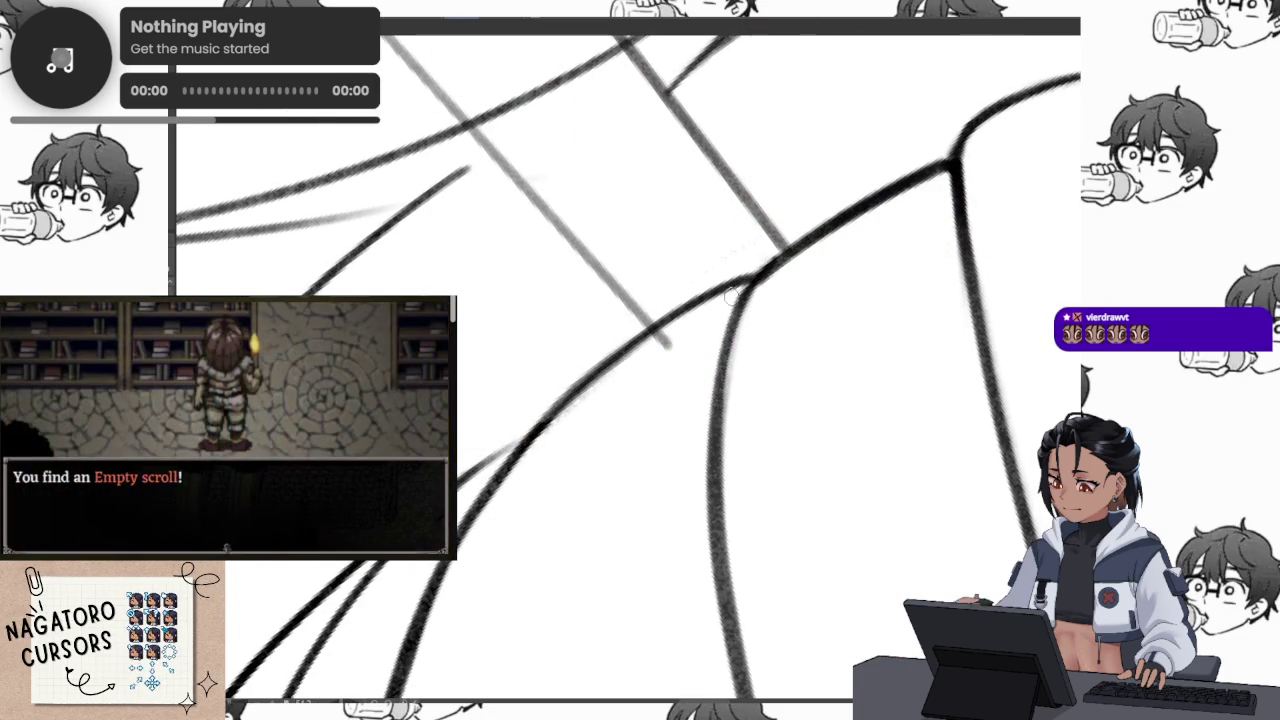
scroll(585, 388, "down", 2)
scroll(650, 375, "down", 2)
scroll(750, 360, "down", 2)
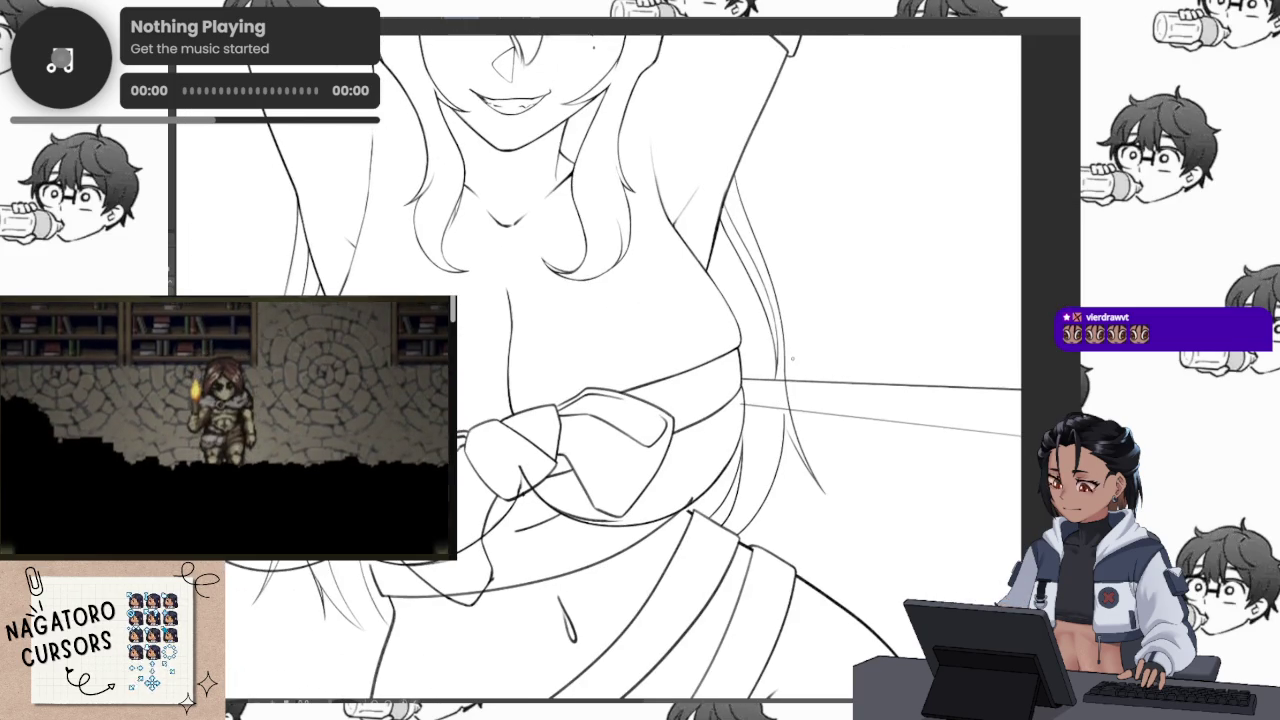
scroll(763, 481, "up", 2)
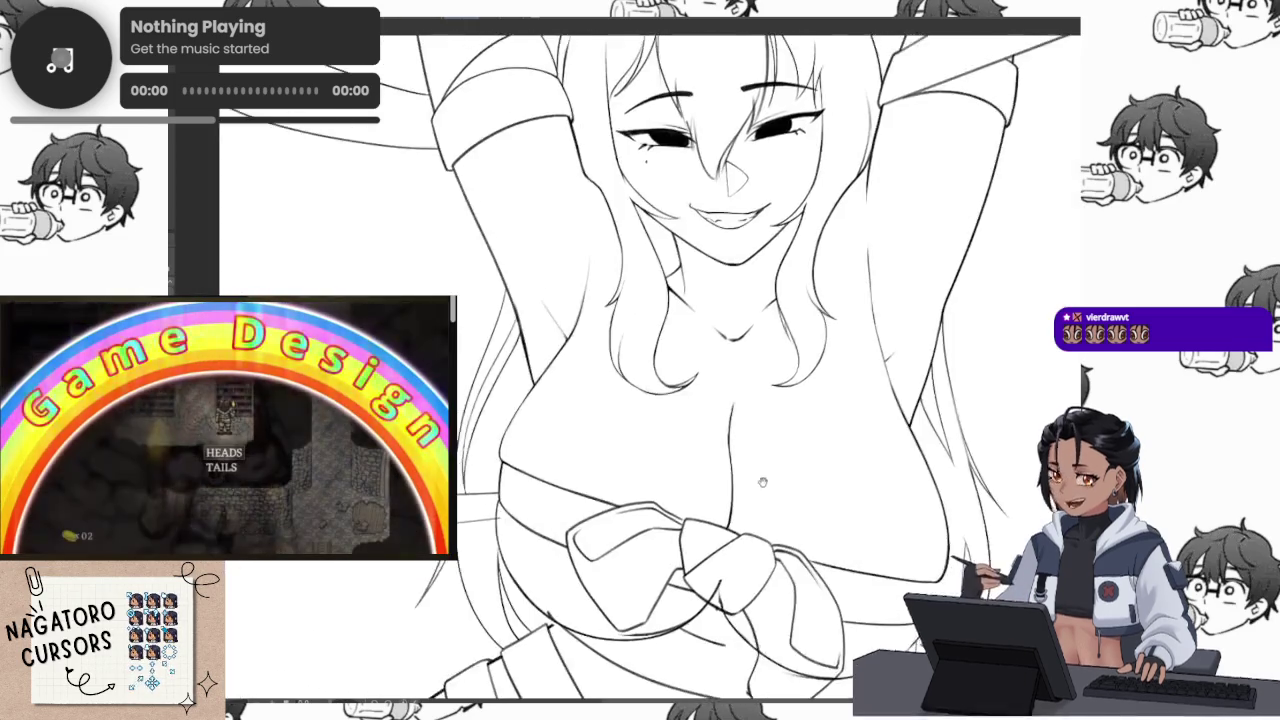
scroll(763, 481, "down", 2)
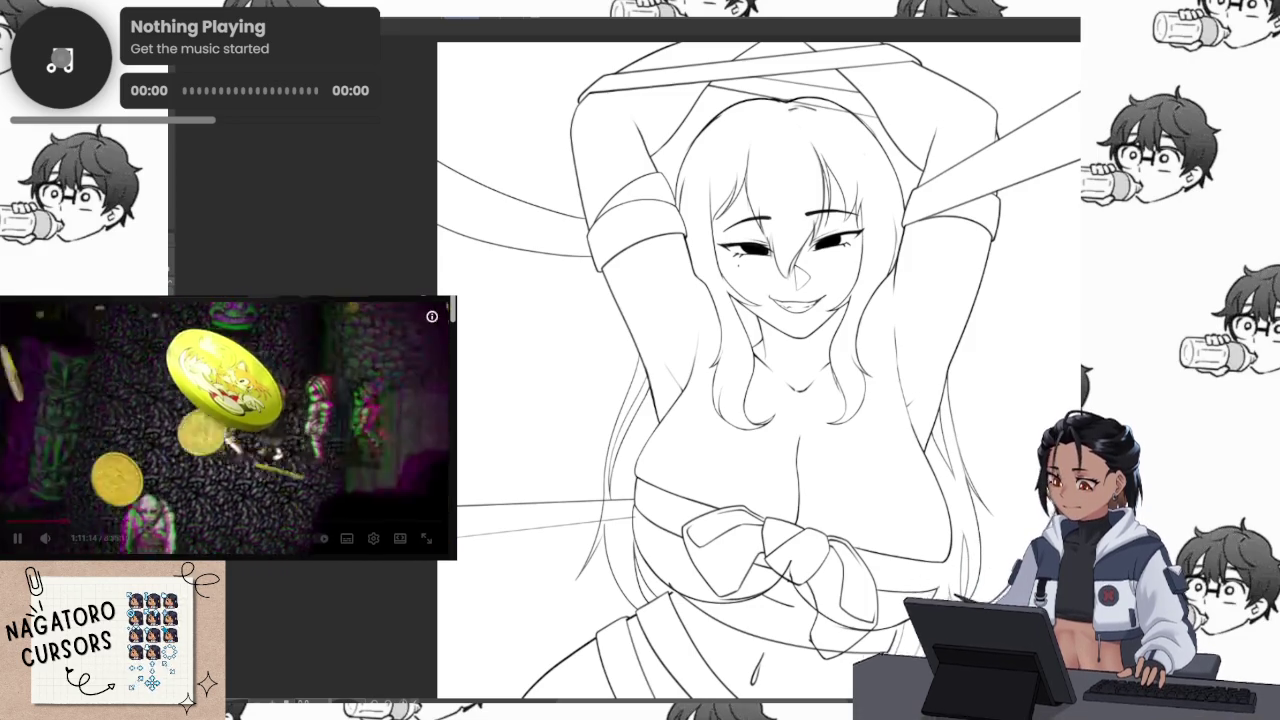
scroll(760, 370, "up", 3)
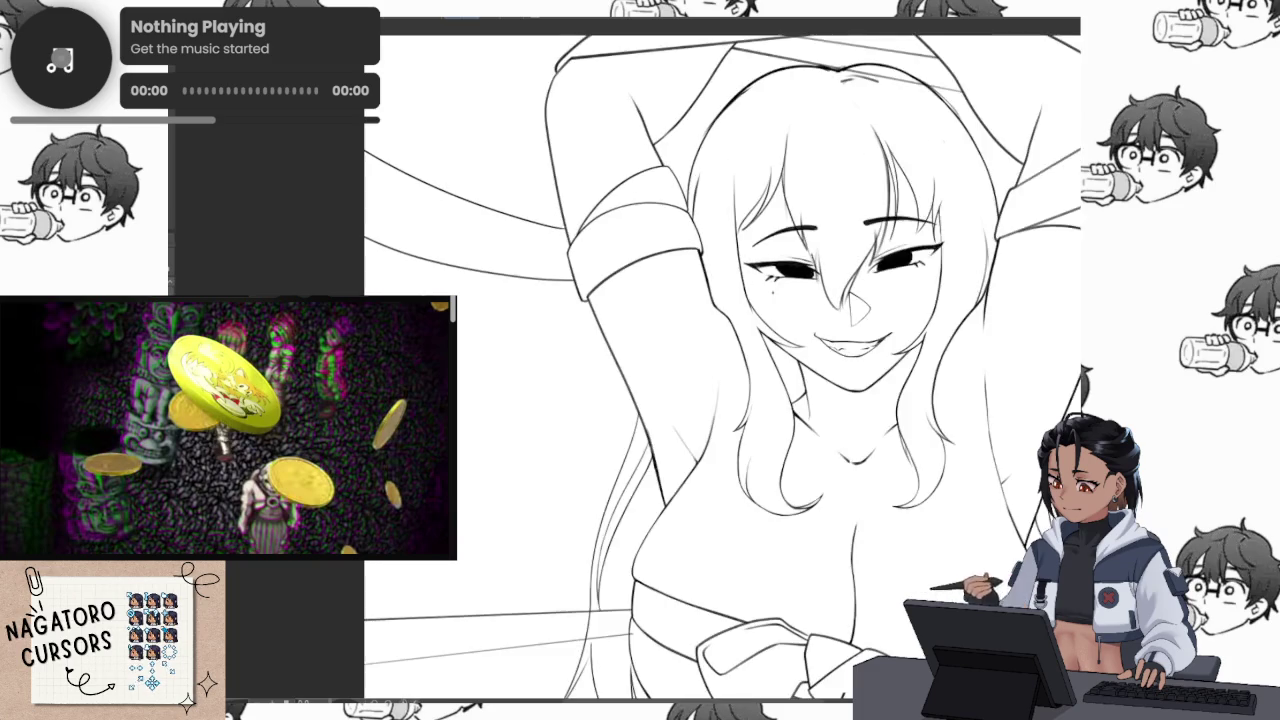
scroll(548, 313, "up", 3)
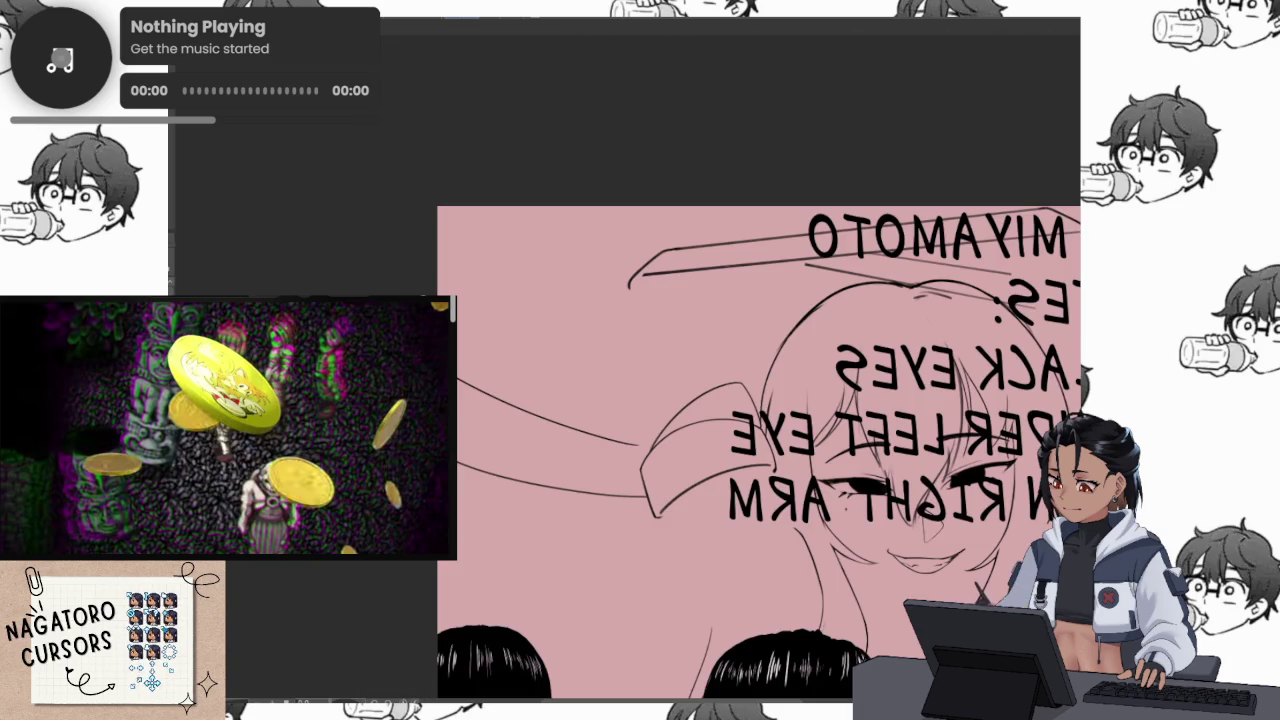
Flip the view horizontally and scale the pink reference sheet down, confirming with OK
scroll(808, 335, "down", 2)
key("m")
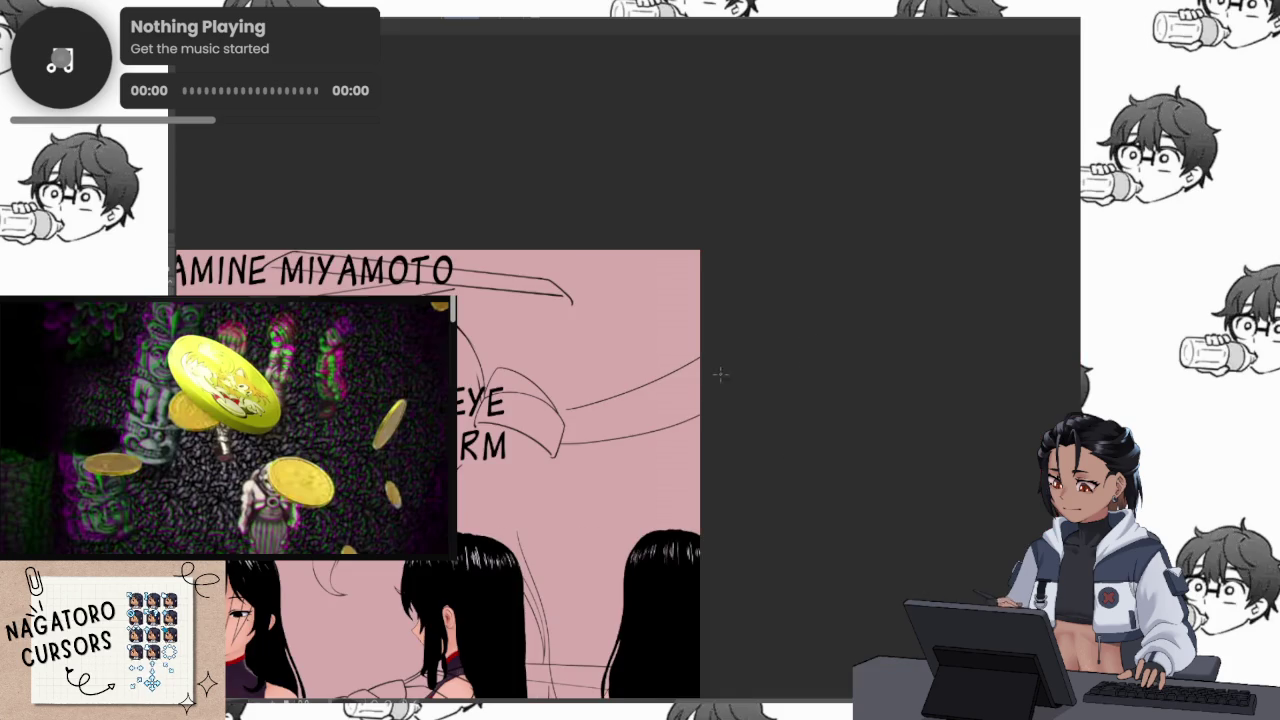
scroll(701, 454, "down", 2)
scroll(641, 338, "down", 2)
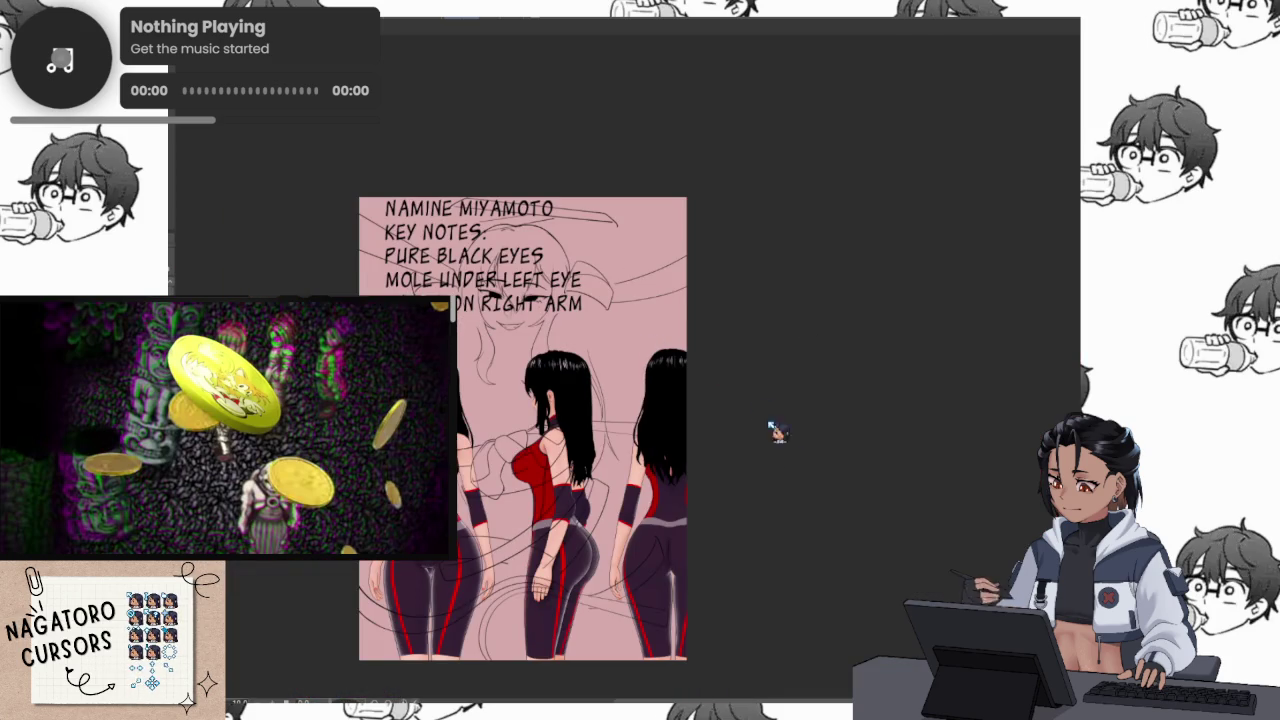
scroll(650, 320, "down", 2)
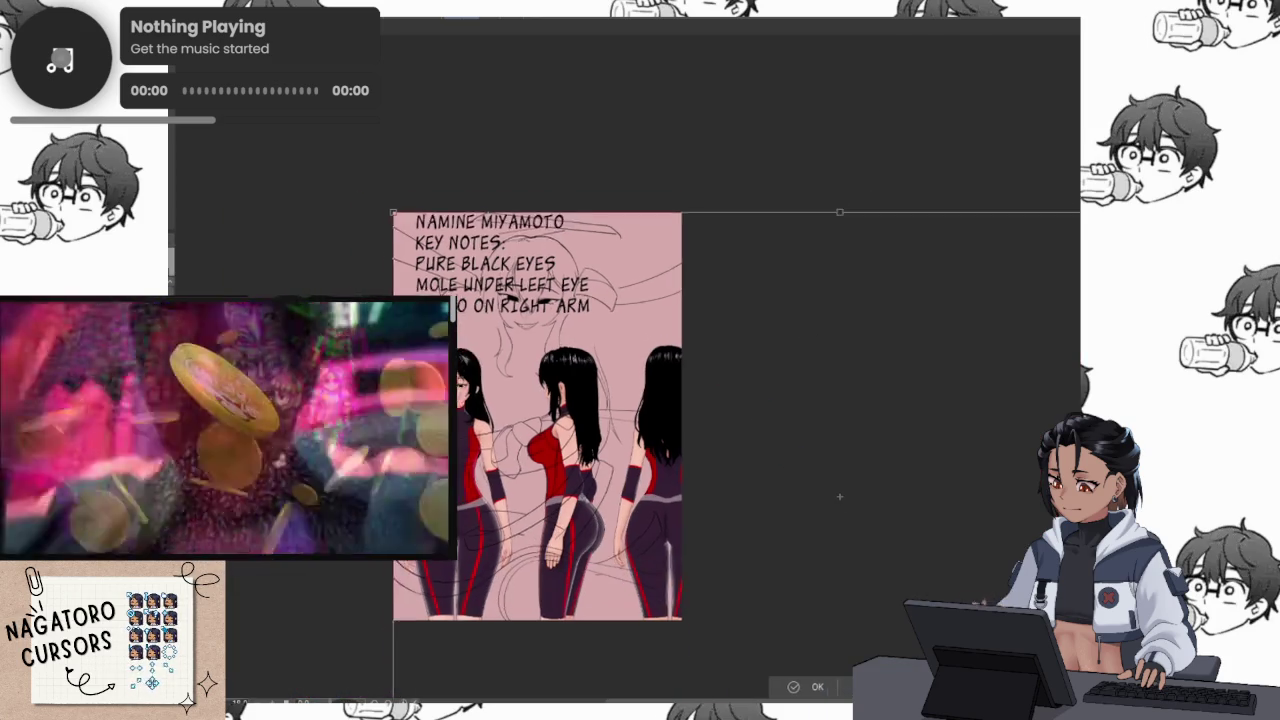
scroll(679, 478, "down", 1)
scroll(679, 478, "down", 1)
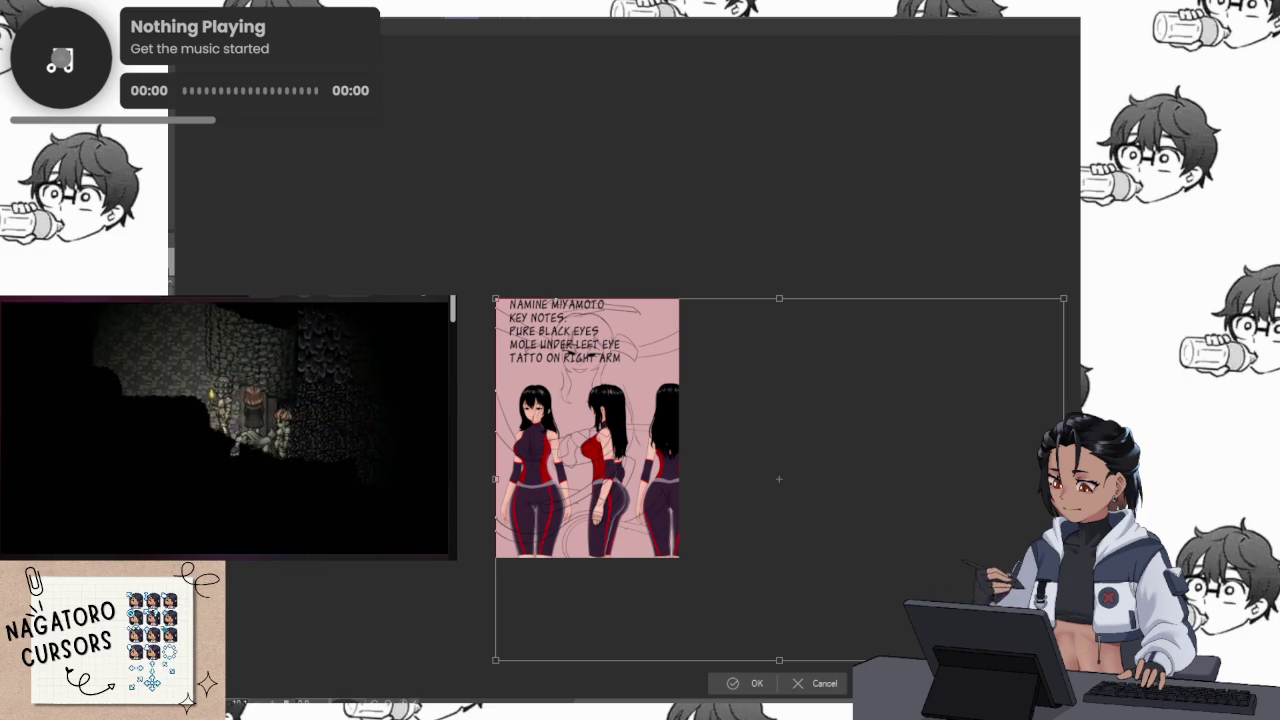
left_click_drag(1063, 660, 669, 408)
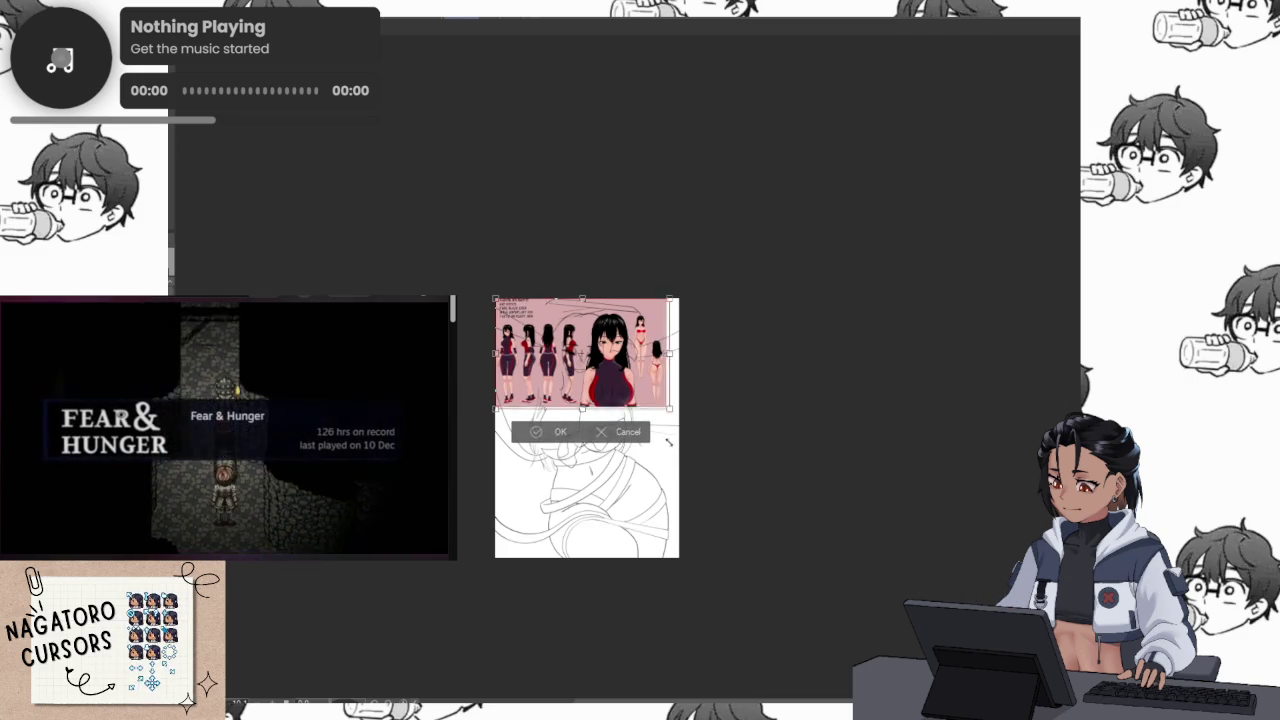
left_click(553, 431)
Zoom and pan around the resized reference sheet, then hide its layer to reveal the lineart
scroll(528, 330, "up", 2)
scroll(528, 330, "up", 2)
scroll(528, 330, "up", 3)
scroll(528, 330, "up", 3)
scroll(519, 422, "up", 2)
scroll(519, 422, "up", 2)
scroll(830, 357, "up", 2)
scroll(830, 357, "up", 2)
scroll(830, 357, "up", 2)
scroll(669, 538, "up", 2)
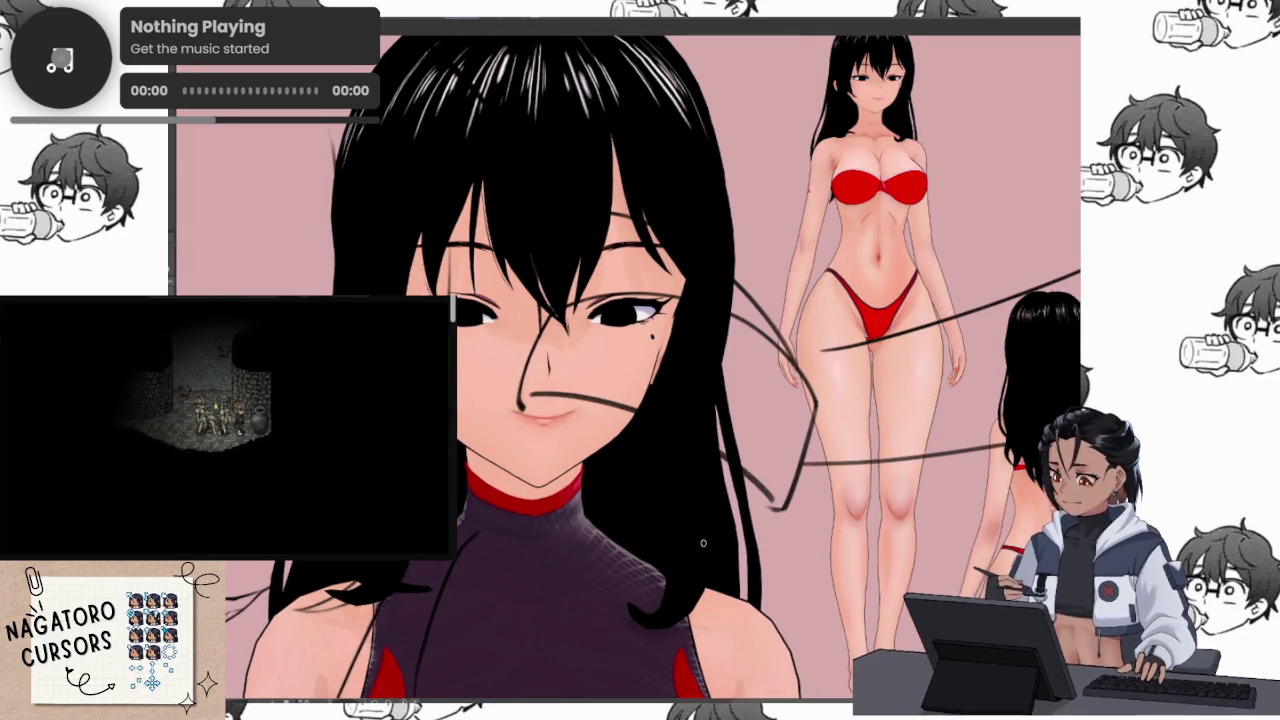
scroll(687, 430, "down", 1)
scroll(687, 430, "down", 1)
scroll(687, 430, "down", 2)
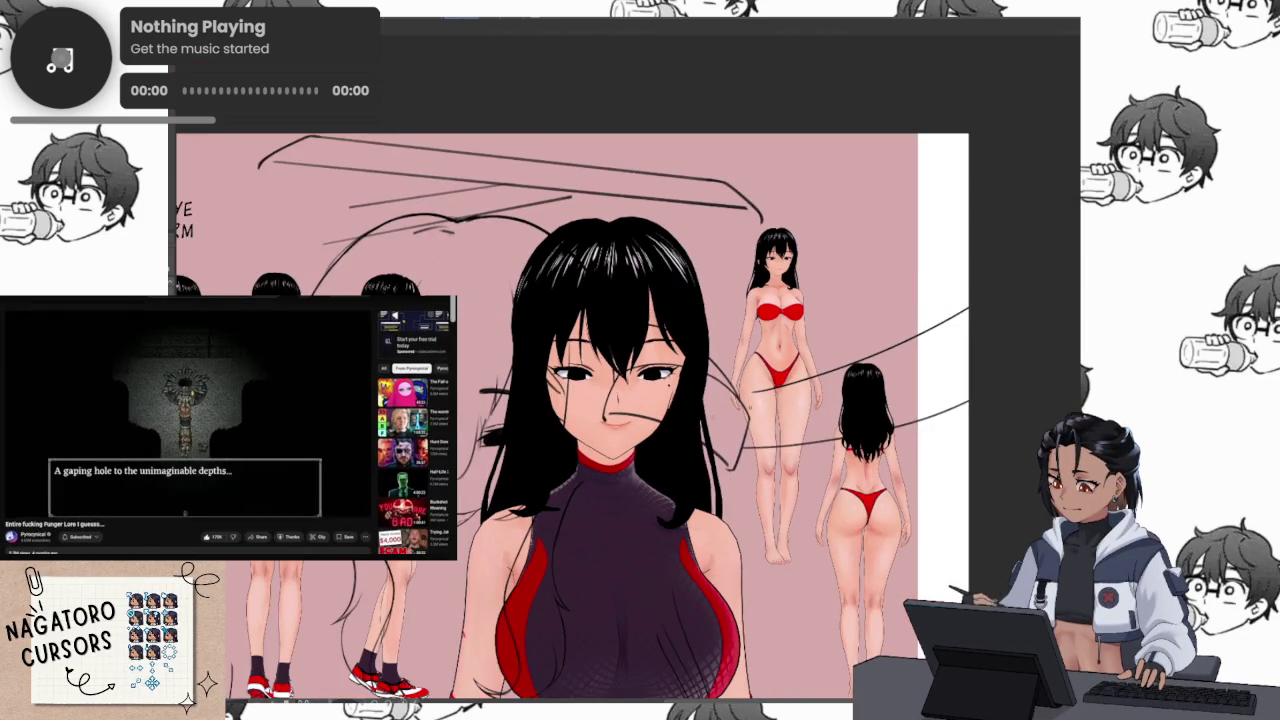
scroll(827, 351, "down", 2)
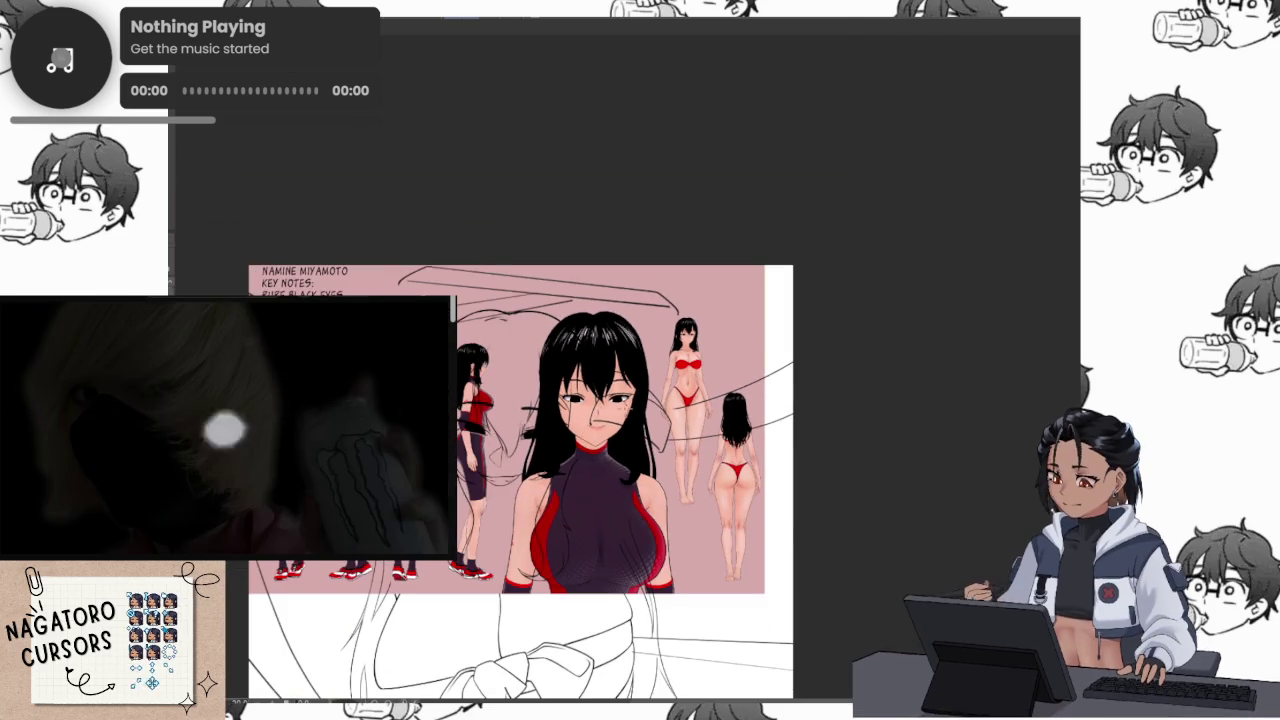
scroll(700, 380, "up", 1)
scroll(677, 386, "up", 1)
scroll(640, 400, "left", 5)
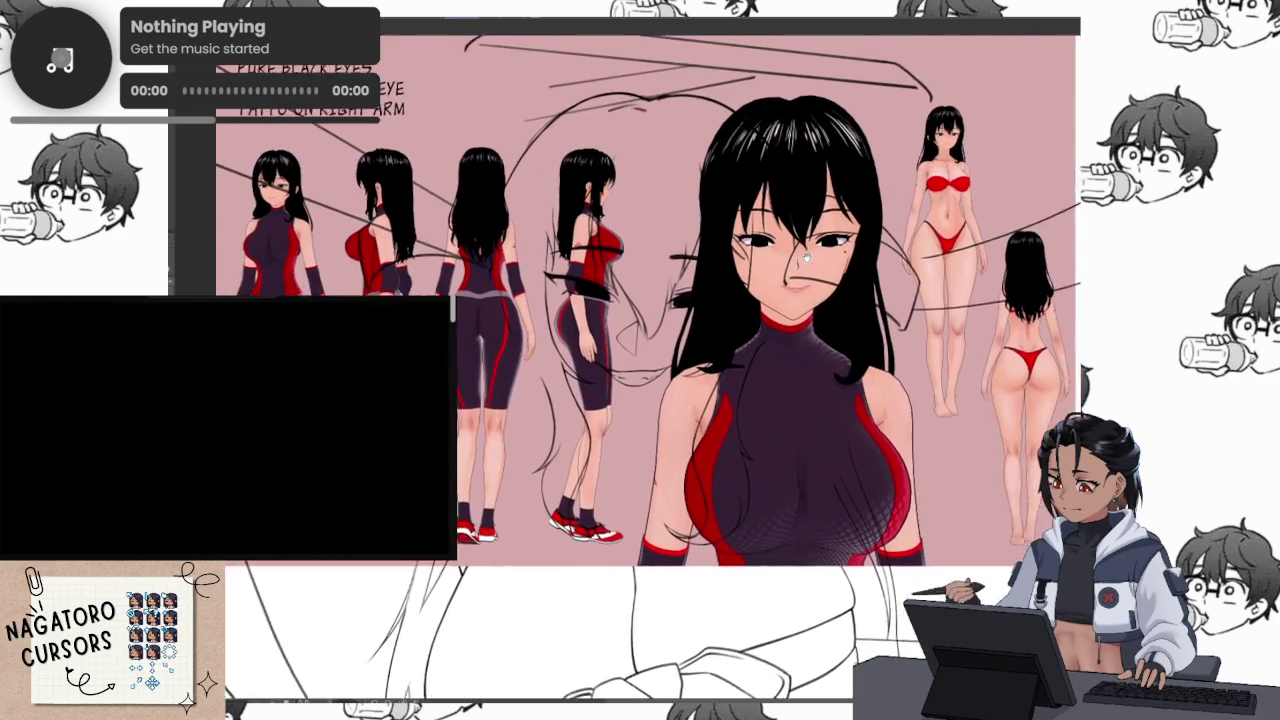
scroll(640, 400, "left", 2)
scroll(480, 270, "up", 2)
scroll(480, 270, "up", 2)
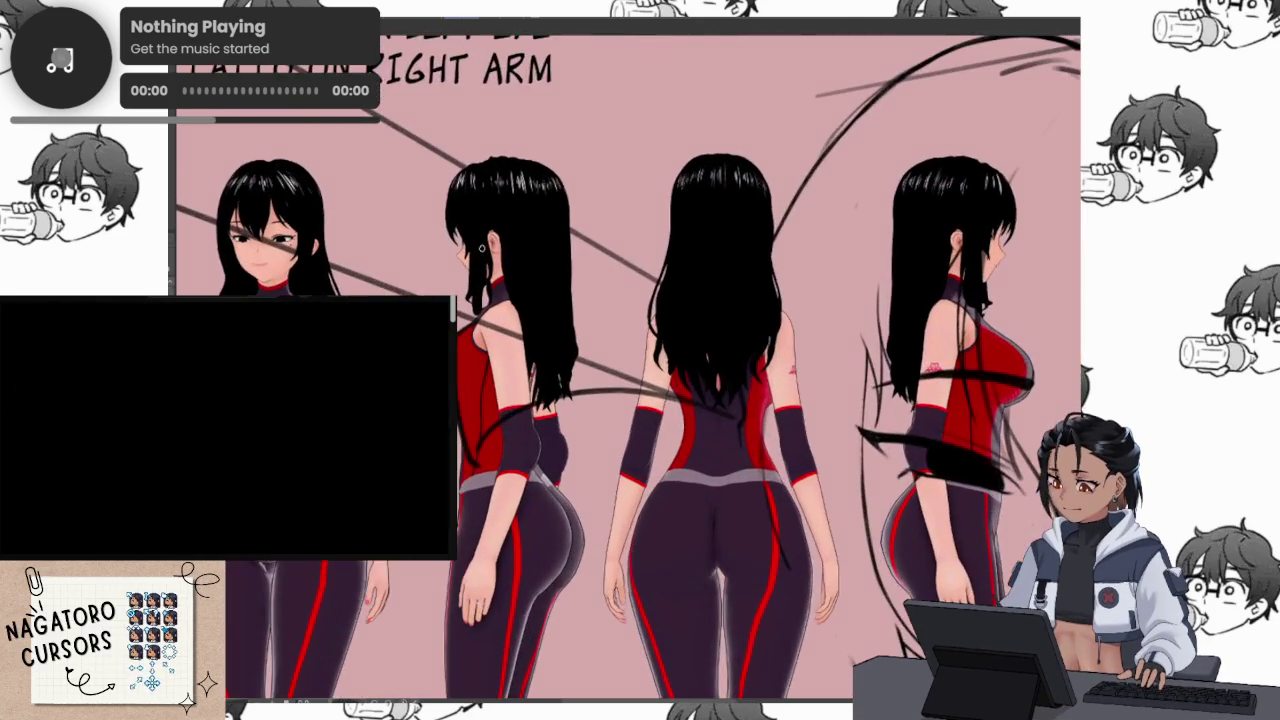
scroll(480, 270, "up", 2)
scroll(668, 399, "down", 2)
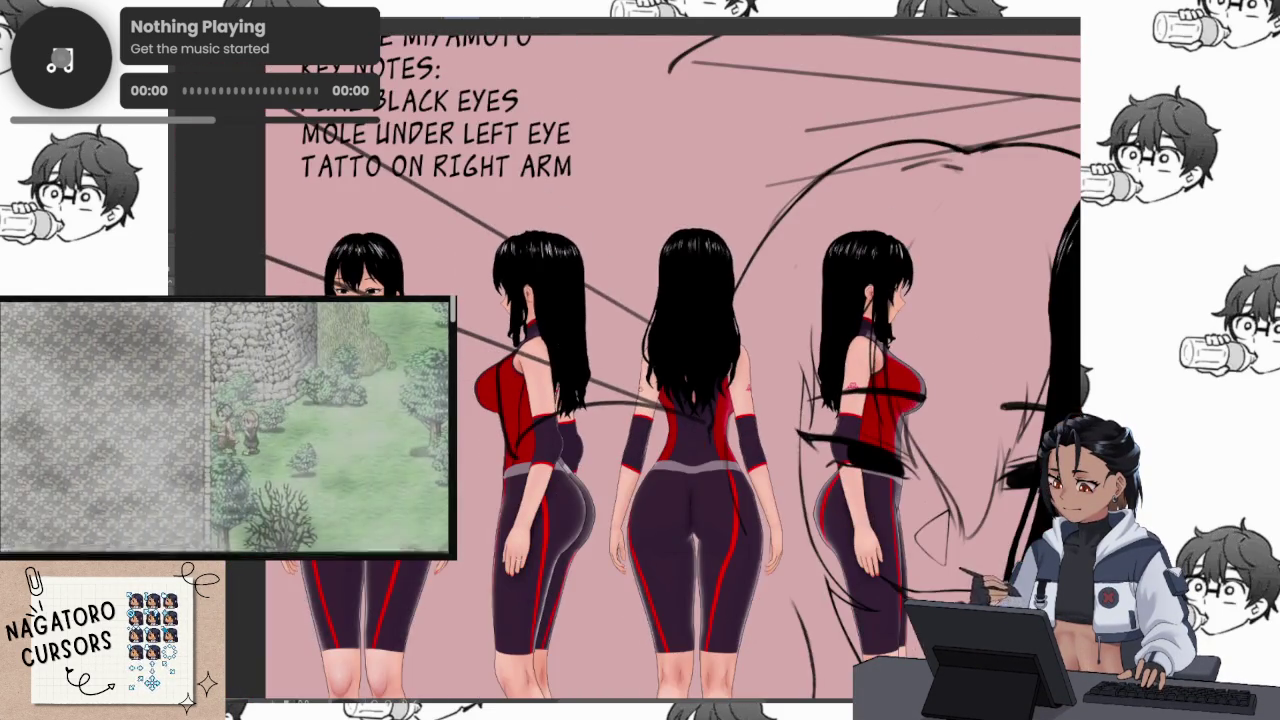
scroll(668, 399, "up", 2)
scroll(668, 399, "down", 1)
scroll(668, 399, "down", 3)
scroll(668, 399, "up", 3)
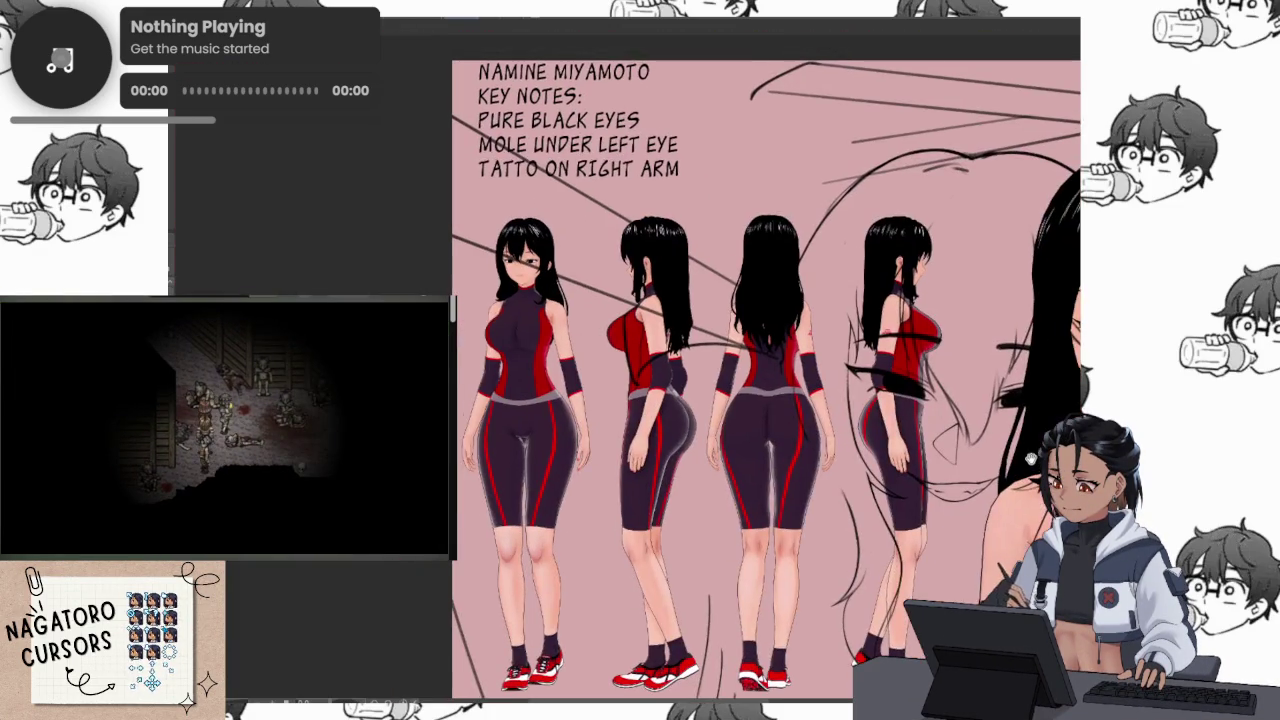
scroll(668, 410, "up", 3)
left_click_drag(668, 410, 551, 405)
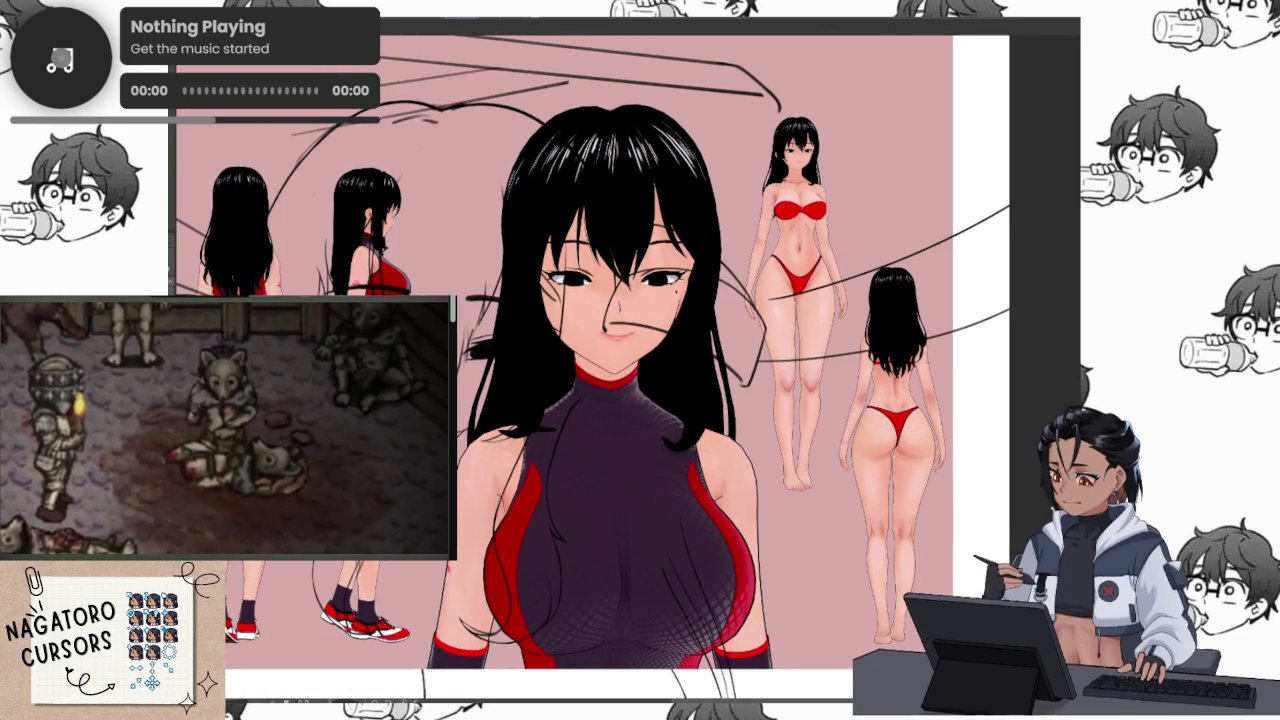
key("ctrl+Tab")
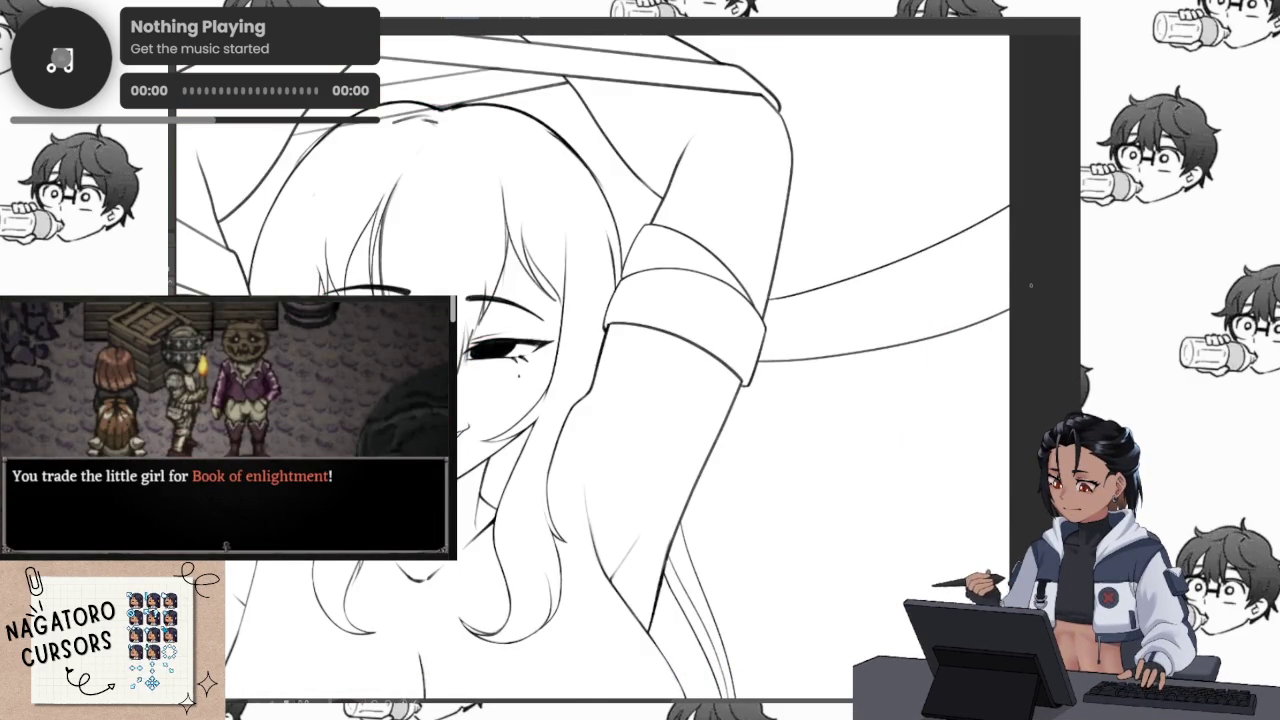
scroll(945, 433, "down", 2)
scroll(945, 433, "down", 1)
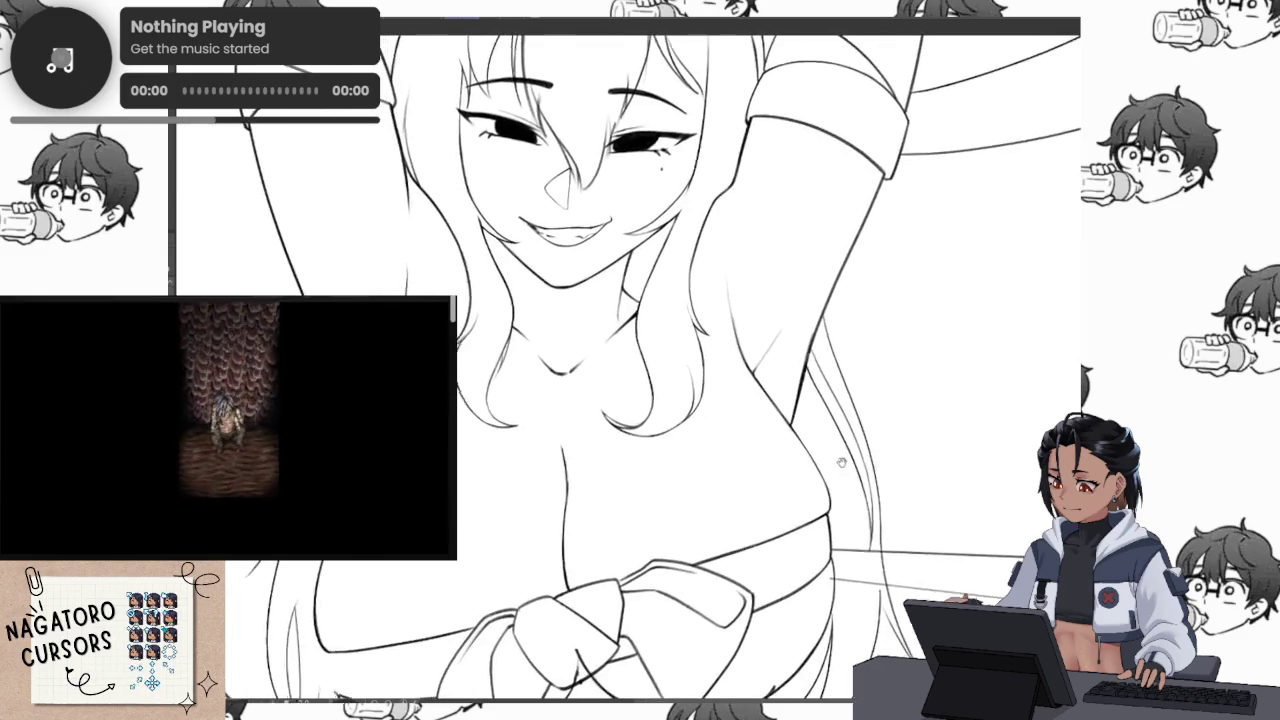
scroll(945, 433, "down", 2)
scroll(945, 433, "up", 1)
scroll(900, 450, "up", 2)
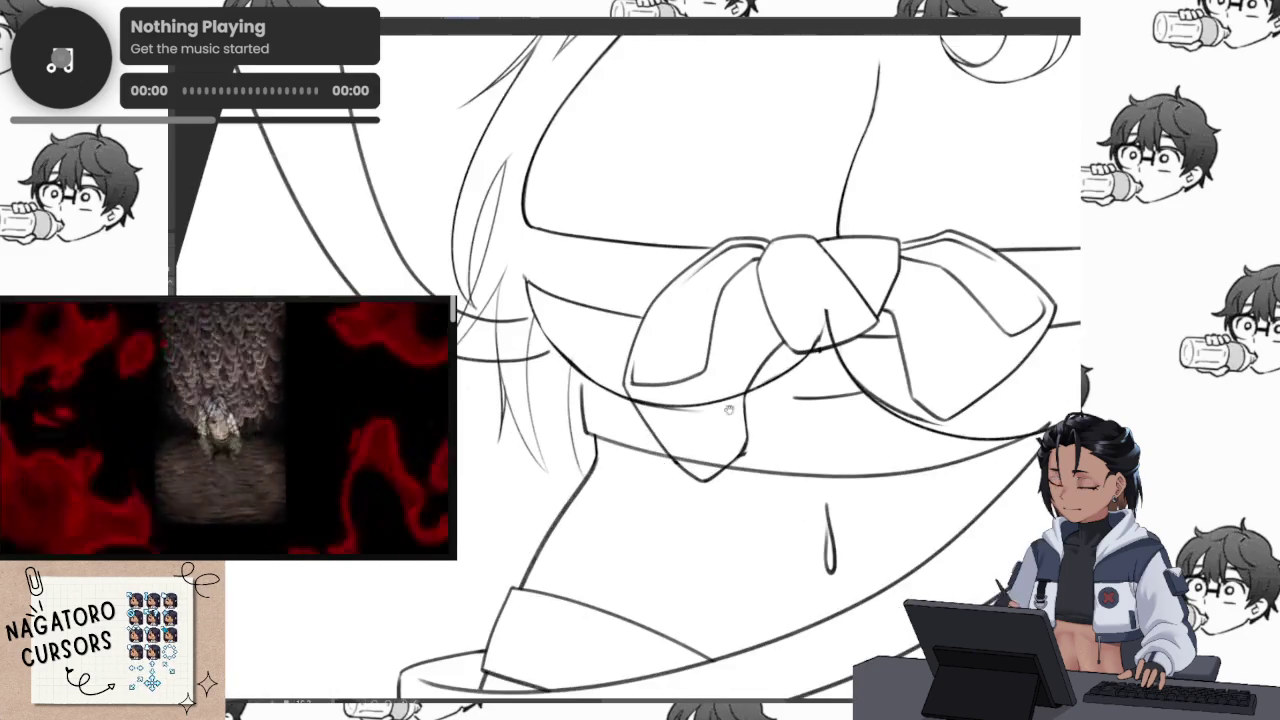
scroll(829, 479, "up", 1)
scroll(700, 430, "up", 1)
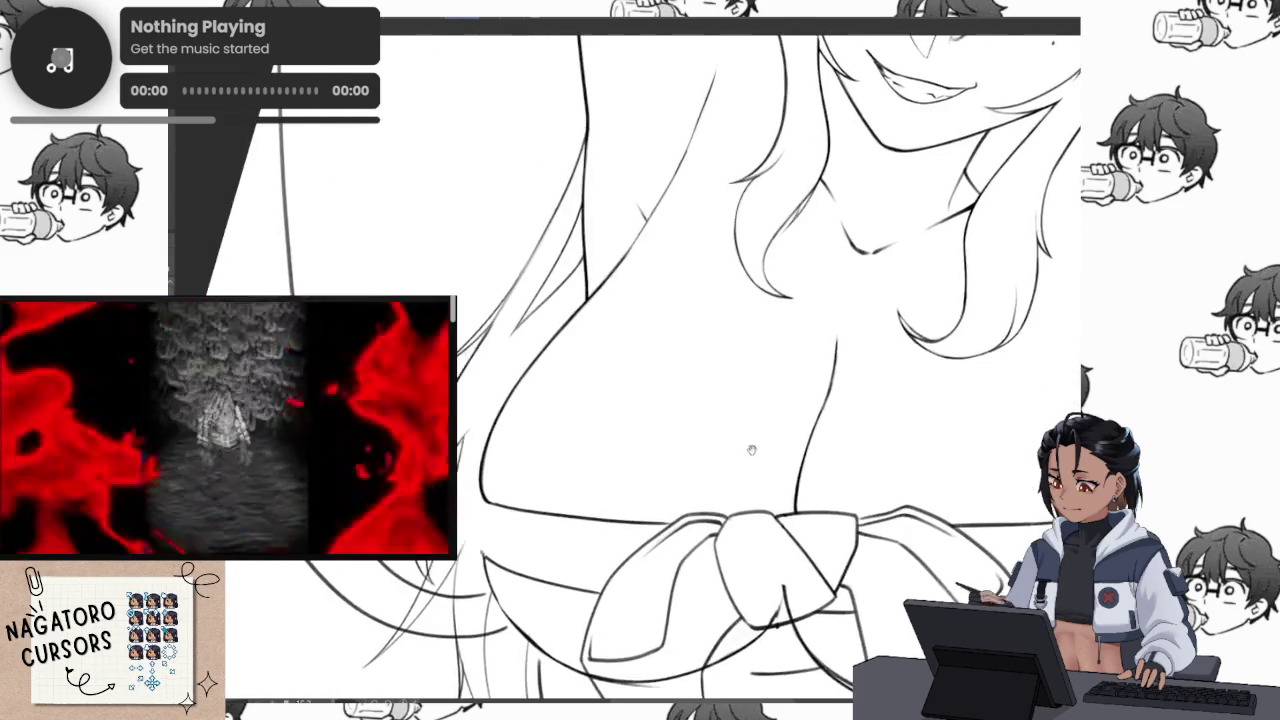
scroll(662, 407, "up", 1)
scroll(663, 407, "up", 1)
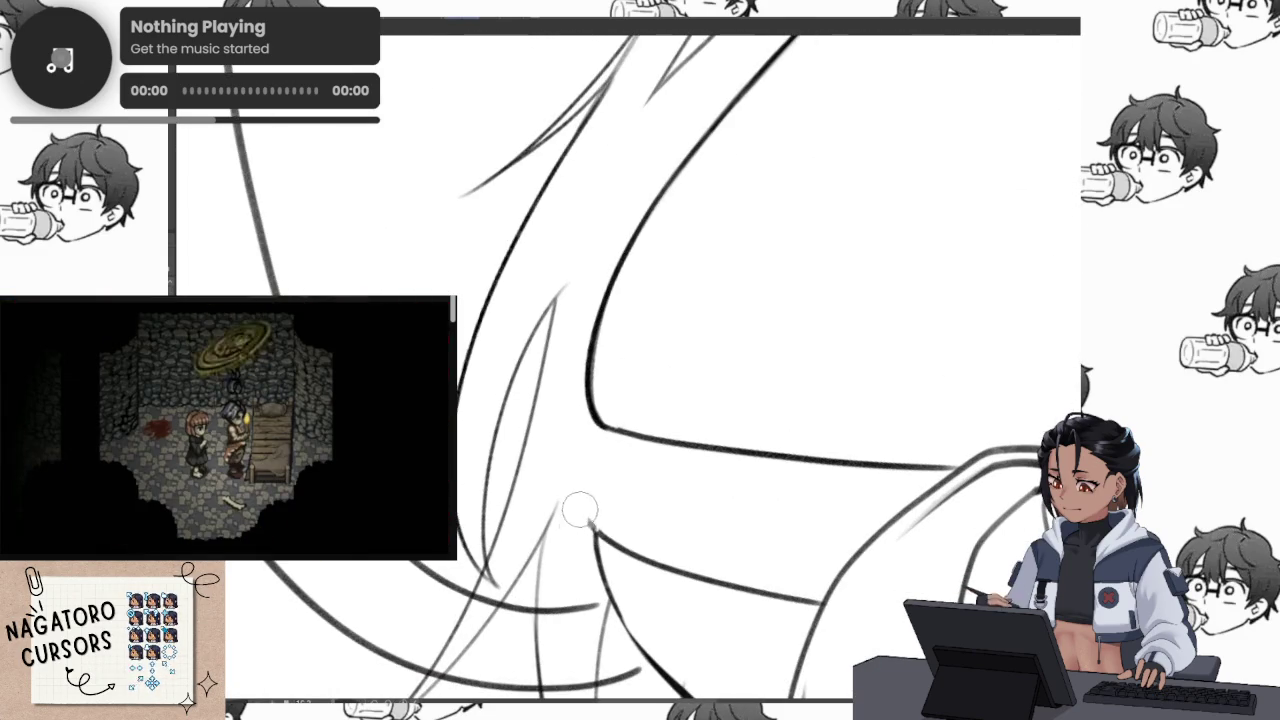
scroll(630, 504, "down", 2)
scroll(829, 494, "down", 2)
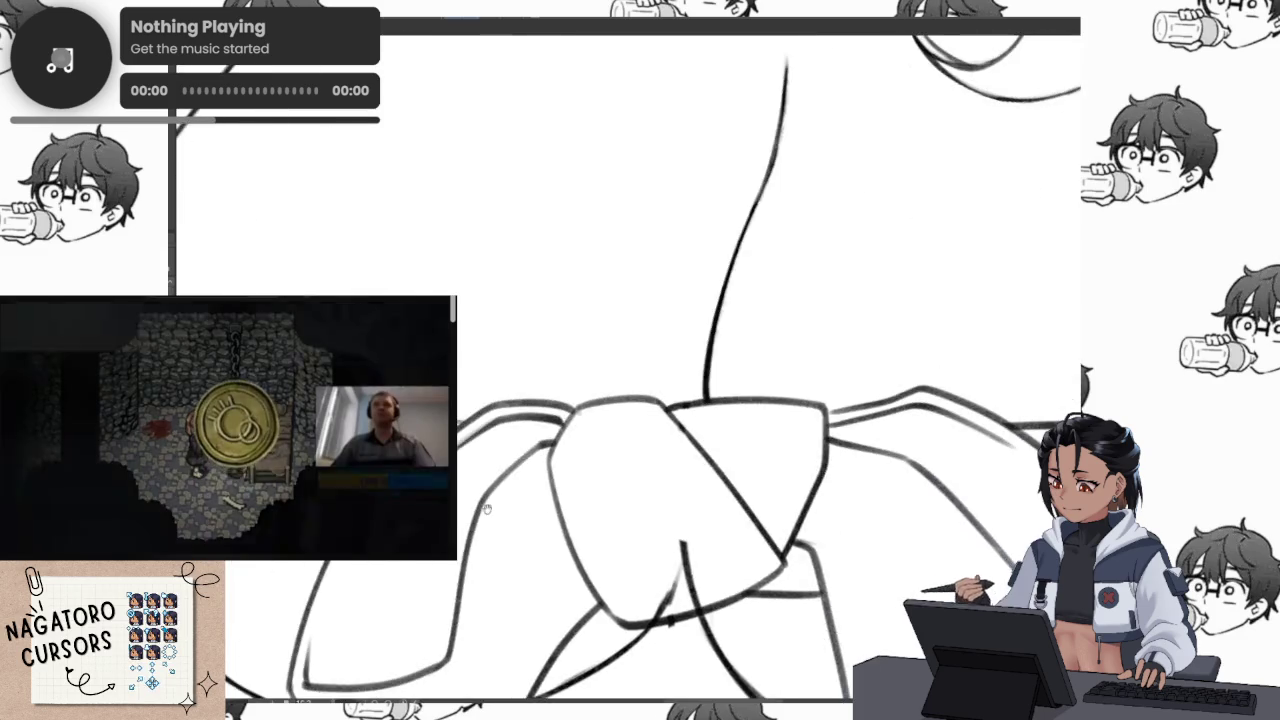
scroll(631, 409, "up", 2)
scroll(631, 409, "up", 1)
scroll(1000, 240, "down", 1)
scroll(963, 223, "down", 1)
left_click_drag(700, 420, 729, 449)
scroll(653, 545, "up", 2)
scroll(615, 510, "up", 2)
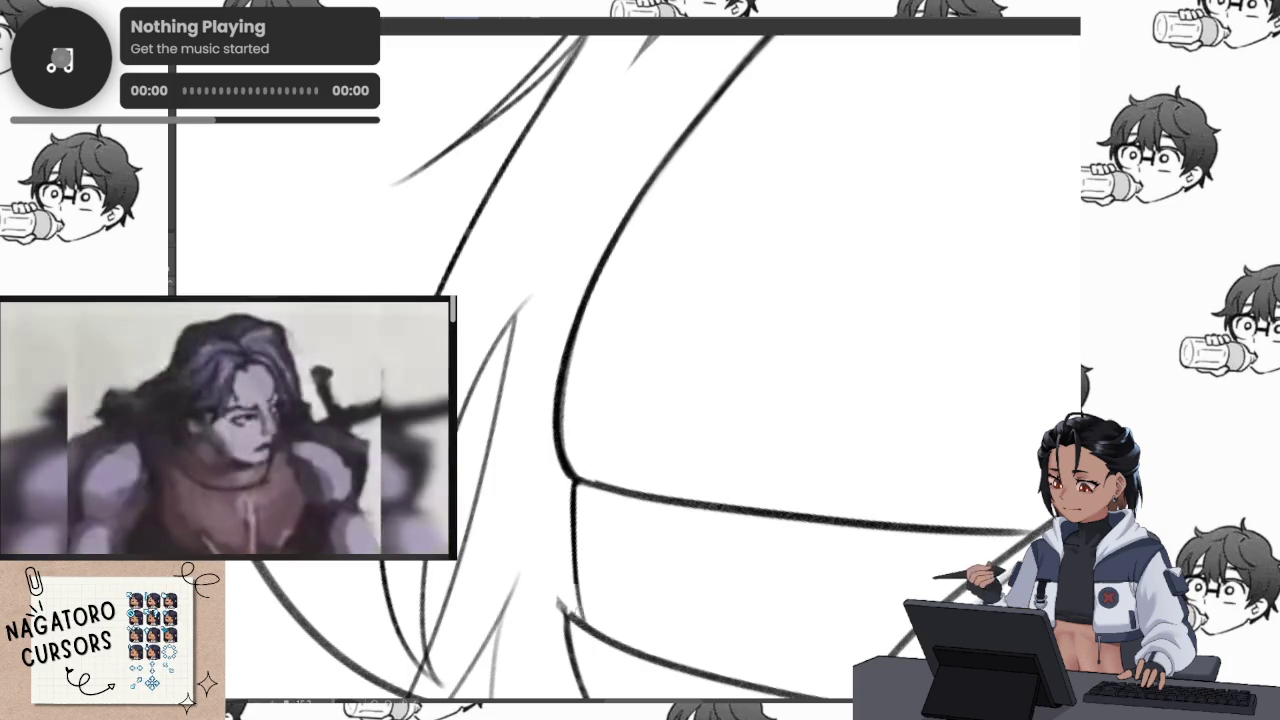
scroll(640, 556, "down", 5)
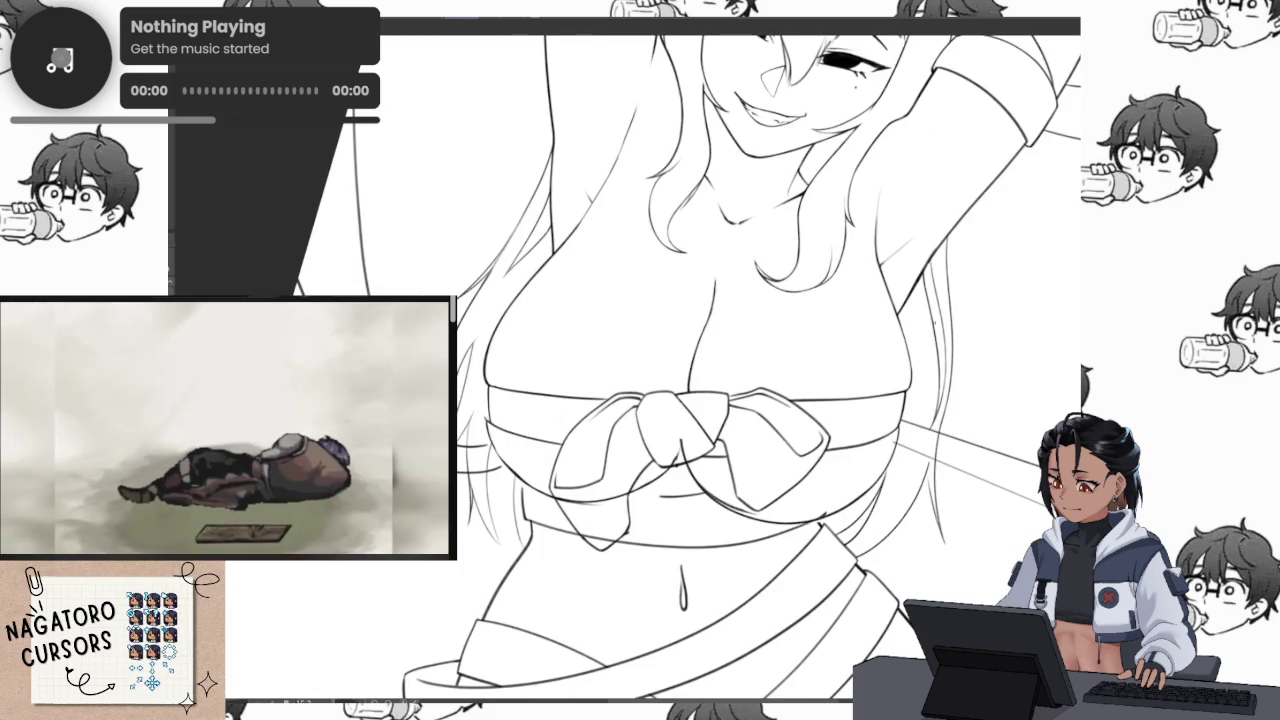
scroll(714, 437, "up", 4)
scroll(714, 437, "up", 4)
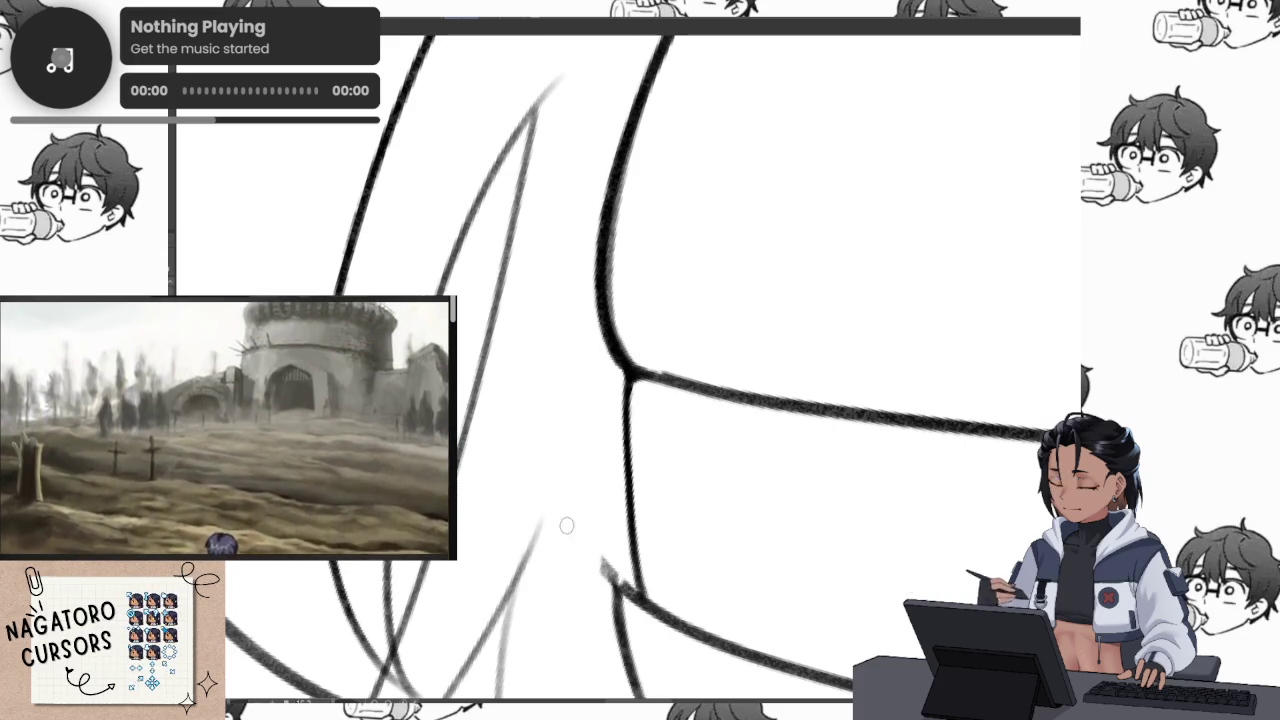
left_click_drag(589, 548, 584, 443)
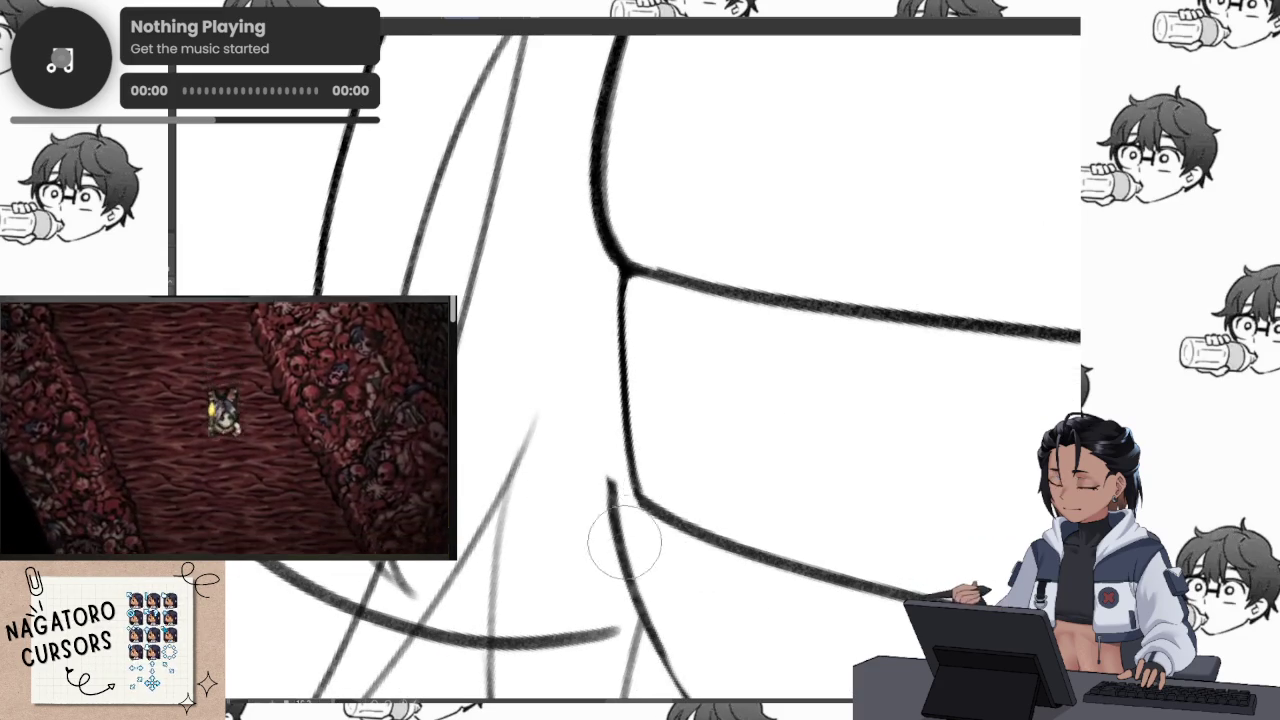
left_click_drag(924, 455, 617, 370)
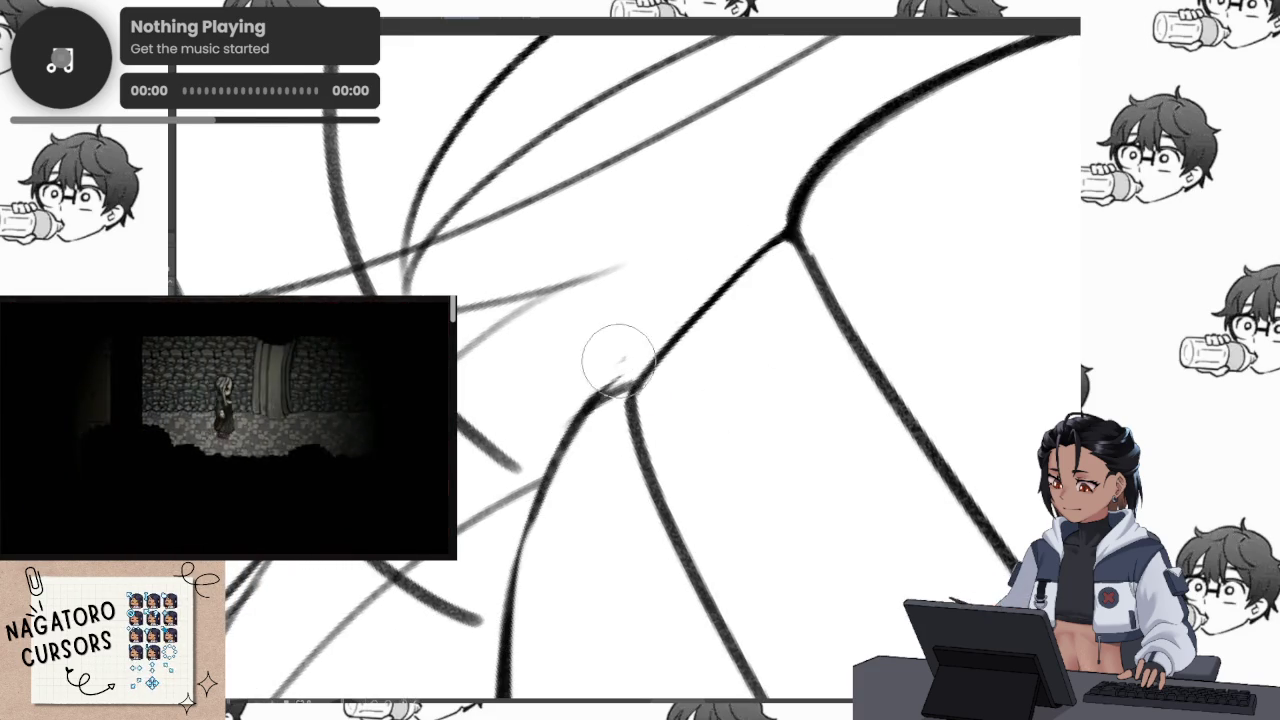
left_click_drag(553, 405, 720, 268)
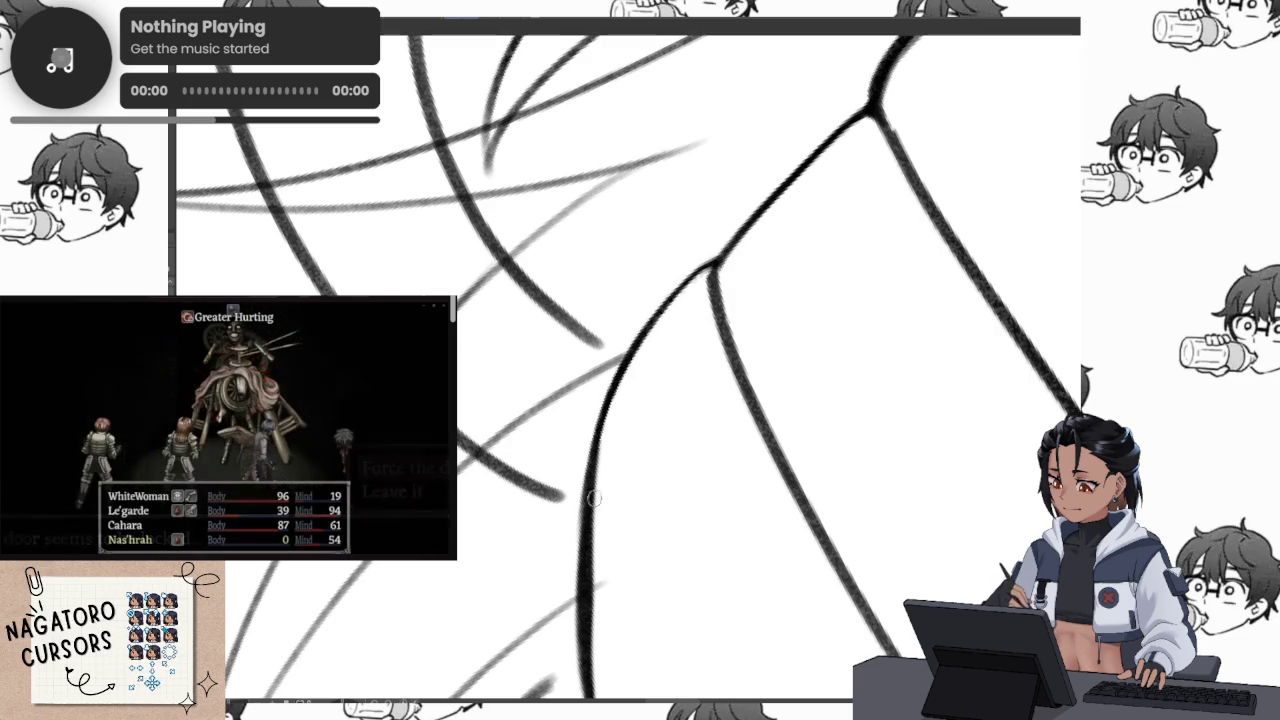
scroll(691, 364, "down", 5)
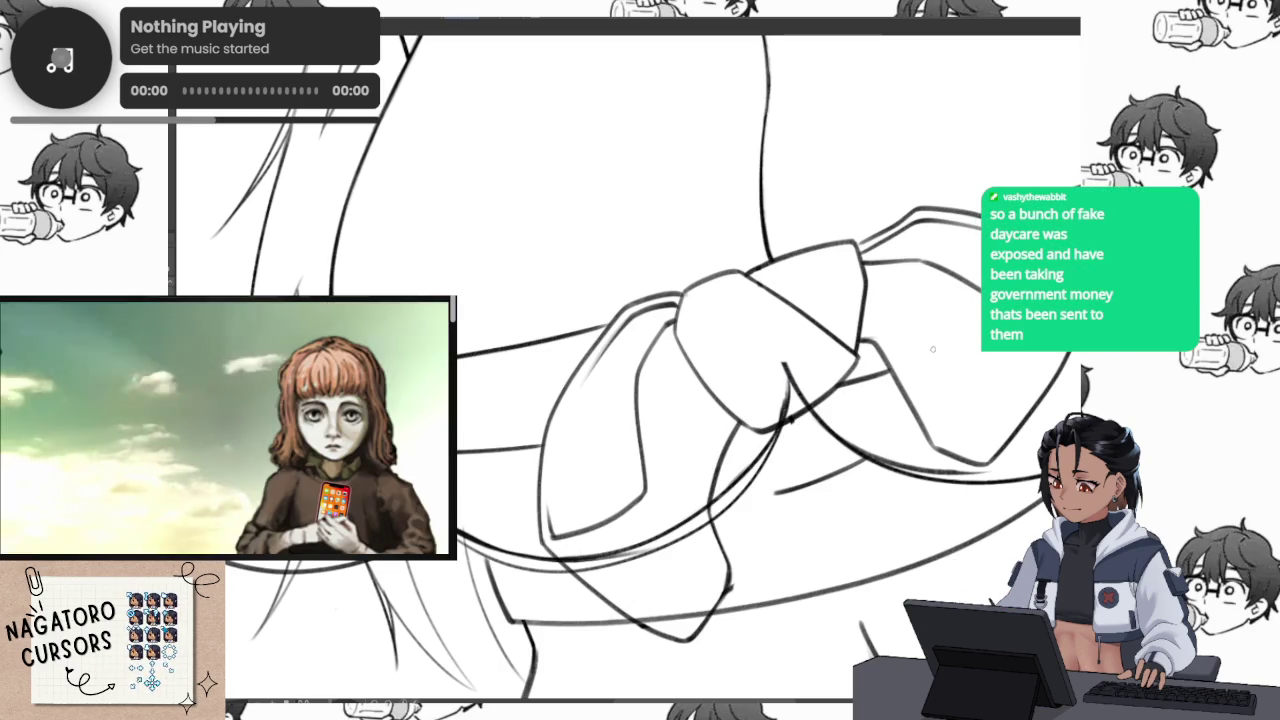
mouse_move(533, 374)
left_mouse_down()
mouse_move(835, 513)
mouse_move(571, 397)
mouse_move(564, 355)
left_mouse_up()
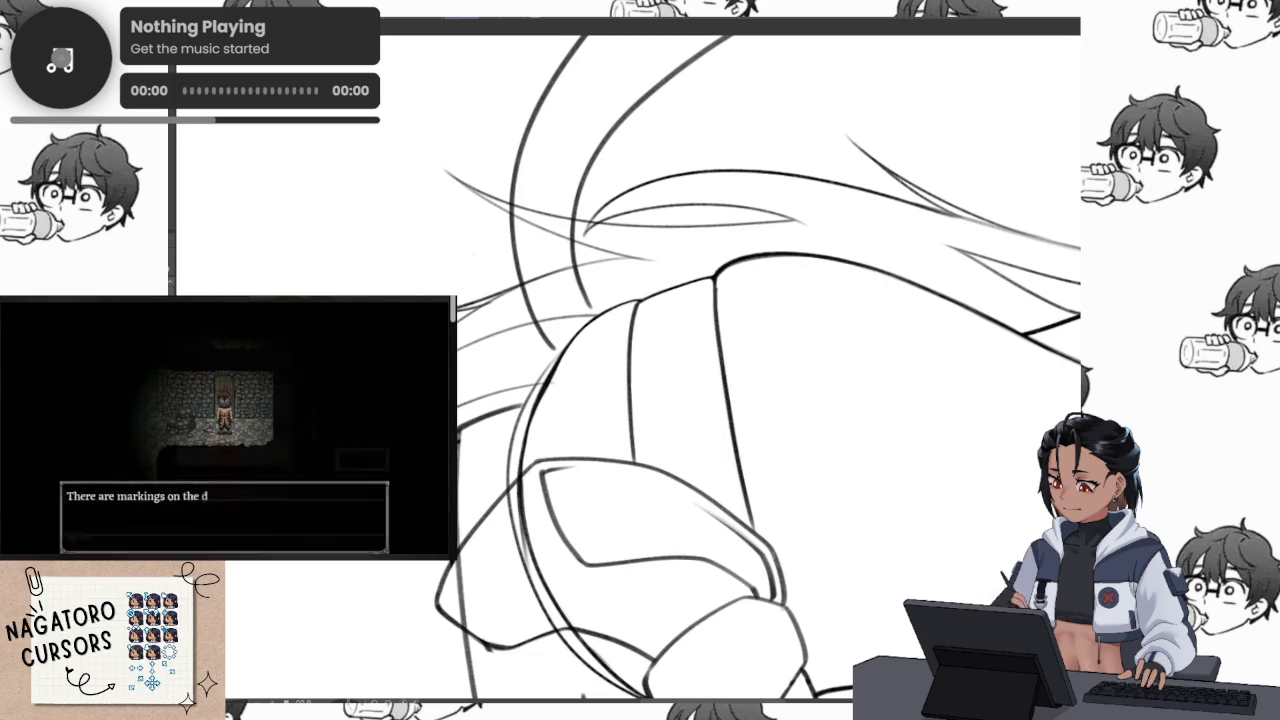
scroll(565, 360, "up", 2)
scroll(555, 368, "up", 2)
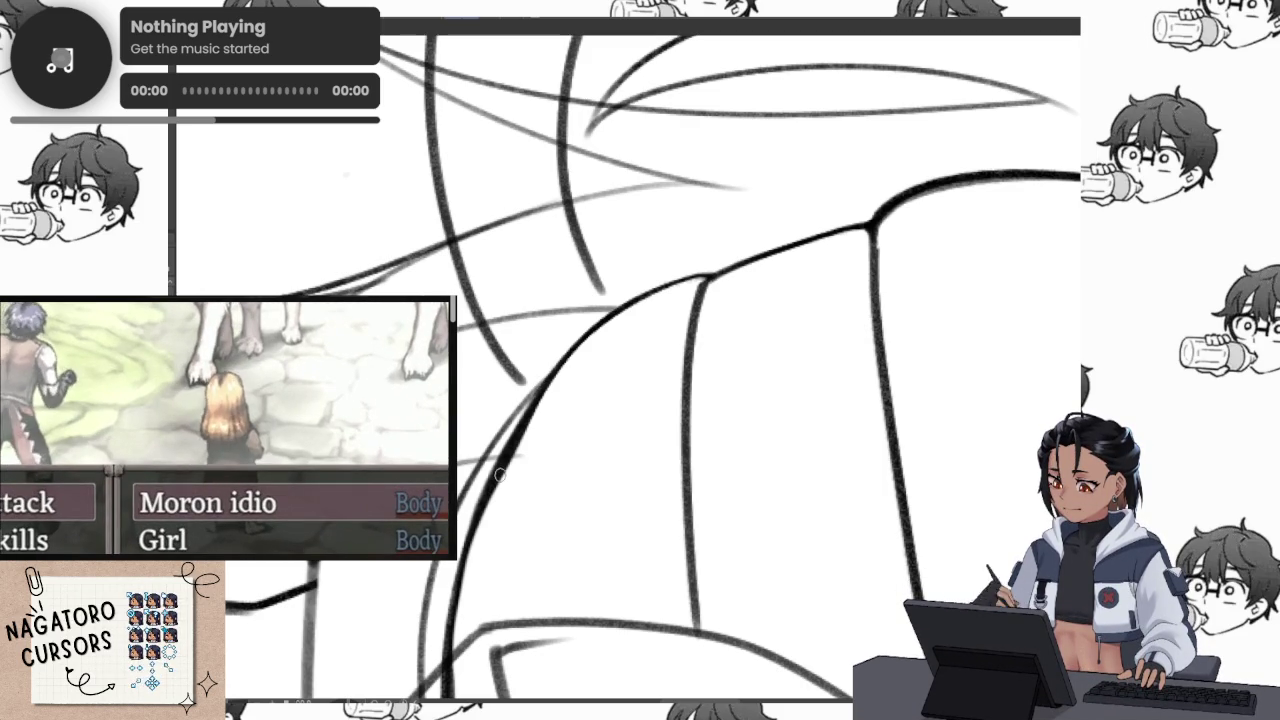
mouse_move(228, 425)
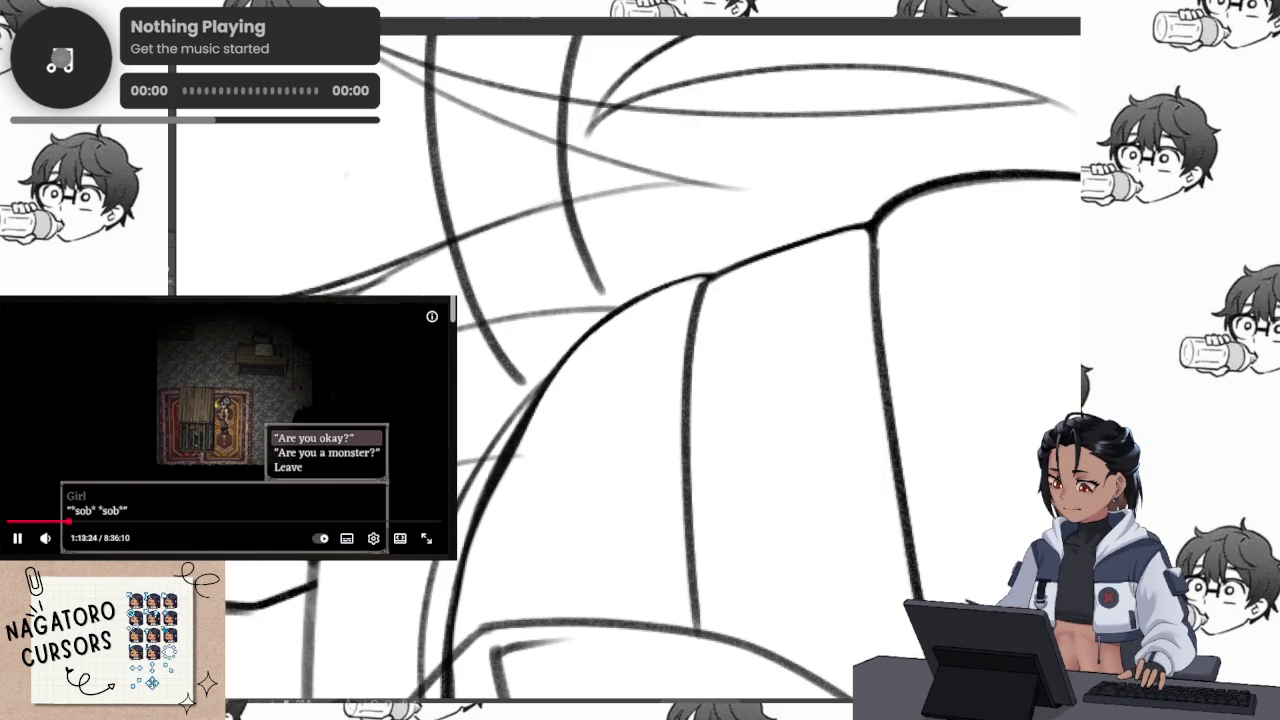
left_click(168, 434)
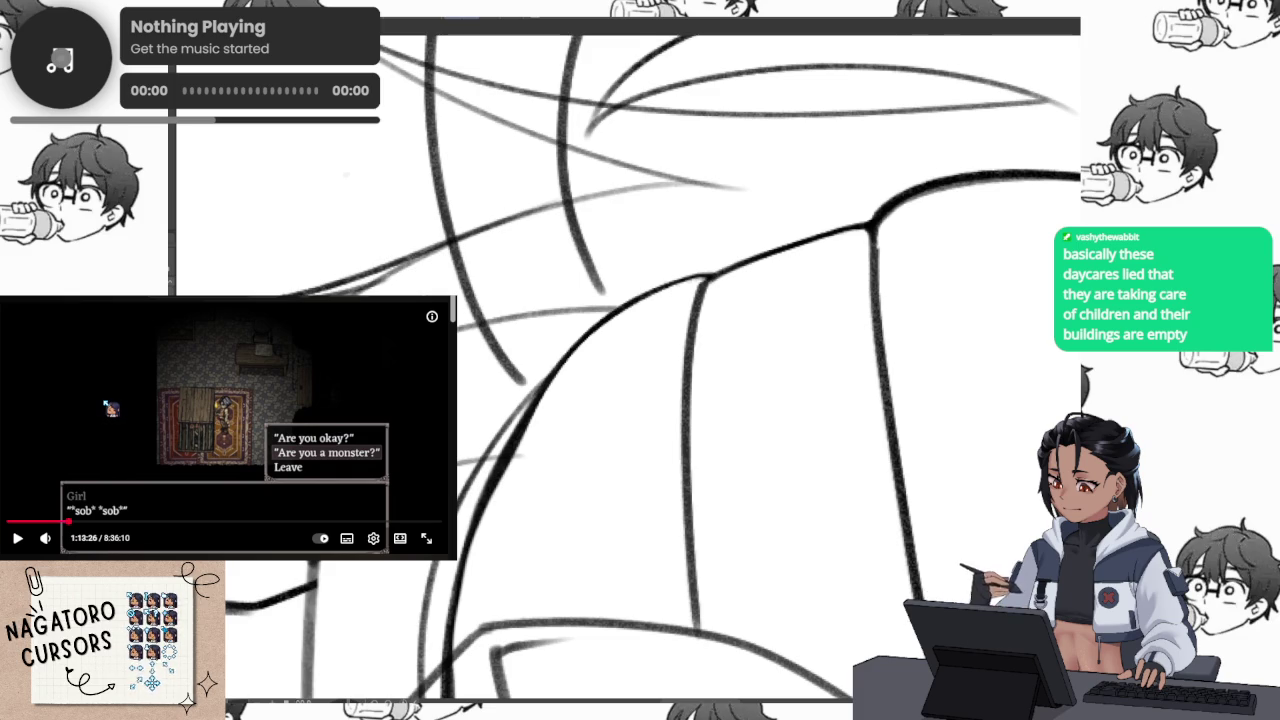
left_click(110, 408)
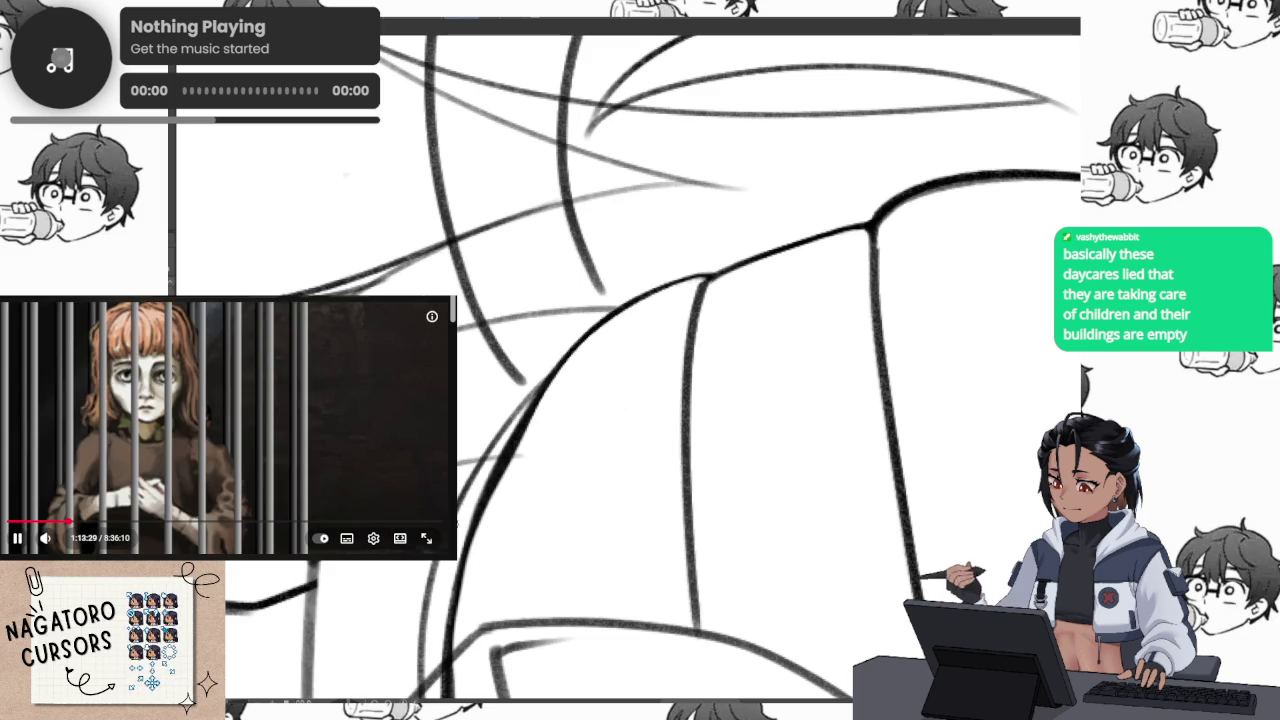
left_click_drag(627, 377, 712, 270)
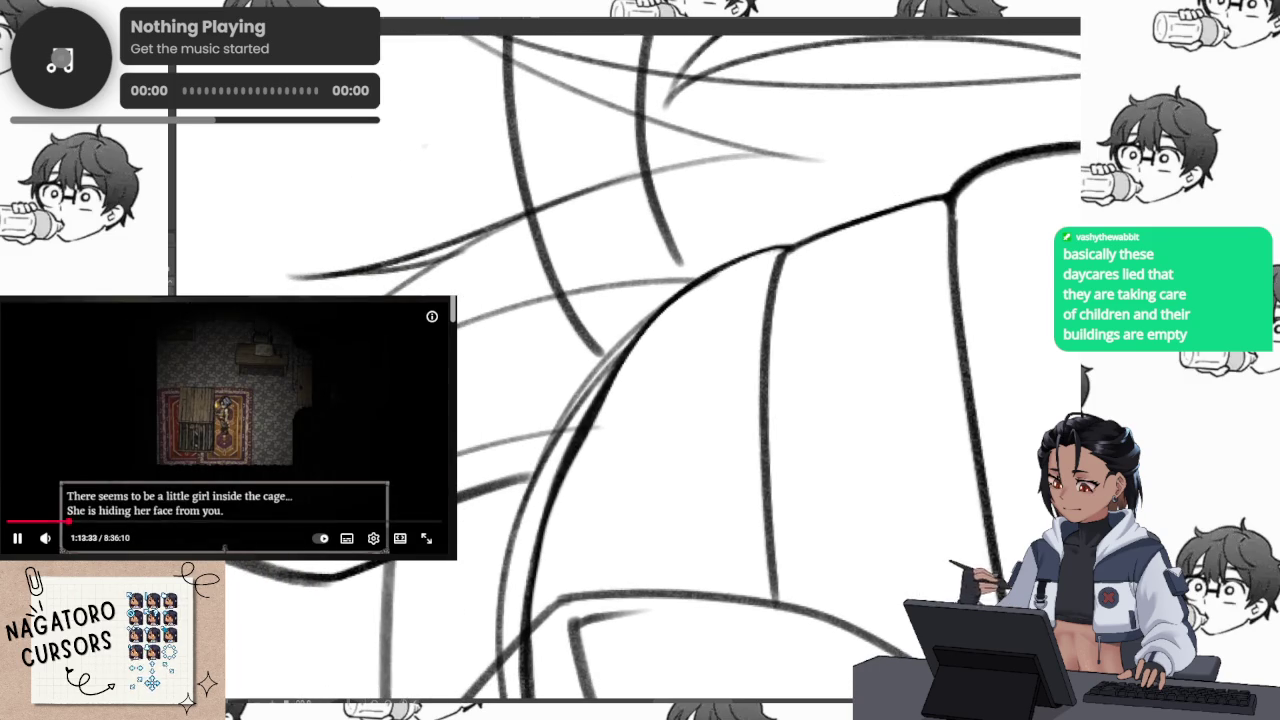
left_click(192, 436)
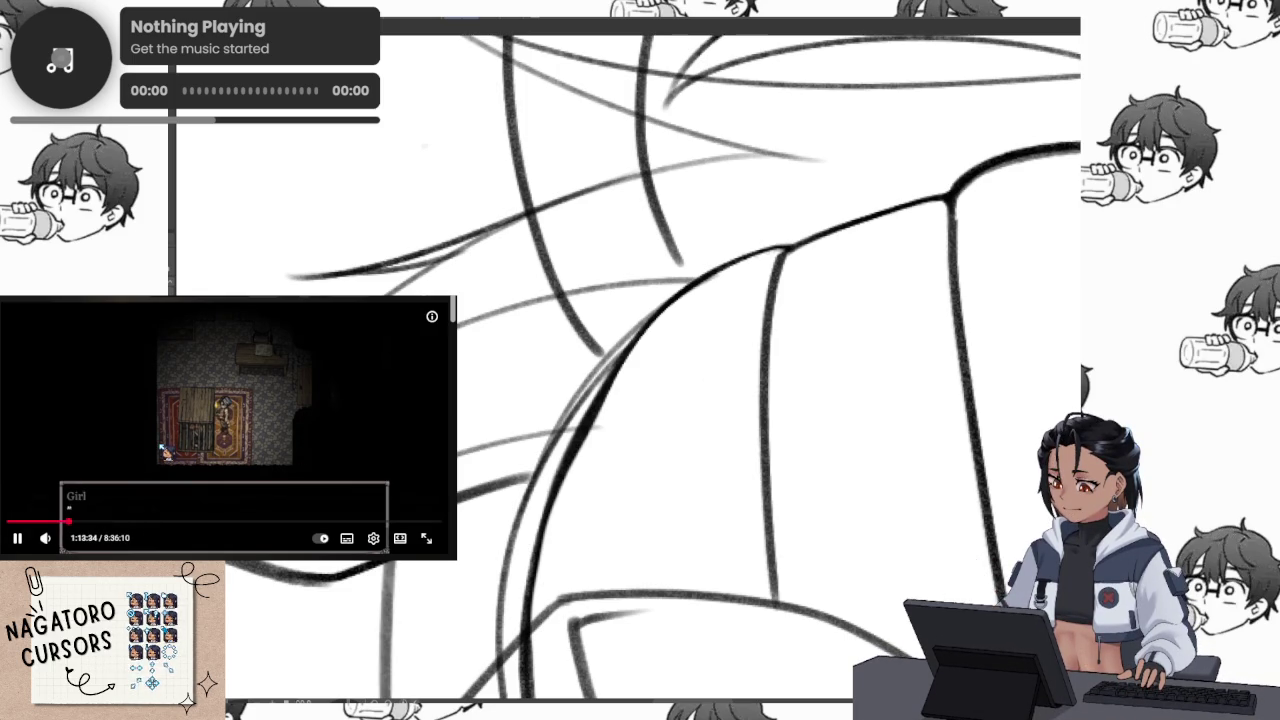
scroll(835, 243, "up", 3)
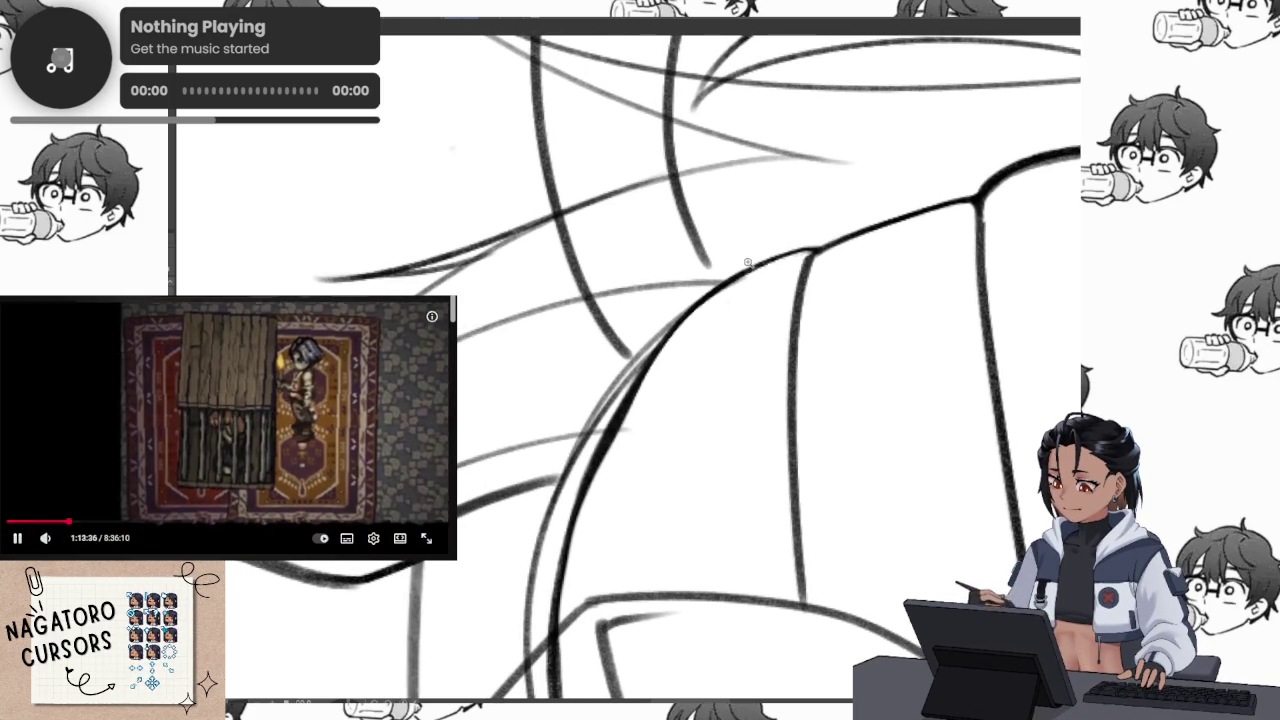
mouse_move(835, 243)
left_mouse_down()
mouse_move(862, 198)
mouse_move(604, 361)
mouse_move(713, 273)
mouse_move(725, 233)
left_mouse_up()
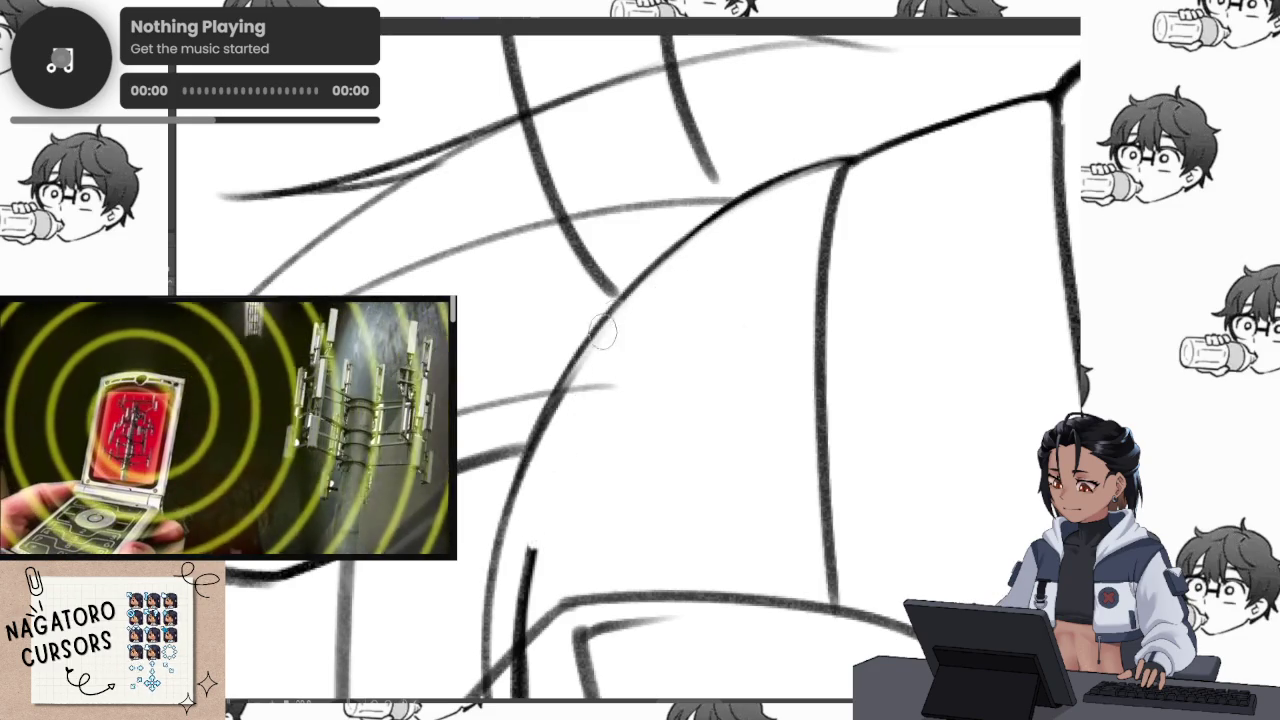
left_click_drag(531, 556, 658, 285)
left_click_drag(607, 396, 861, 433)
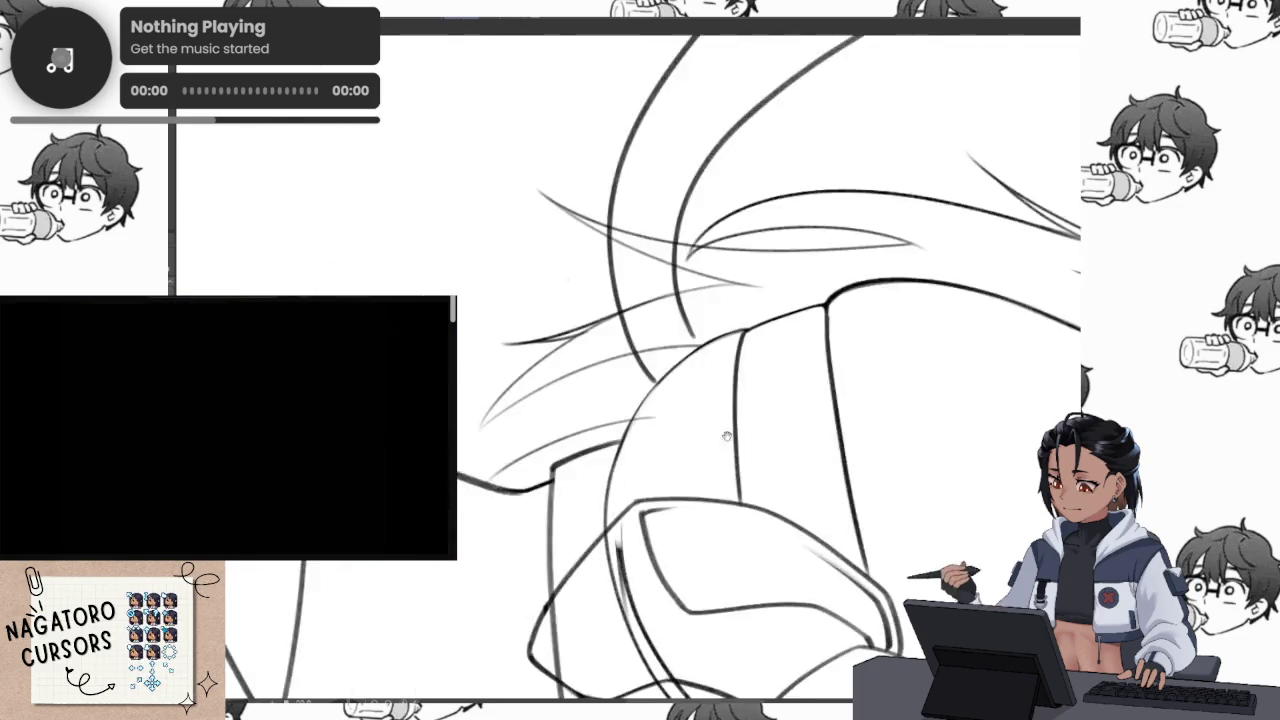
scroll(861, 433, "down", 5)
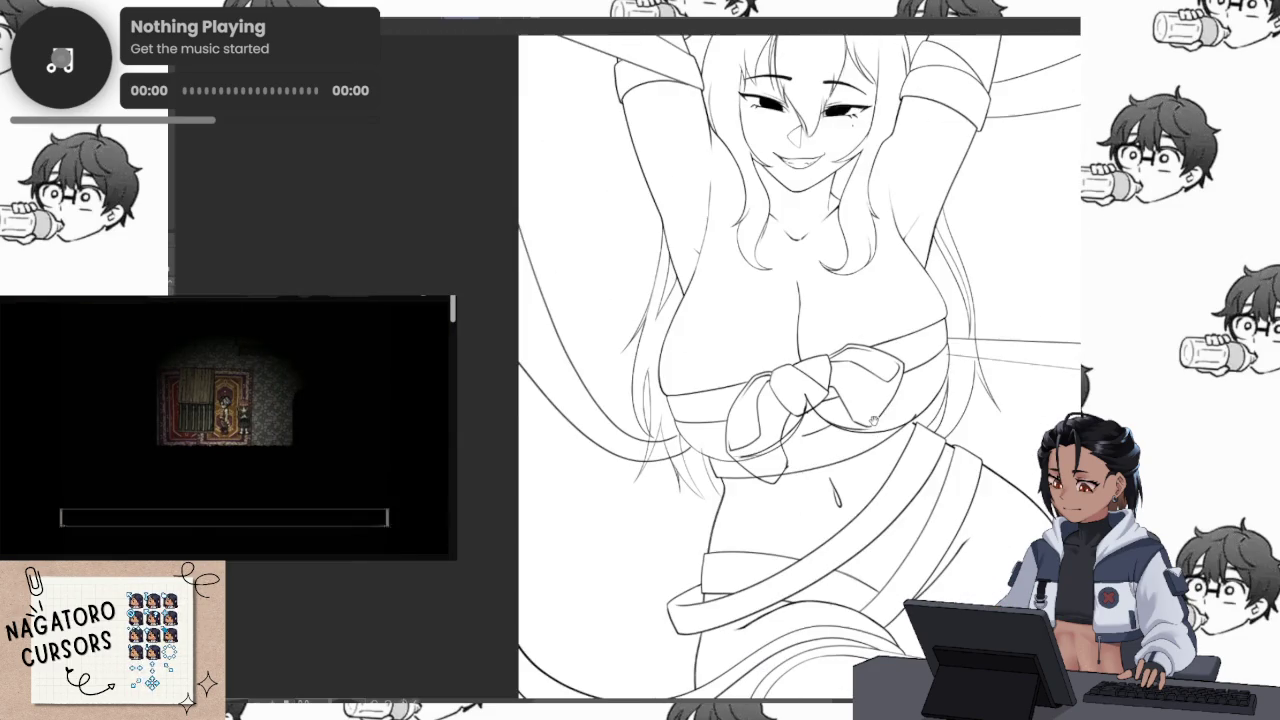
Zoom out and scroll around to view the whole upper figure
left_click_drag(1003, 554, 883, 479)
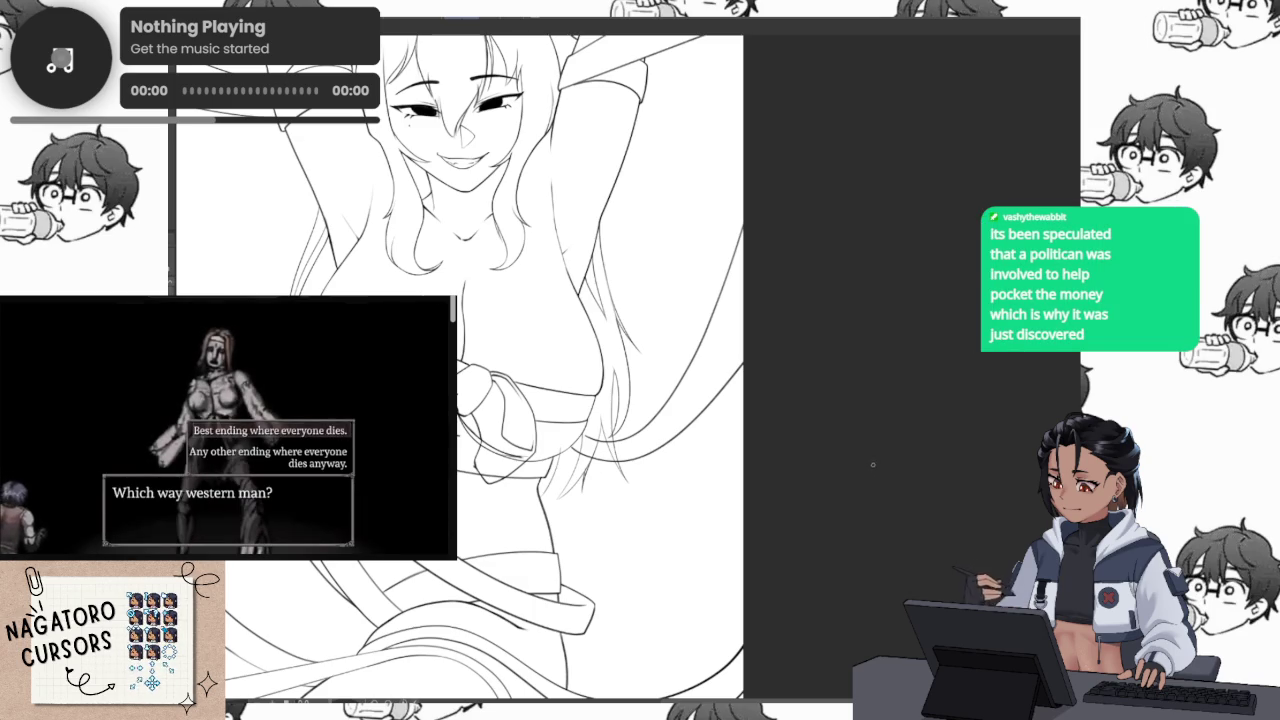
scroll(872, 472, "left", 5)
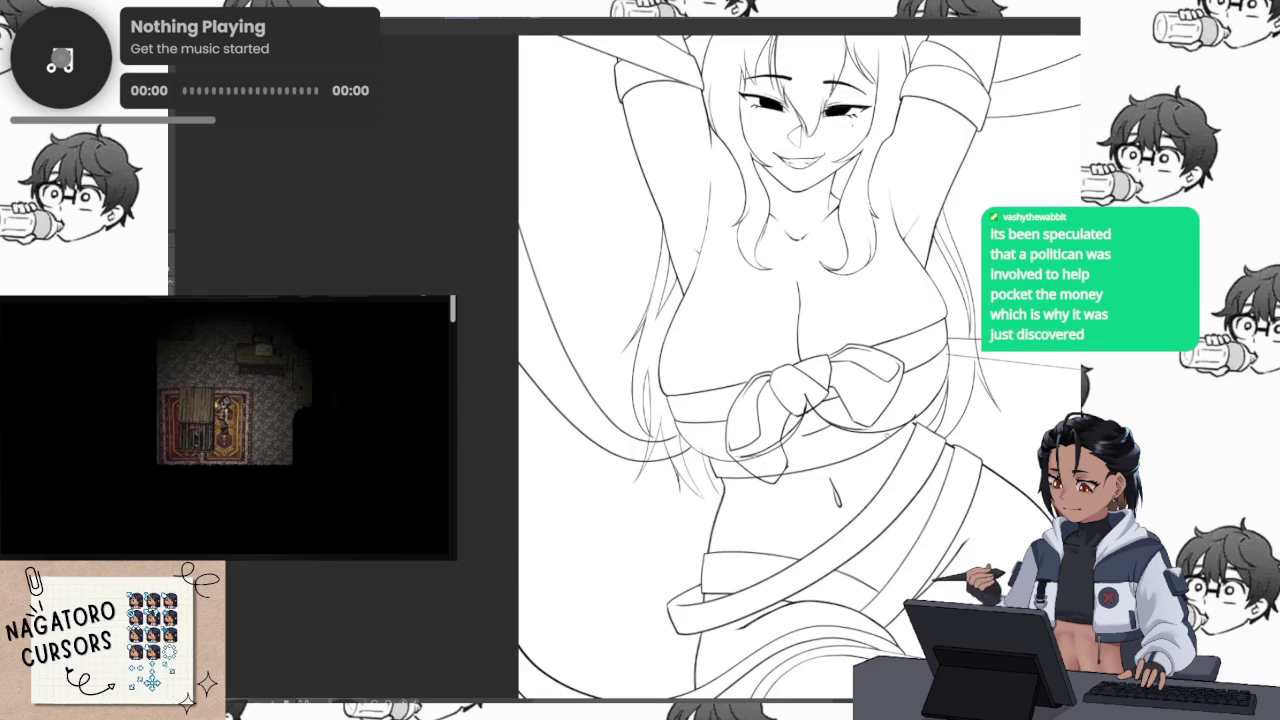
scroll(795, 467, "up", 2)
scroll(795, 467, "up", 2)
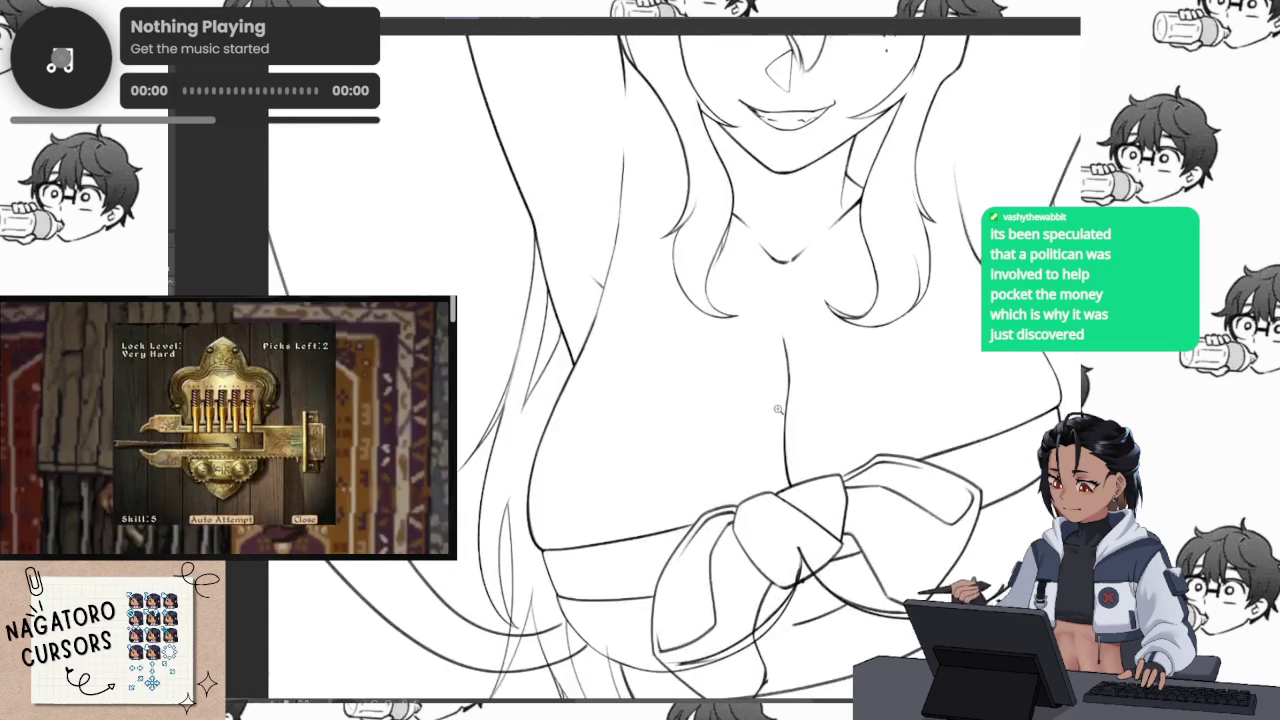
scroll(795, 467, "up", 1)
scroll(795, 467, "up", 1)
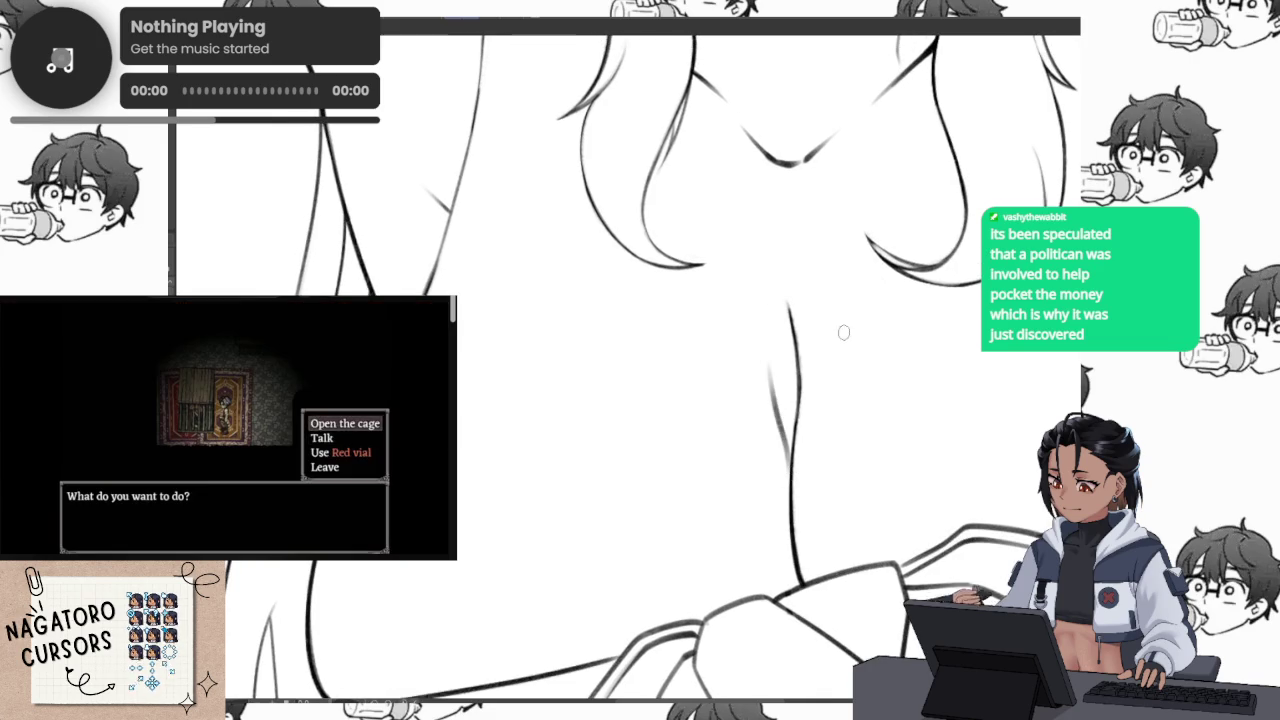
scroll(843, 331, "down", 3)
scroll(857, 366, "right", 6)
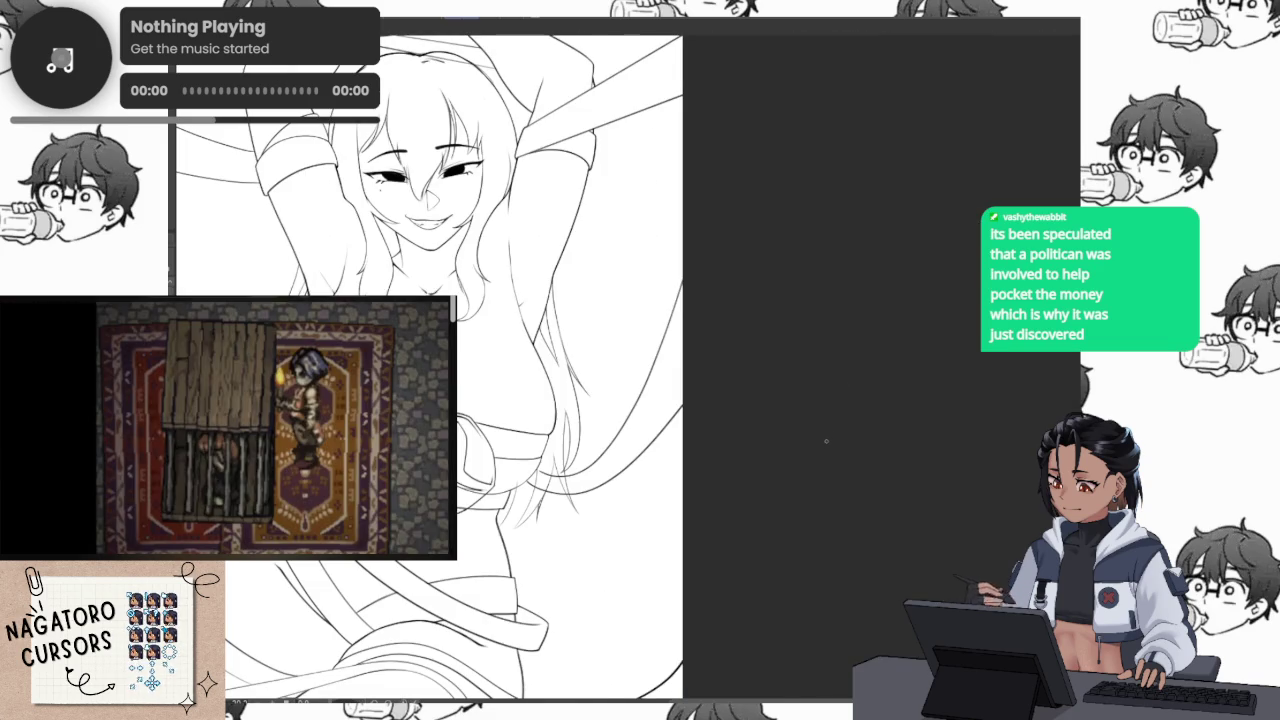
scroll(826, 443, "left", 6)
scroll(828, 470, "up", 2)
scroll(830, 495, "up", 2)
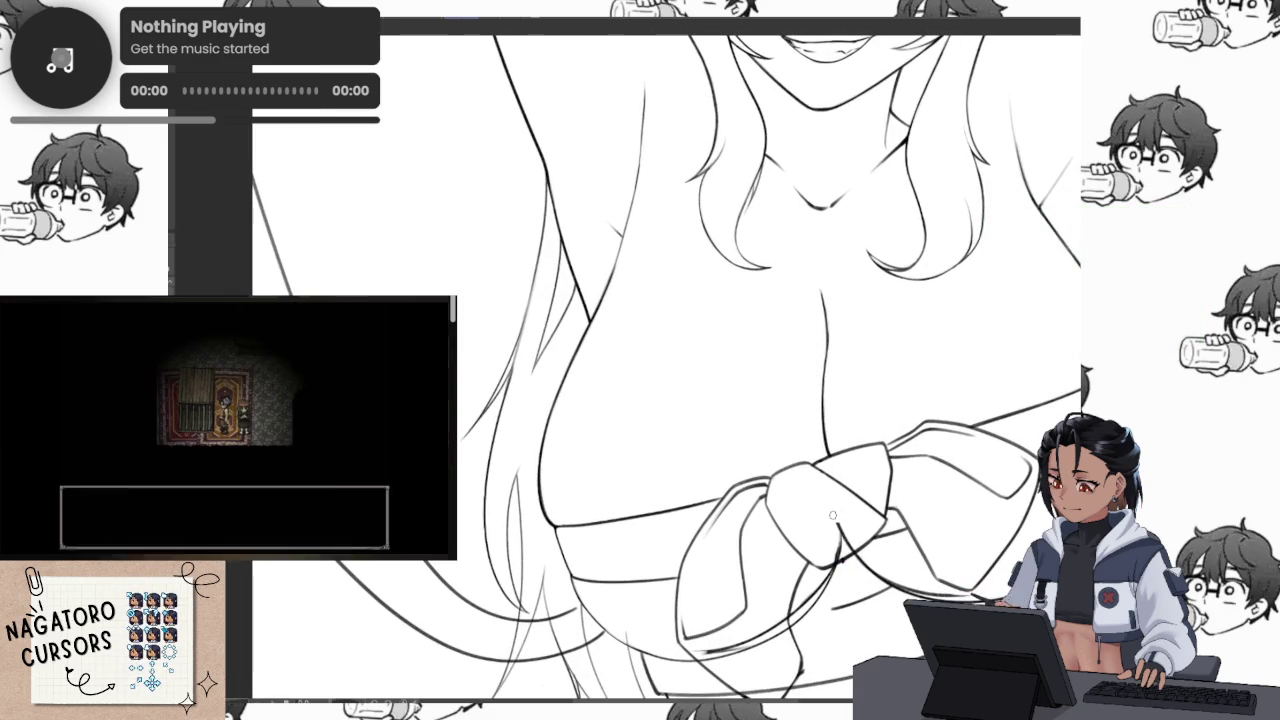
Add a faint stroke along the figure's diagonal line, then fit the page and zoom back in
left_click_drag(832, 514, 728, 486)
scroll(714, 493, "up", 4)
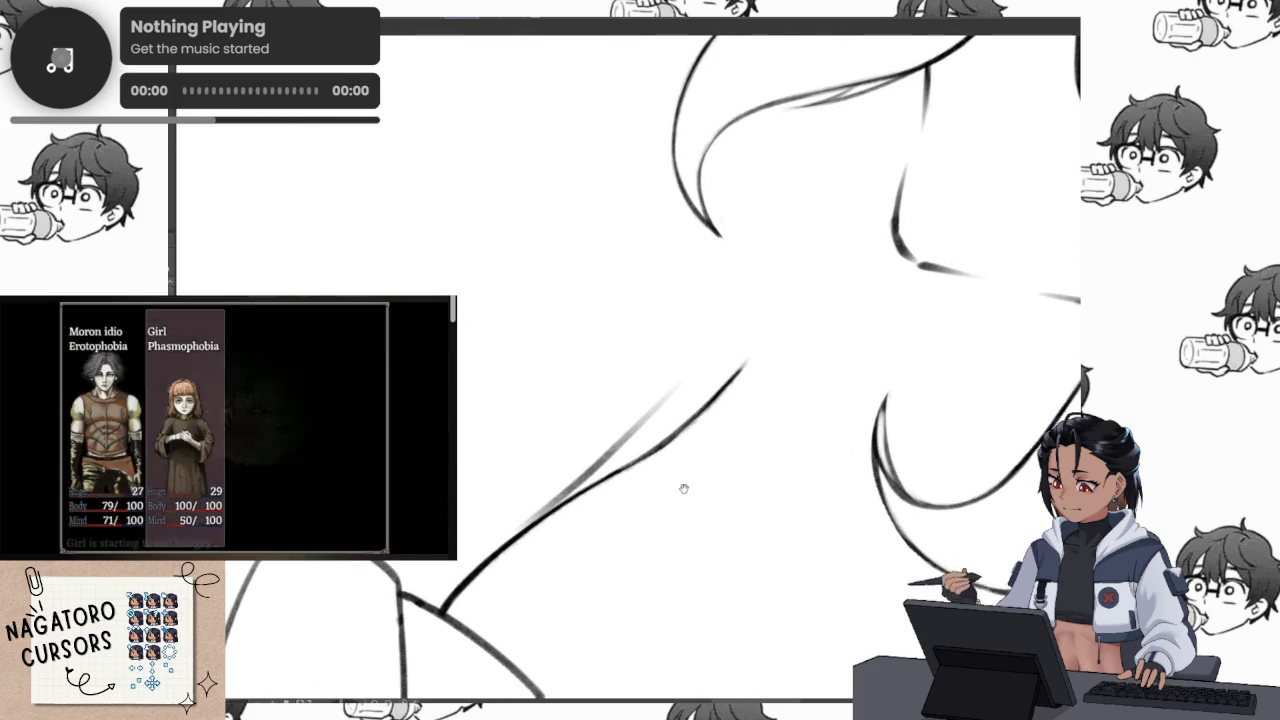
left_click_drag(567, 500, 650, 410)
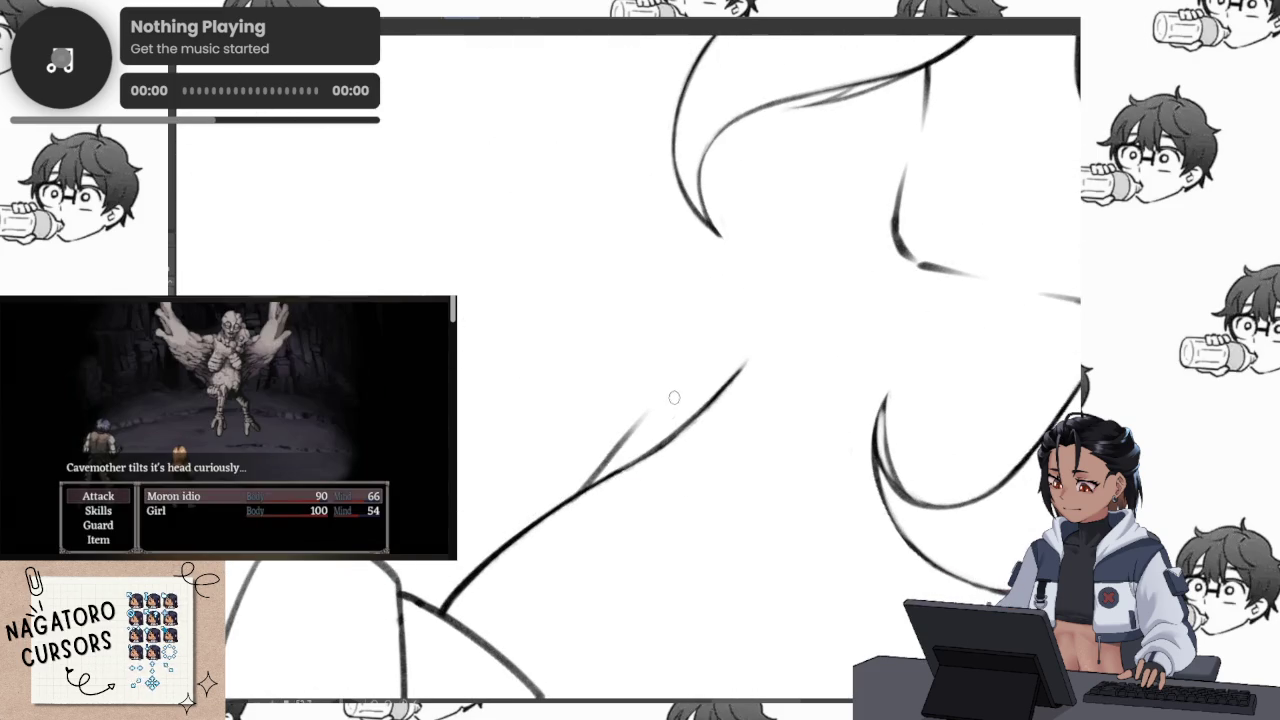
key("ctrl+0")
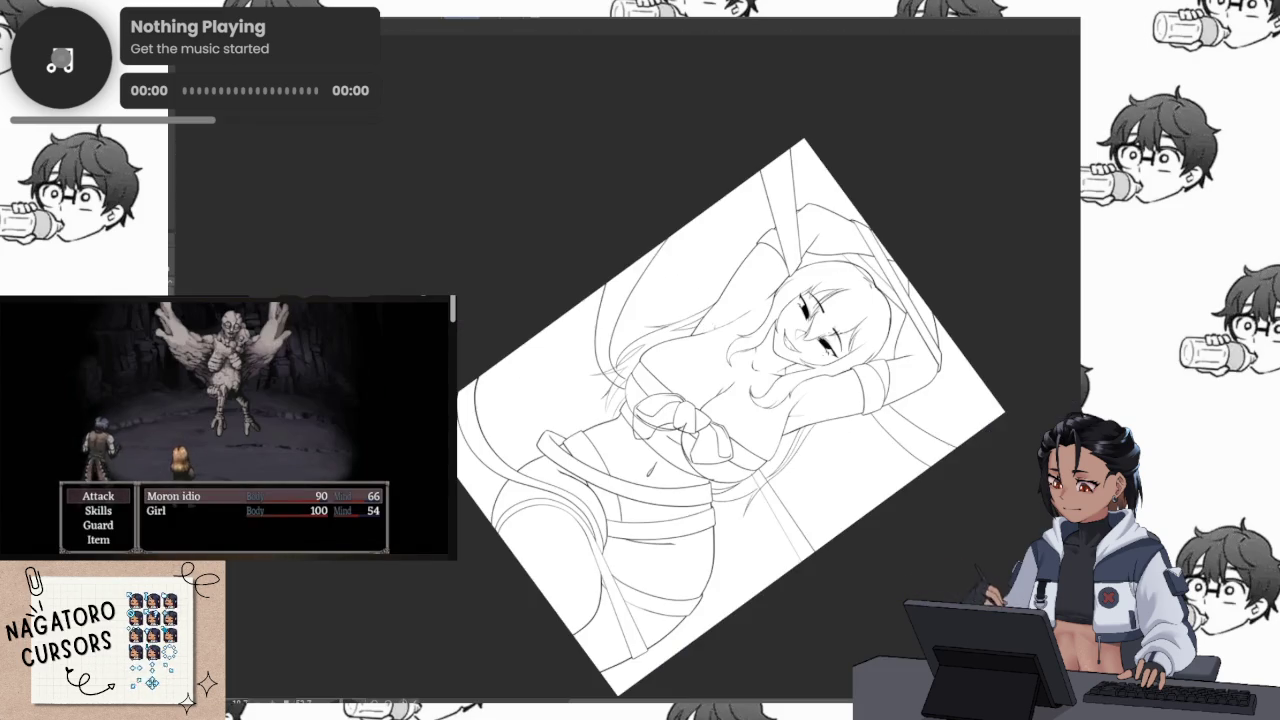
scroll(744, 412, "up", 3)
scroll(744, 412, "up", 3)
scroll(744, 412, "up", 2)
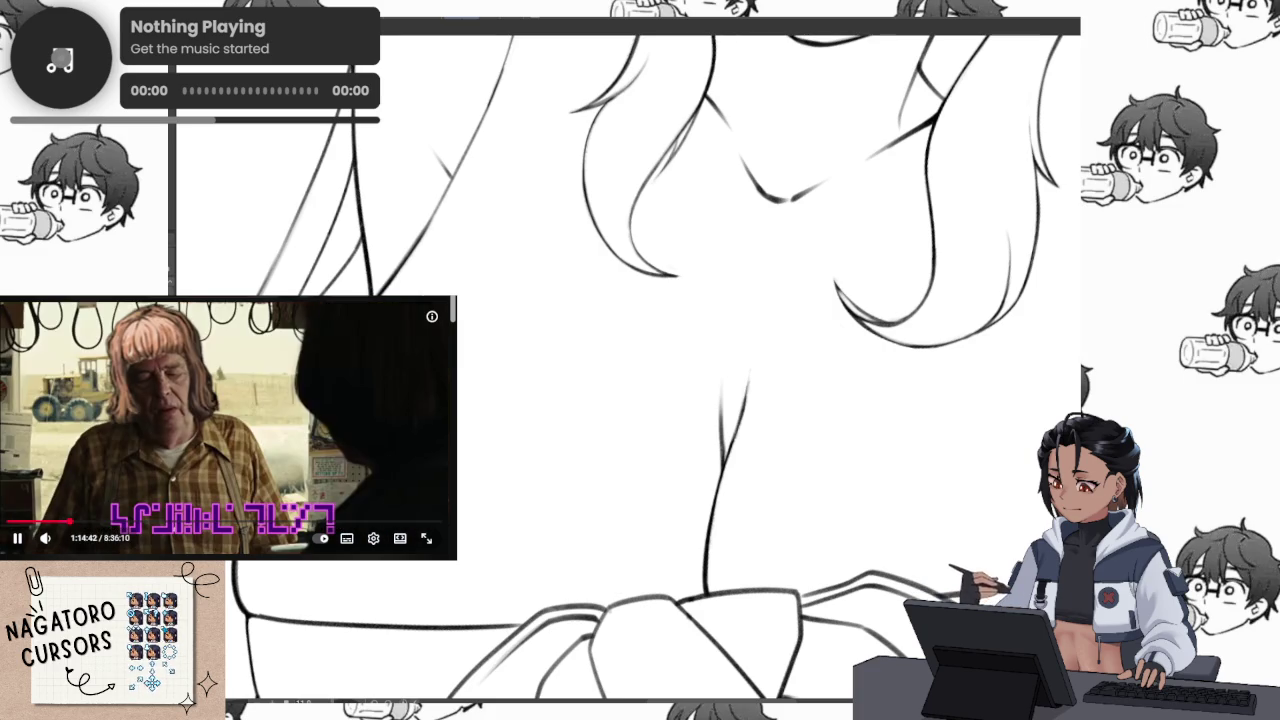
mouse_move(229, 425)
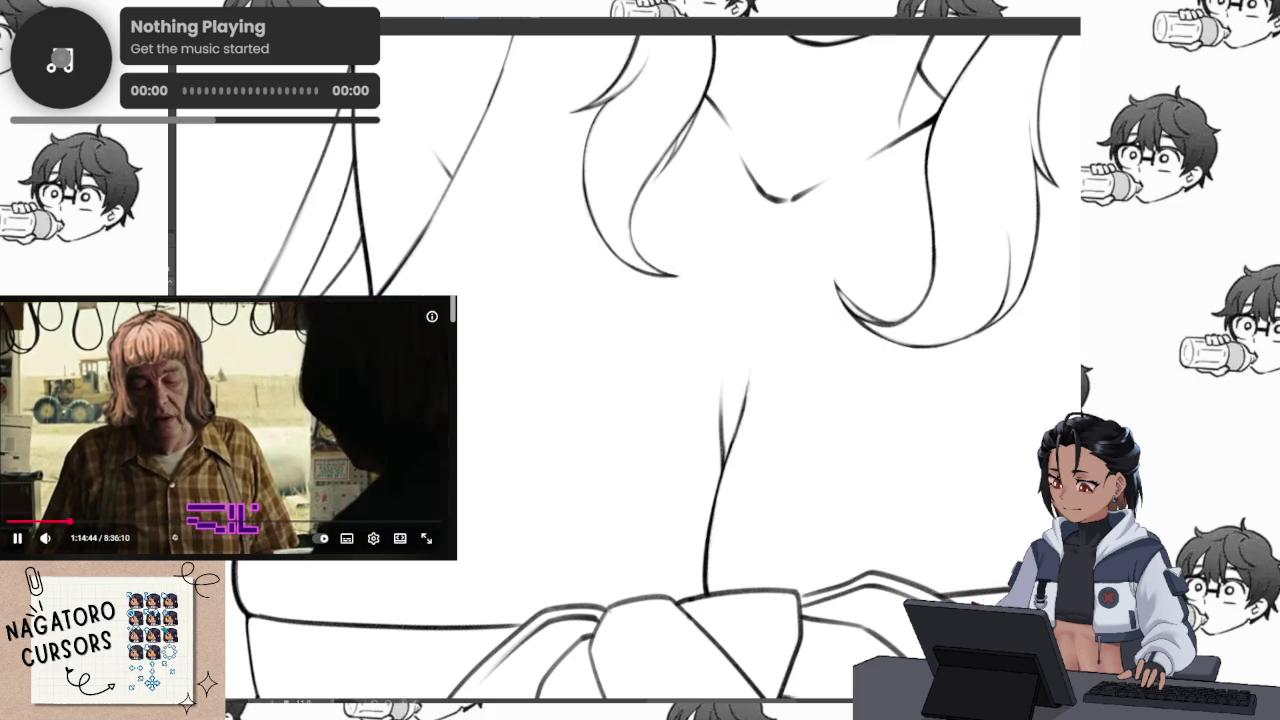
left_click(308, 432)
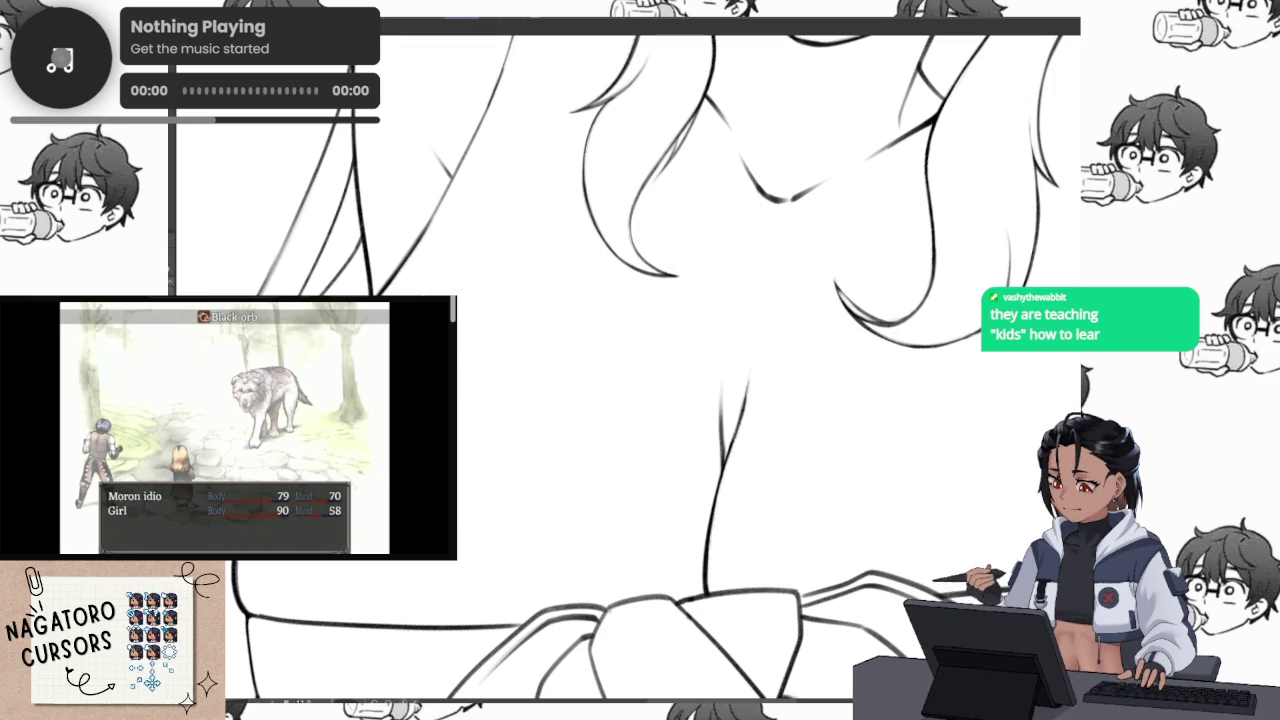
Zoom in closely and trace bold black ink over the sketch lines around the knotted bow
scroll(679, 477, "up", 2)
scroll(679, 477, "up", 2)
scroll(679, 477, "up", 1)
scroll(679, 477, "up", 2)
scroll(679, 477, "up", 1)
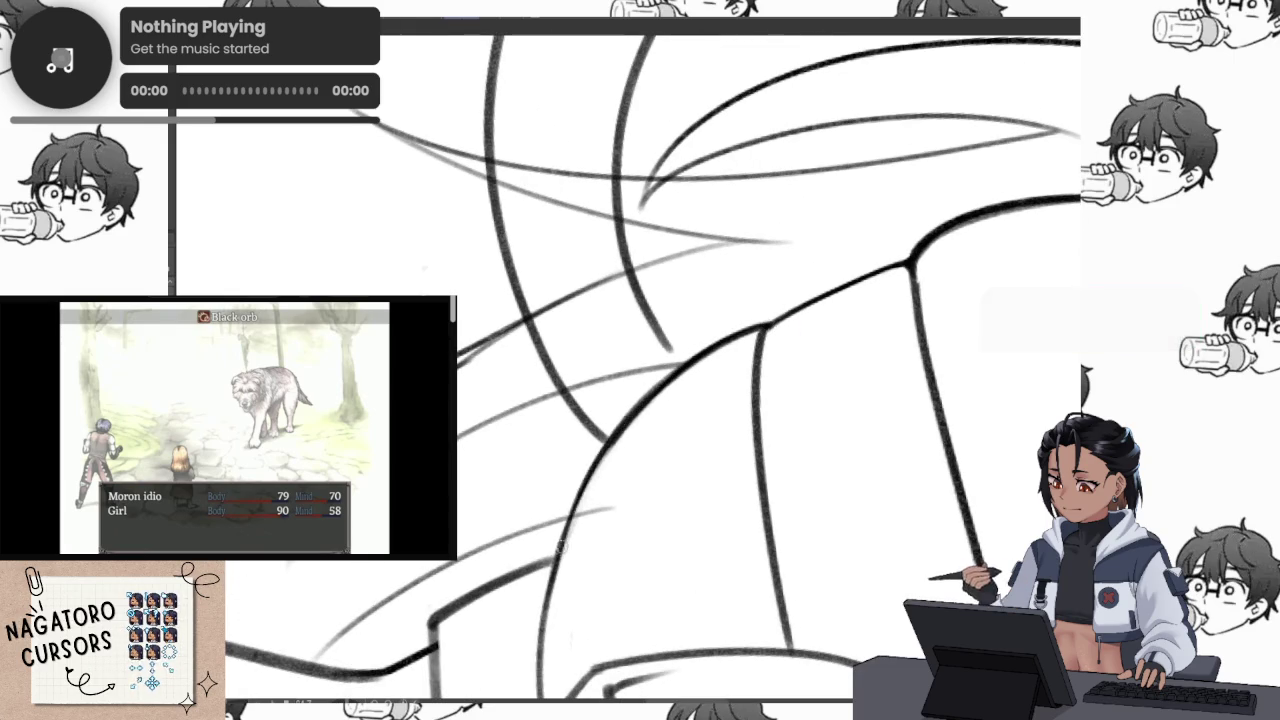
scroll(687, 378, "down", 1)
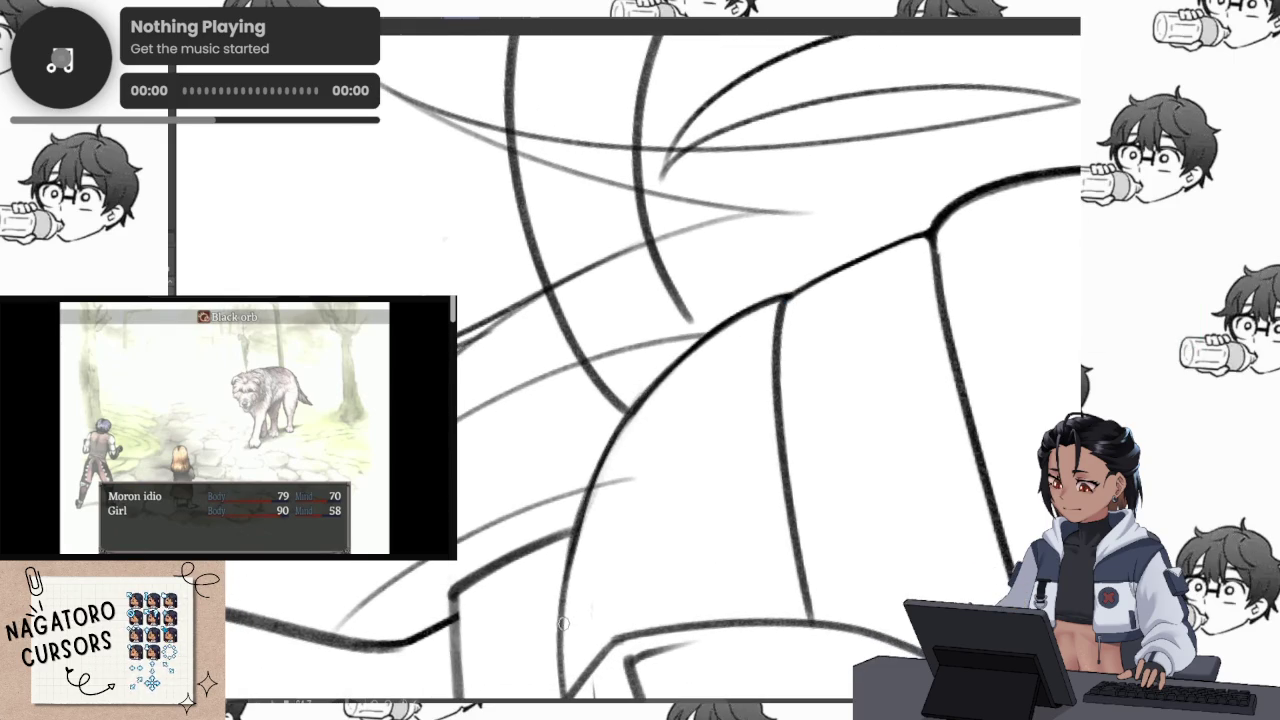
scroll(605, 487, "up", 1)
scroll(651, 386, "up", 1)
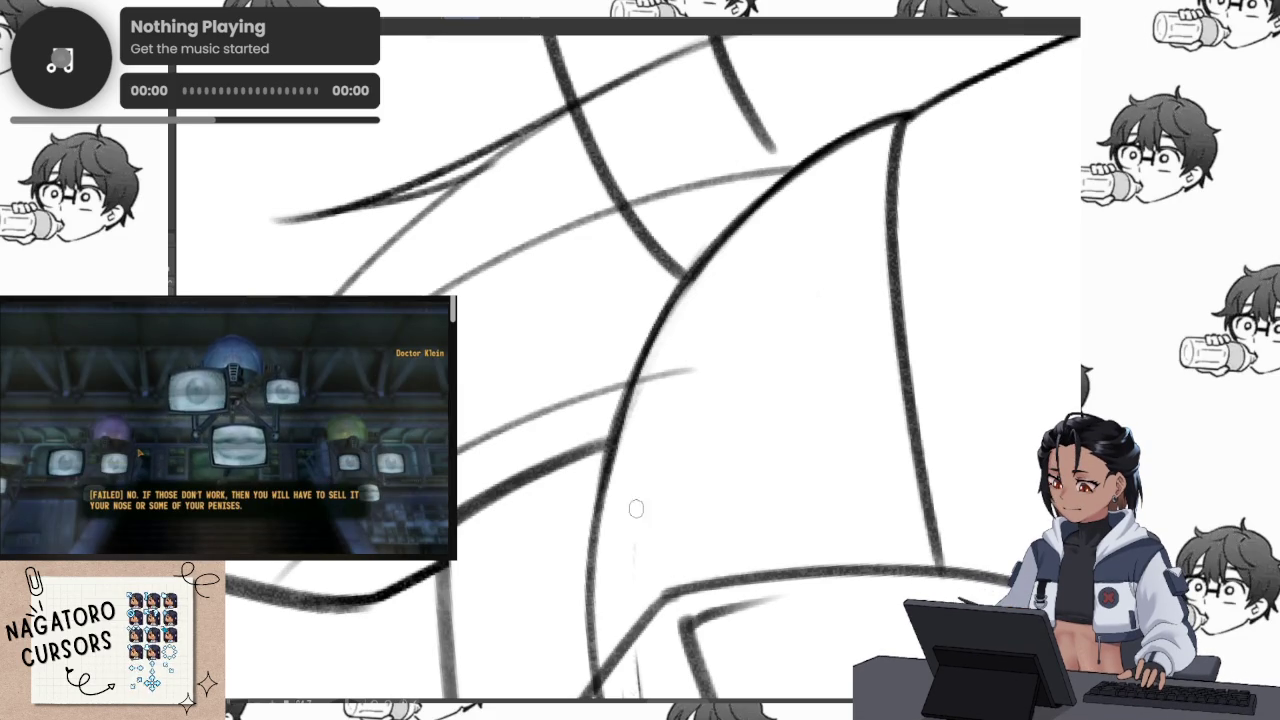
left_click_drag(831, 424, 751, 434)
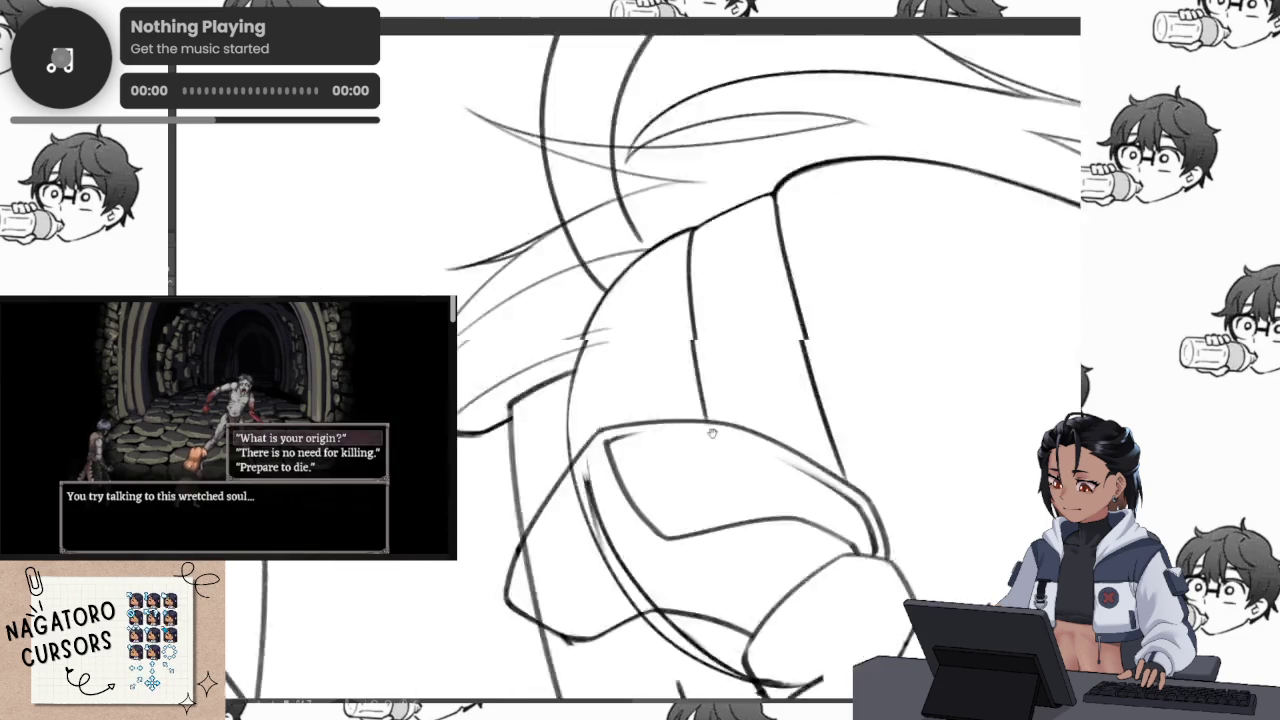
left_click_drag(556, 606, 740, 450)
scroll(787, 418, "down", 5)
scroll(783, 361, "up", 6)
scroll(790, 244, "up", 2)
scroll(586, 443, "up", 2)
scroll(586, 443, "up", 2)
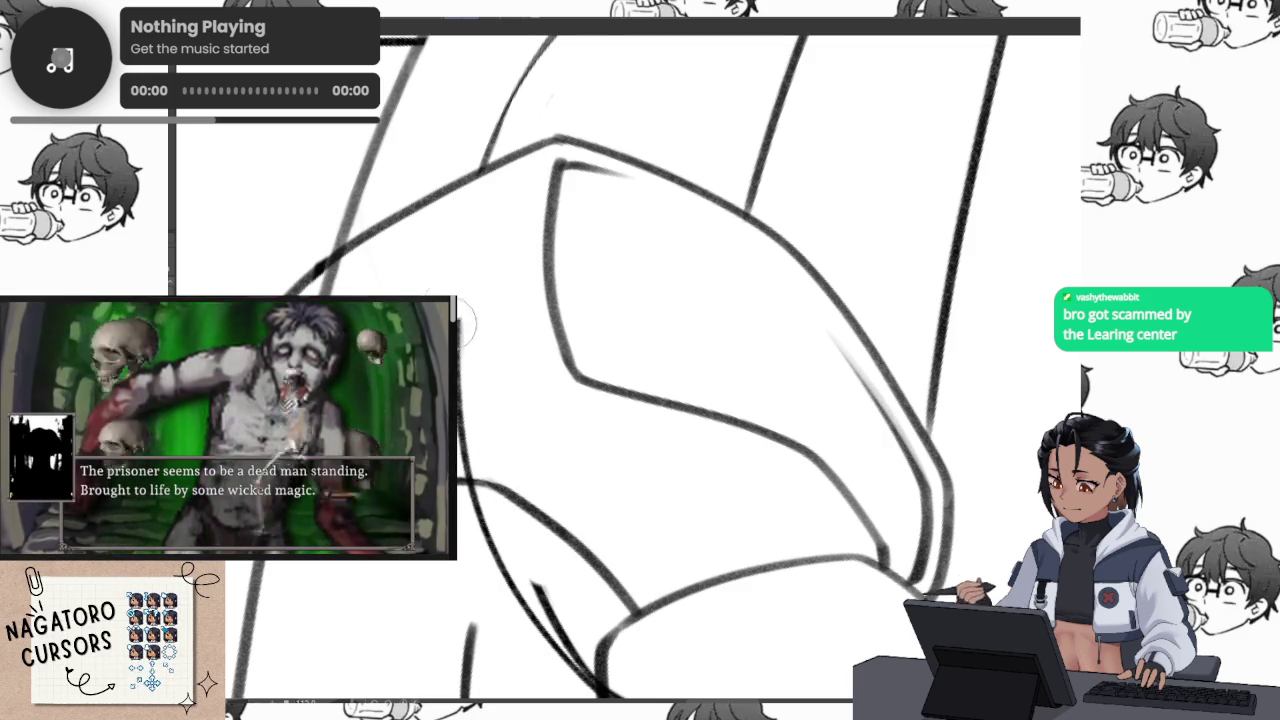
left_click_drag(478, 458, 571, 409)
left_click_drag(609, 471, 870, 247)
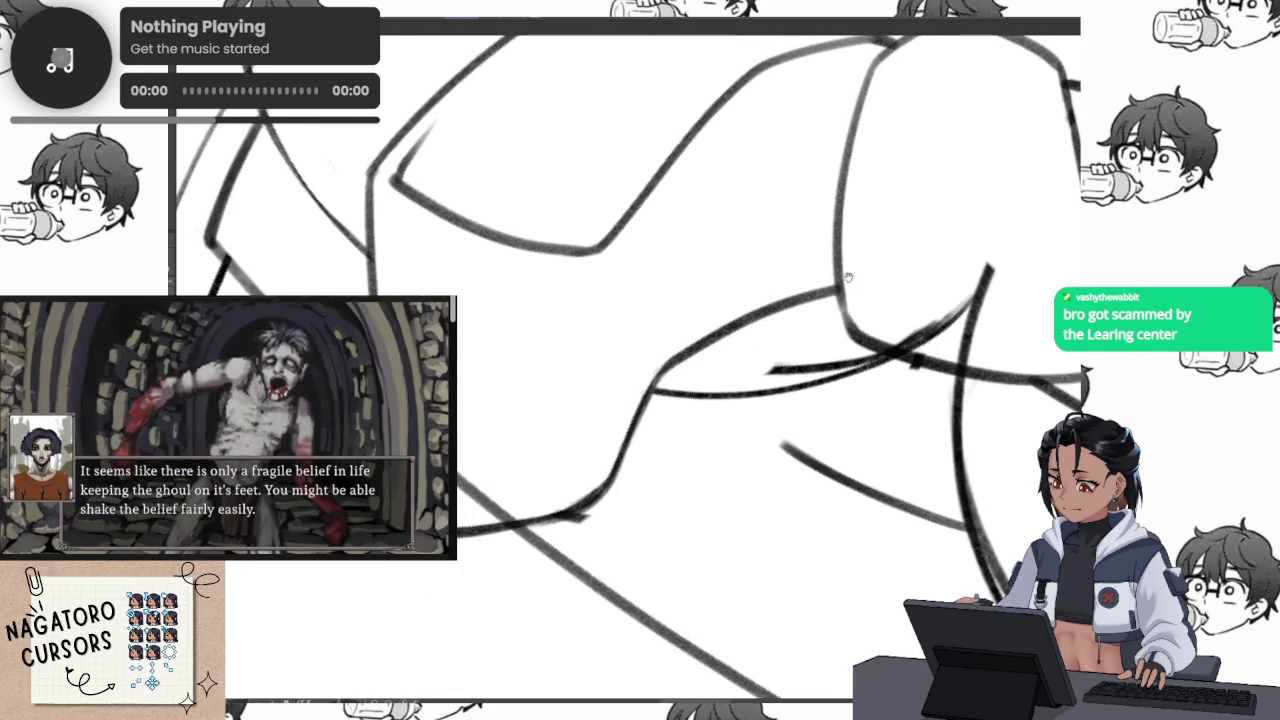
mouse_move(569, 579)
left_mouse_down()
mouse_move(679, 467)
mouse_move(705, 507)
left_mouse_up()
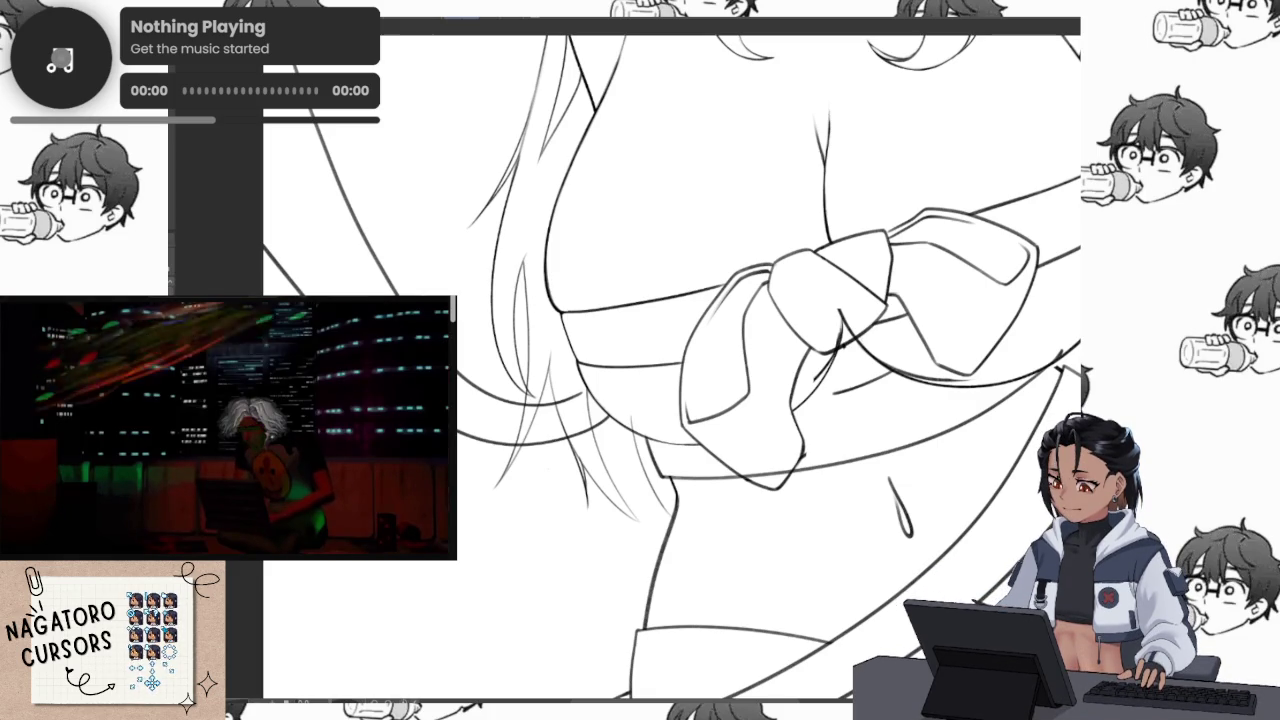
type("money, and money is bad y")
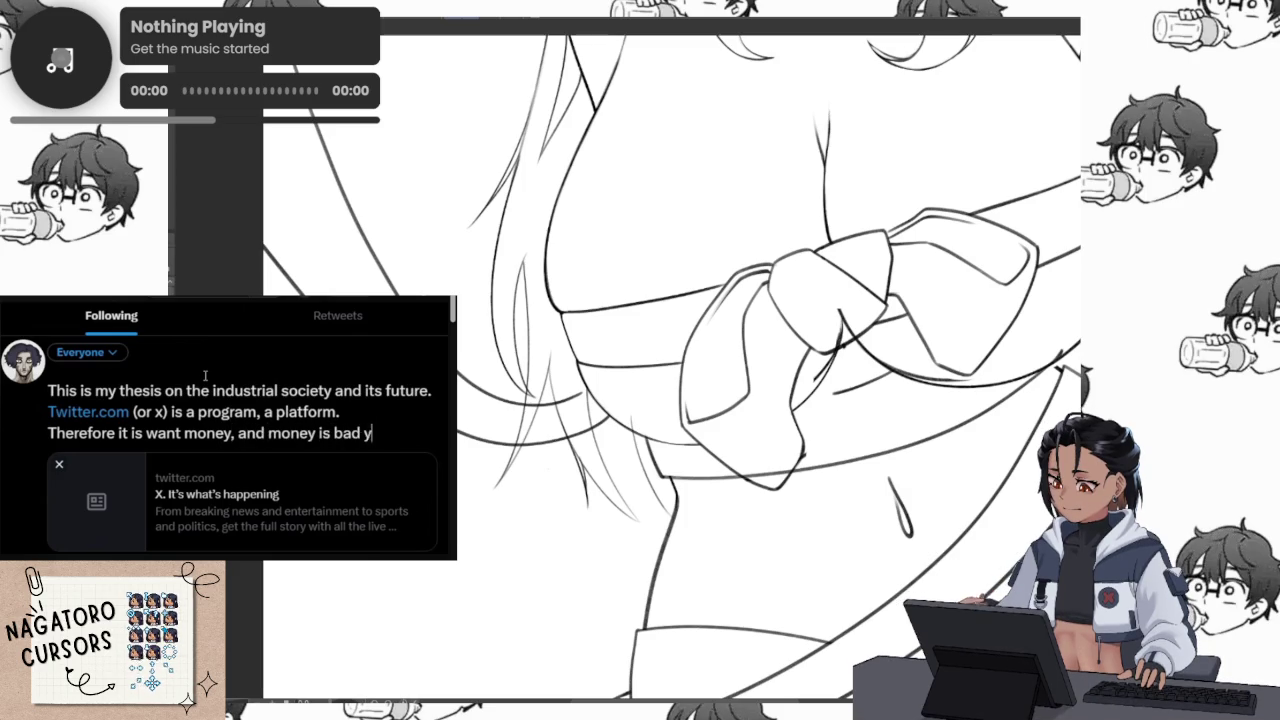
type("we could cure rus")
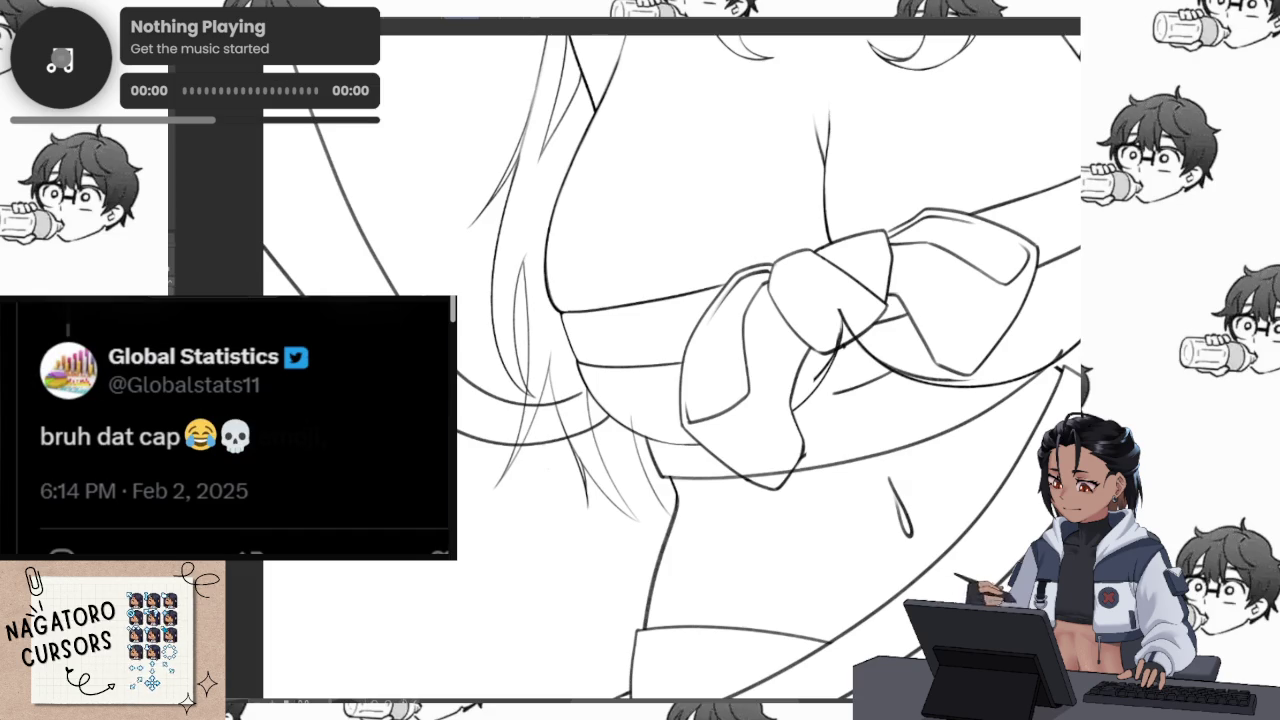
scroll(817, 472, "up", 5)
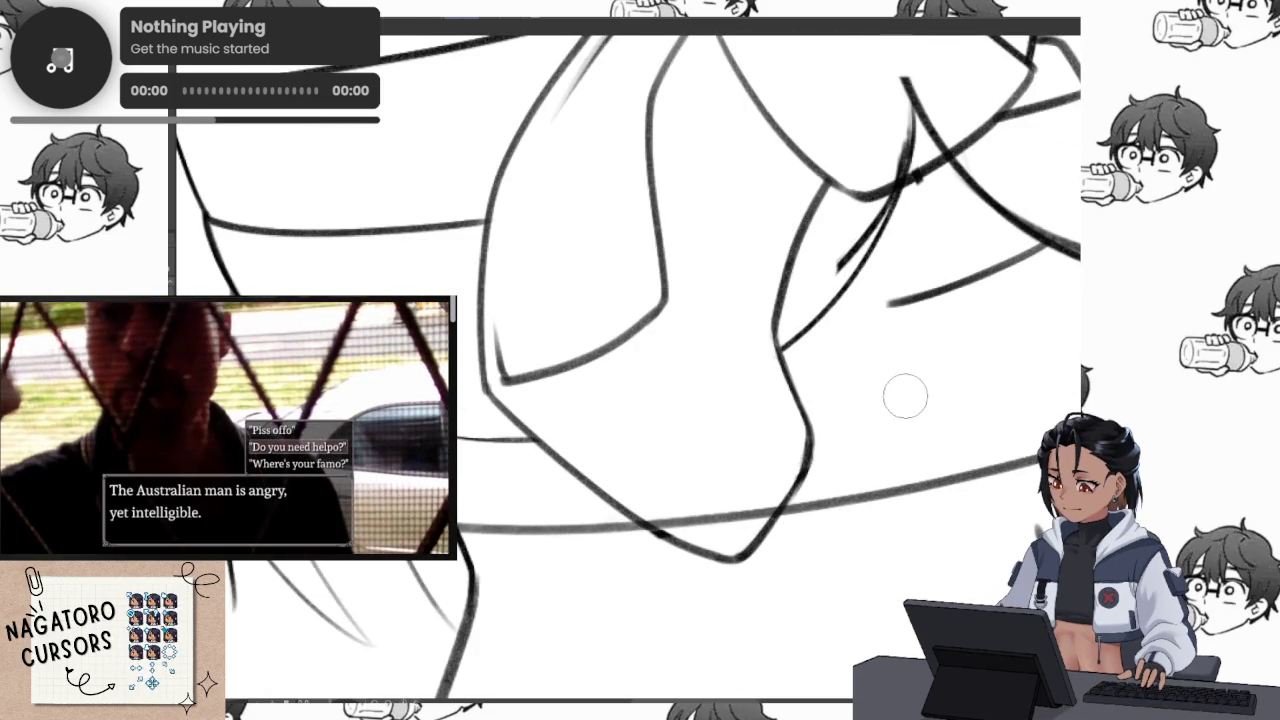
Zoom onto the bow and torso, then extend and darken a lineart stroke
left_click_drag(900, 413, 778, 466)
scroll(793, 357, "down", 3)
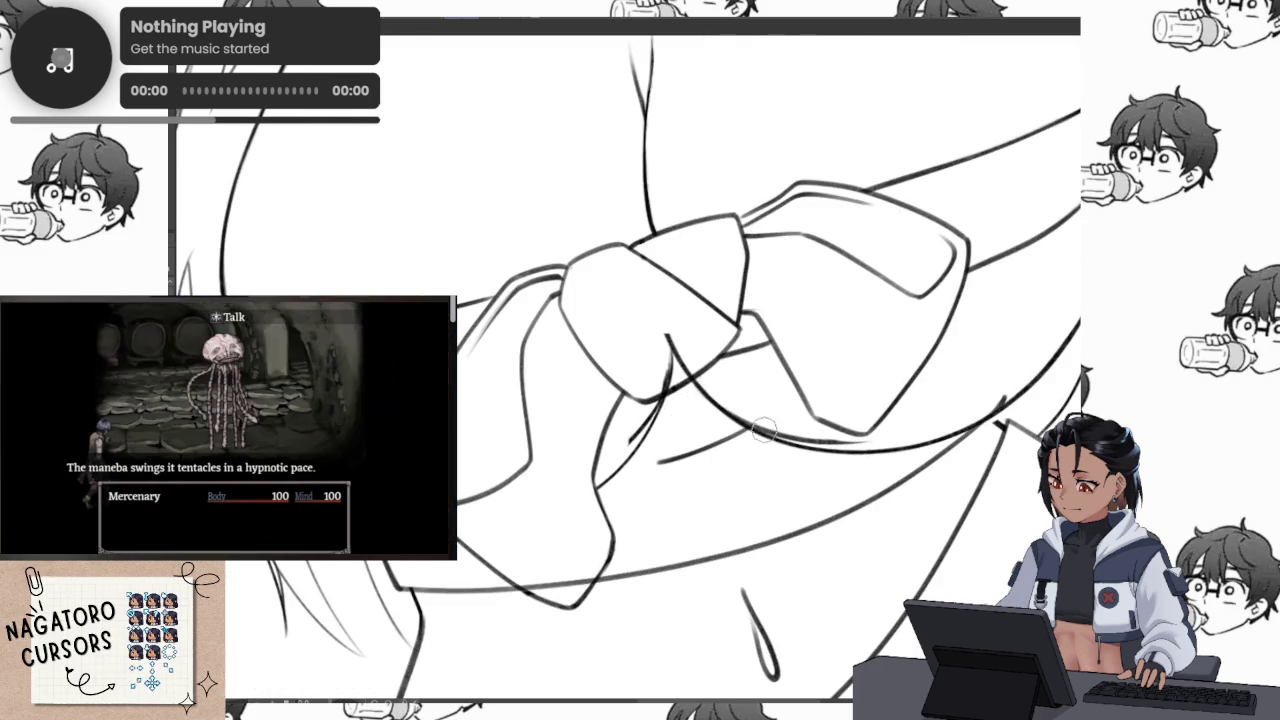
scroll(512, 597, "up", 3)
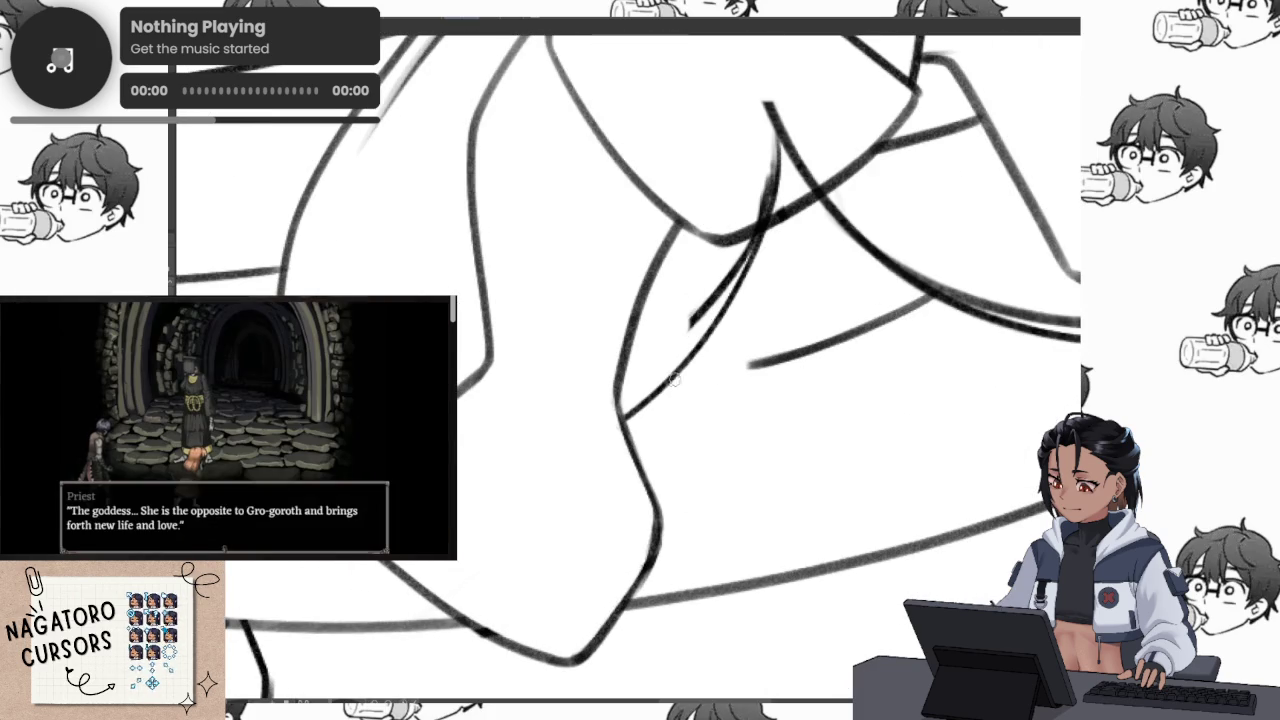
scroll(932, 410, "down", 3)
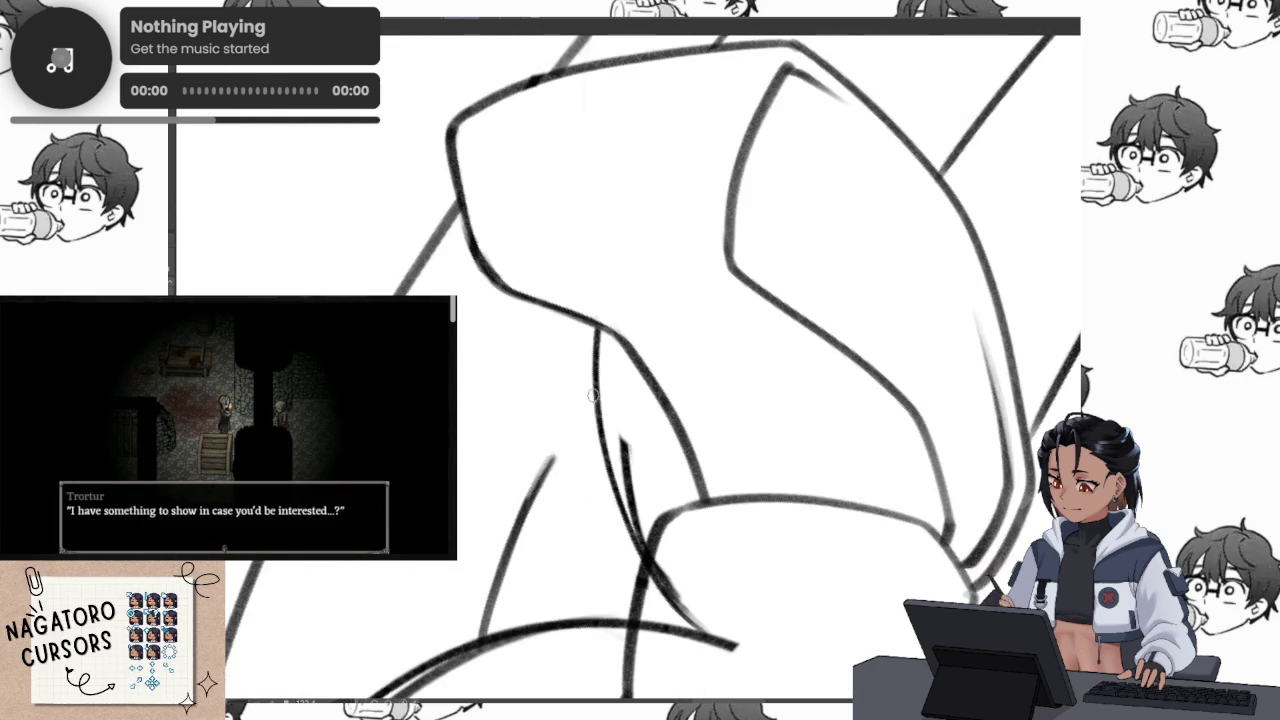
scroll(592, 396, "up", 2)
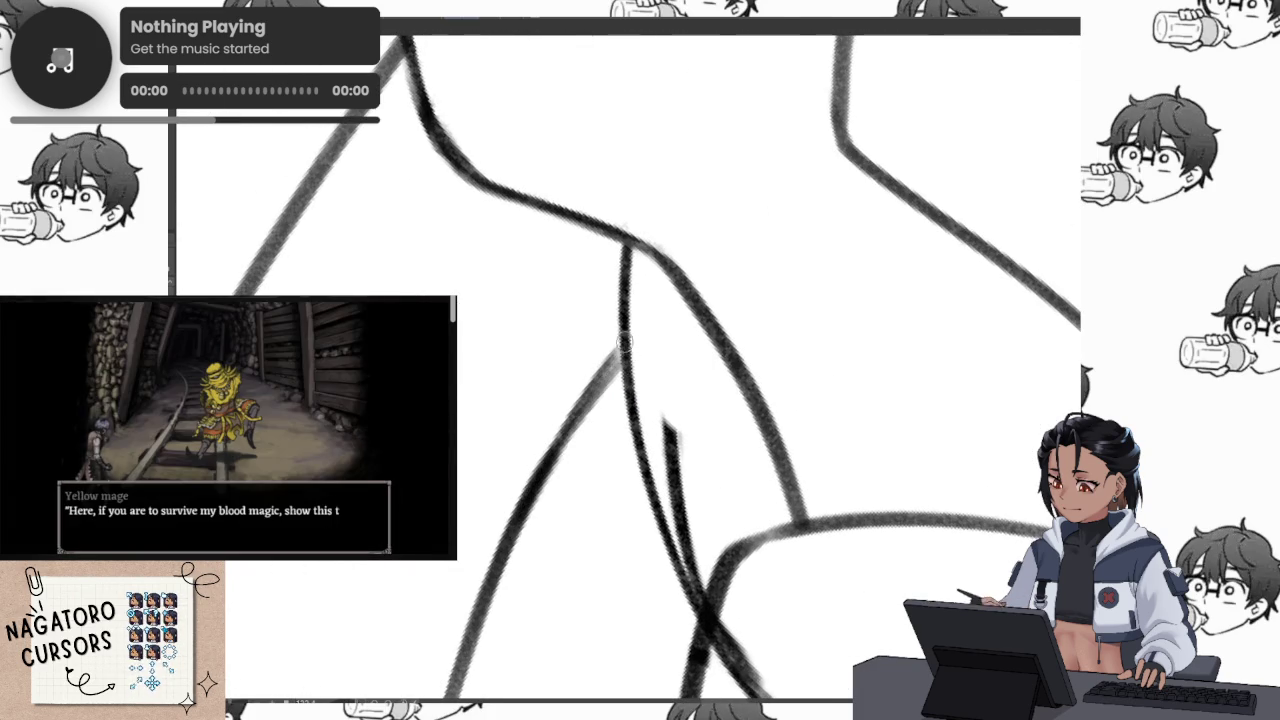
scroll(520, 550, "down", 3)
scroll(600, 480, "up", 2)
scroll(670, 430, "up", 2)
scroll(671, 430, "down", 2)
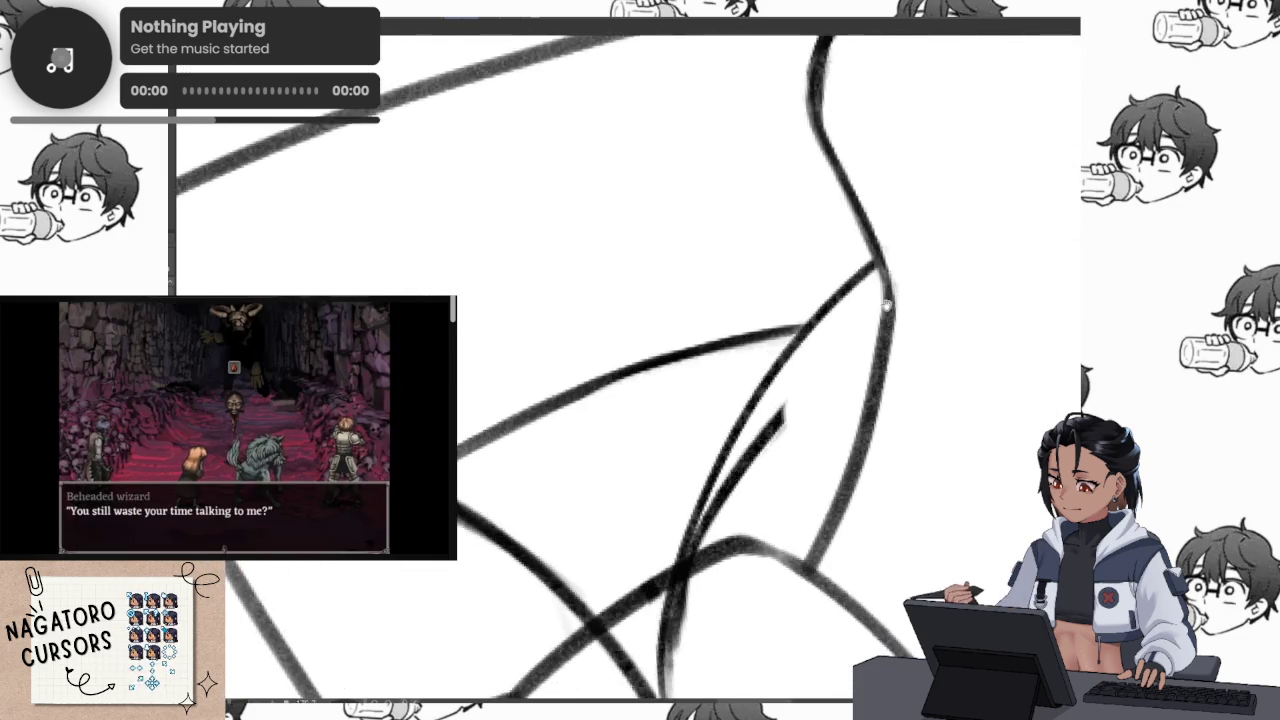
scroll(690, 357, "up", 2)
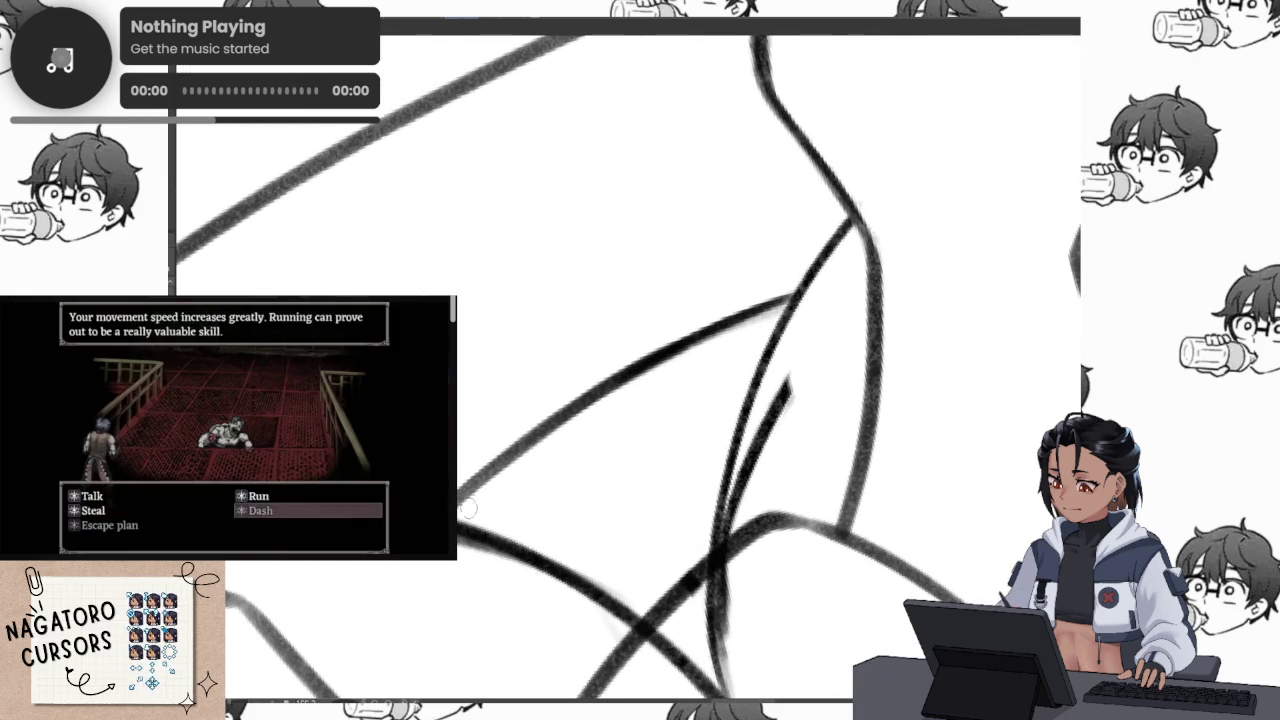
scroll(837, 366, "down", 3)
scroll(900, 400, "up", 1)
scroll(903, 375, "up", 3)
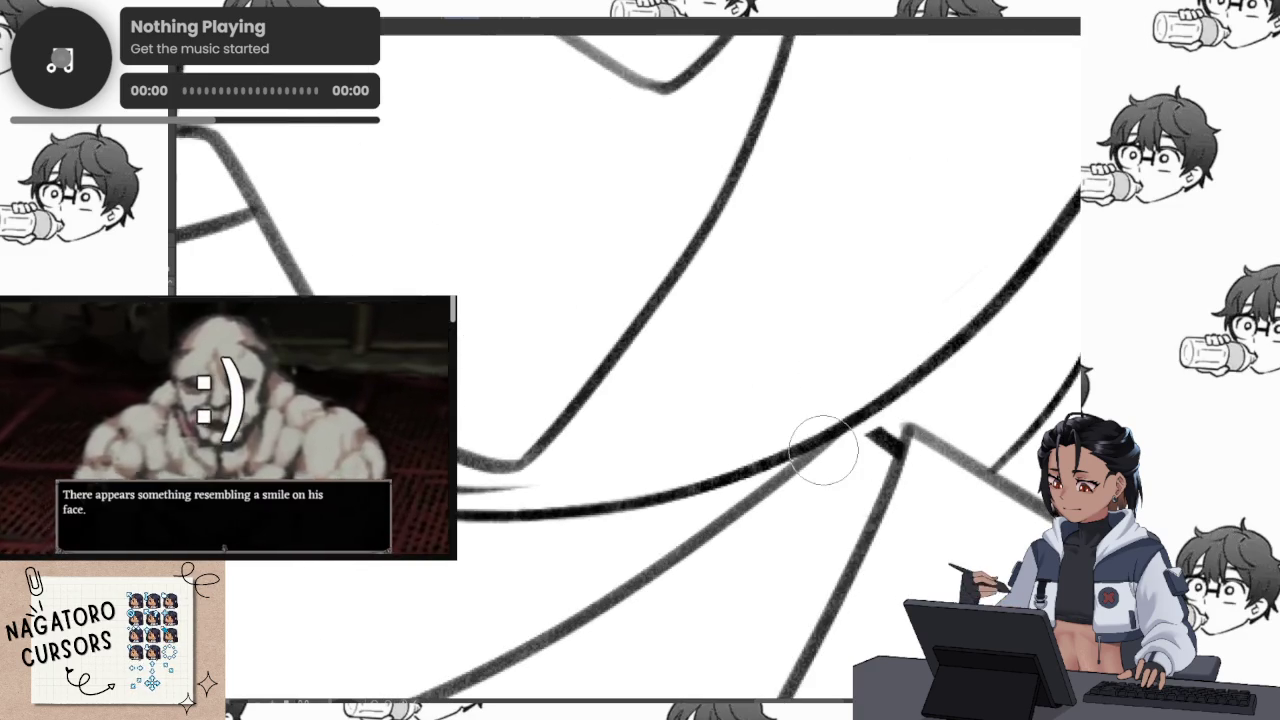
mouse_move(858, 420)
left_mouse_down()
mouse_move(872, 430)
mouse_move(872, 246)
left_mouse_up()
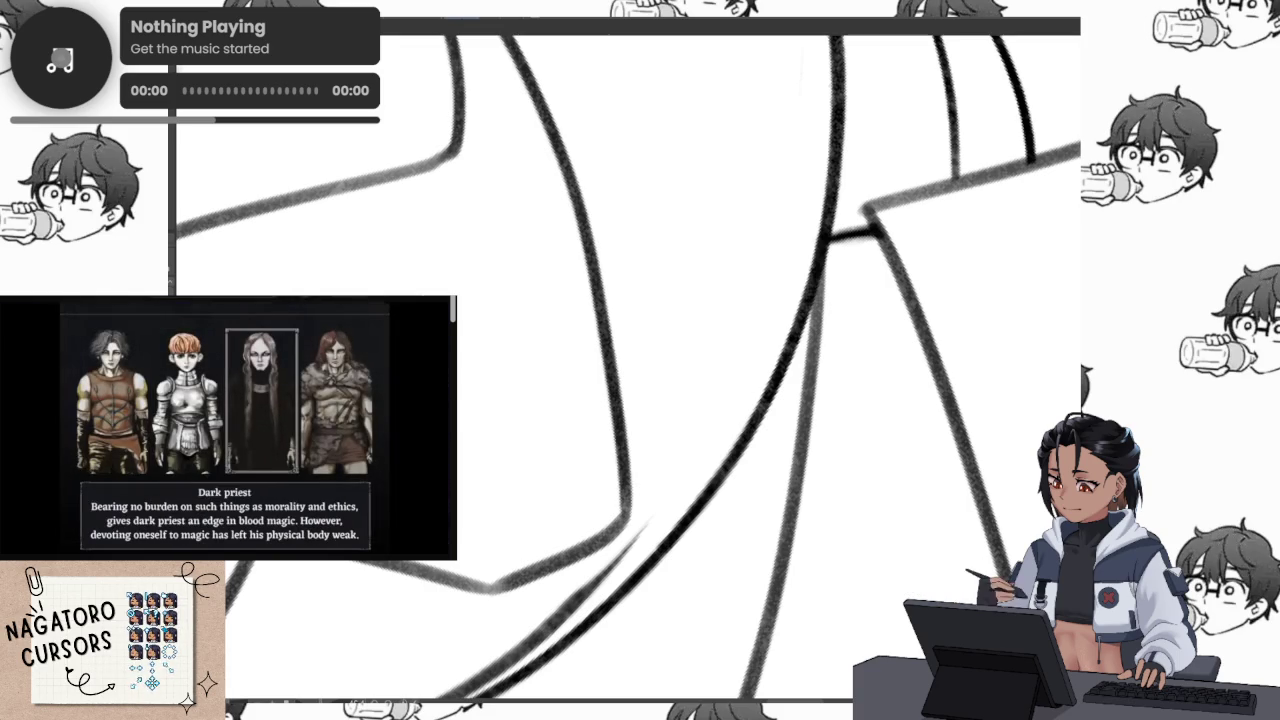
Zoom out and ink a small looped mark on the bow
scroll(414, 186, "down", 2)
scroll(414, 186, "down", 1)
scroll(560, 214, "down", 2)
scroll(572, 212, "down", 1)
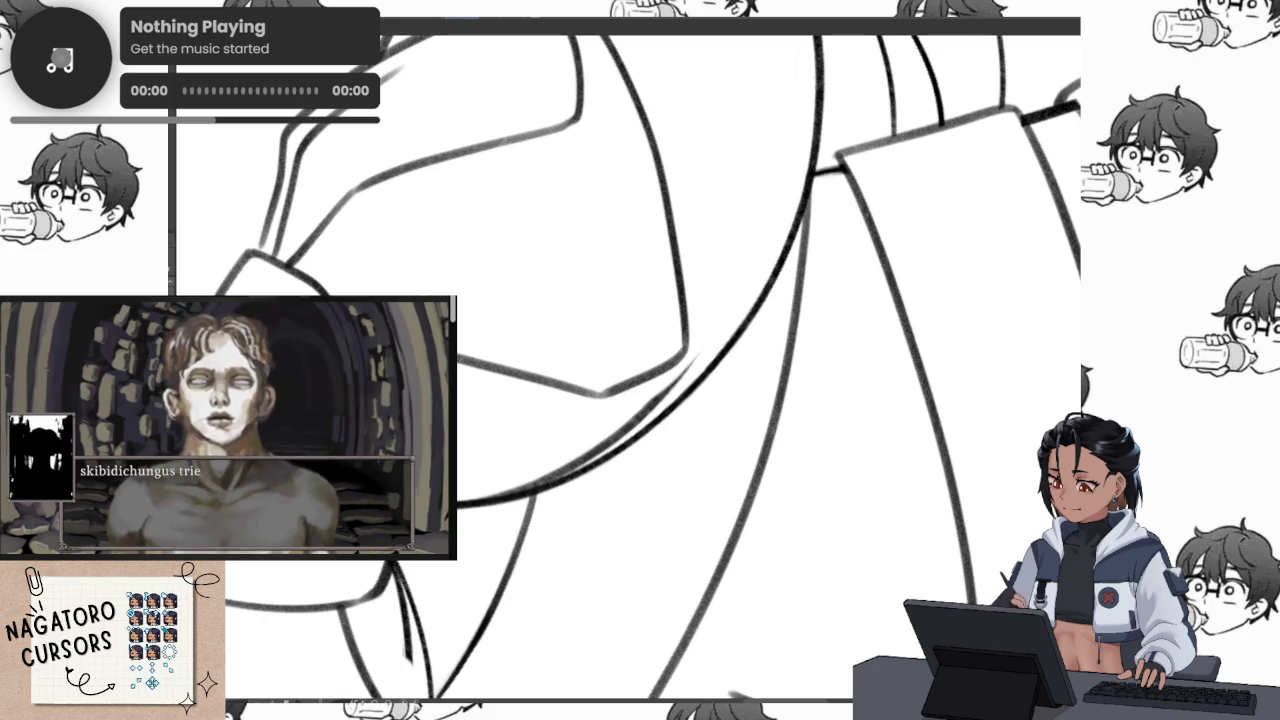
left_click_drag(692, 543, 800, 590)
scroll(628, 369, "down", 5)
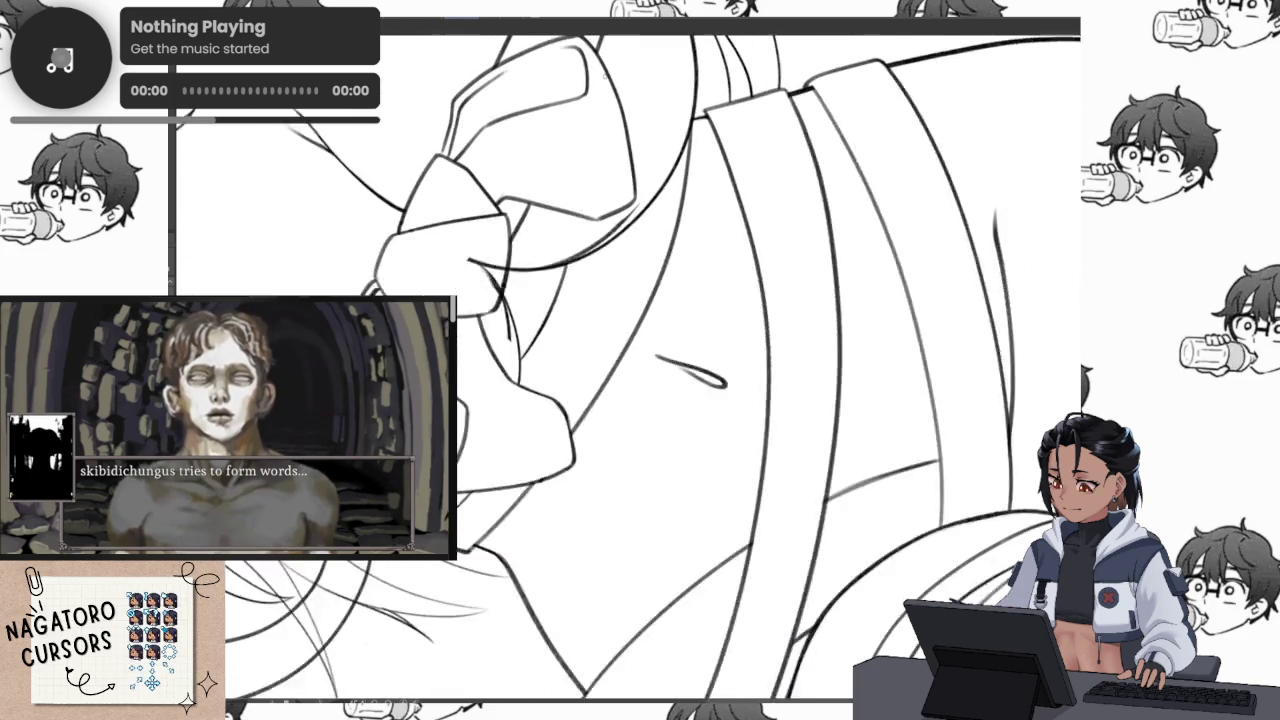
key("5")
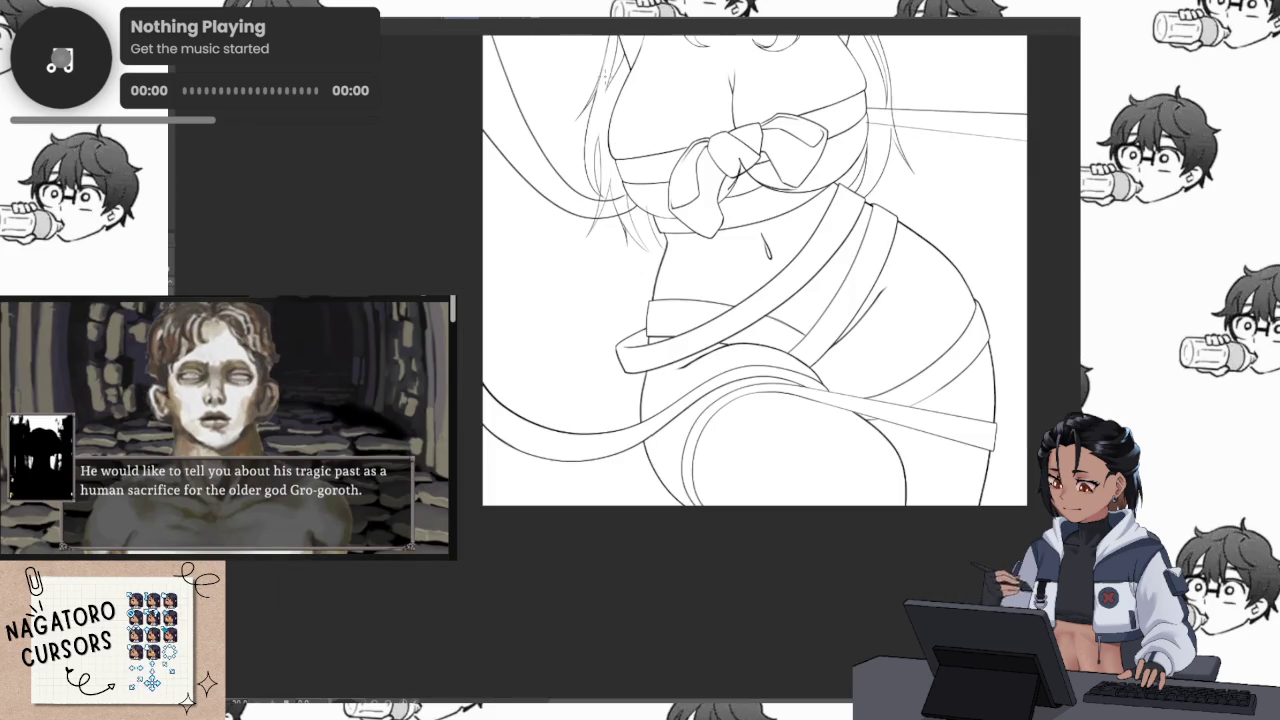
left_click_drag(730, 300, 673, 520)
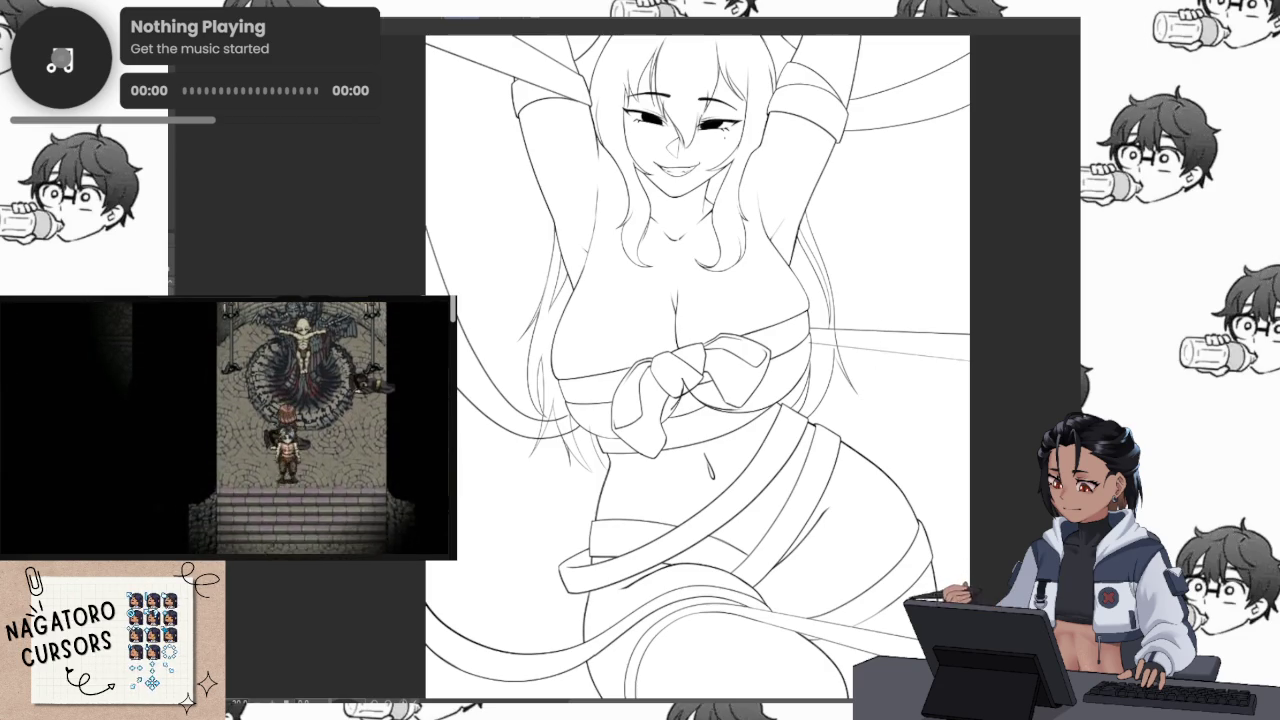
scroll(700, 380, "up", 5)
scroll(700, 380, "up", 2)
scroll(714, 371, "up", 2)
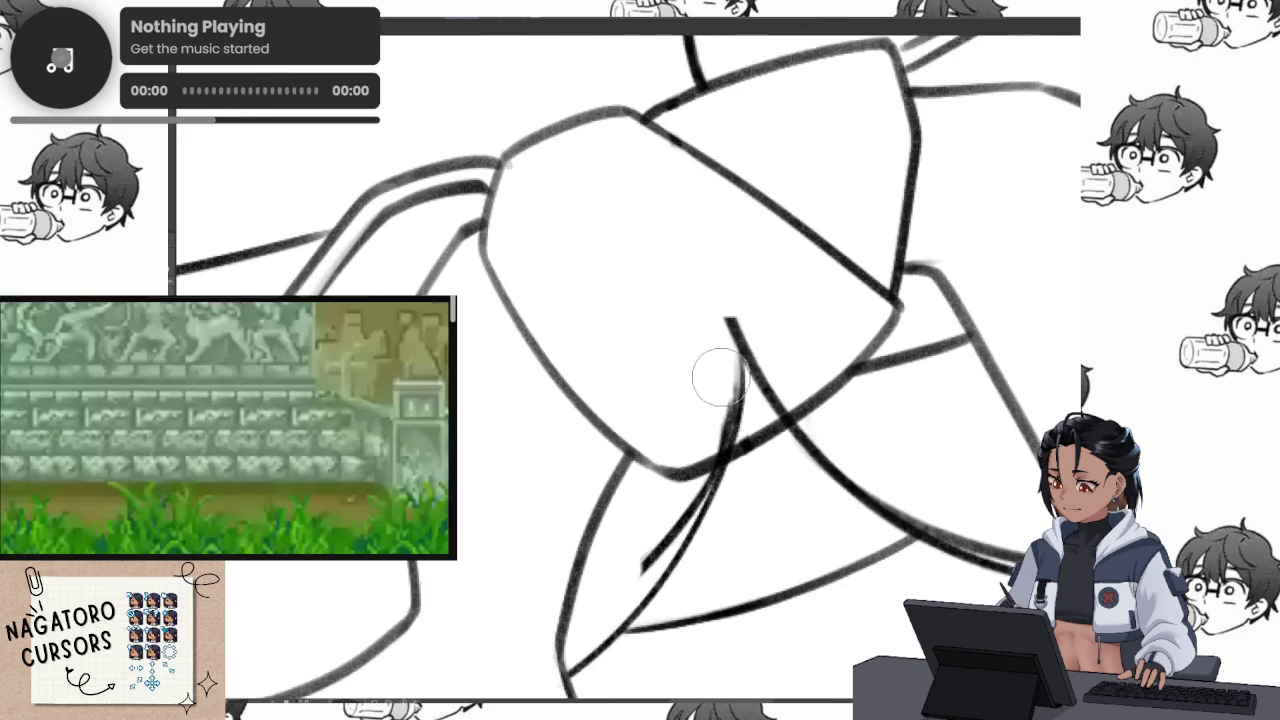
left_click_drag(763, 289, 757, 398)
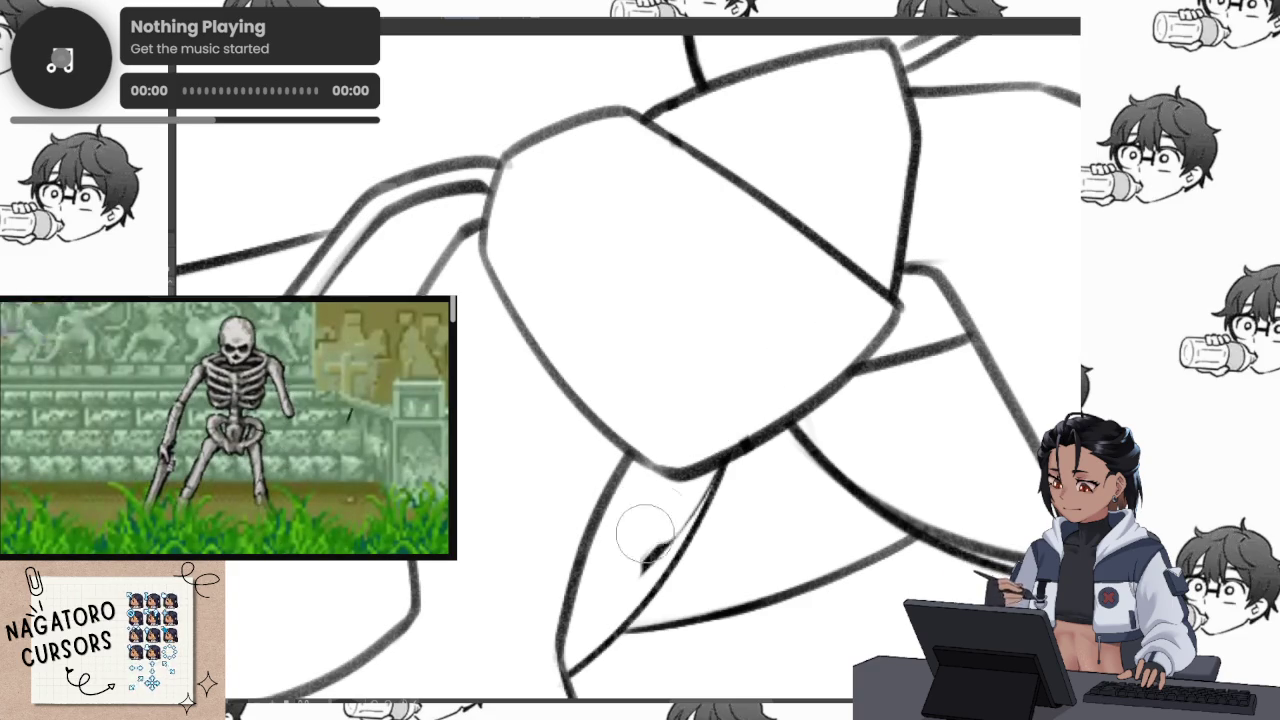
left_click_drag(657, 513, 666, 509)
scroll(700, 420, "down", 2)
left_click_drag(714, 400, 635, 450)
scroll(635, 450, "up", 2)
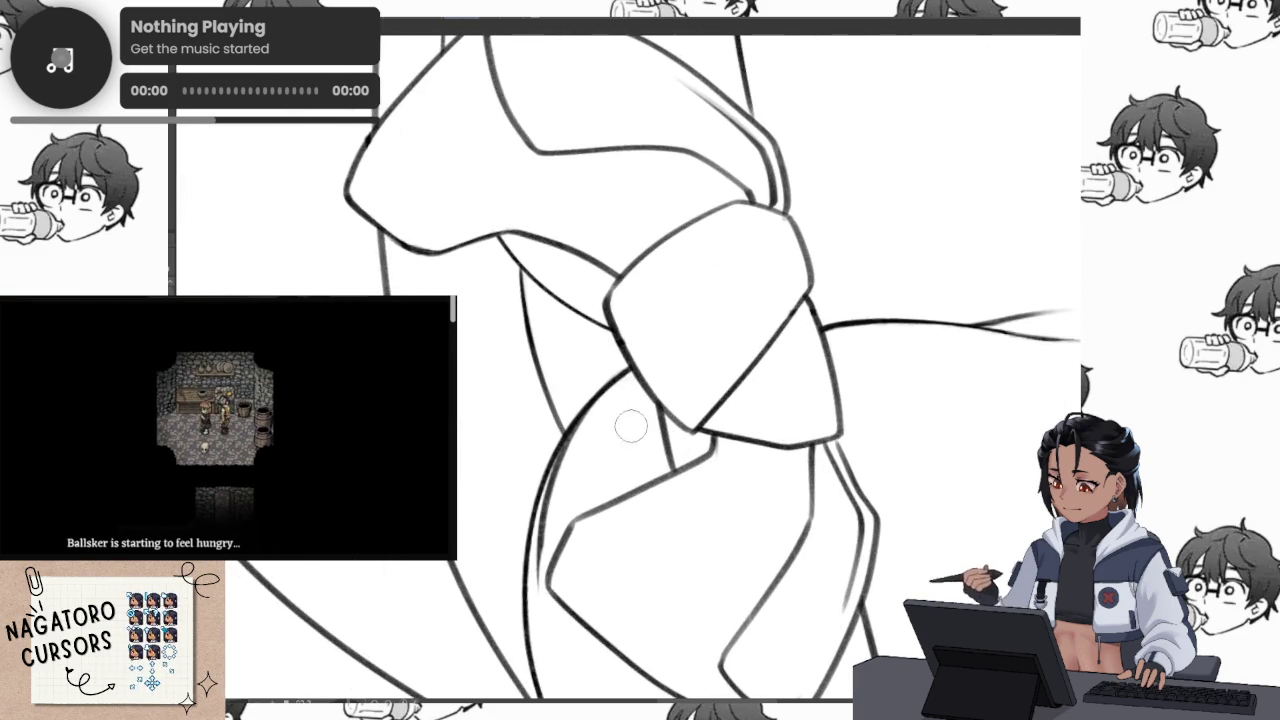
left_click_drag(824, 368, 662, 347)
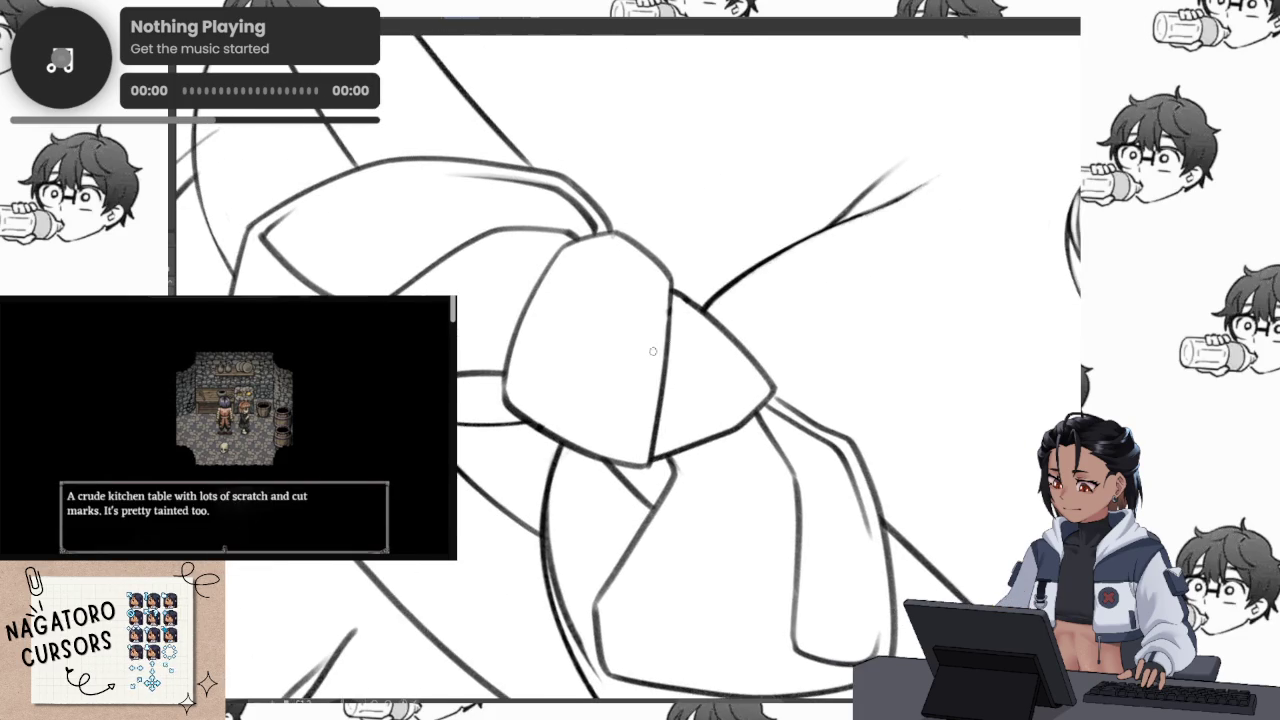
left_click_drag(722, 288, 867, 207)
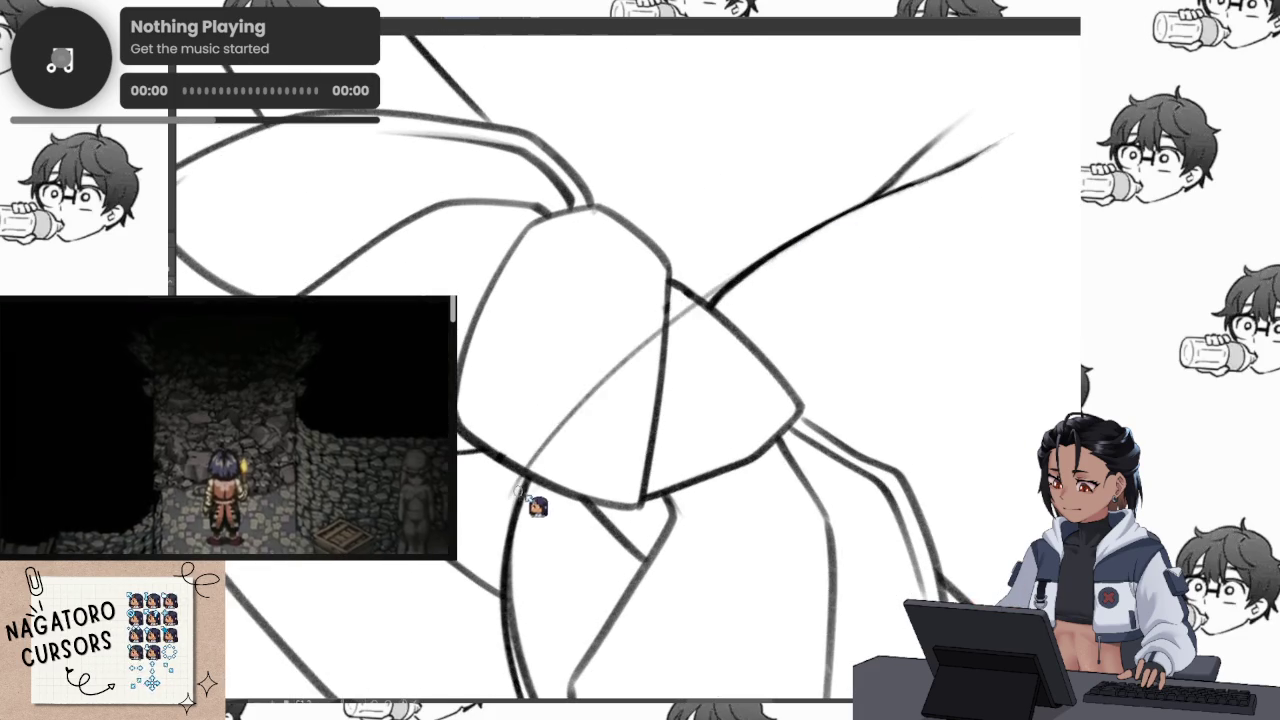
mouse_move(537, 500)
left_mouse_down()
mouse_move(715, 296)
mouse_move(525, 492)
left_mouse_up()
key("ctrl+z")
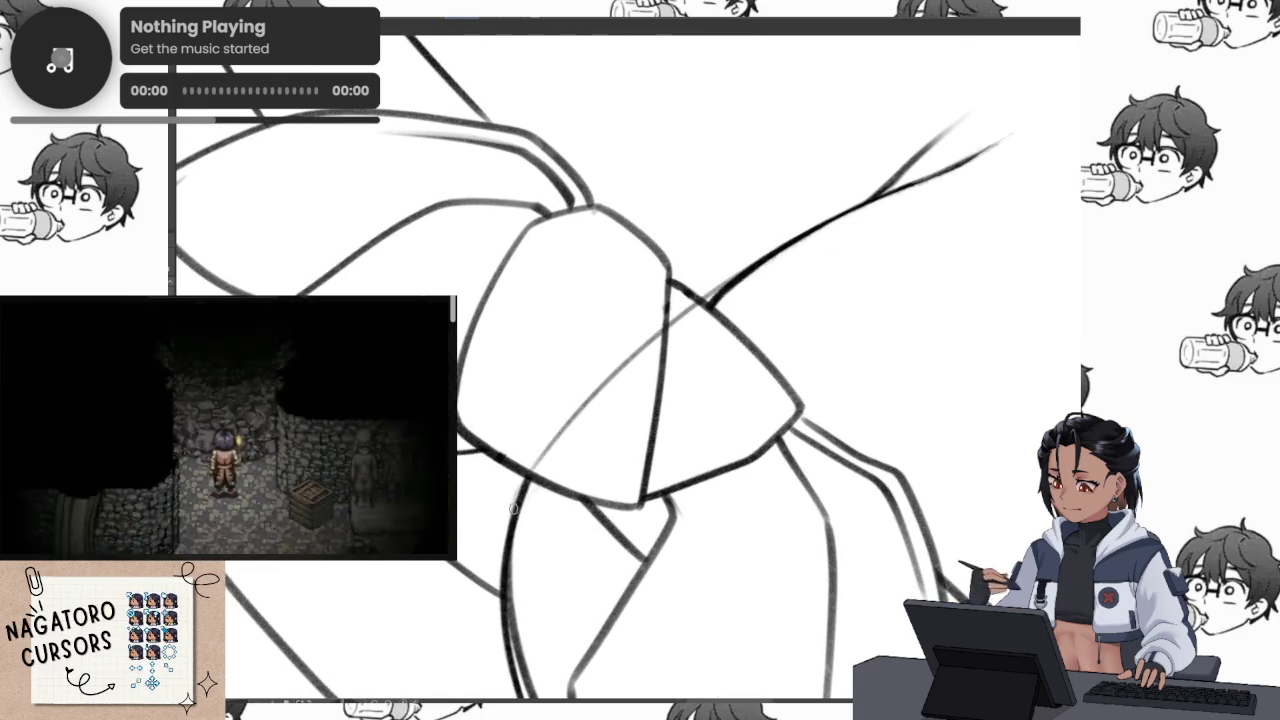
scroll(843, 228, "down", 3)
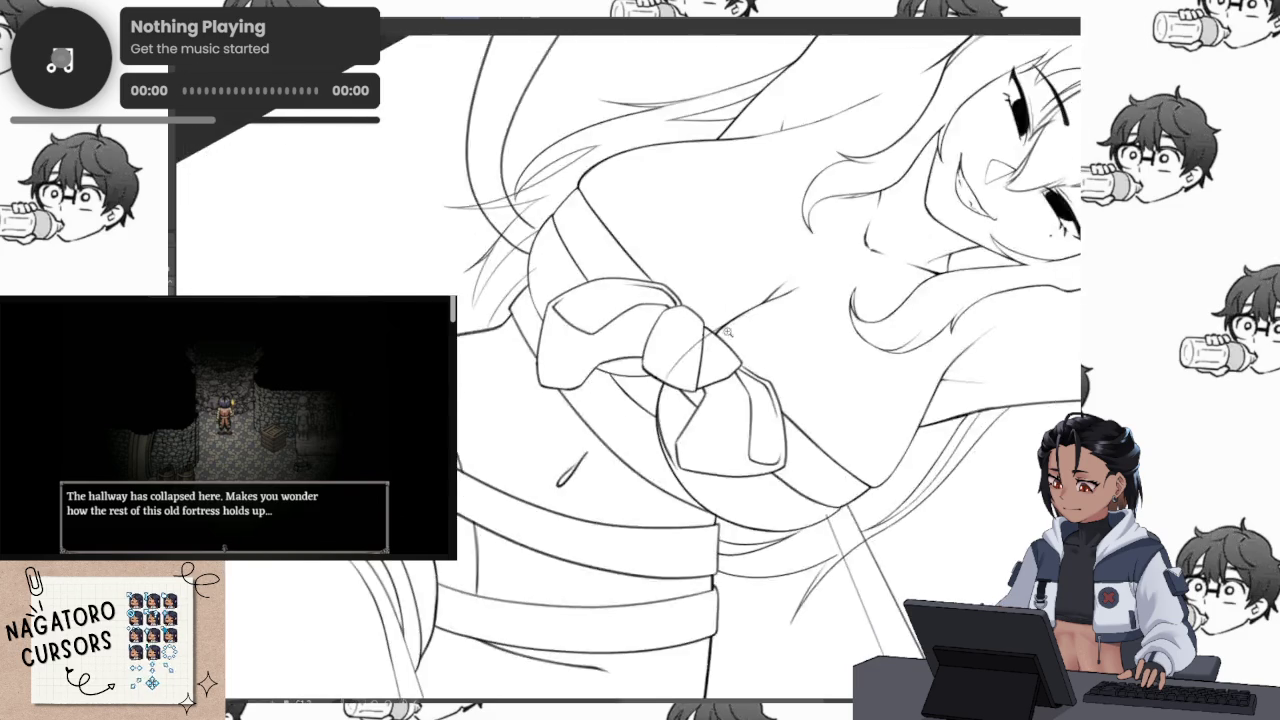
scroll(766, 348, "up", 3)
left_click_drag(766, 348, 710, 338)
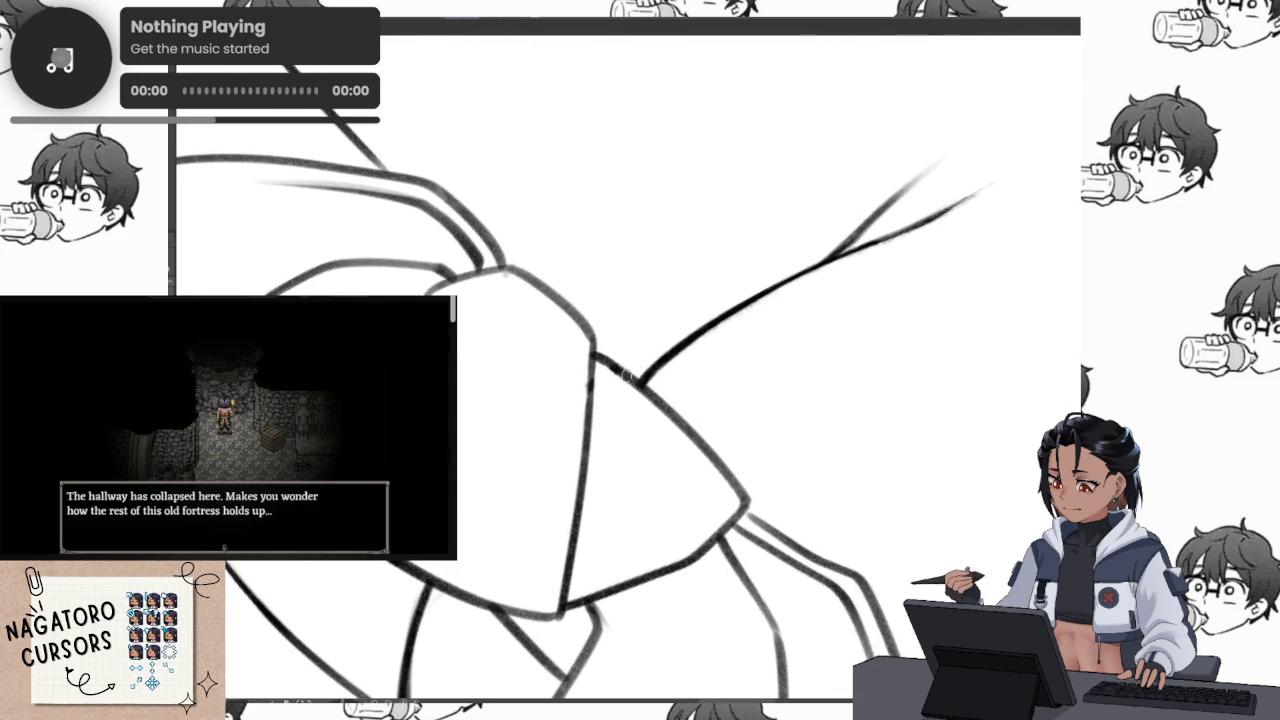
scroll(792, 275, "up", 2)
left_click_drag(795, 275, 542, 430)
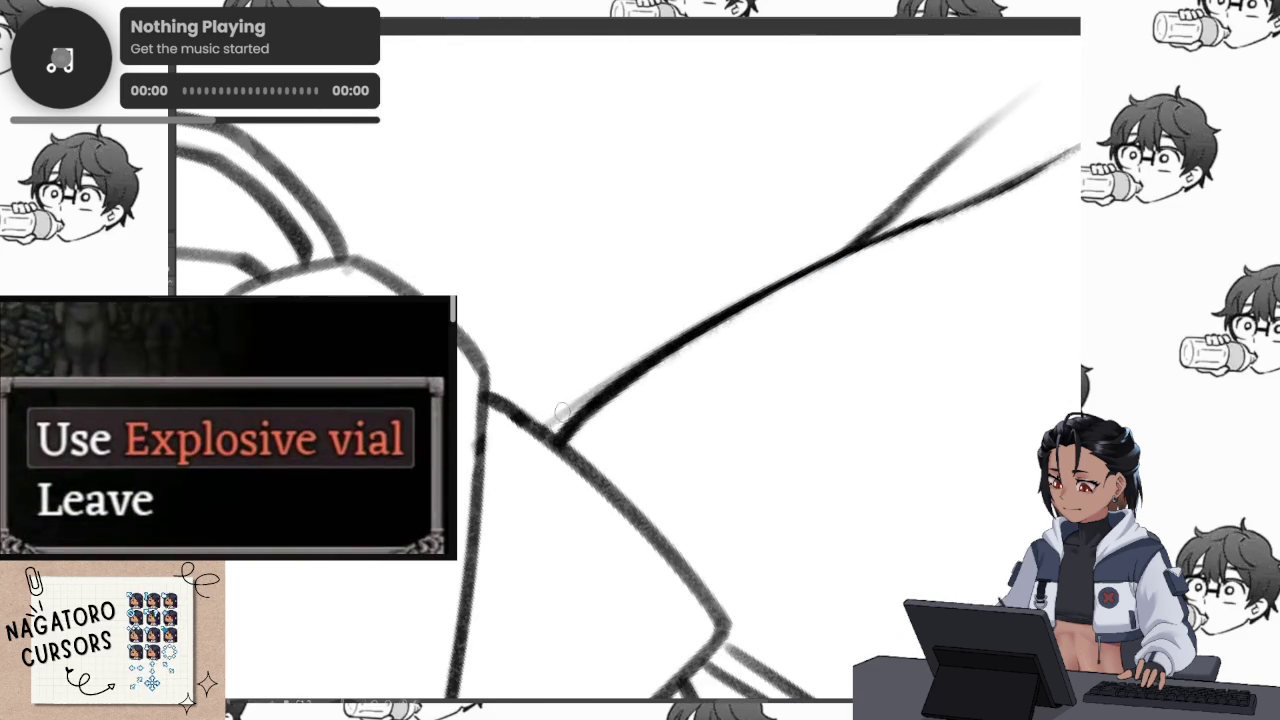
mouse_move(882, 287)
left_mouse_down()
mouse_move(623, 409)
mouse_move(558, 458)
left_mouse_up()
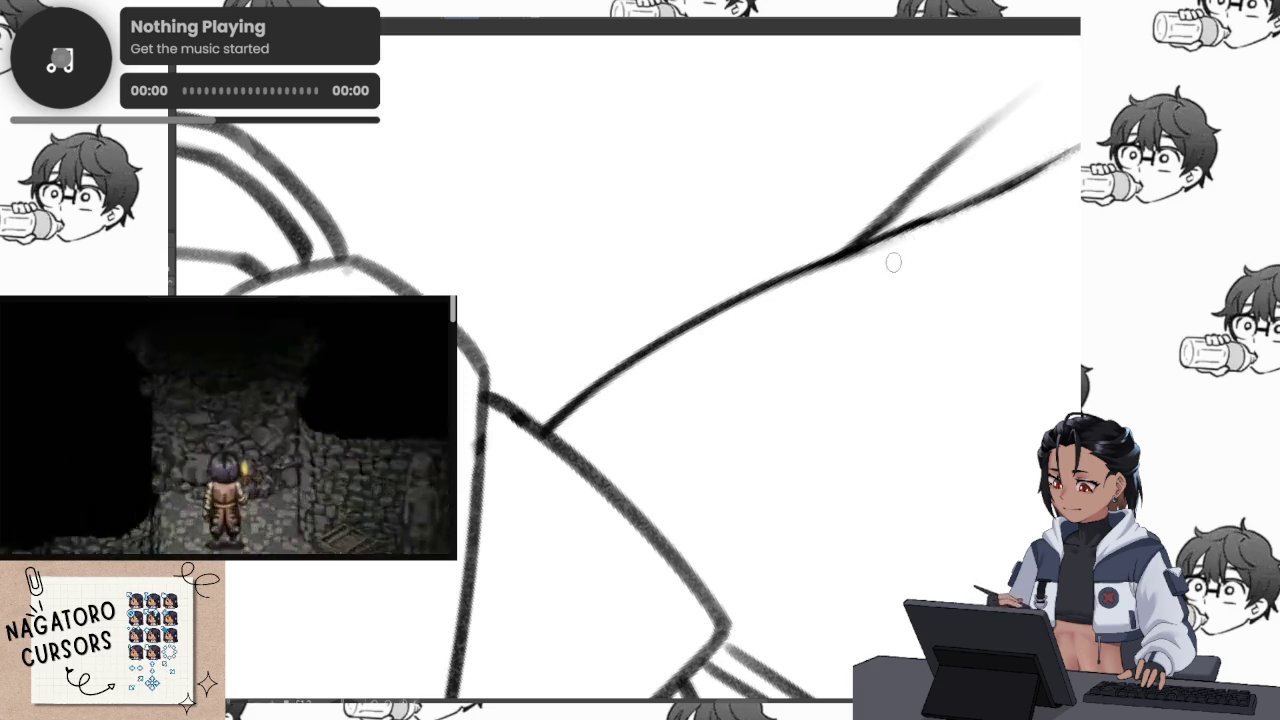
scroll(901, 280, "down", 3)
left_click_drag(761, 410, 733, 350)
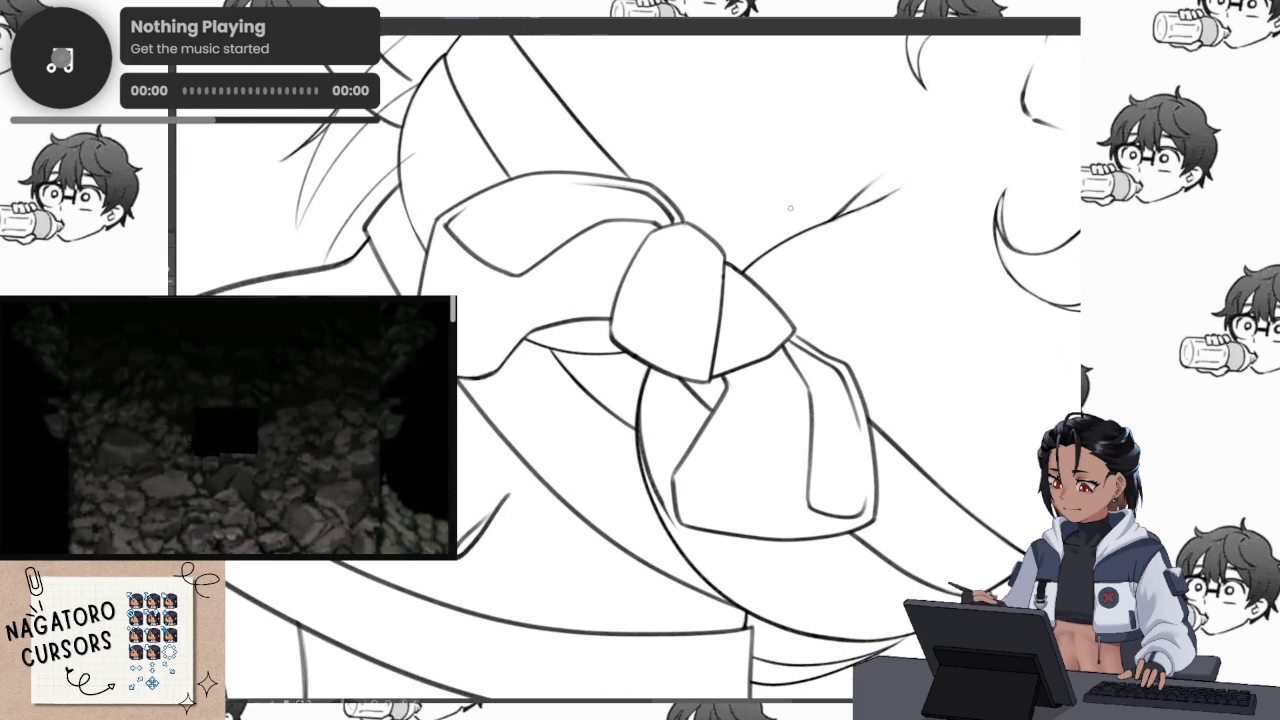
scroll(777, 266, "up", 3)
scroll(700, 385, "up", 1)
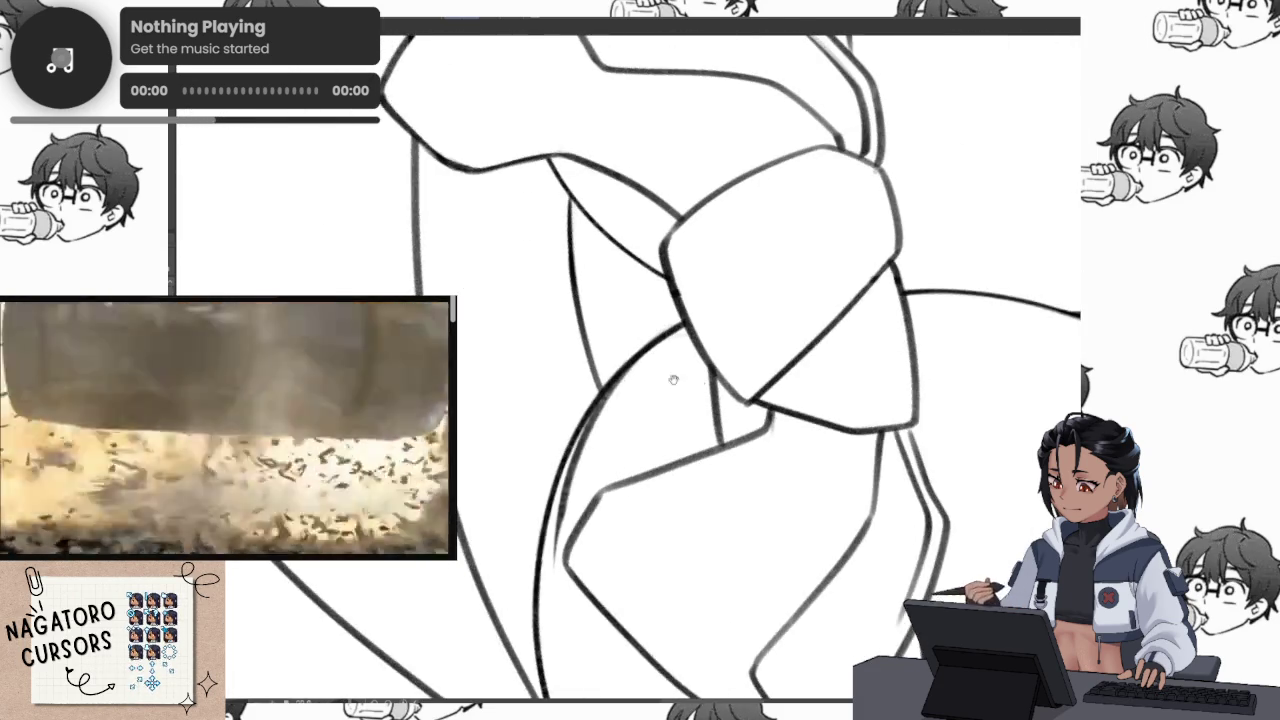
scroll(700, 385, "up", 1)
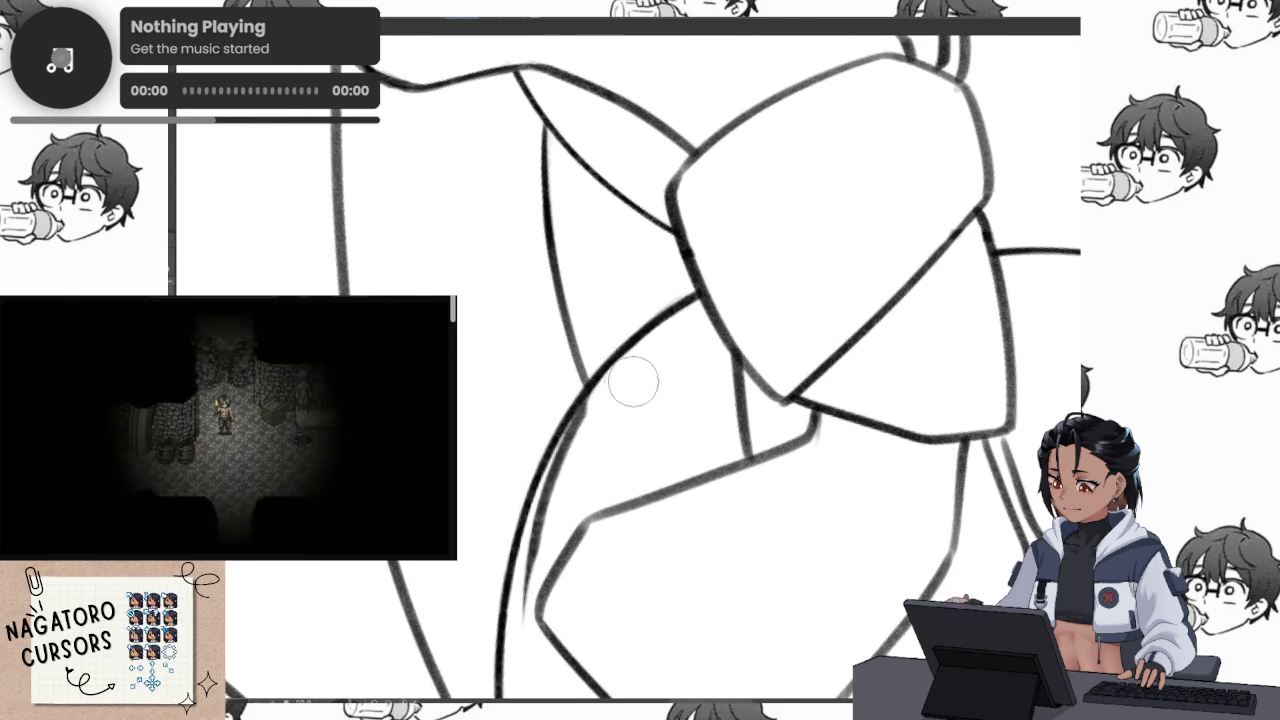
scroll(740, 357, "up", 5)
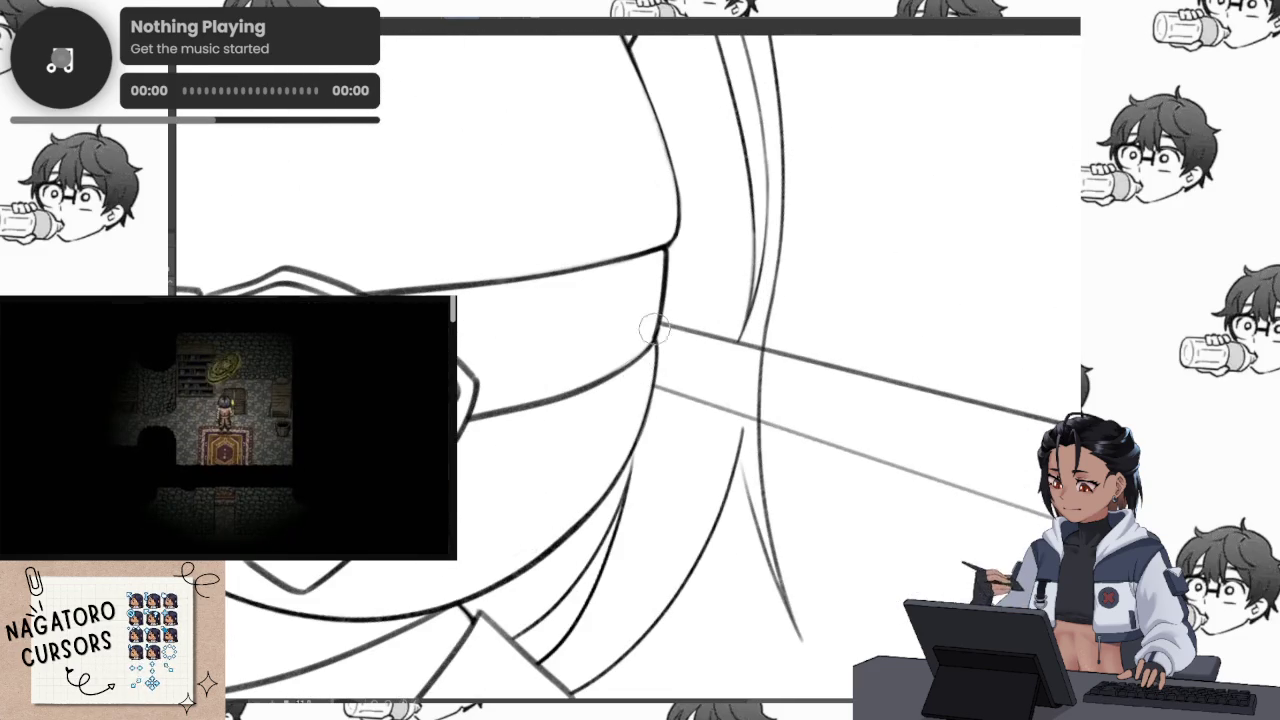
scroll(659, 394, "down", 3)
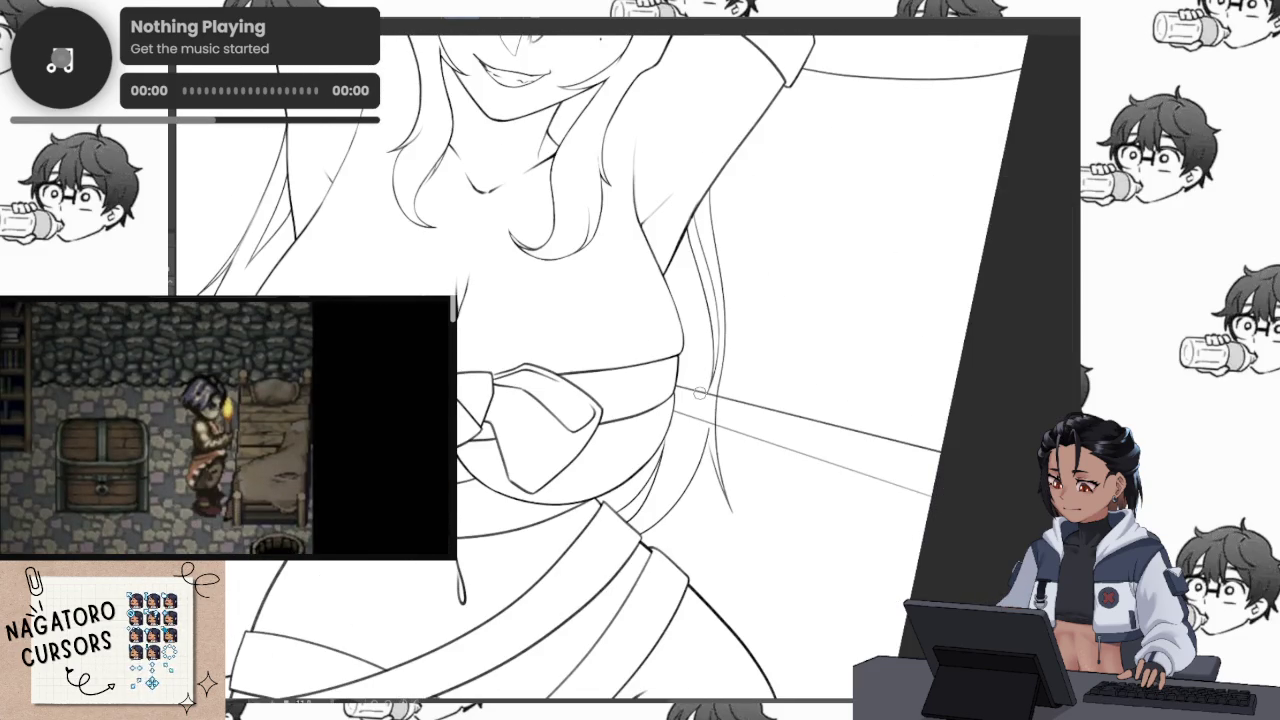
scroll(700, 394, "up", 3)
scroll(620, 375, "up", 2)
scroll(707, 394, "up", 3)
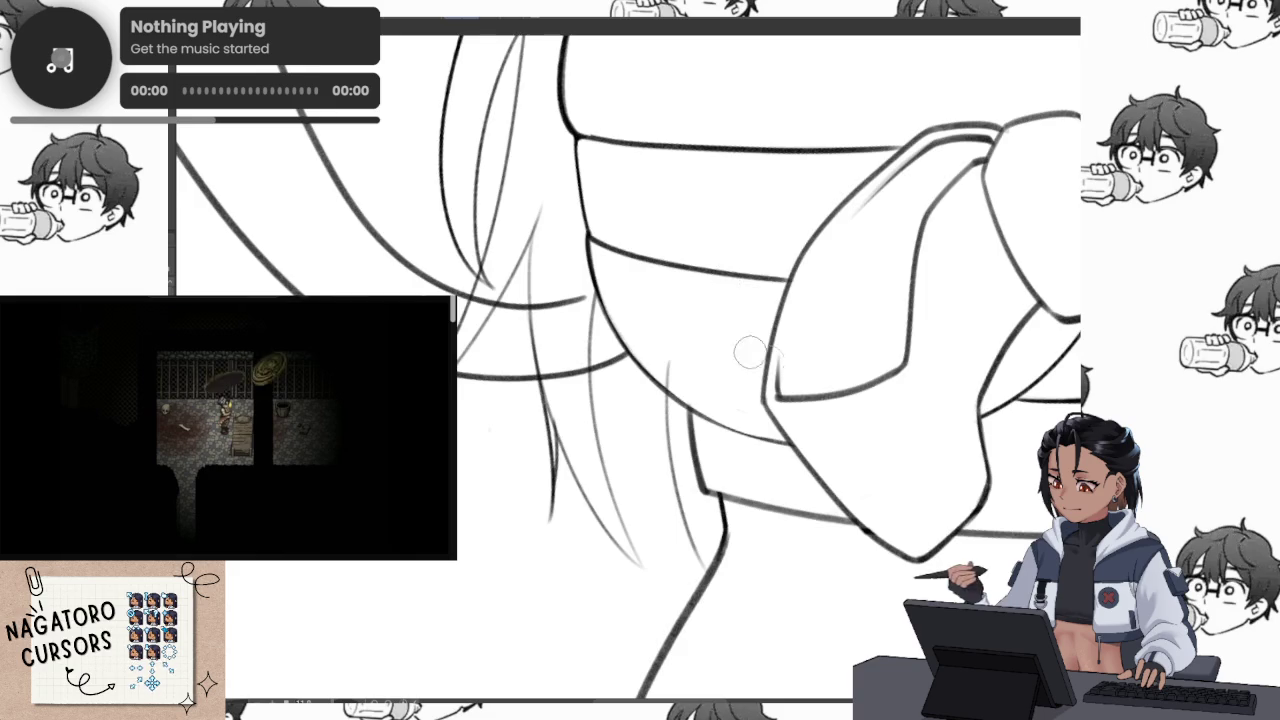
scroll(768, 362, "down", 2)
scroll(780, 350, "down", 2)
scroll(812, 322, "down", 3)
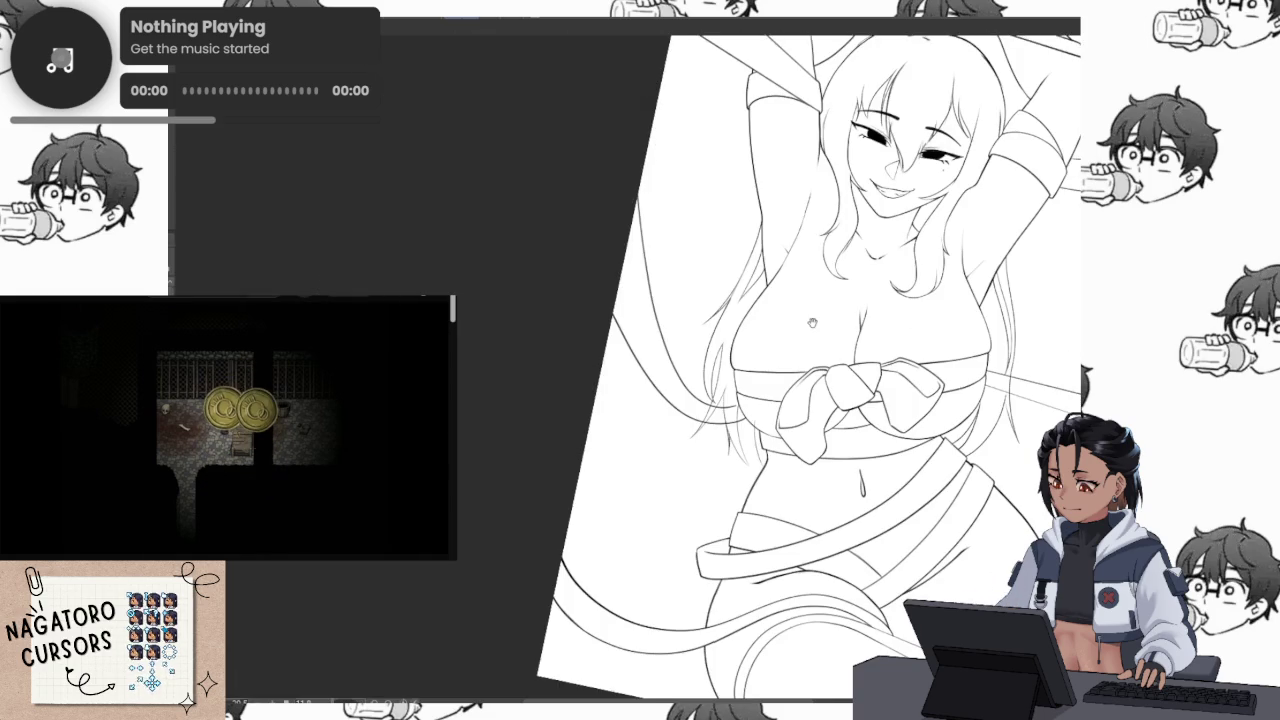
Ink a hair strand meeting the dark line beside the bow
scroll(727, 414, "up", 5)
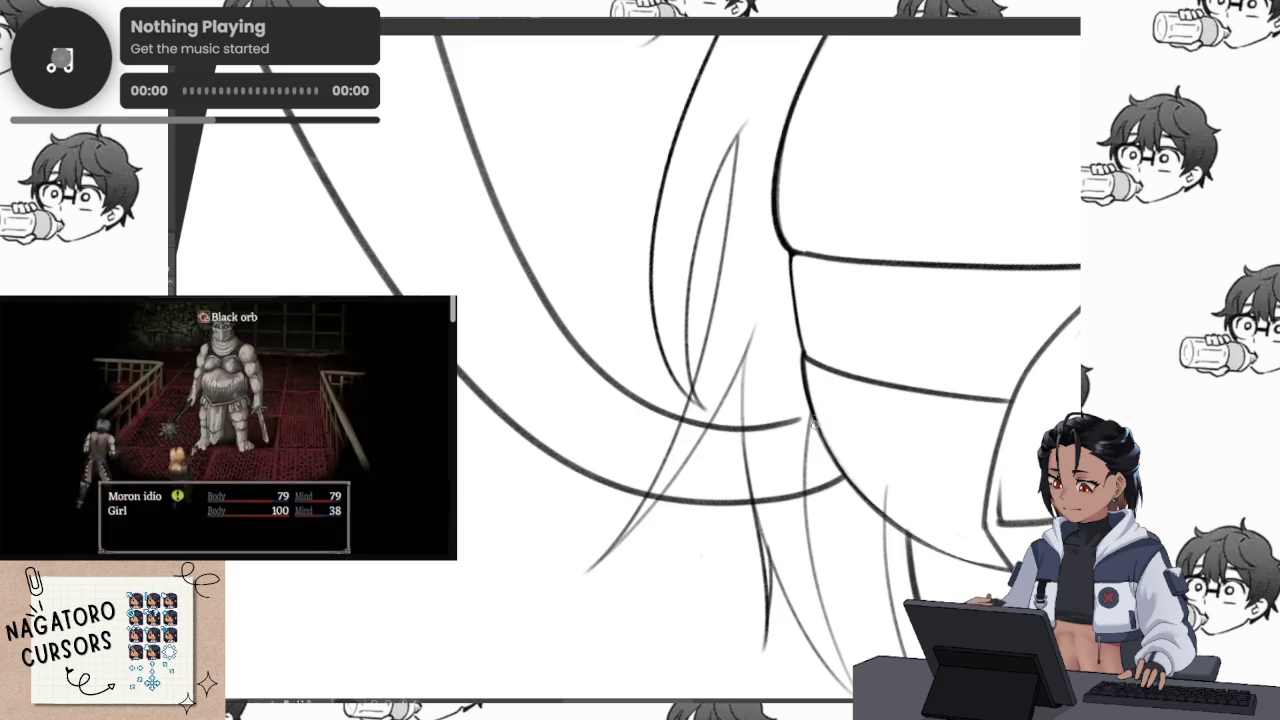
scroll(834, 302, "up", 3)
scroll(820, 357, "up", 2)
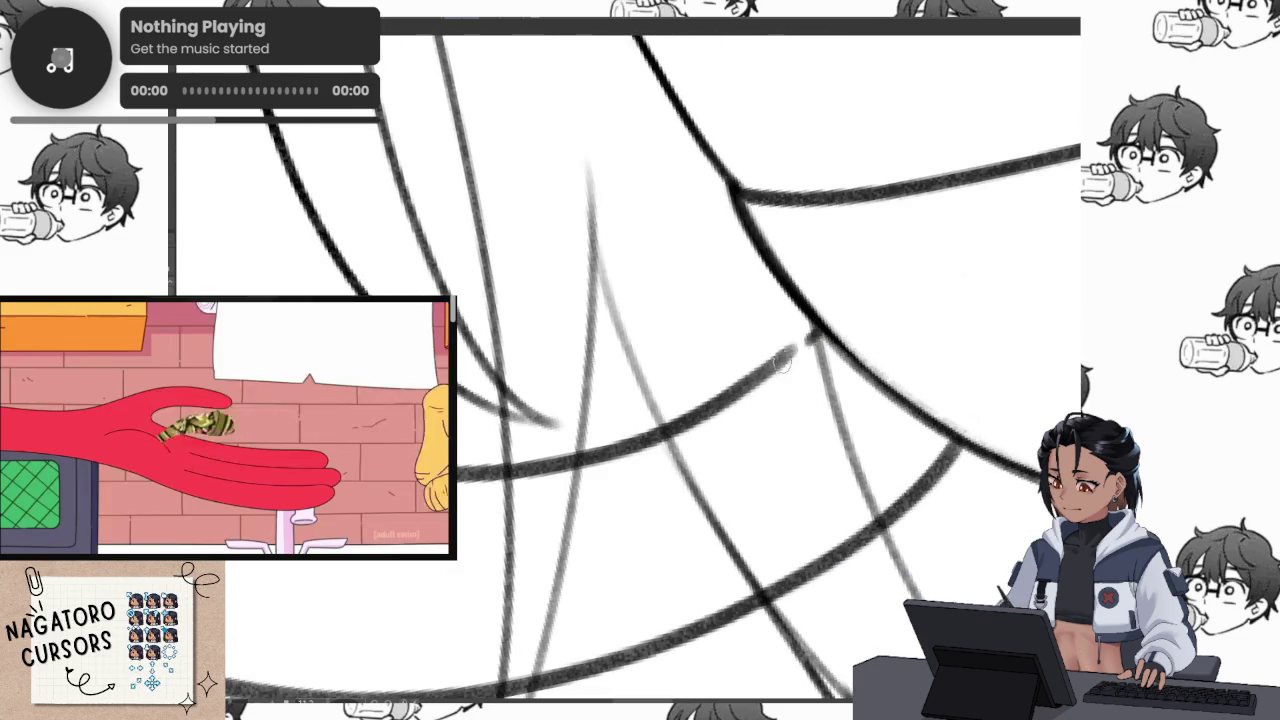
left_click_drag(716, 404, 818, 330)
scroll(818, 320, "down", 3)
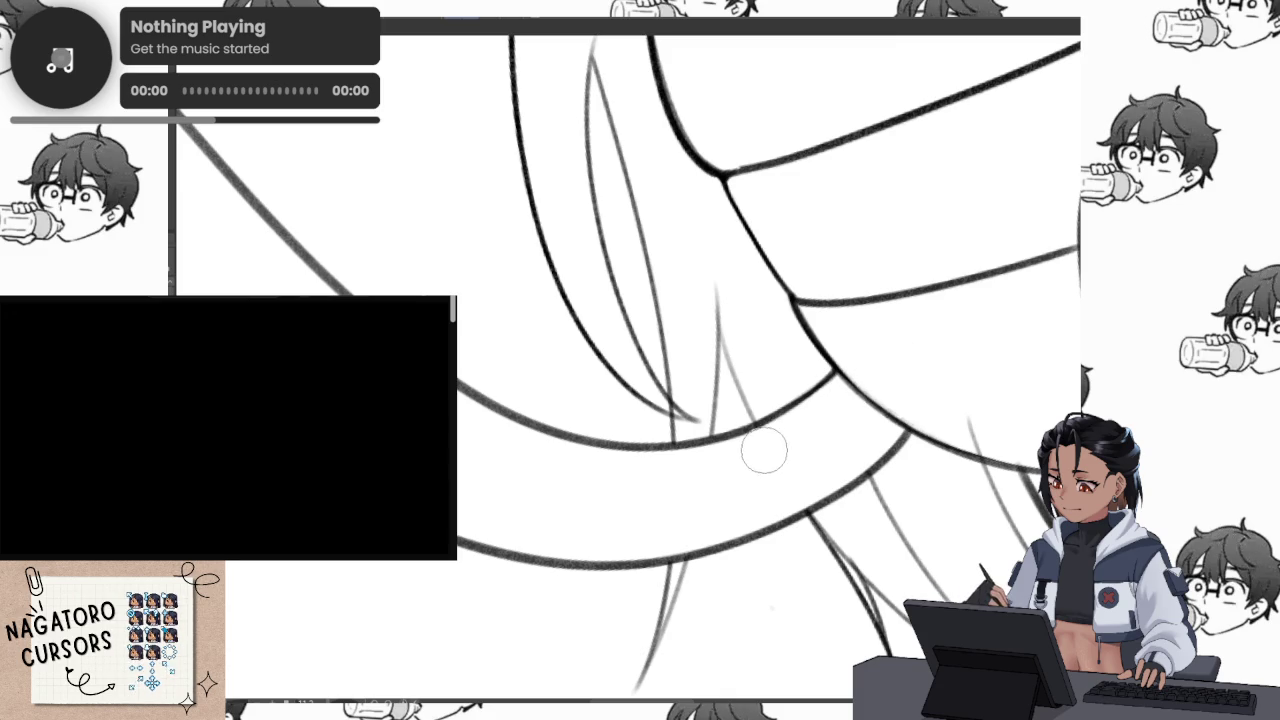
Pan over the sleeve lines, undoing and then restoring the last curved stroke
left_click_drag(763, 450, 798, 591)
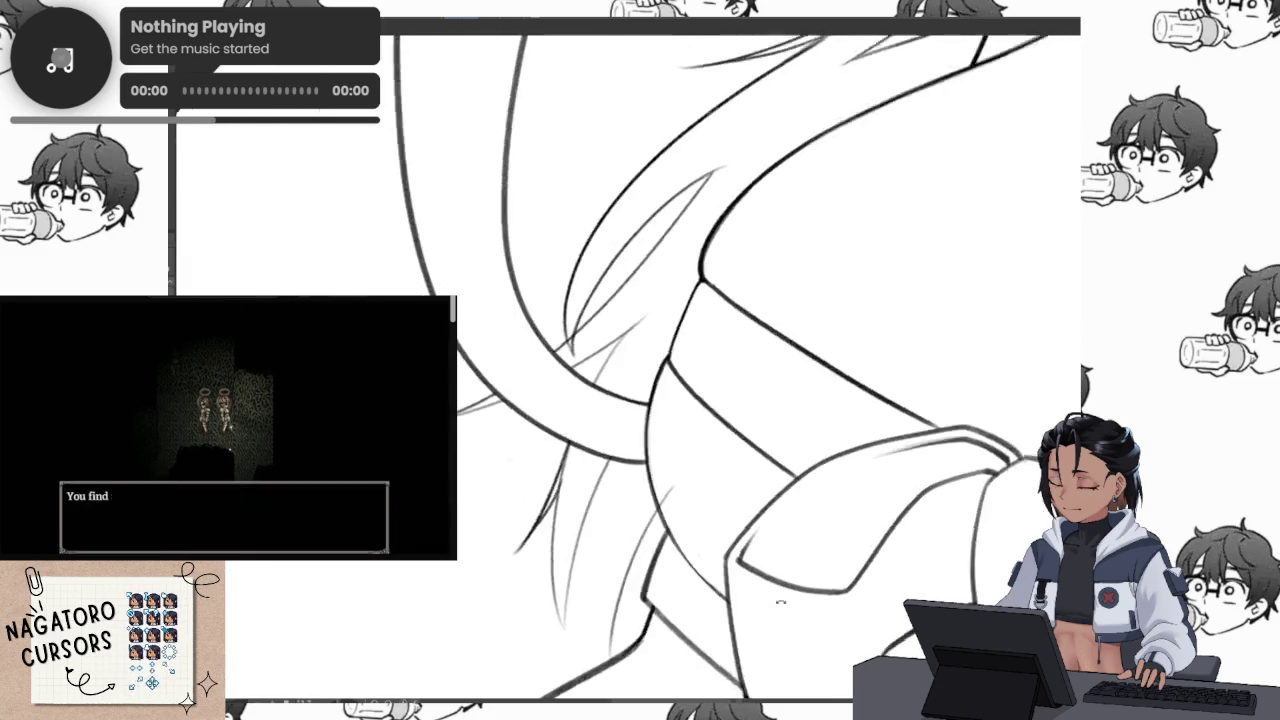
scroll(685, 405, "up", 2)
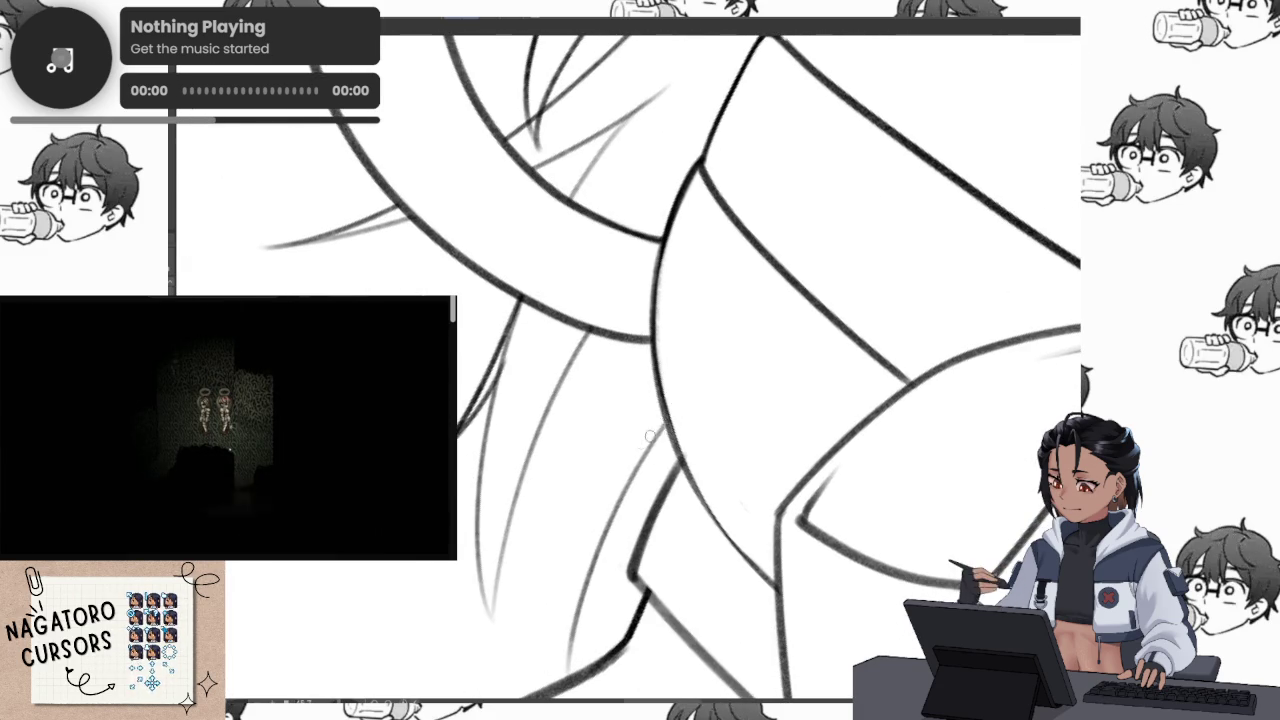
left_click_drag(688, 423, 678, 390)
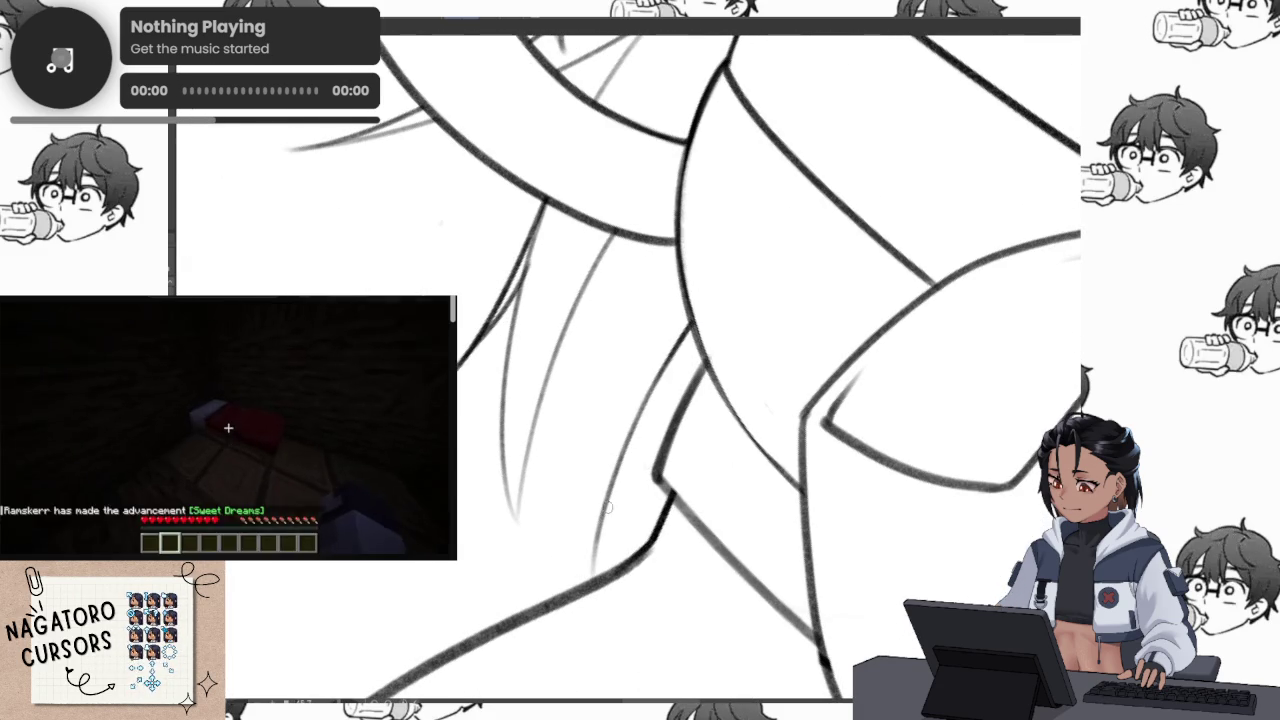
mouse_move(700, 340)
left_mouse_down()
mouse_move(524, 517)
mouse_move(568, 452)
left_mouse_up()
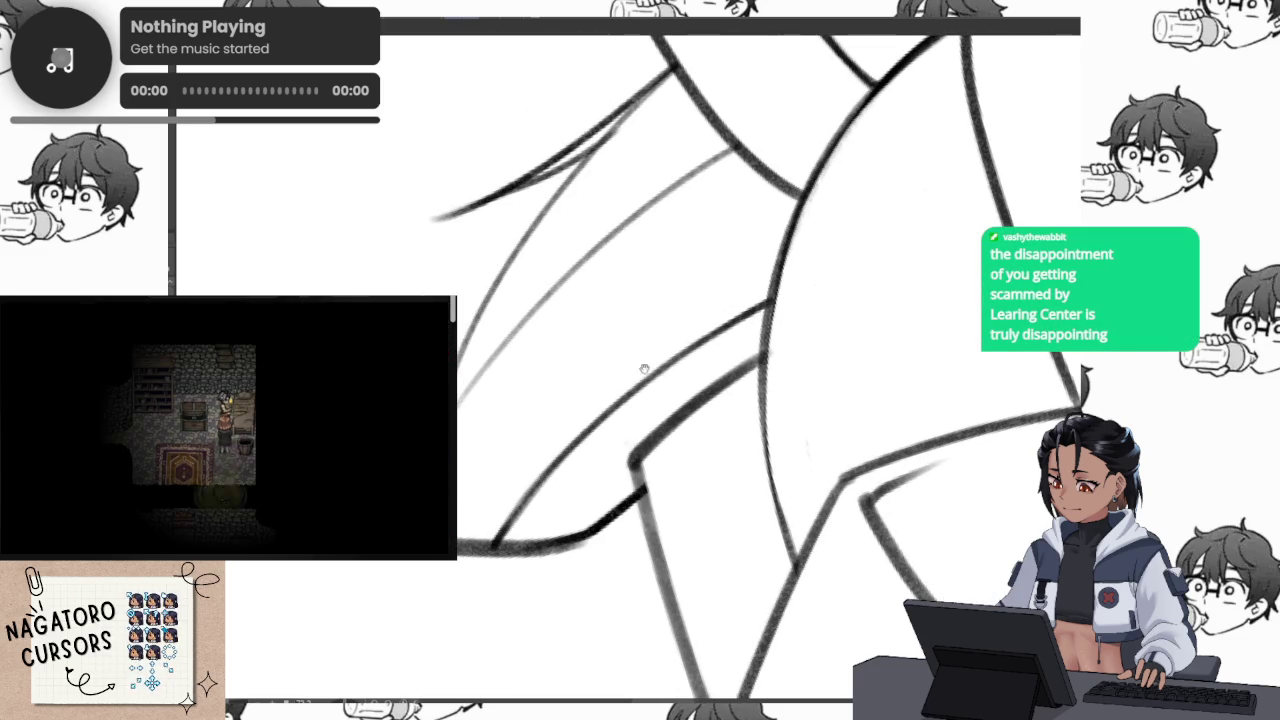
left_click_drag(722, 304, 752, 448)
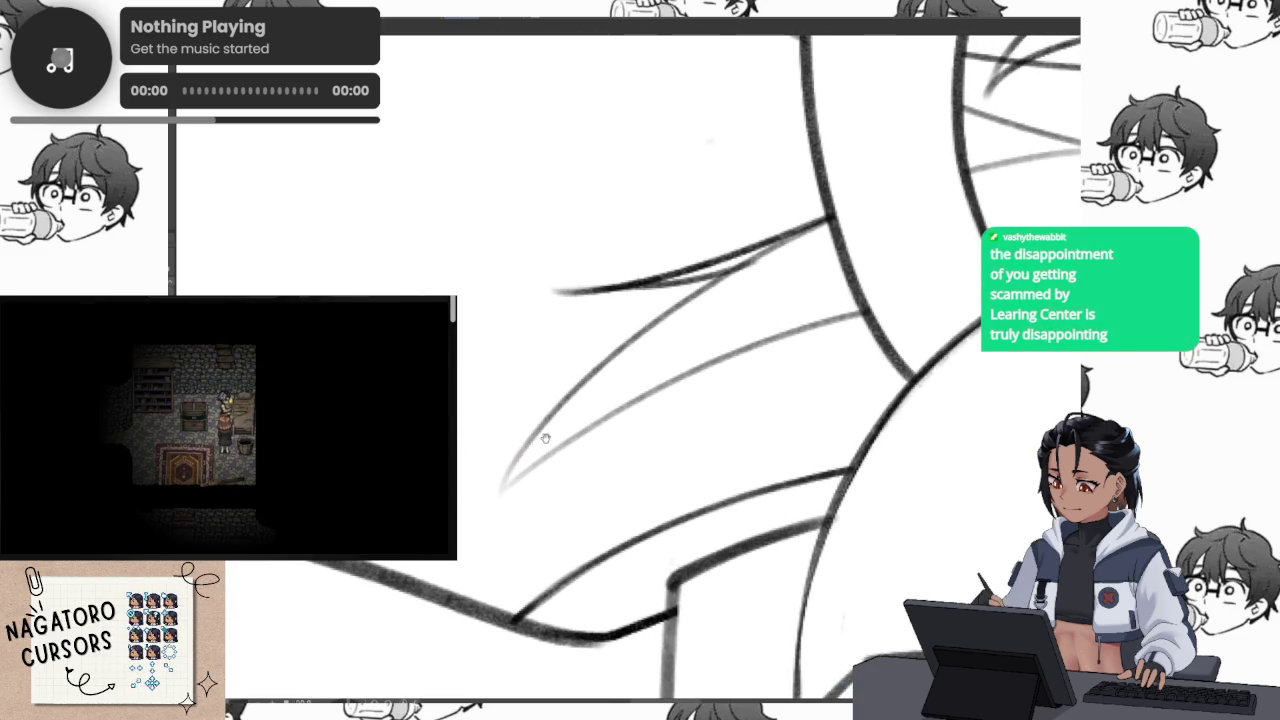
left_click_drag(538, 444, 518, 468)
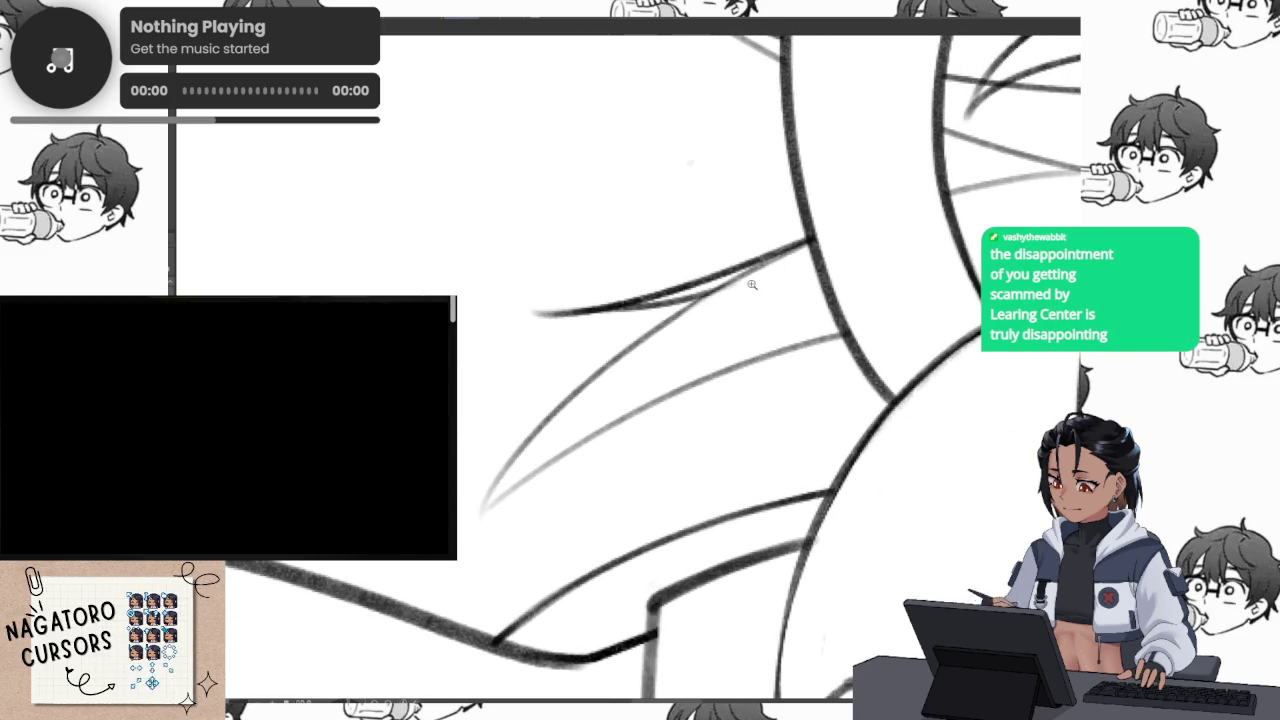
left_click(747, 285)
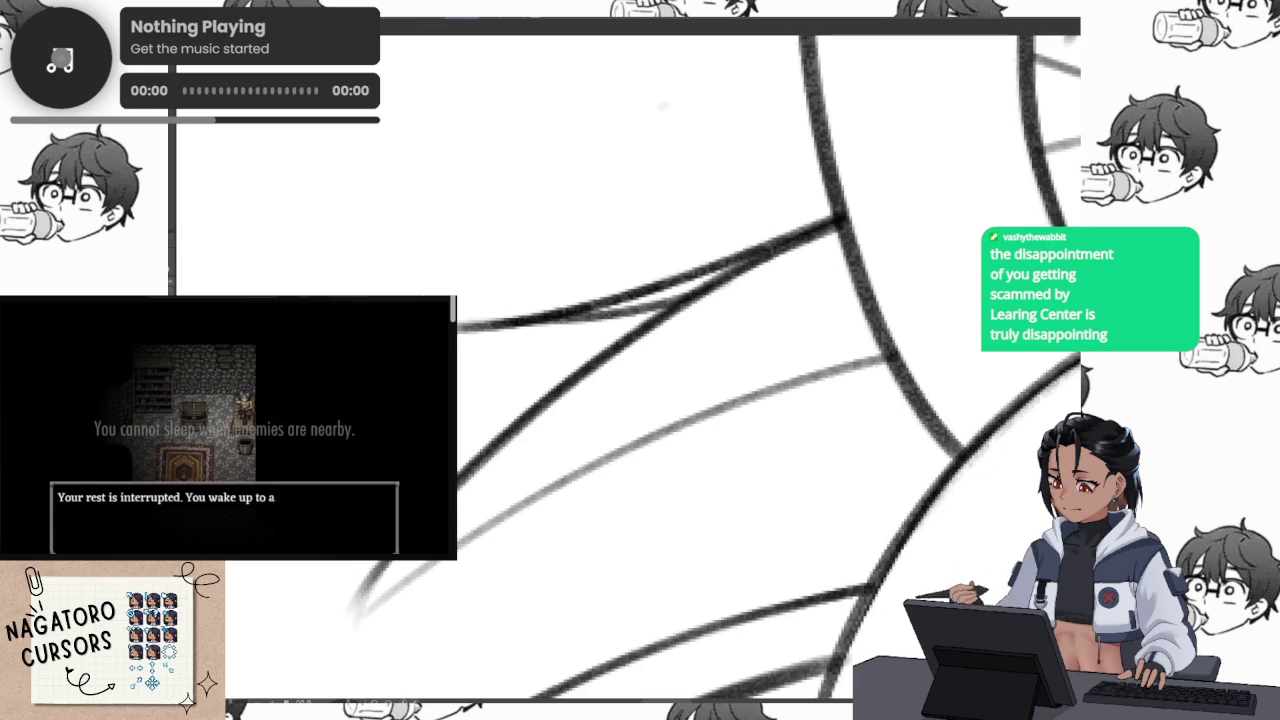
key("ctrl+z")
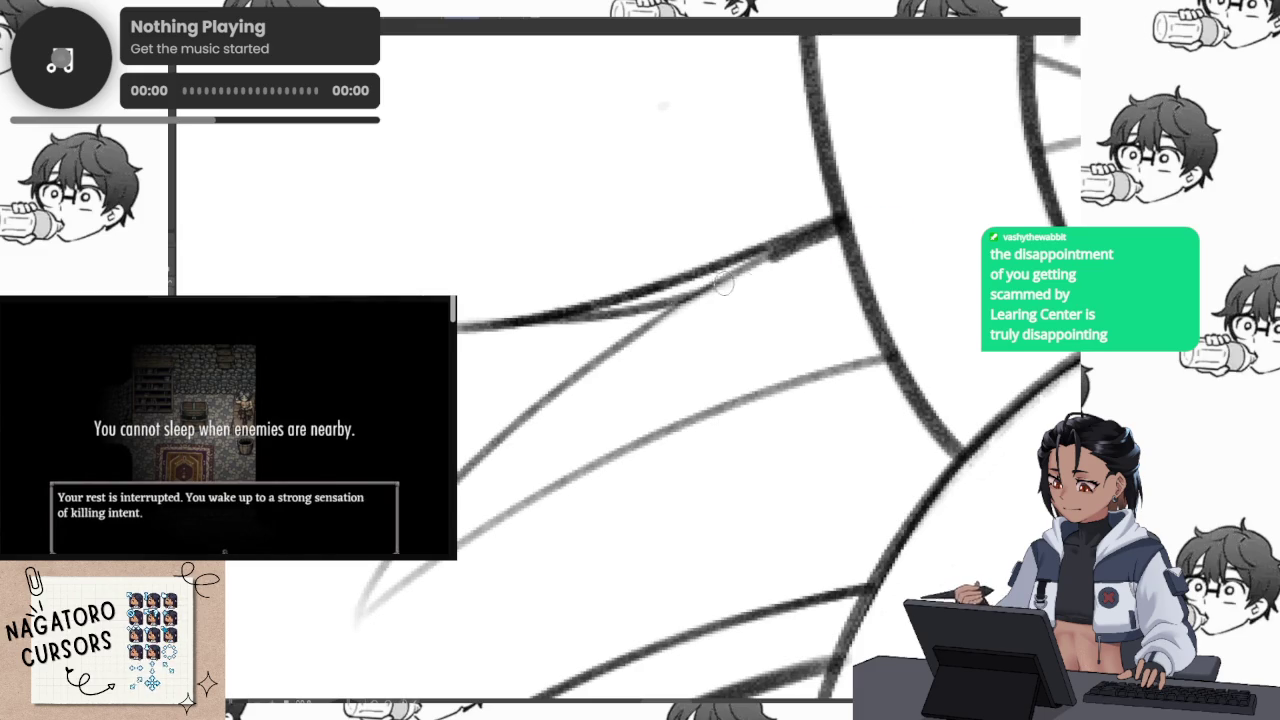
key("ctrl+shift+z")
left_click_drag(394, 627, 404, 537)
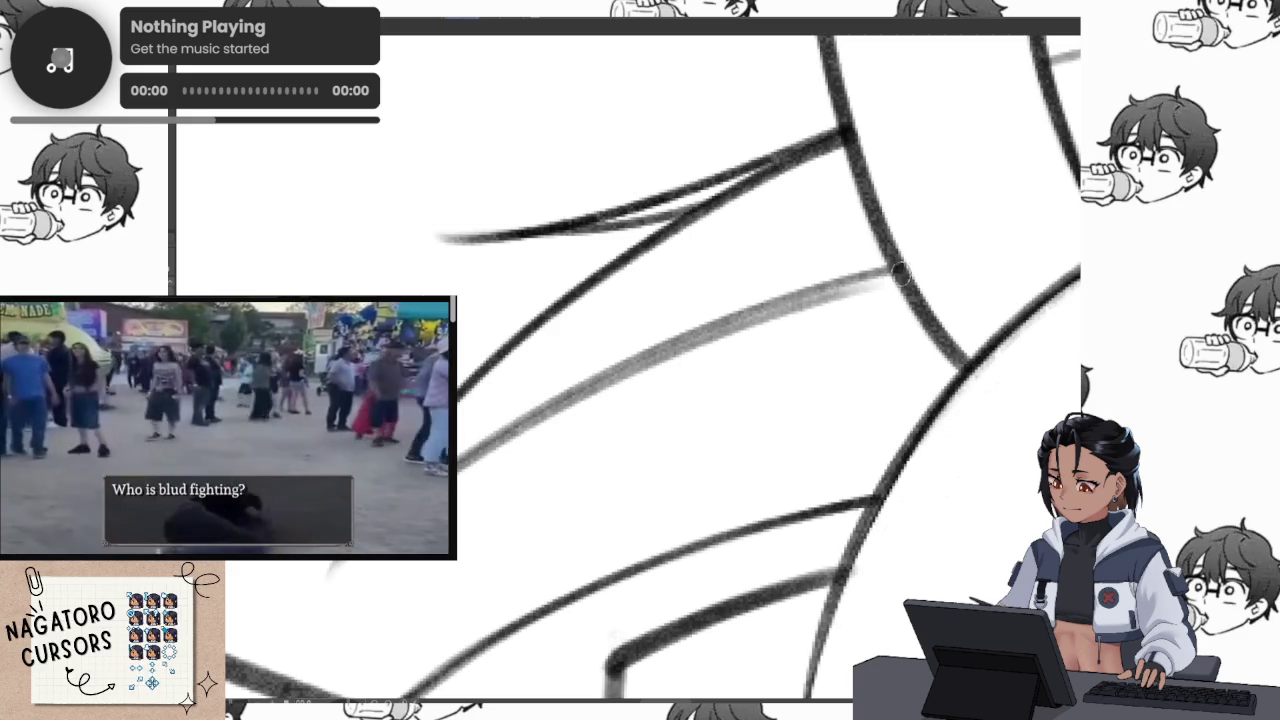
Darken a section of the grey curve near the sleeve
left_click_drag(880, 270, 712, 332)
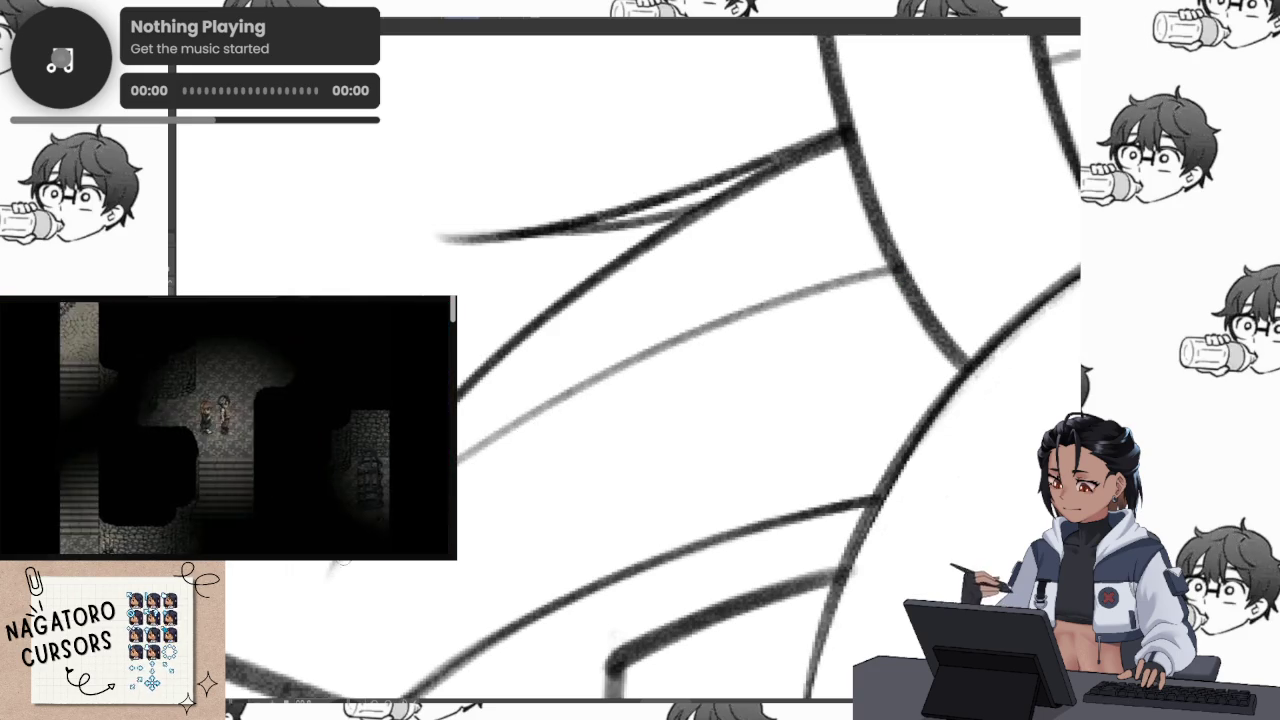
scroll(866, 267, "up", 2)
left_click_drag(866, 267, 839, 342)
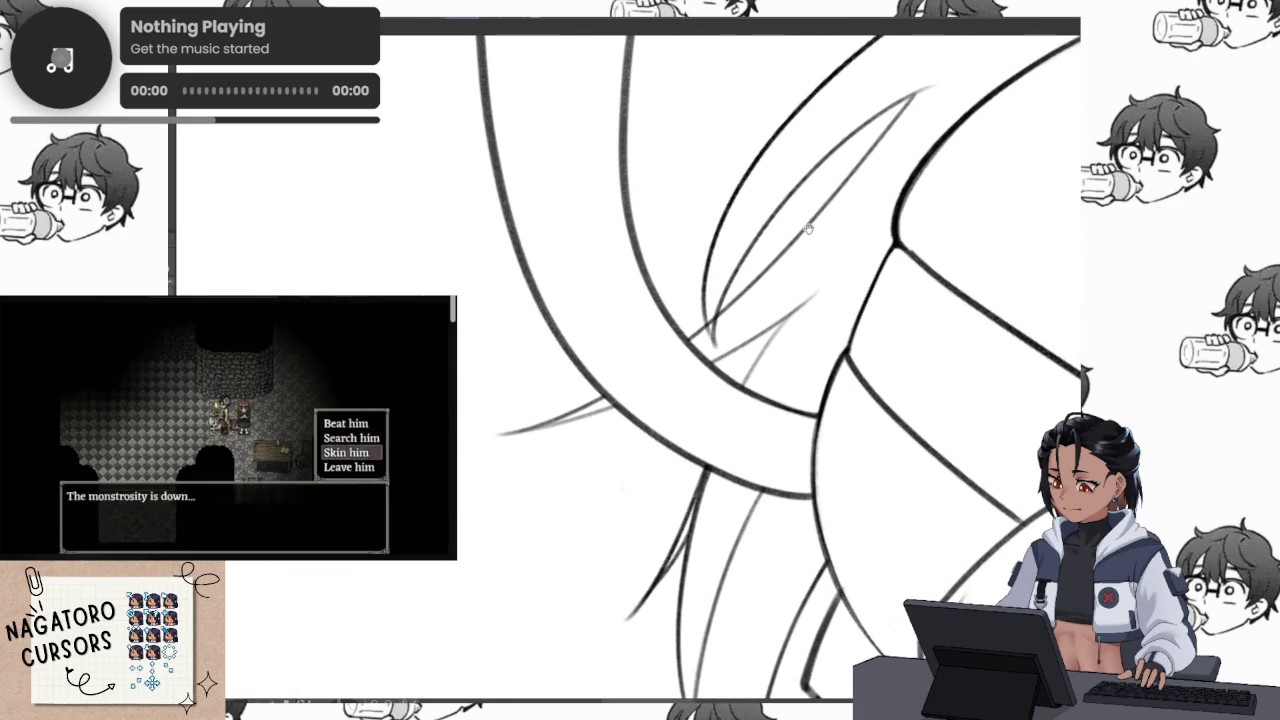
scroll(706, 325, "up", 2)
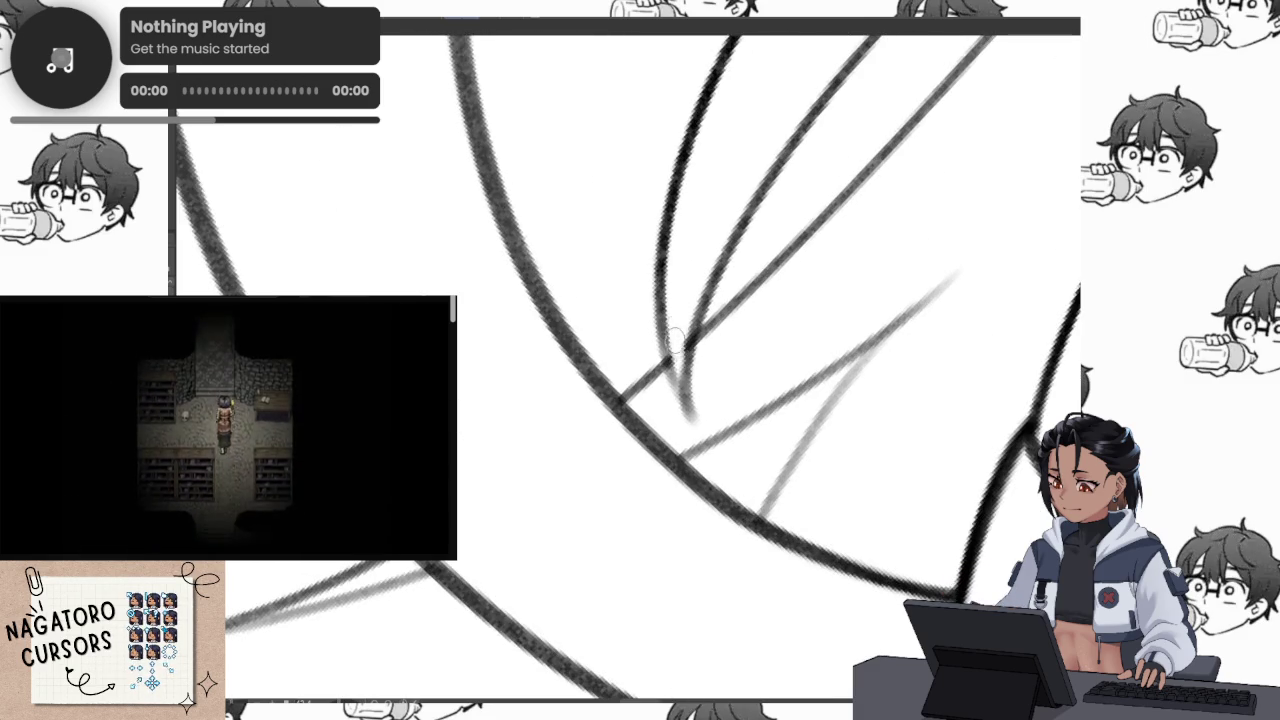
Ink a dark stroke along a hair strand and rotate the view to a new angle
left_click_drag(690, 330, 705, 422)
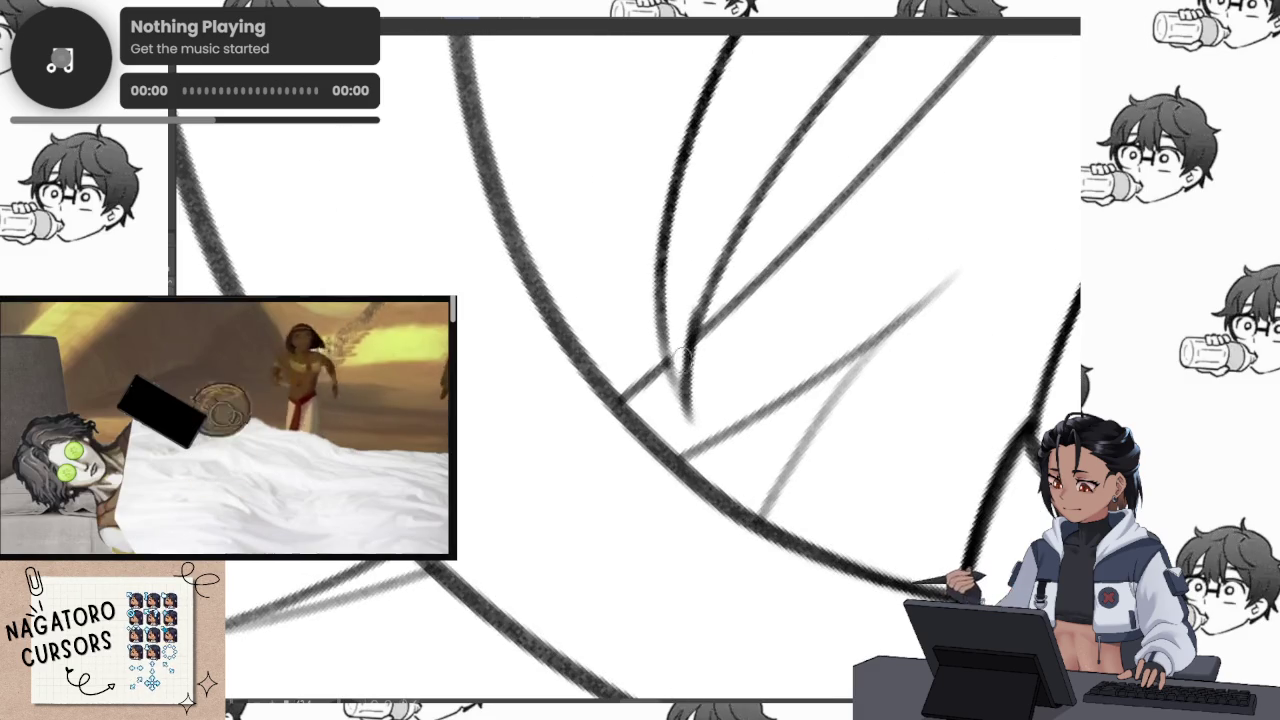
scroll(870, 285, "down", 2)
scroll(851, 291, "down", 2)
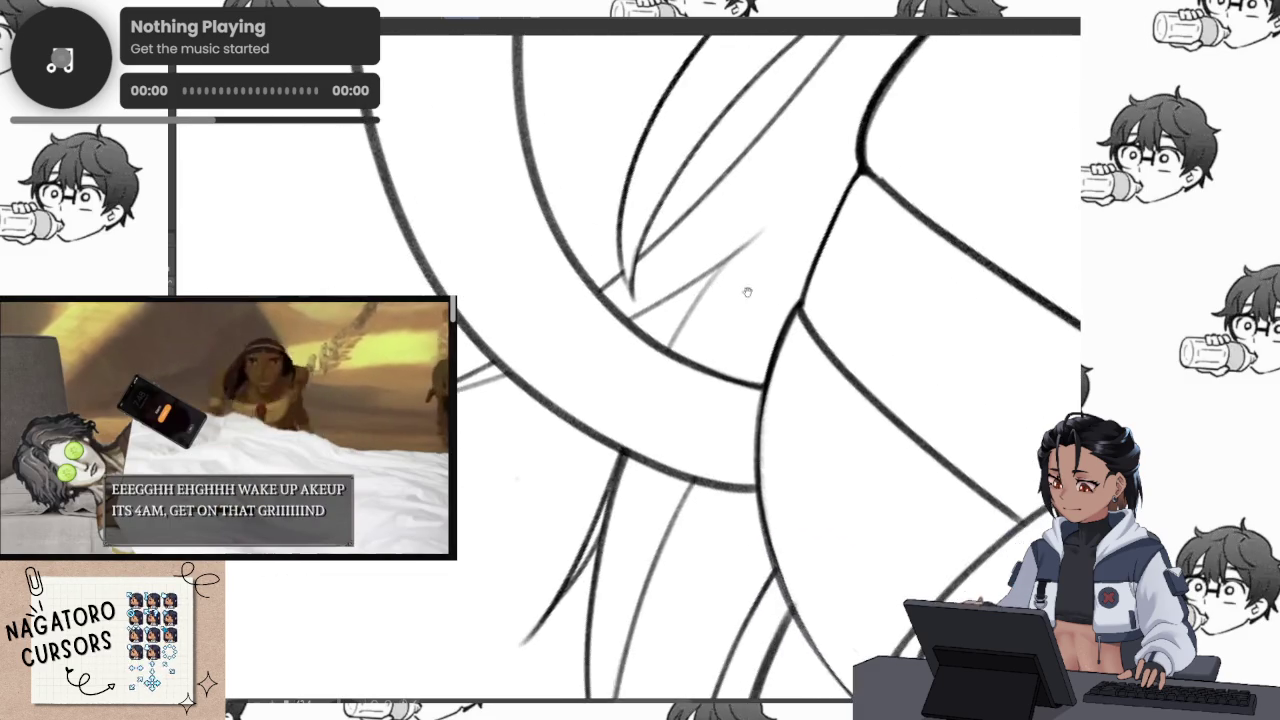
scroll(720, 286, "down", 2)
scroll(781, 313, "down", 2)
left_click_drag(781, 313, 818, 311)
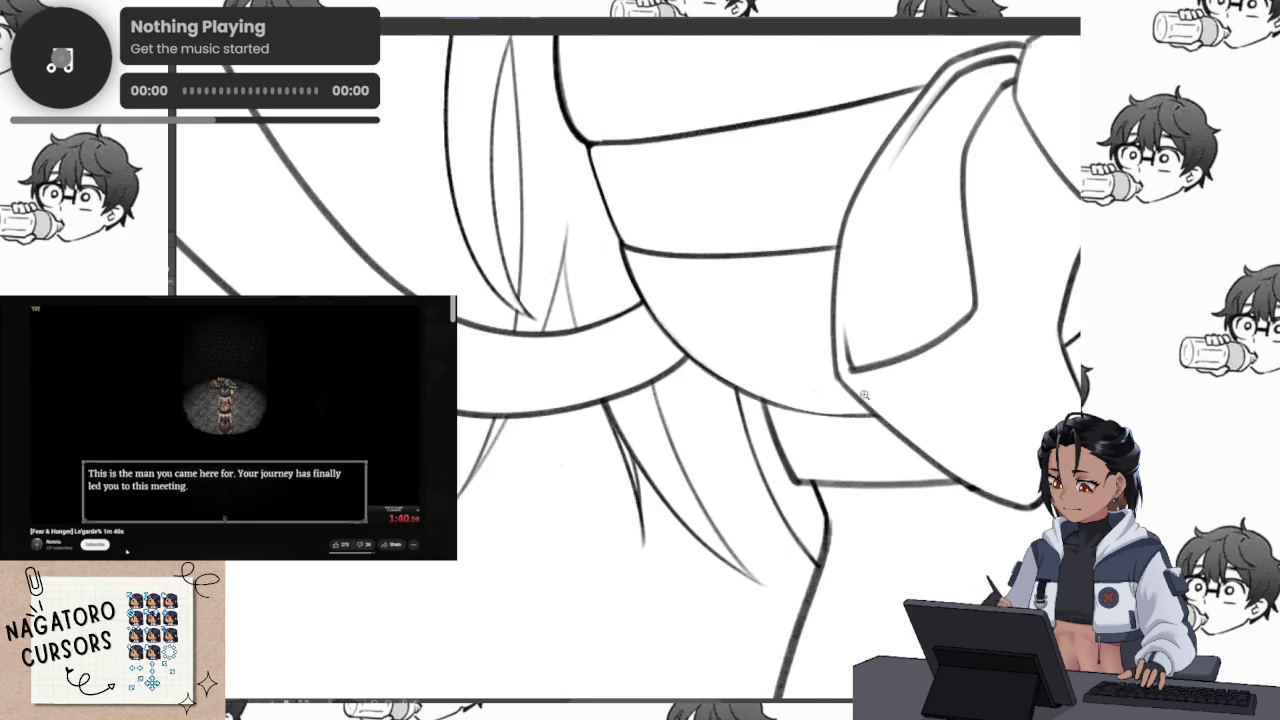
scroll(891, 410, "down", 3)
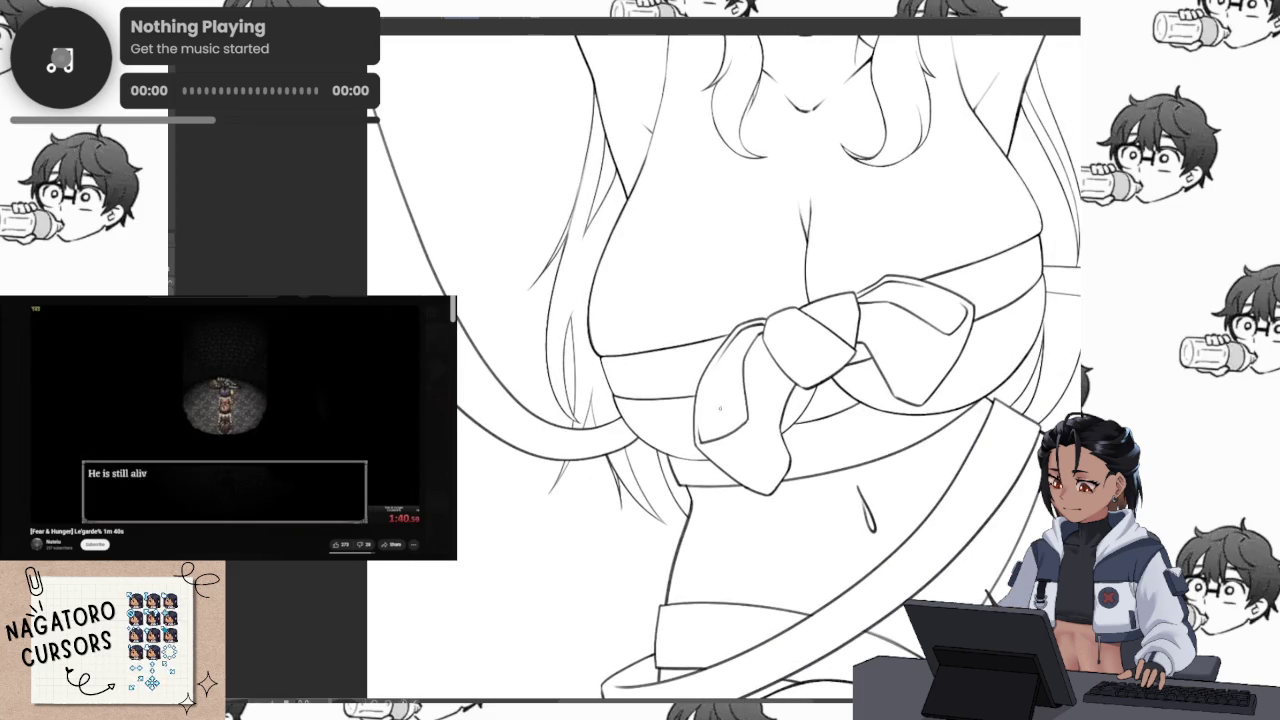
scroll(736, 393, "up", 5)
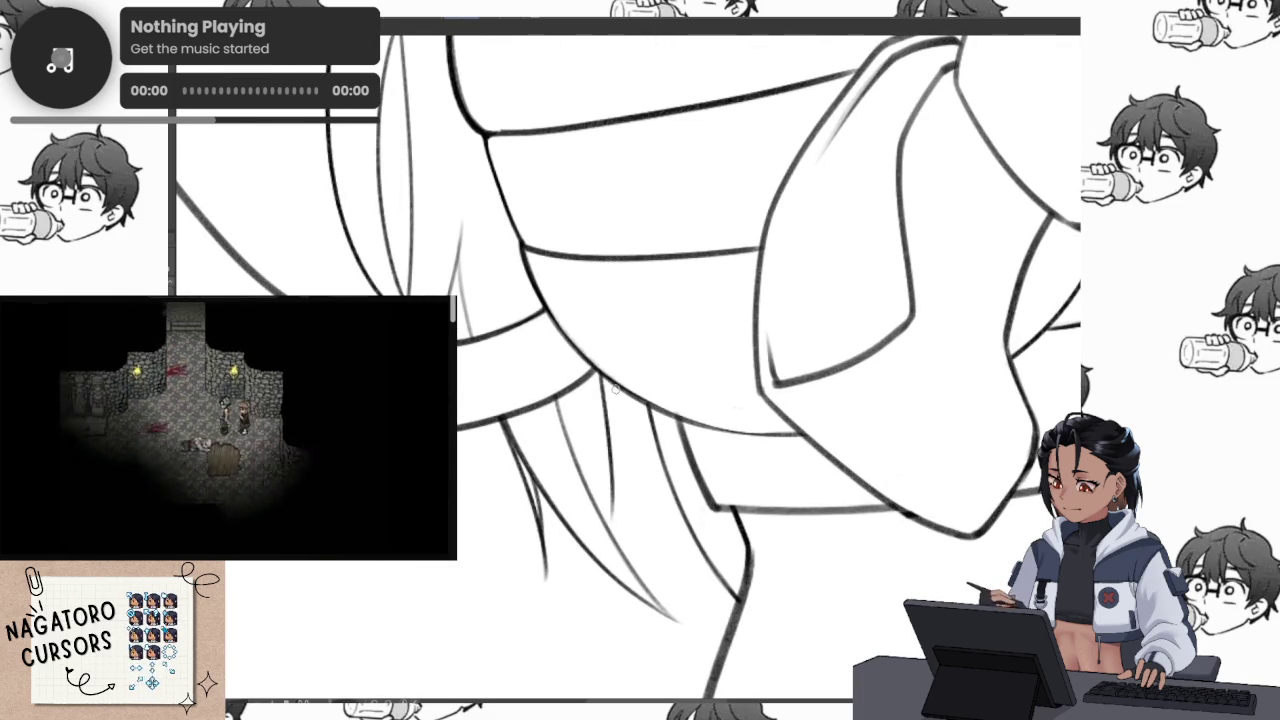
scroll(613, 412, "down", 5)
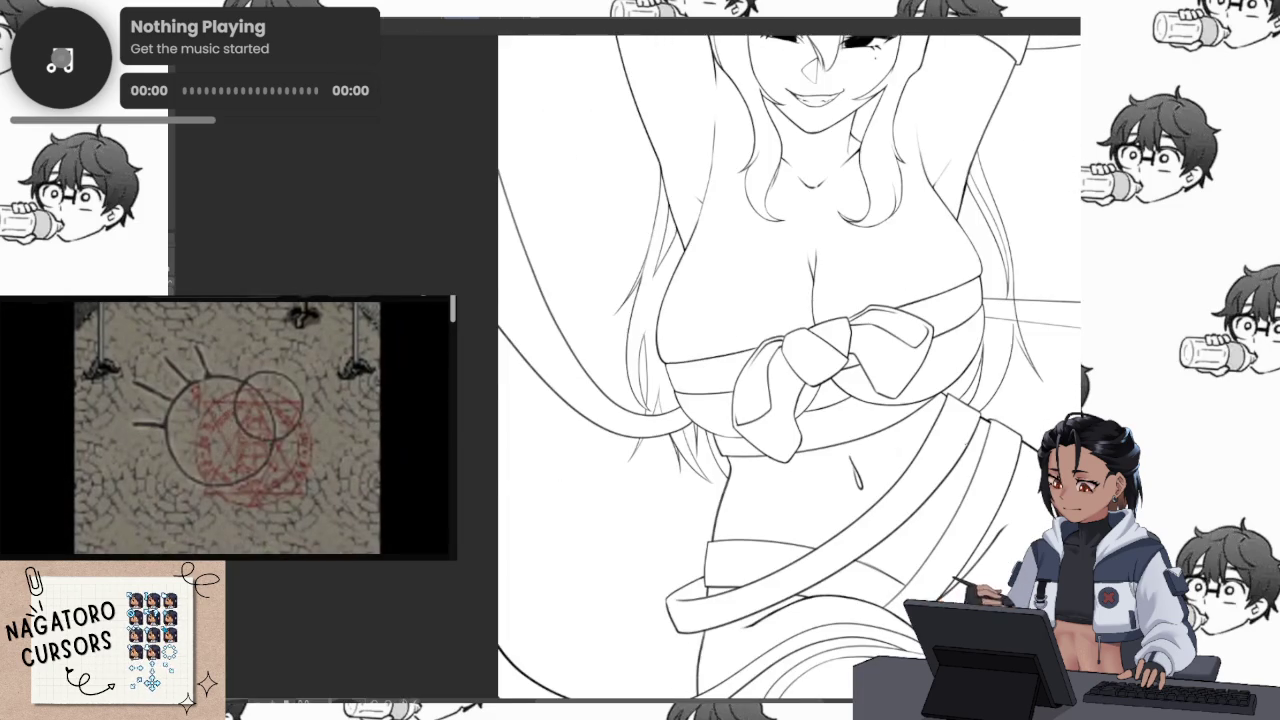
Extend one hair strand downward and draw two more strand lines beside the torso
scroll(628, 370, "right", 5)
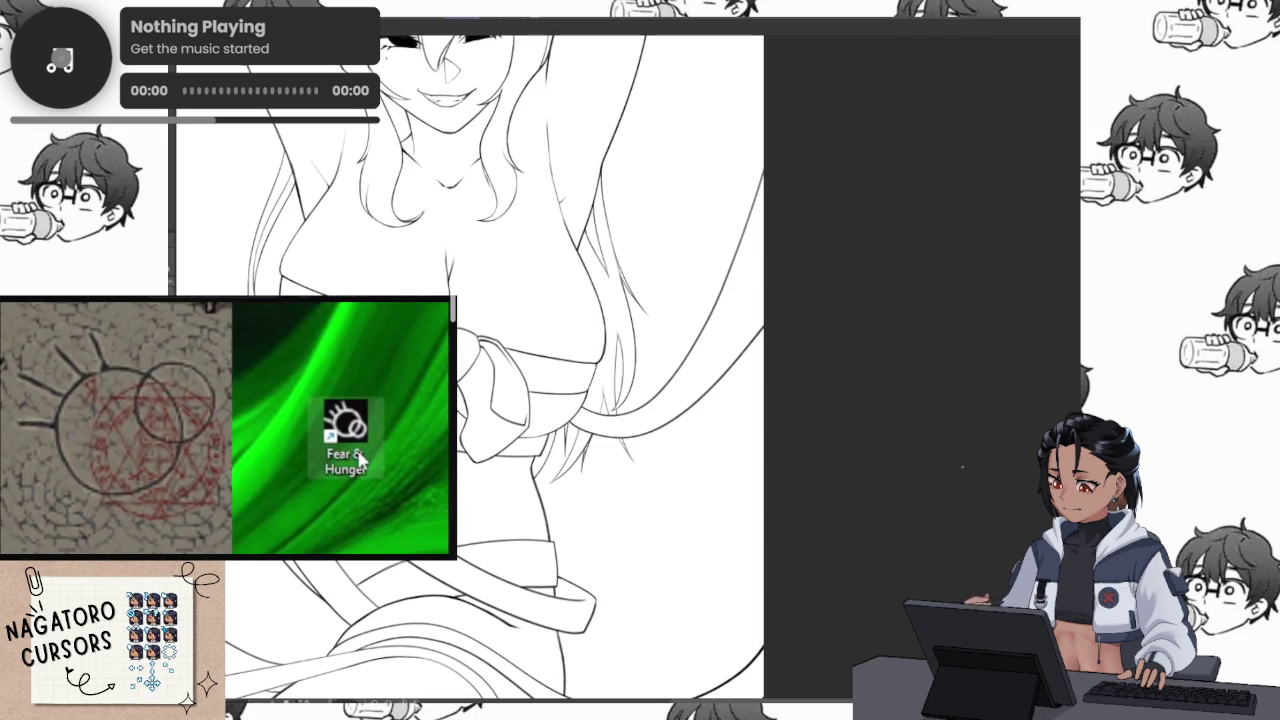
scroll(628, 370, "left", 5)
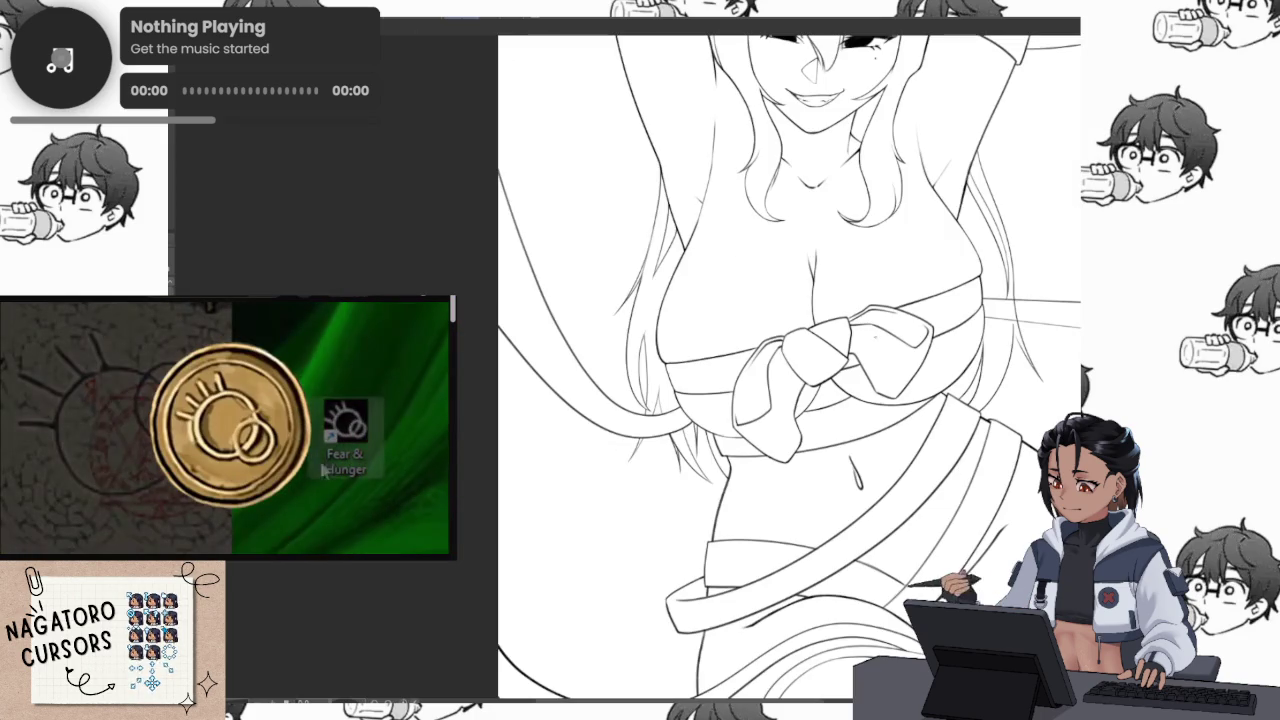
scroll(717, 367, "up", 5)
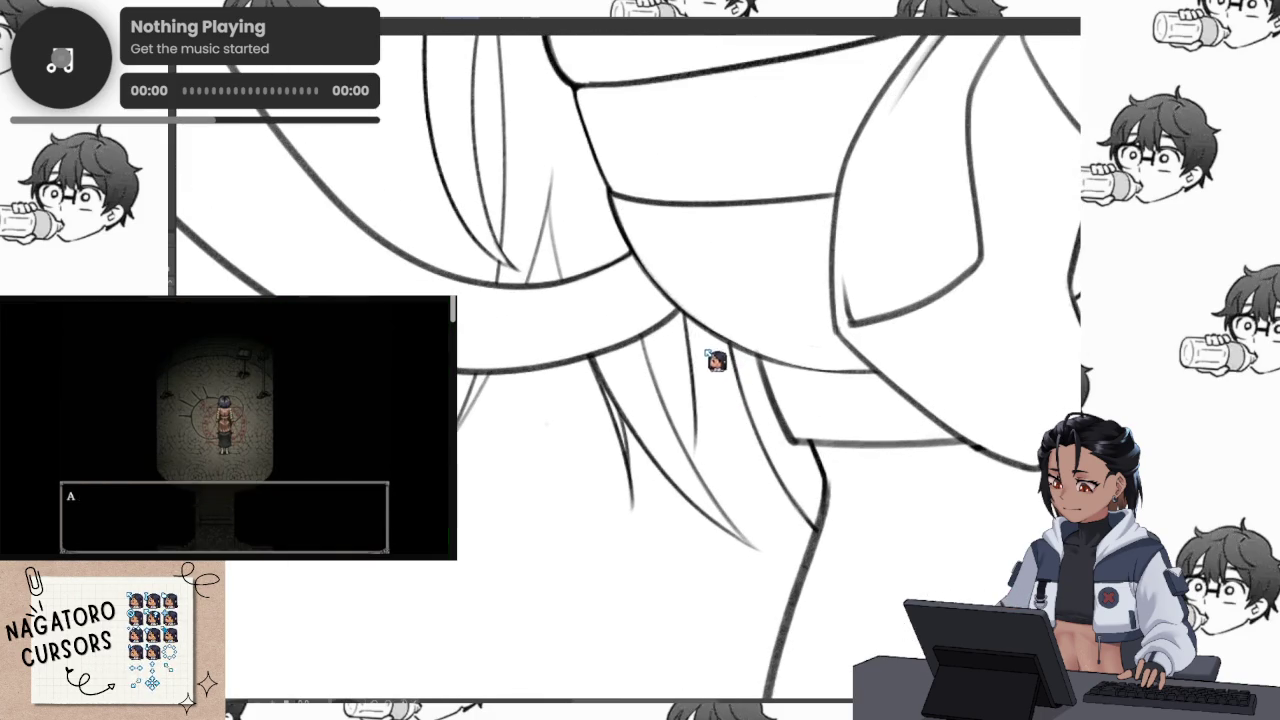
left_click_drag(694, 382, 700, 474)
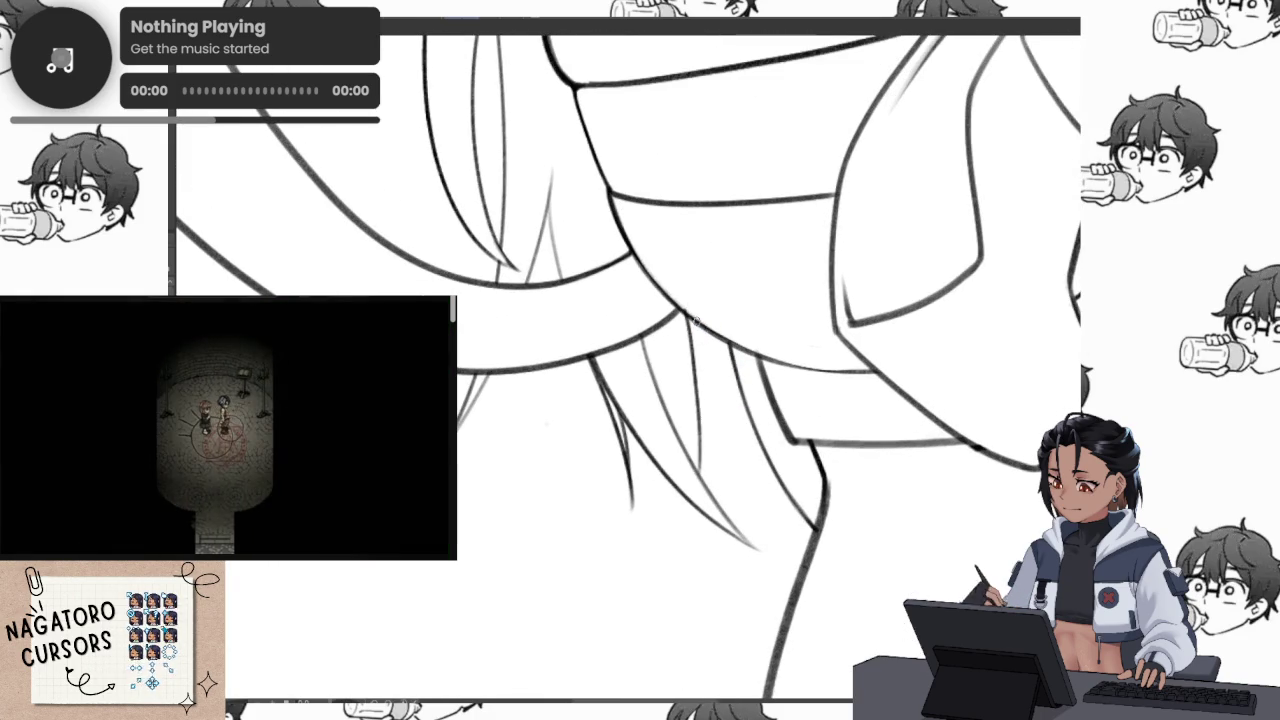
scroll(694, 292, "up", 3)
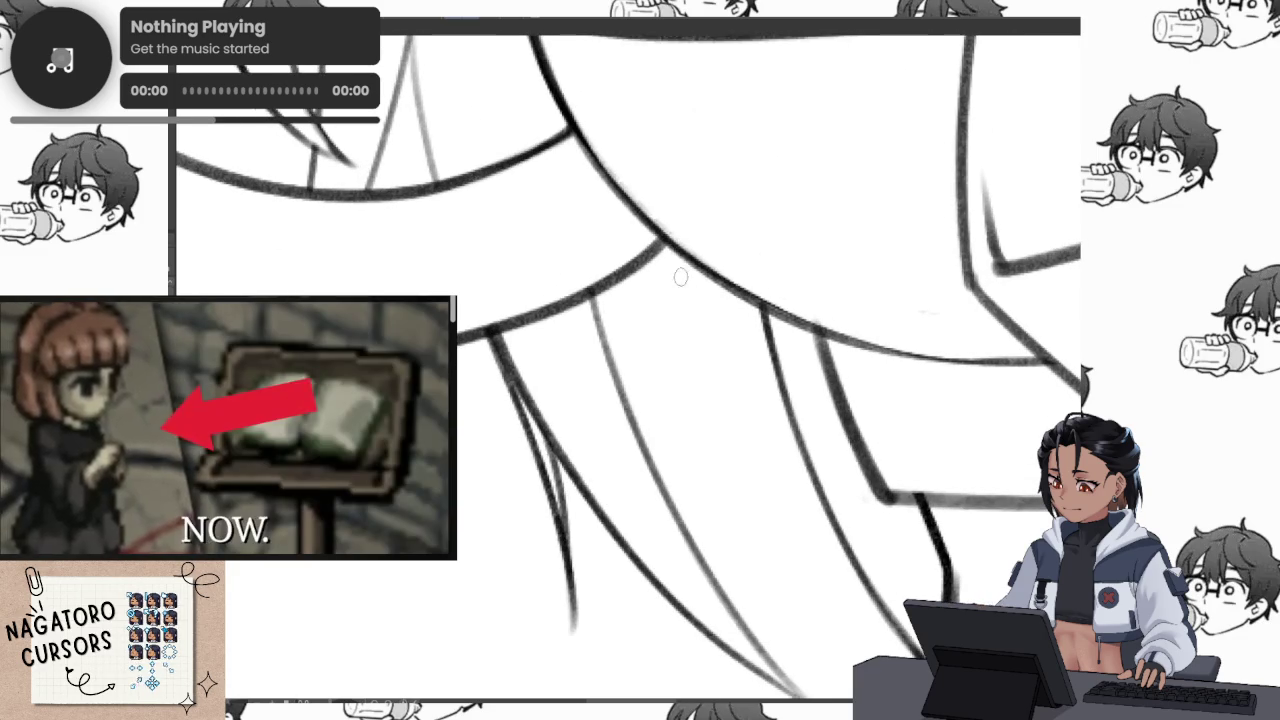
left_click_drag(684, 260, 709, 540)
left_click_drag(718, 280, 717, 527)
Undo the last hair stroke and rotate the canvas to angle the strands
scroll(718, 311, "down", 5)
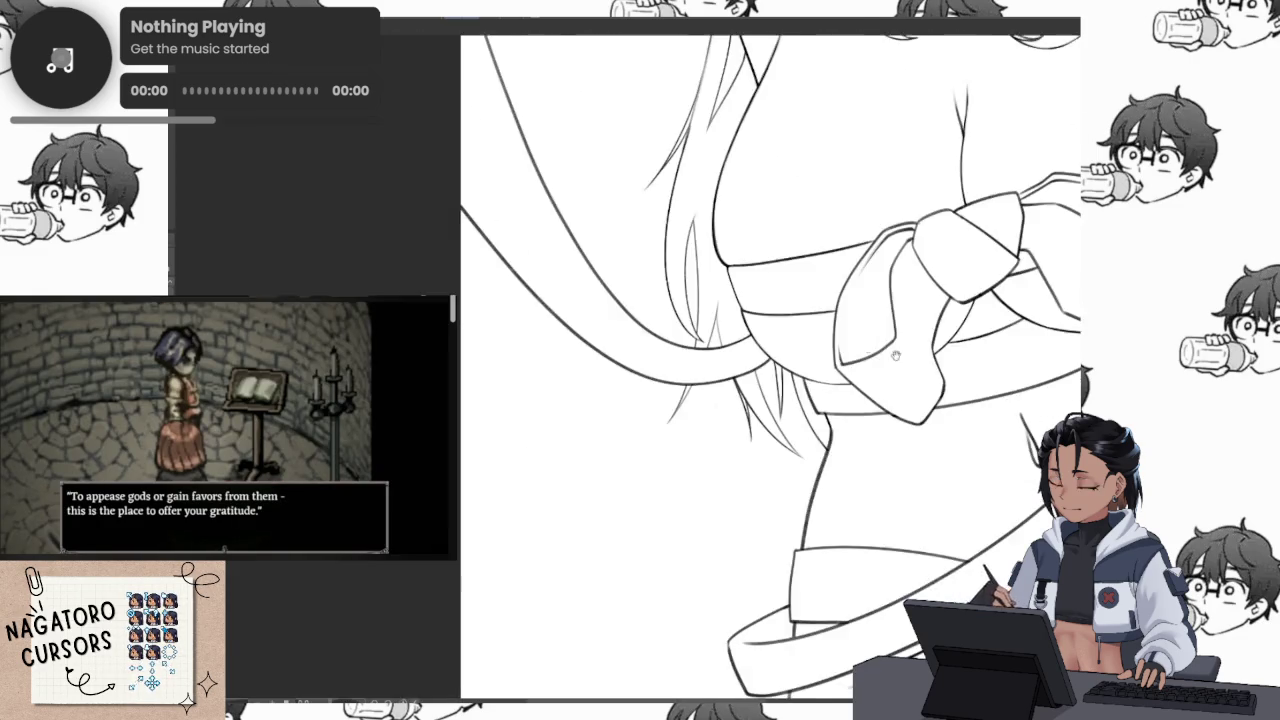
scroll(973, 445, "up", 3)
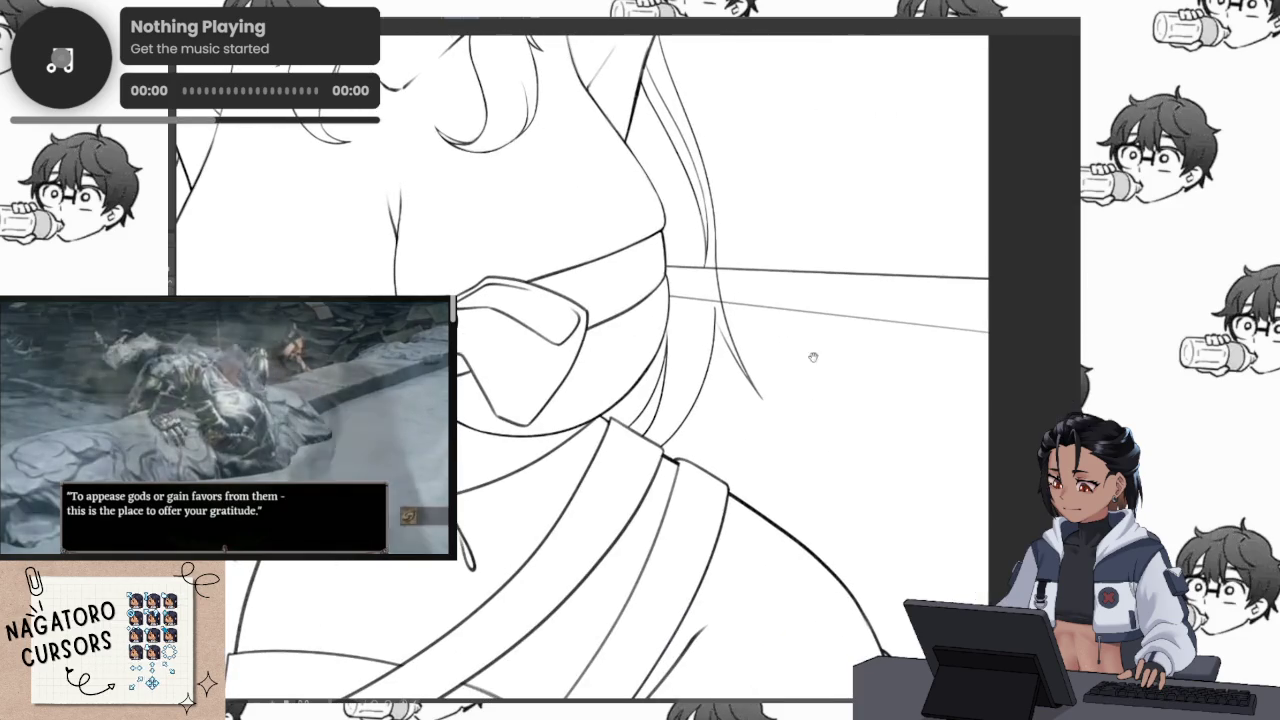
scroll(733, 411, "up", 2)
scroll(733, 411, "up", 2)
scroll(733, 411, "up", 2)
key("ctrl+z")
left_click_drag(725, 341, 754, 292)
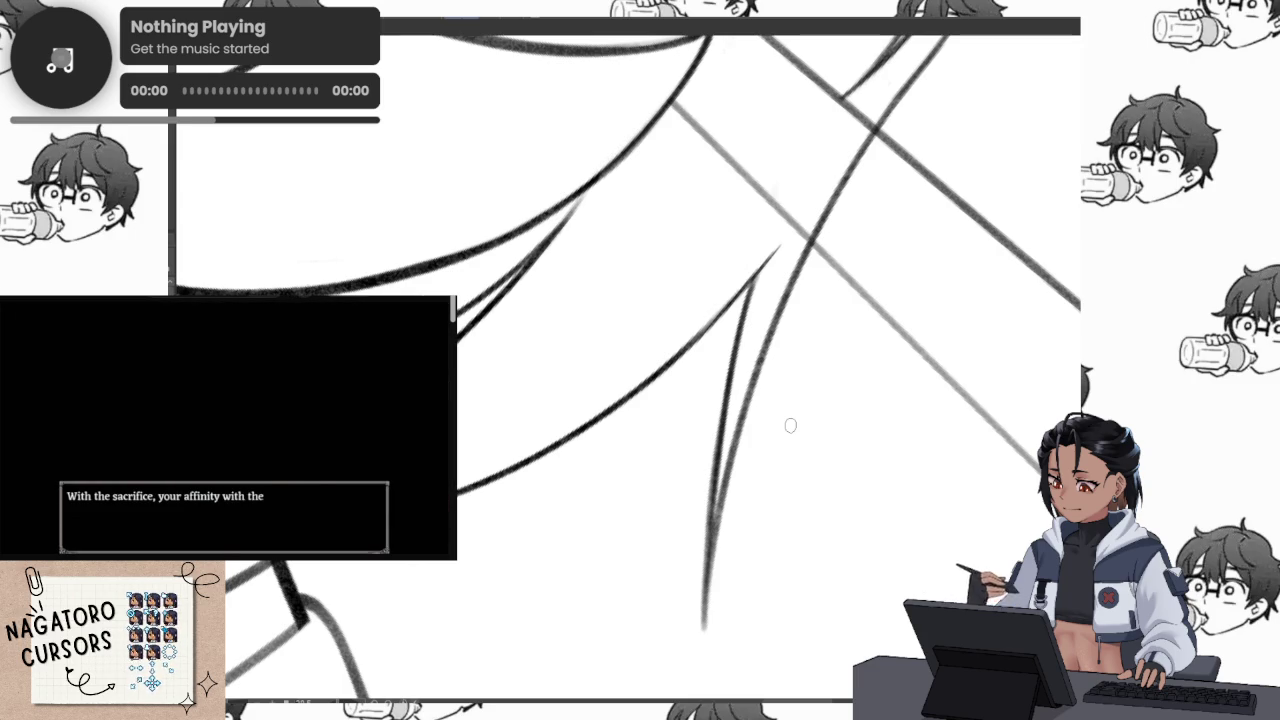
scroll(795, 318, "up", 3)
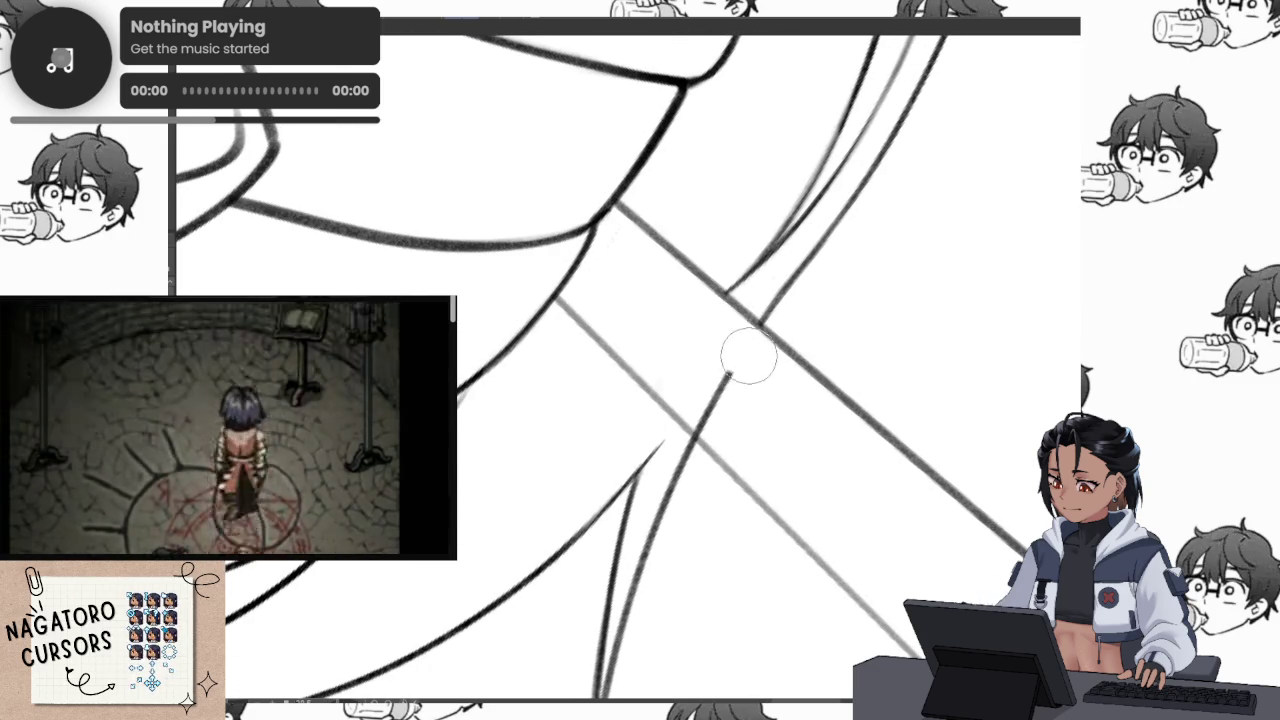
Zoom, pan and rotate the canvas to bring the top of the head into close view
scroll(708, 420, "down", 2)
scroll(743, 423, "down", 2)
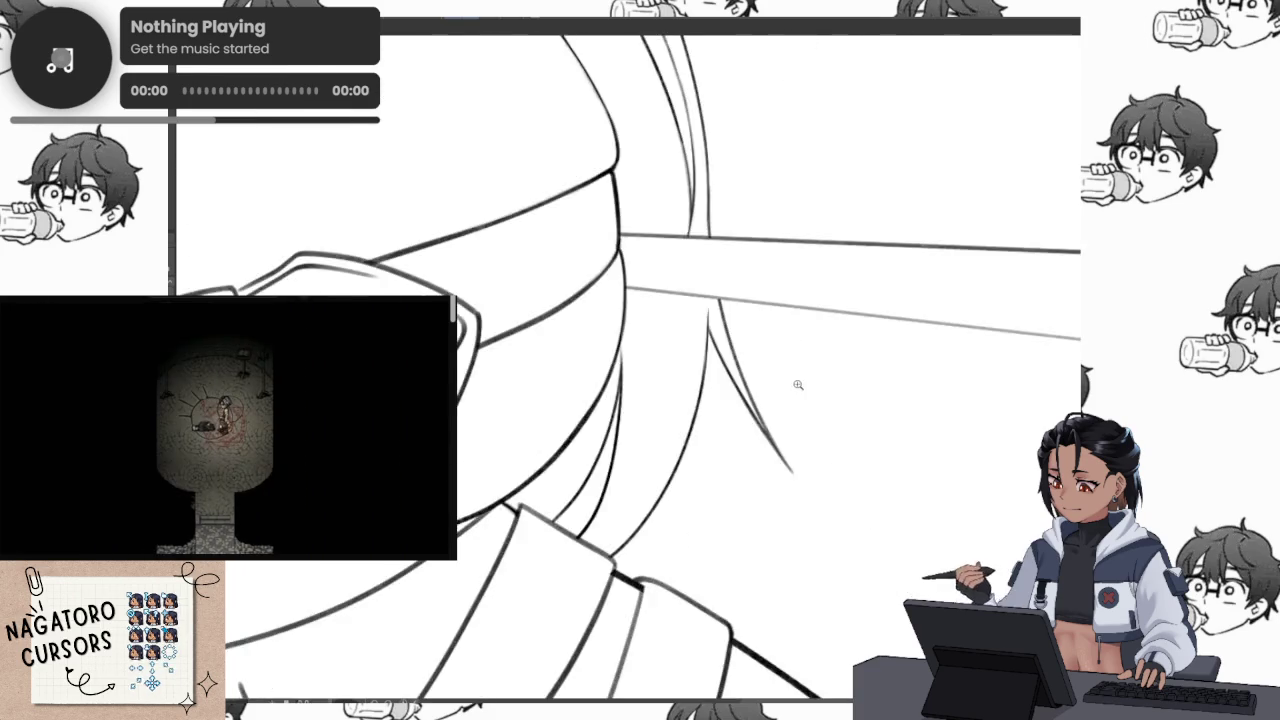
scroll(806, 386, "down", 3)
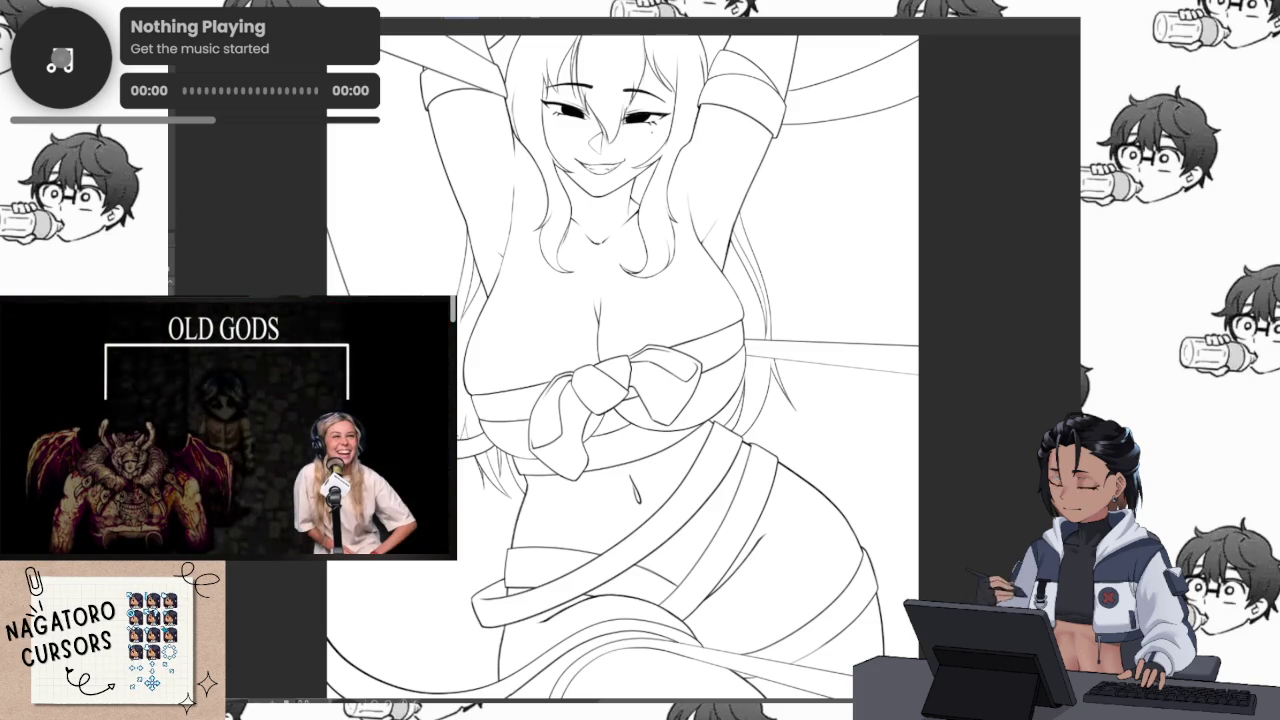
scroll(366, 229, "down", 2)
scroll(634, 187, "up", 4)
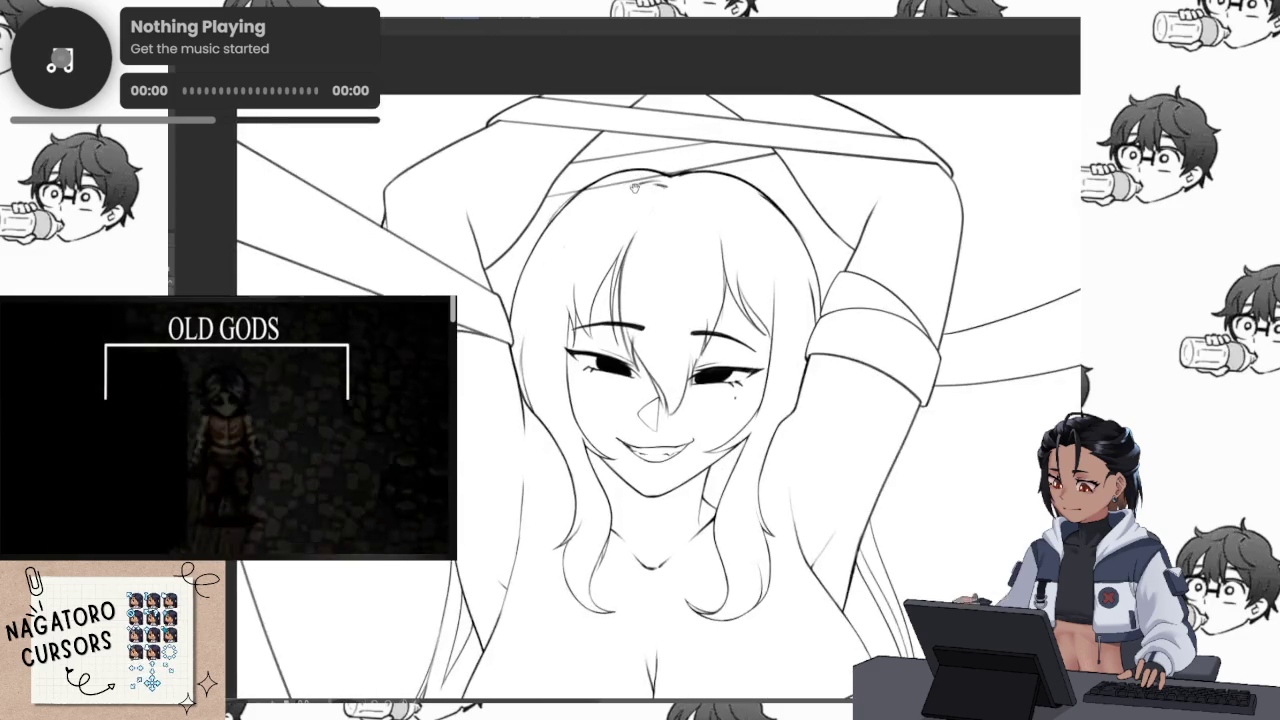
scroll(634, 187, "up", 2)
scroll(632, 195, "up", 1)
scroll(629, 208, "up", 2)
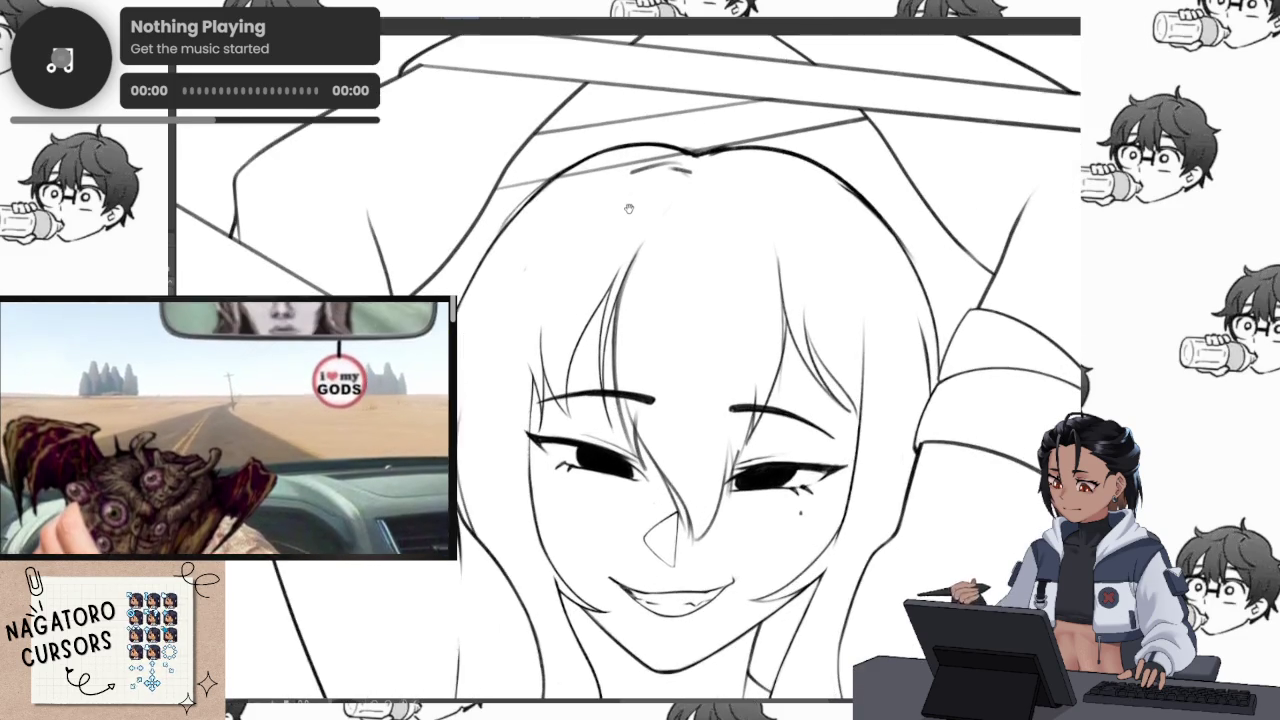
left_click_drag(629, 208, 627, 278)
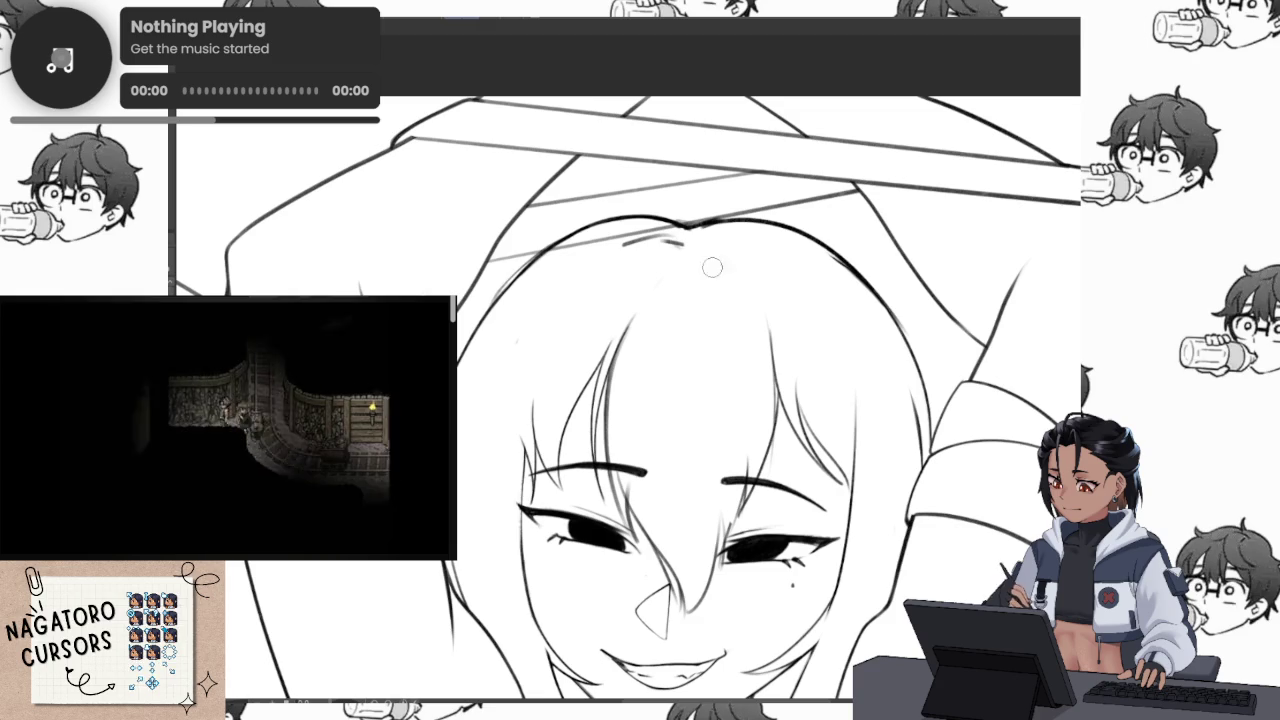
left_click_drag(757, 279, 829, 214)
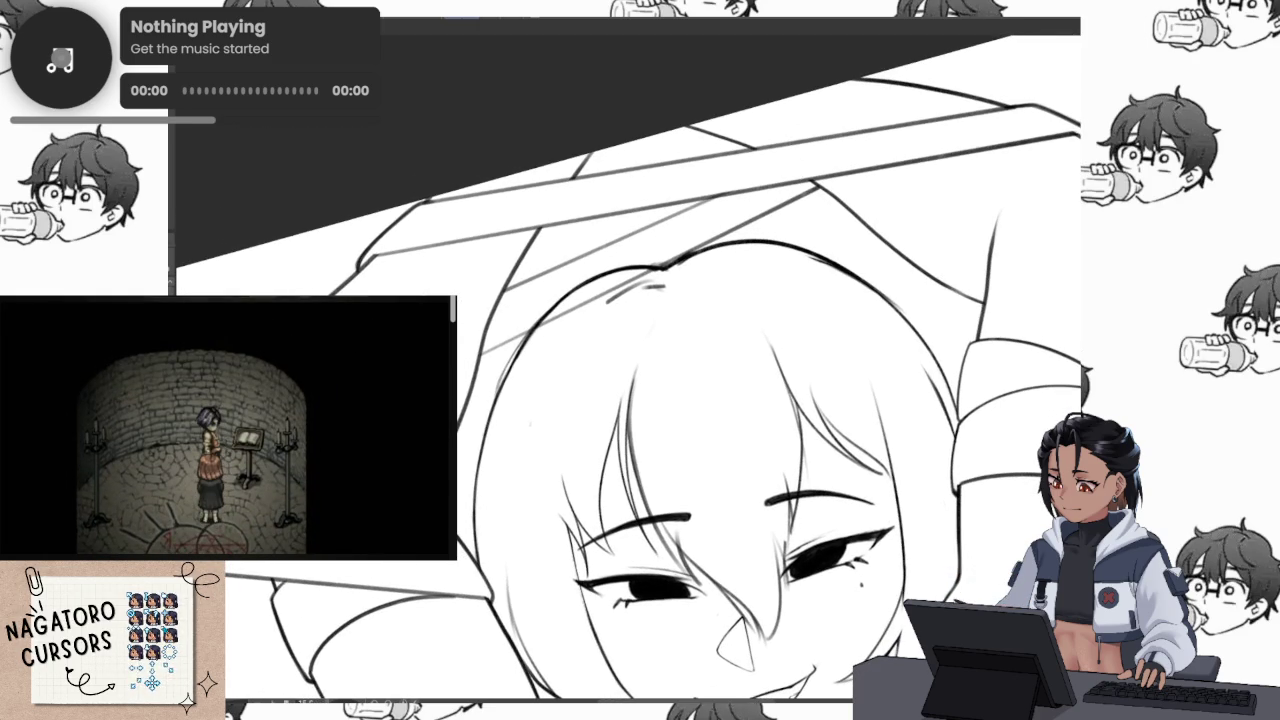
scroll(756, 213, "up", 2)
scroll(756, 213, "up", 2)
scroll(756, 213, "up", 1)
scroll(760, 218, "up", 1)
scroll(765, 222, "up", 1)
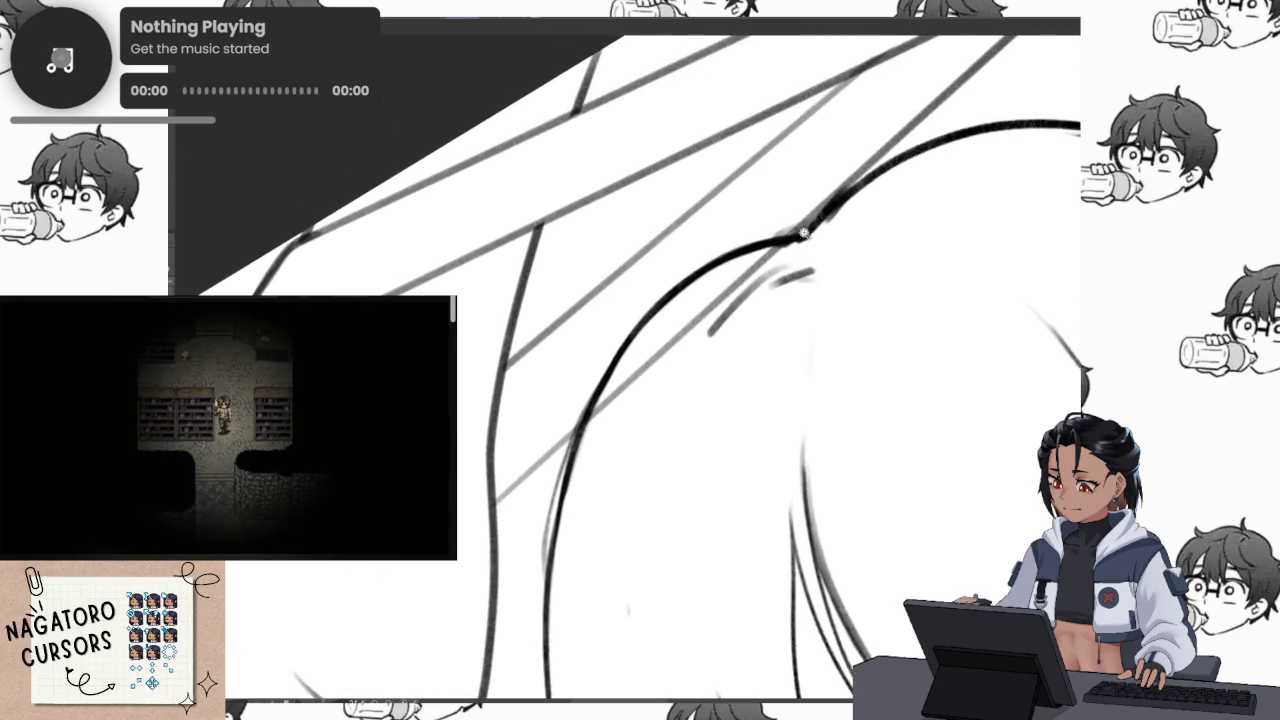
scroll(771, 227, "up", 1)
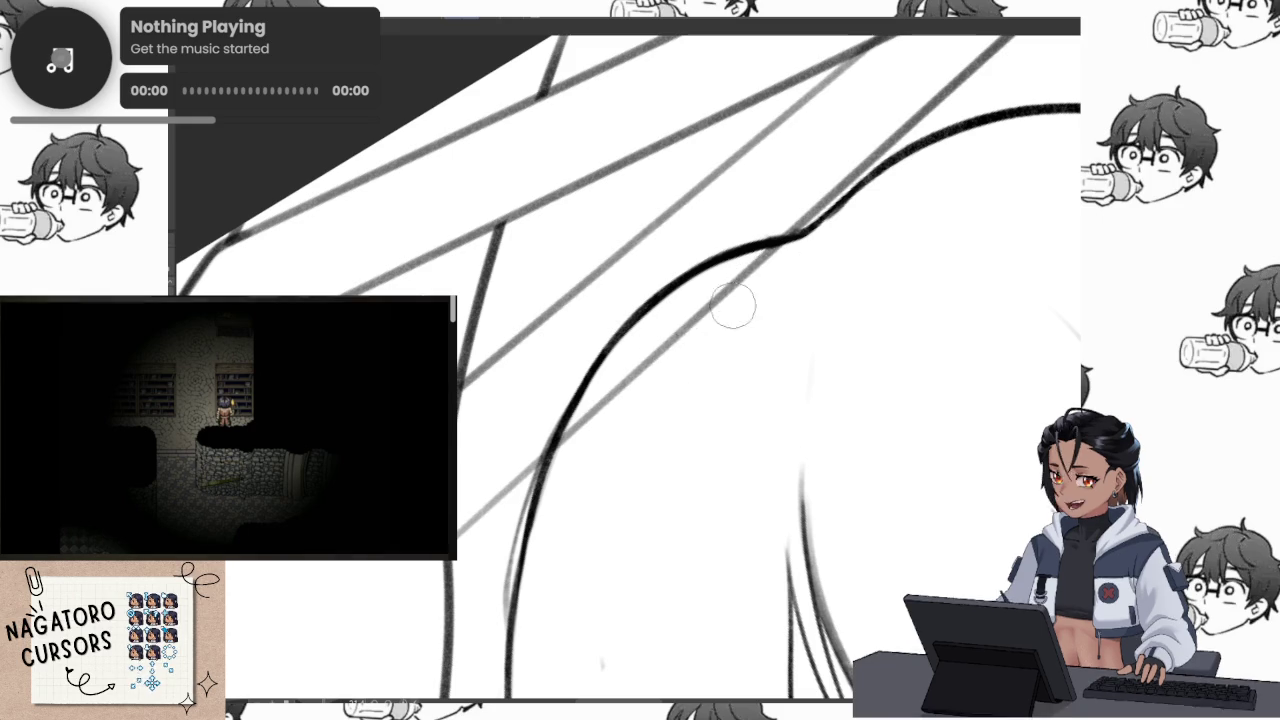
Ink the line rising to the head's top curve and the line running down-left from it, redoing a too-dark stroke
left_click_drag(539, 410, 679, 340)
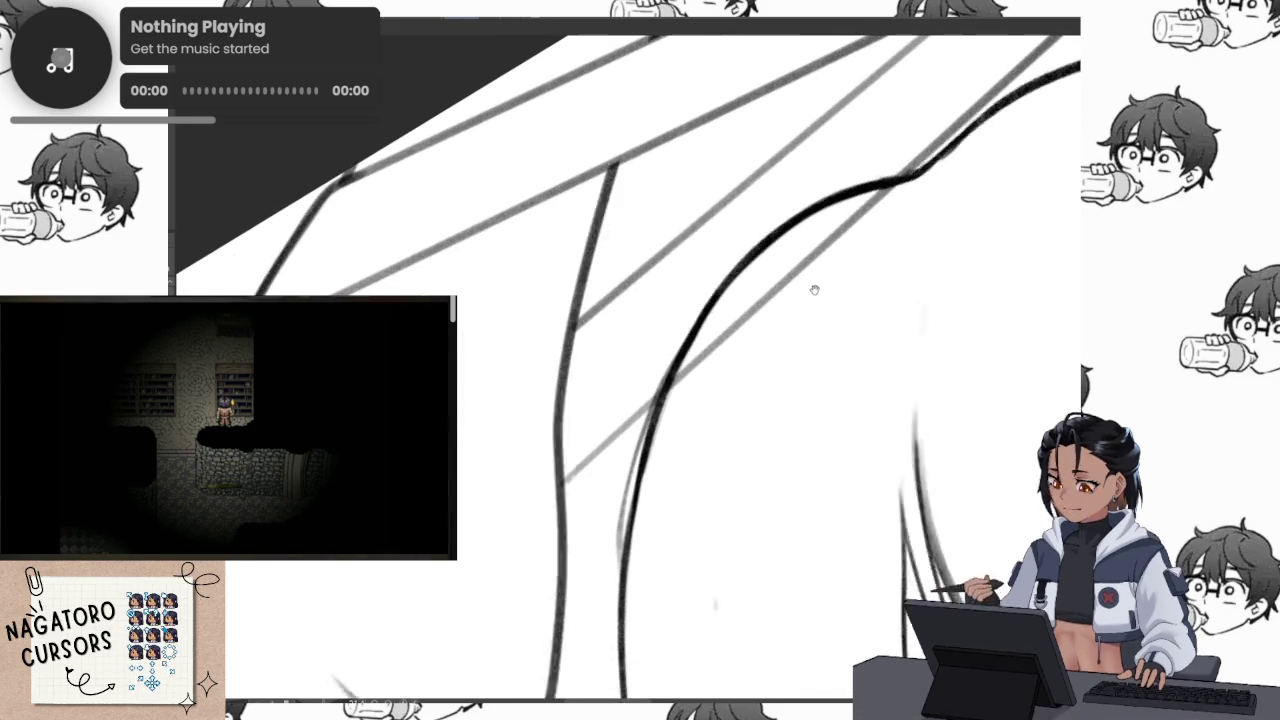
mouse_move(820, 406)
left_mouse_down()
mouse_move(538, 350)
mouse_move(550, 360)
mouse_move(532, 384)
left_mouse_up()
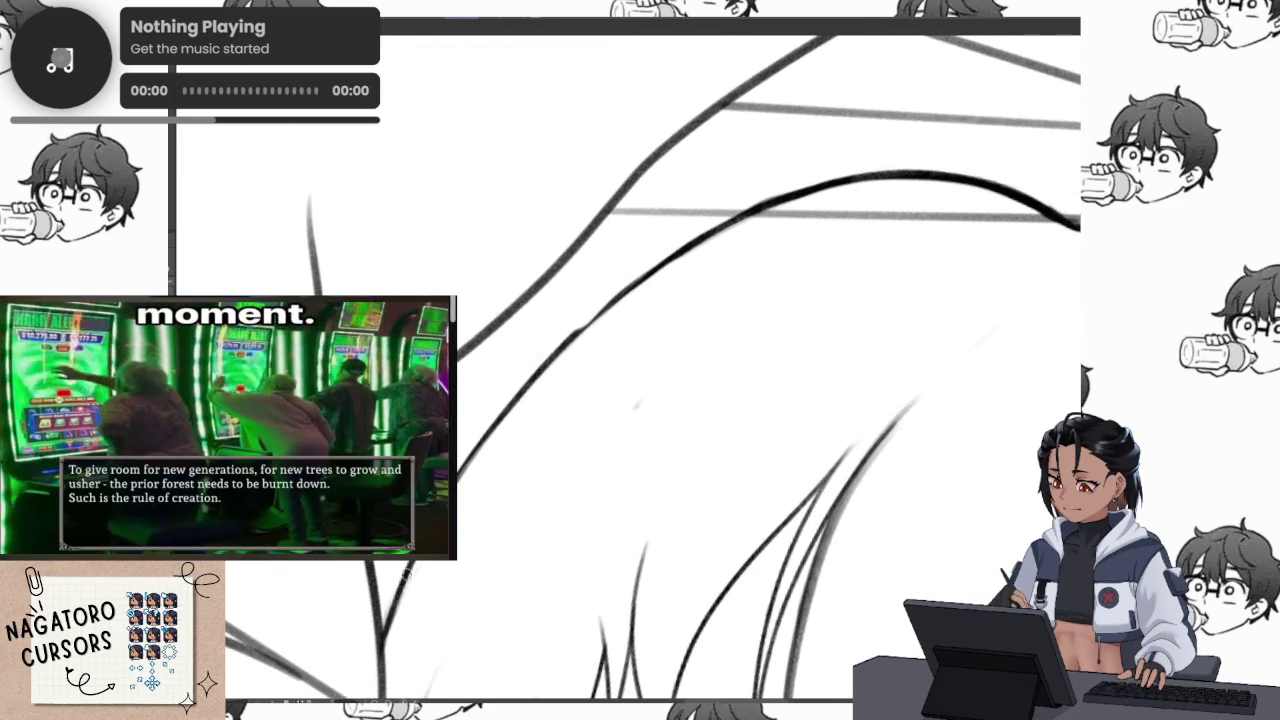
left_click_drag(464, 458, 770, 203)
left_click_drag(927, 201, 886, 151)
key("ctrl+z")
left_click_drag(744, 184, 878, 131)
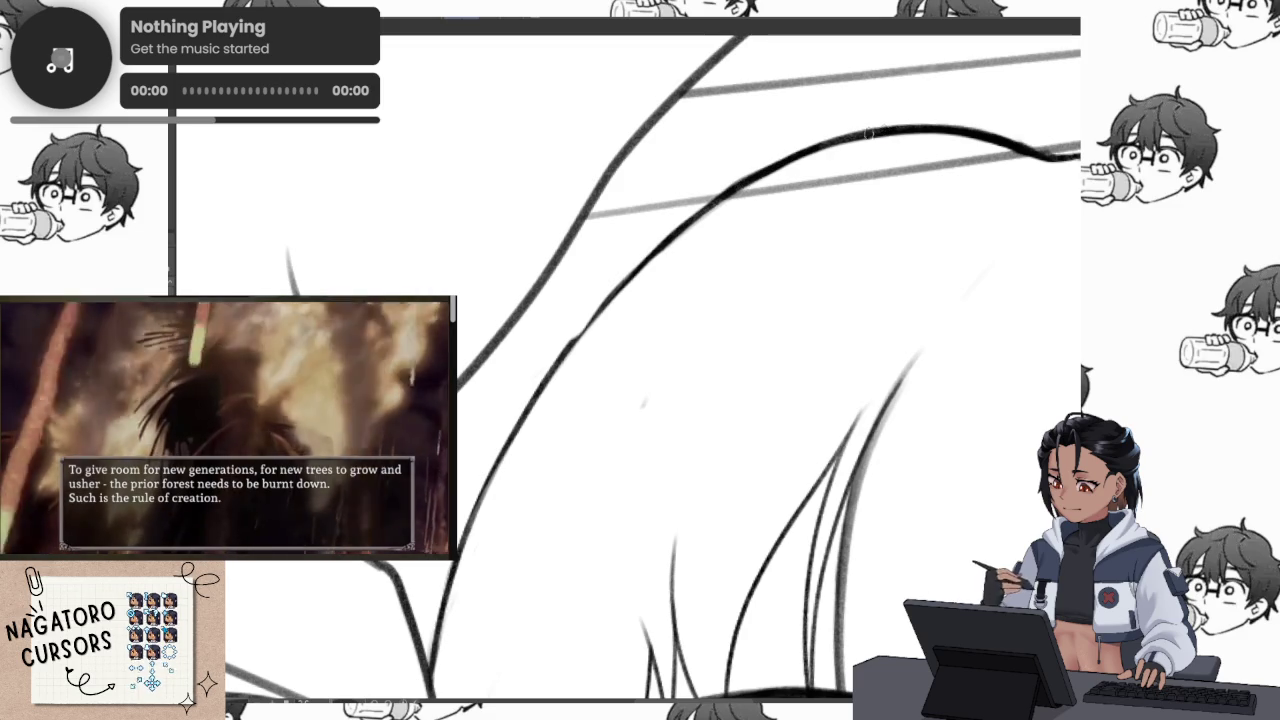
left_click_drag(720, 196, 580, 320)
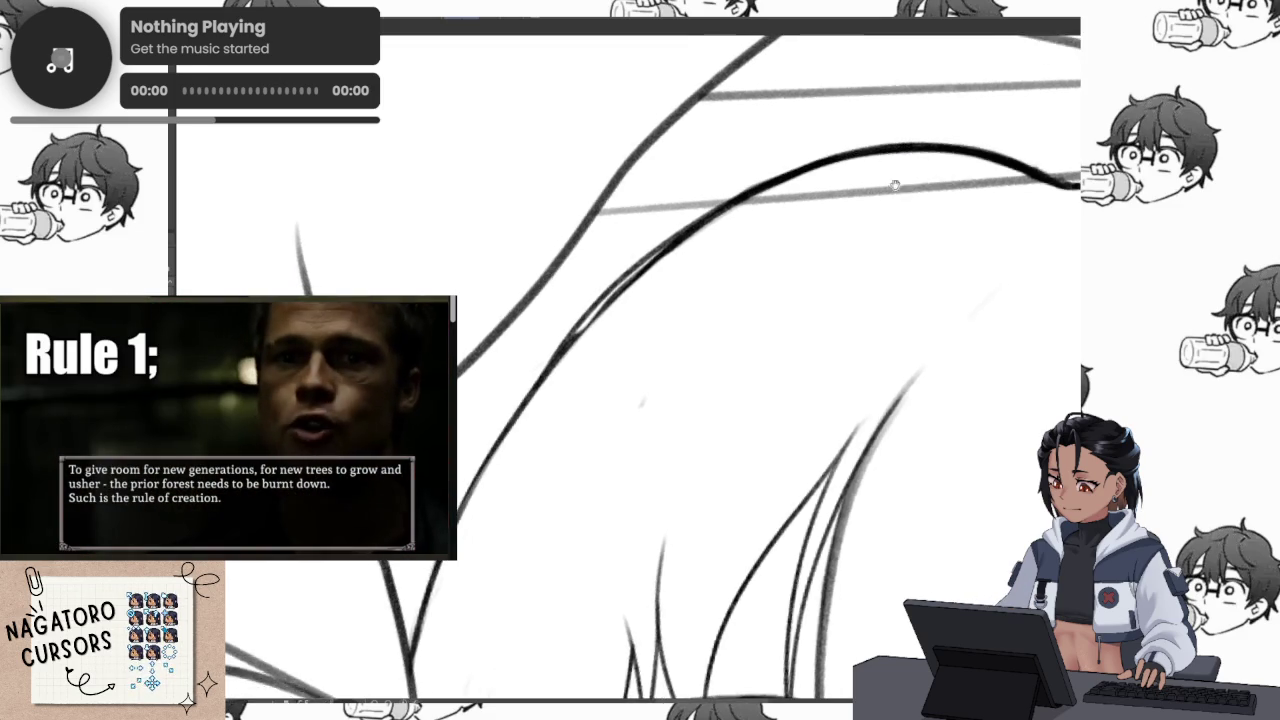
Darken the head's top curve along its length and thicken its right end
left_click_drag(786, 169, 851, 192)
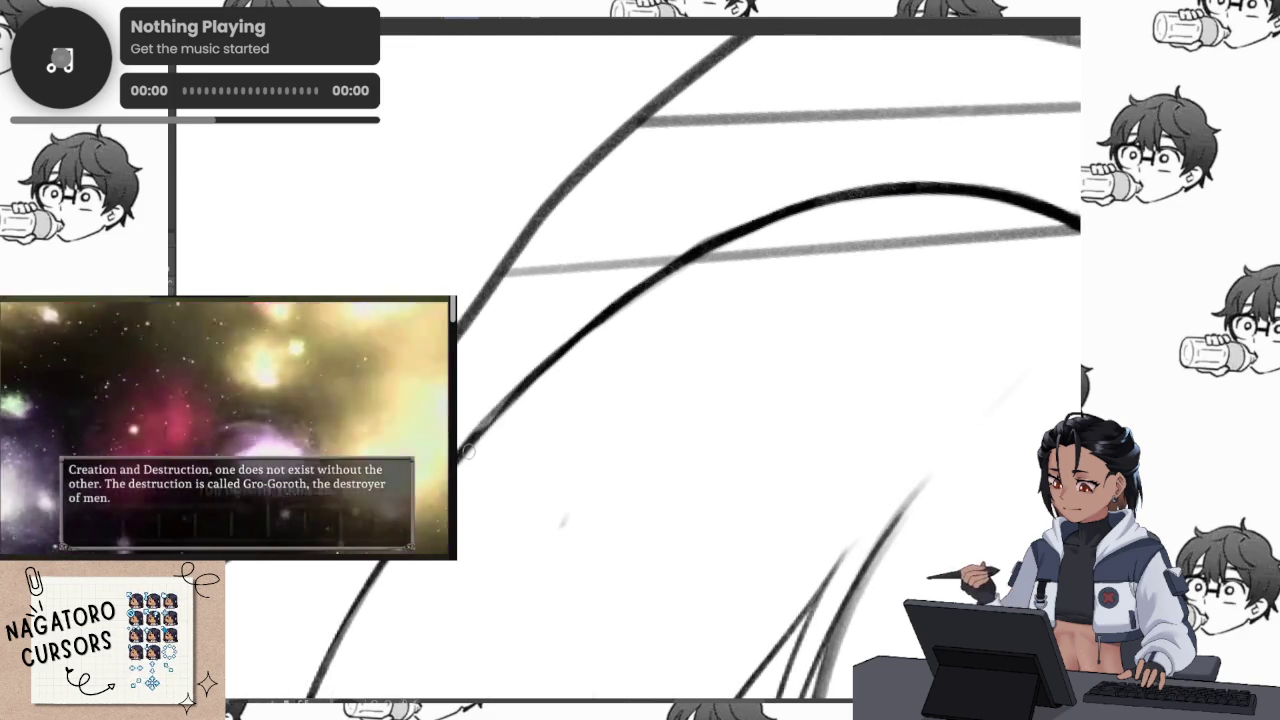
left_click_drag(650, 282, 508, 400)
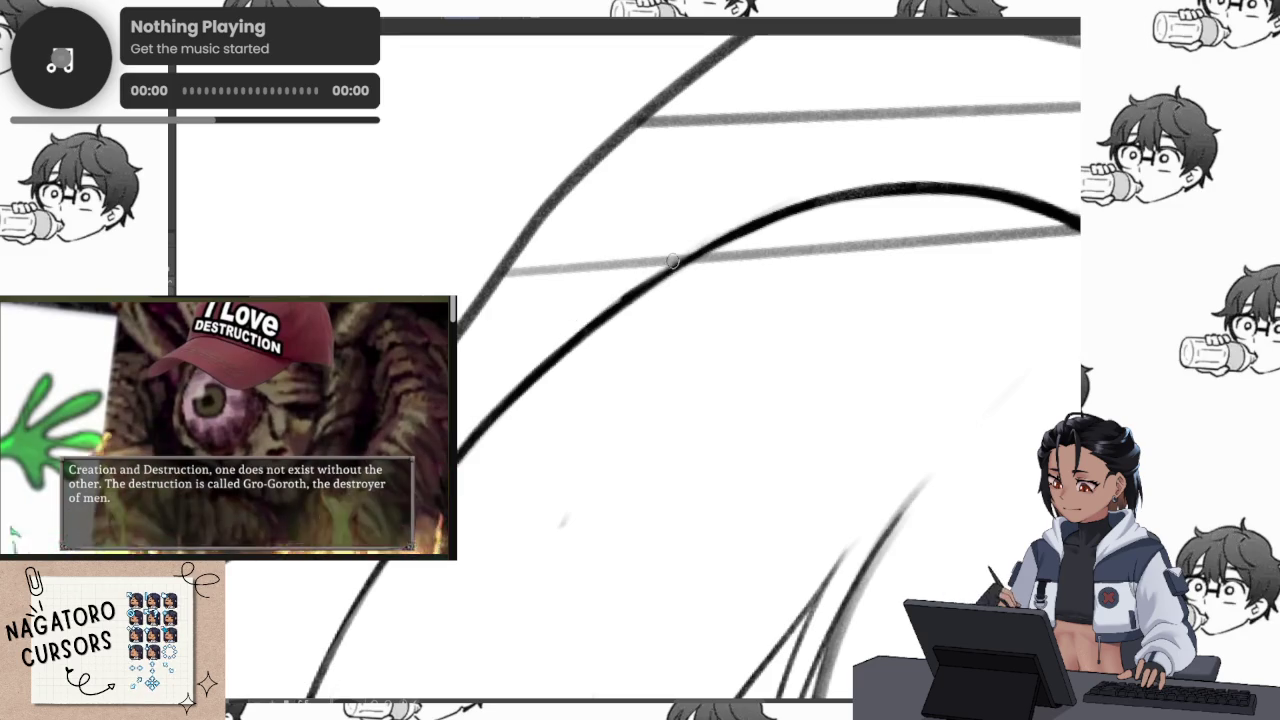
left_click_drag(902, 190, 675, 268)
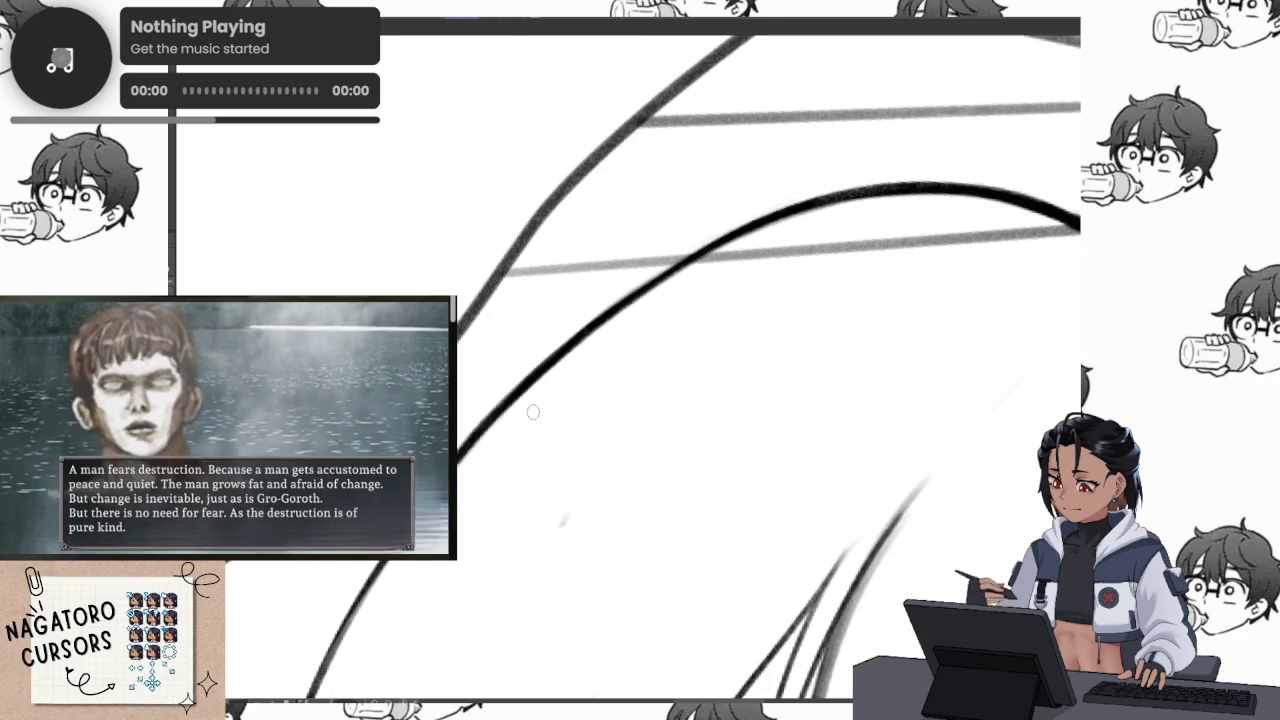
scroll(619, 433, "down", 2)
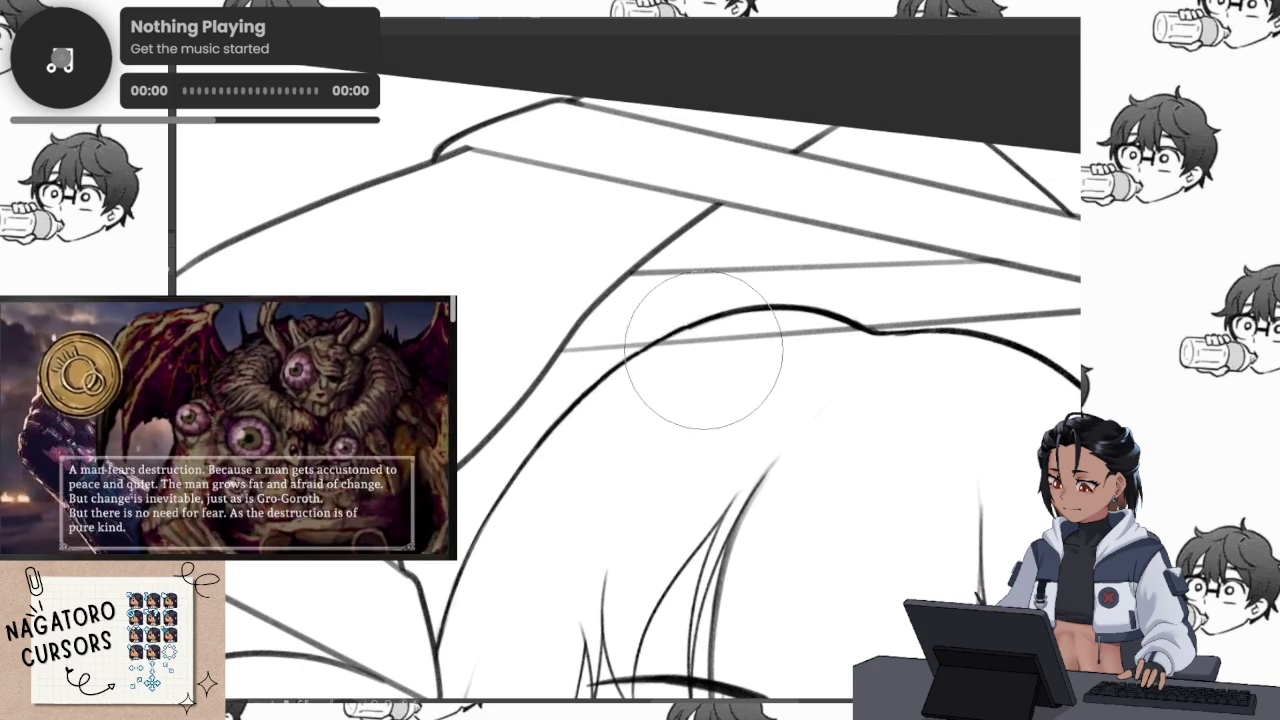
Pan and rotate the canvas along the hairline to angle the arm's long curve for drawing
scroll(780, 316, "down", 3)
scroll(780, 316, "up", 3)
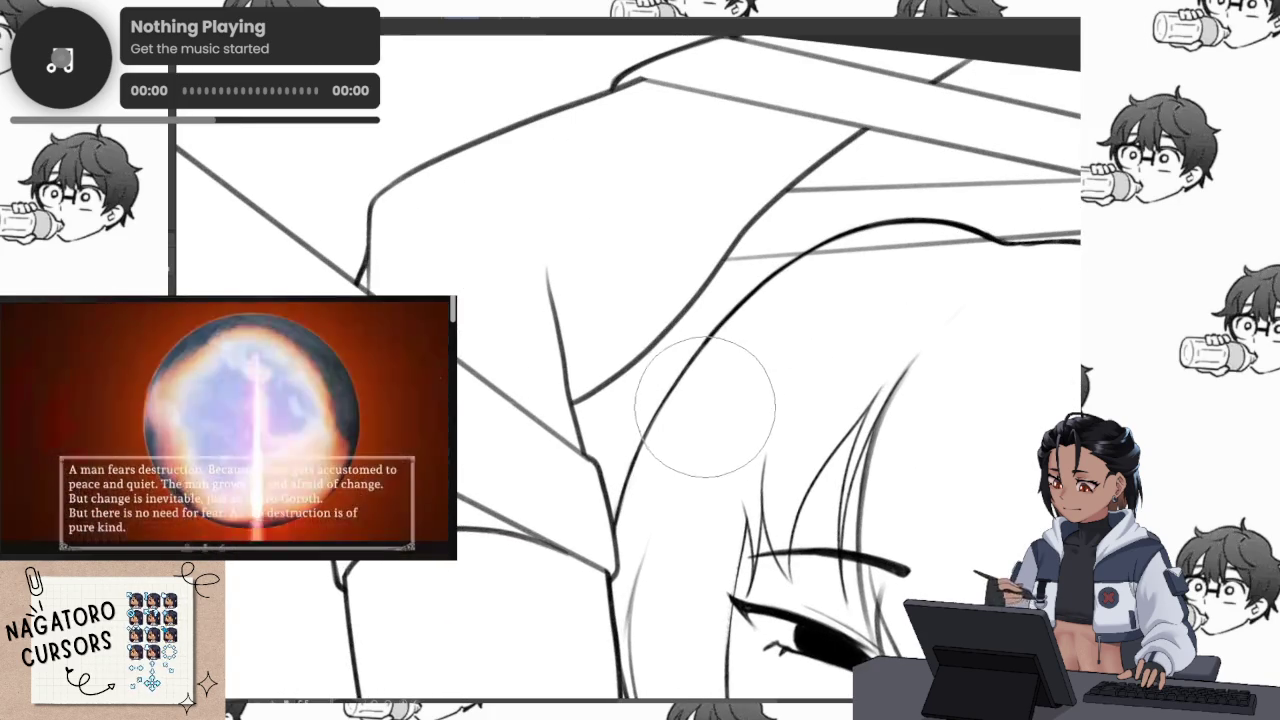
left_click_drag(696, 390, 580, 410)
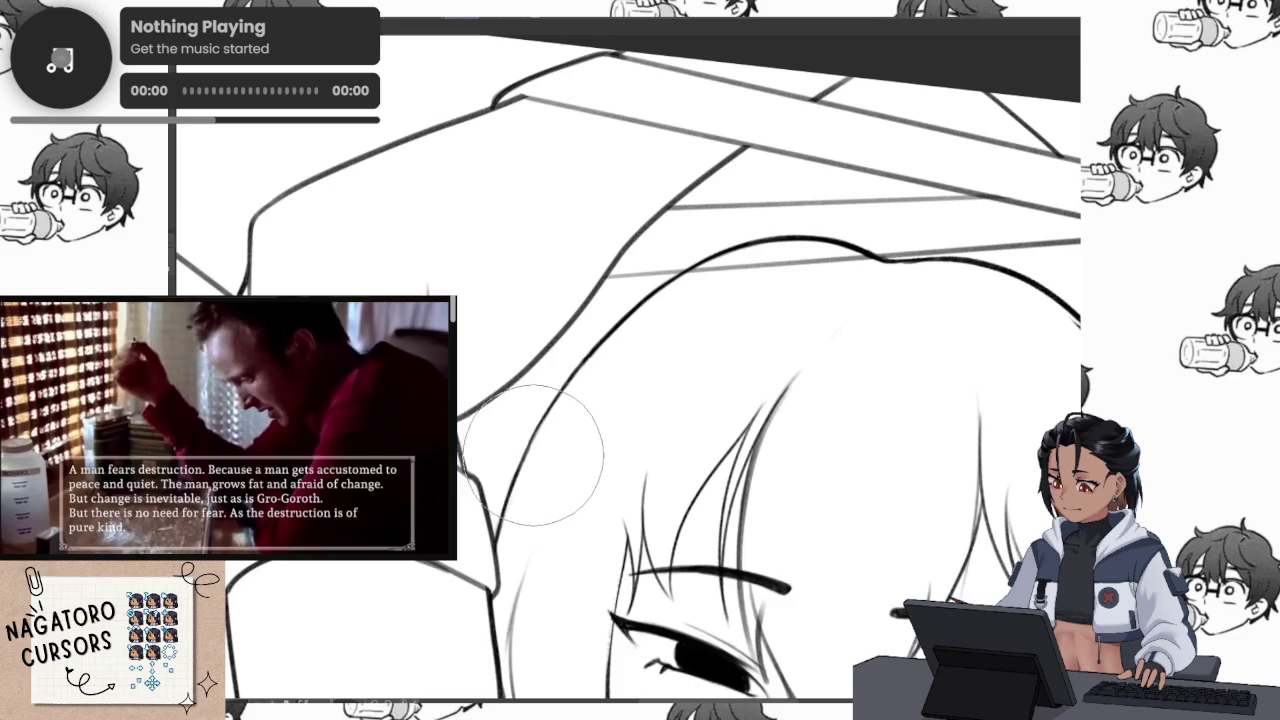
scroll(597, 348, "up", 2)
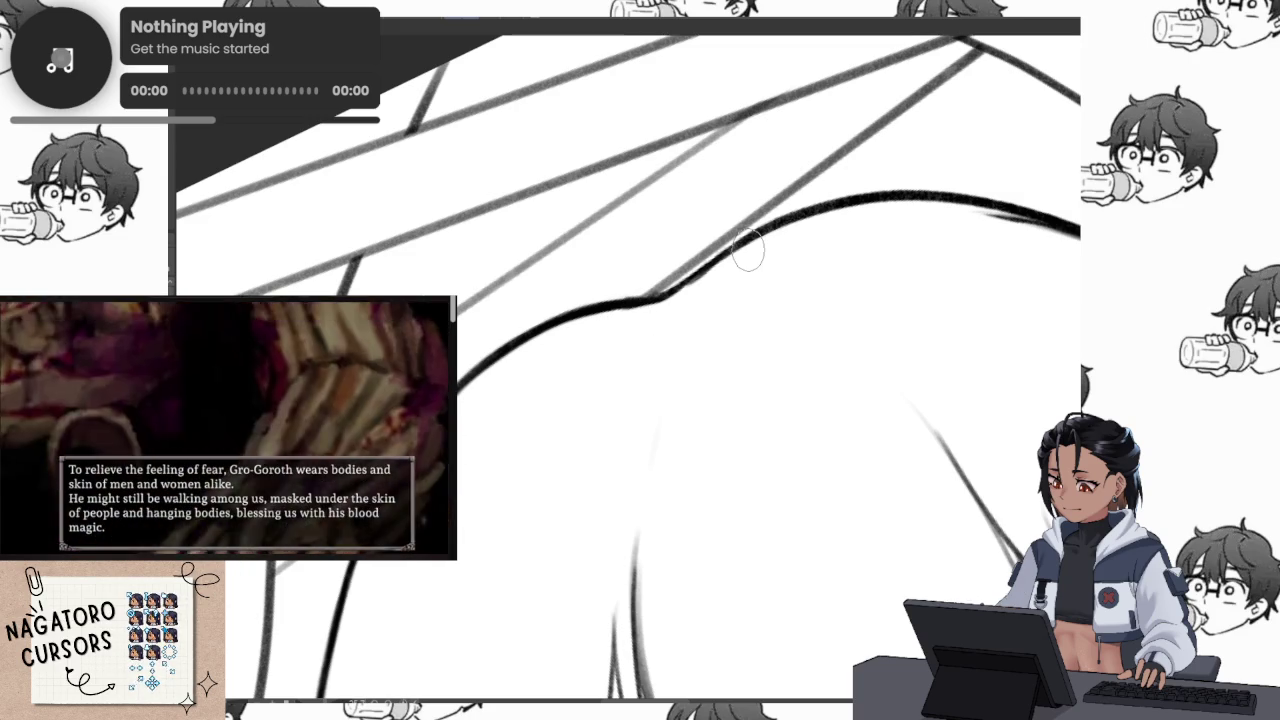
mouse_move(748, 250)
left_mouse_down()
mouse_move(627, 360)
mouse_move(545, 475)
left_mouse_up()
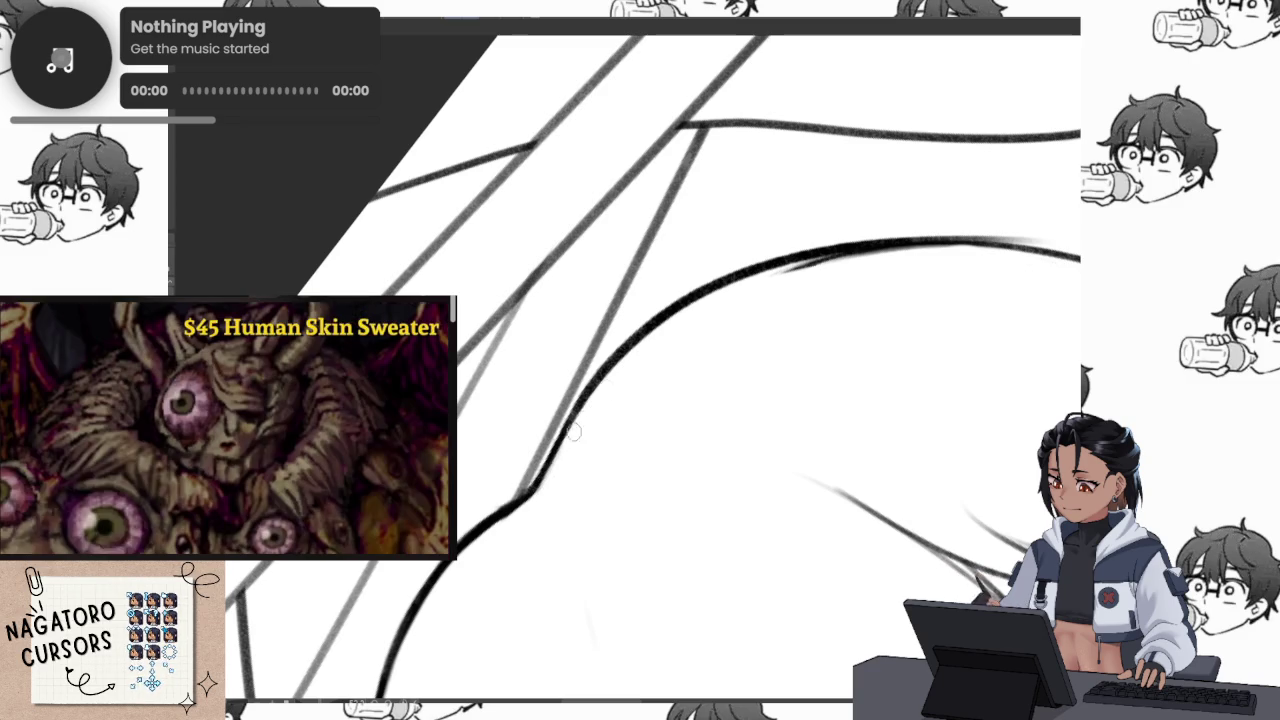
left_click_drag(885, 240, 567, 388)
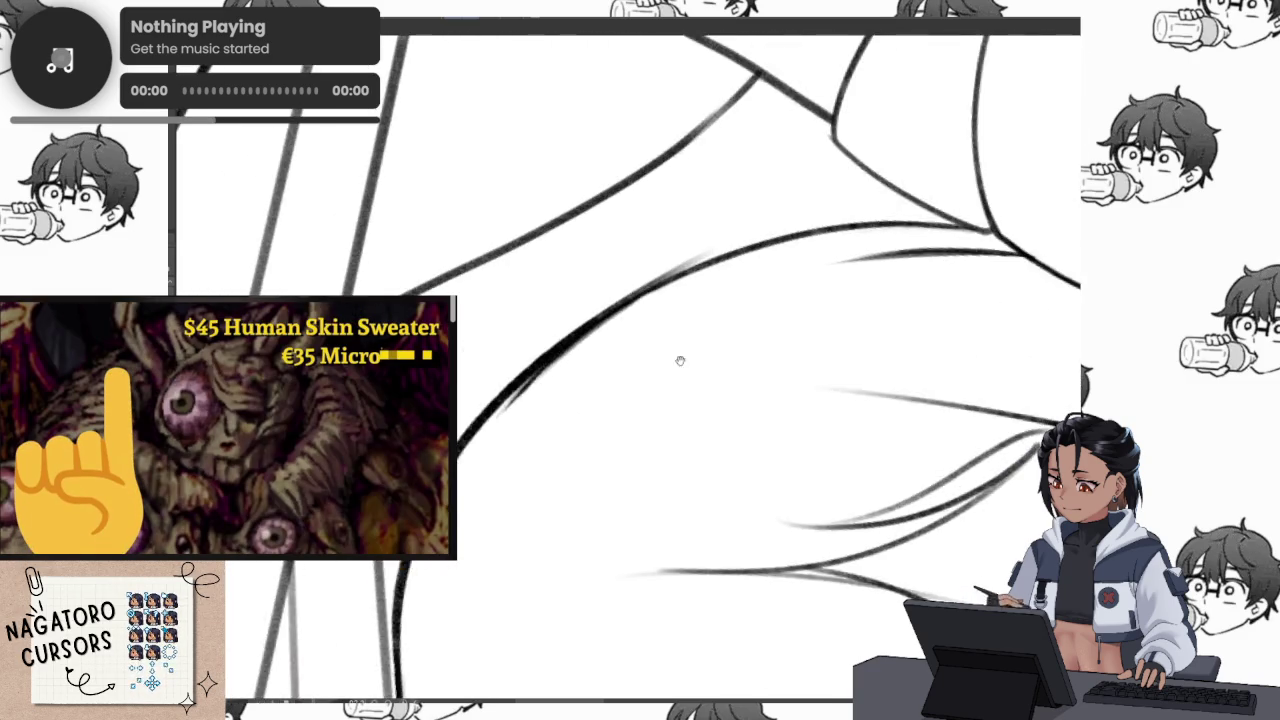
mouse_move(498, 545)
left_mouse_down()
mouse_move(523, 506)
mouse_move(549, 636)
left_mouse_up()
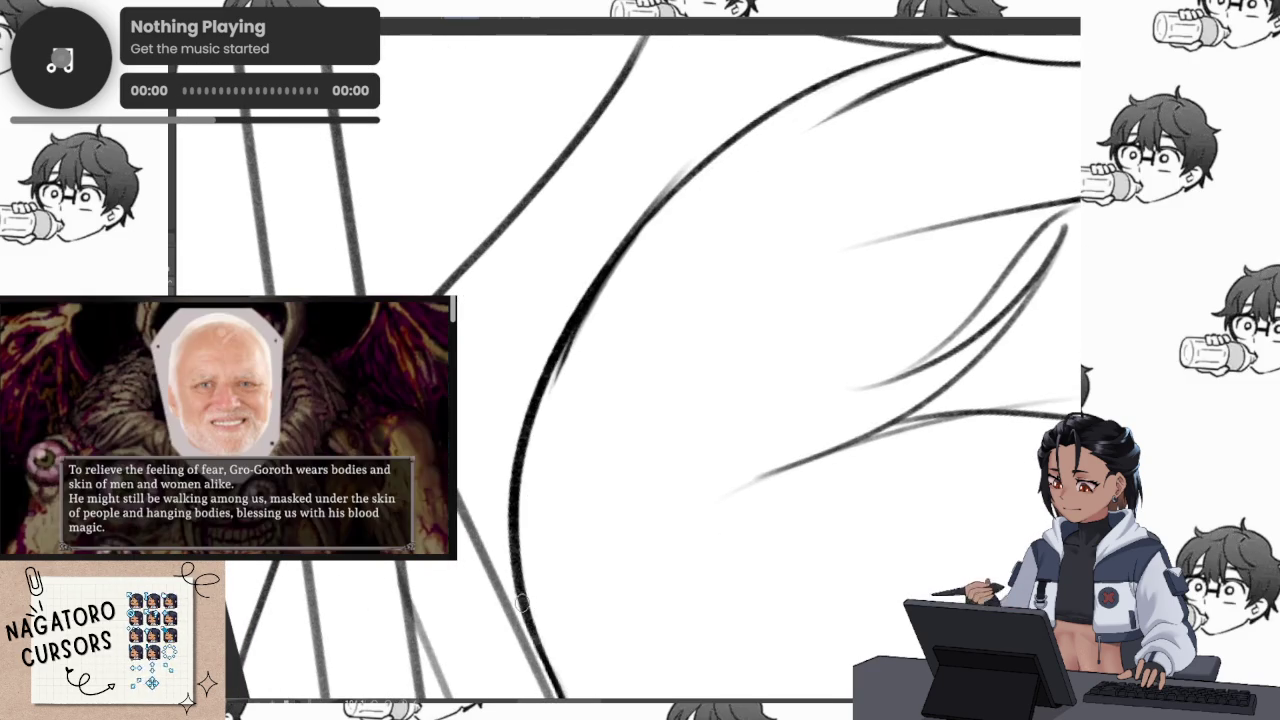
mouse_move(634, 369)
left_mouse_down()
mouse_move(903, 209)
mouse_move(679, 240)
mouse_move(590, 330)
mouse_move(493, 493)
mouse_move(651, 286)
left_mouse_up()
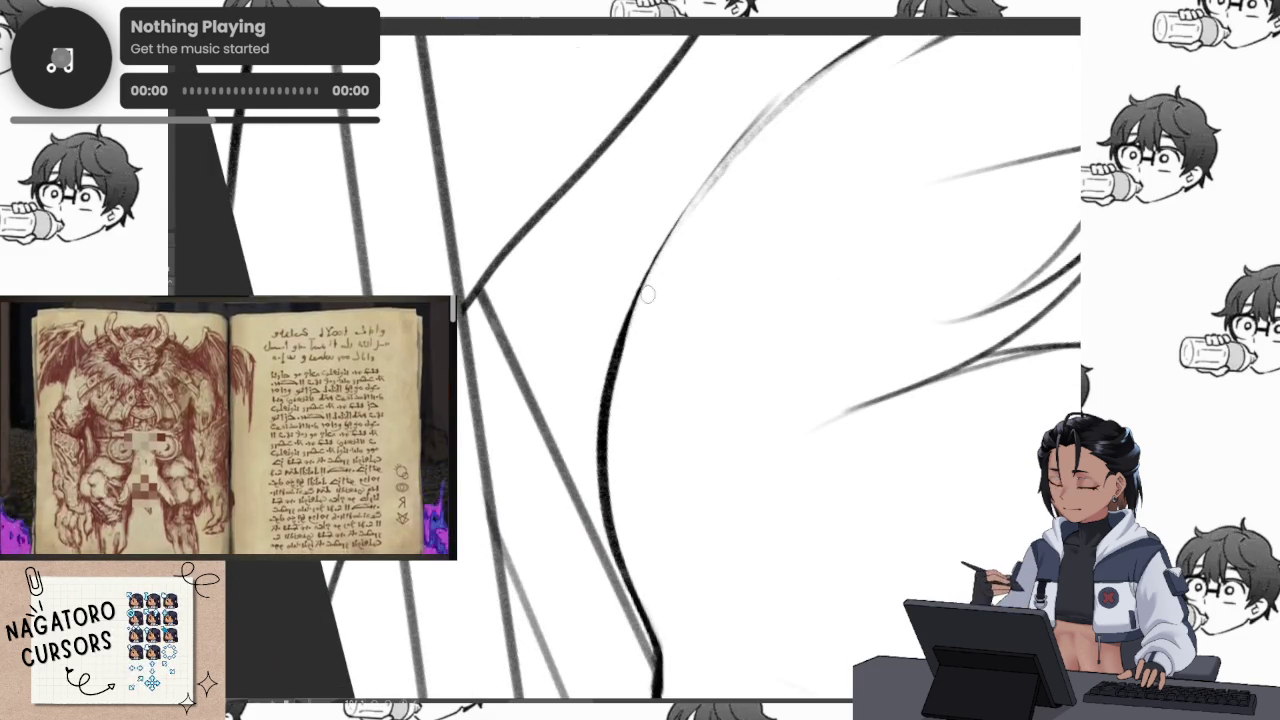
mouse_move(651, 286)
left_mouse_down()
mouse_move(579, 474)
mouse_move(646, 371)
mouse_move(519, 453)
left_mouse_up()
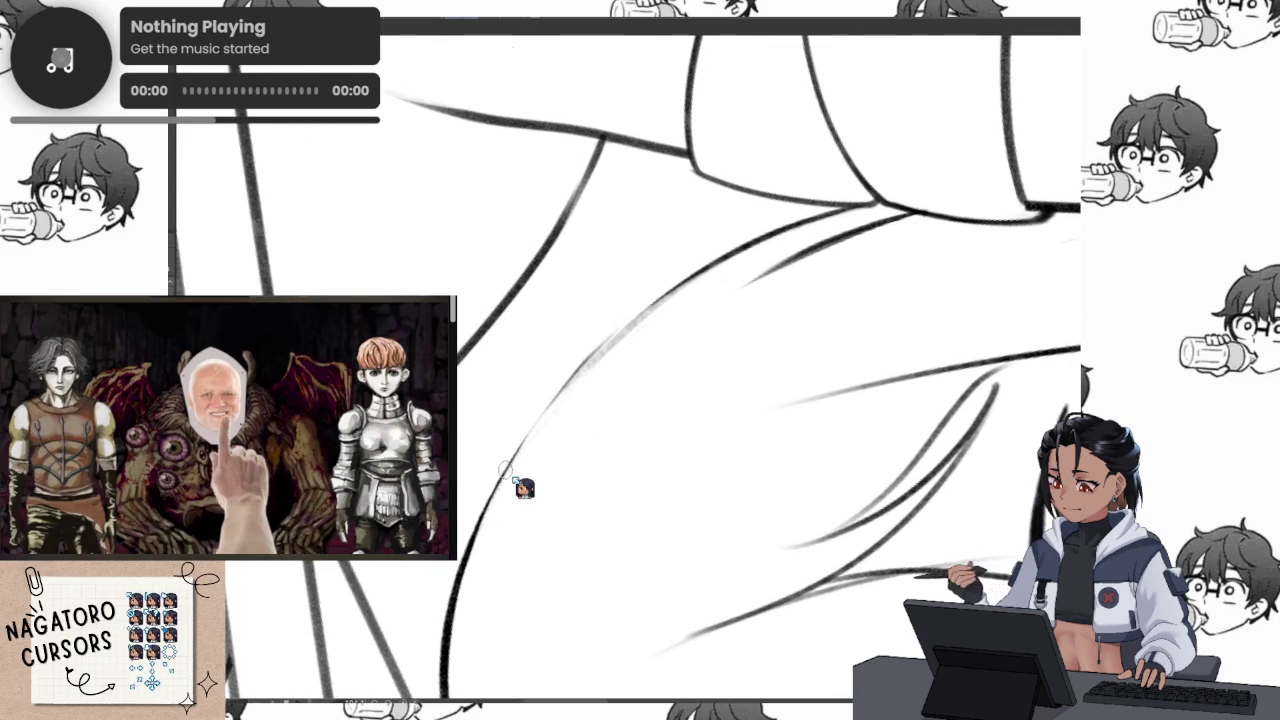
left_click_drag(535, 430, 608, 337)
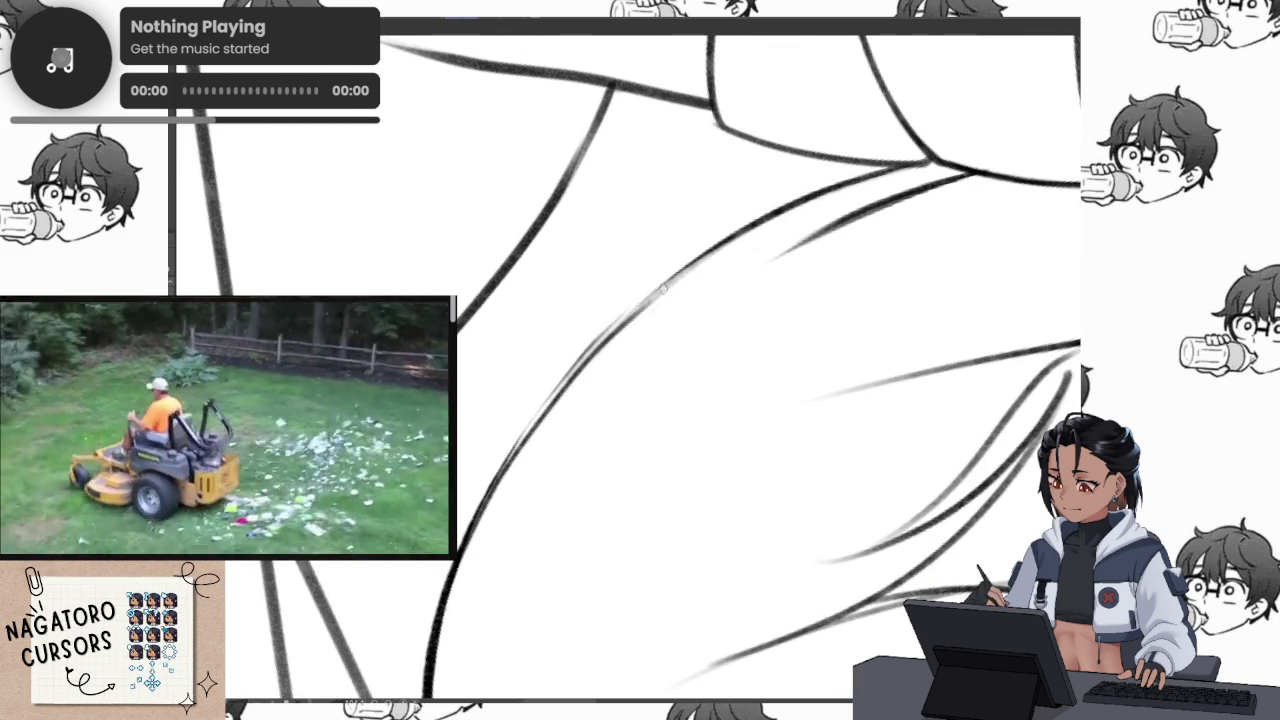
mouse_move(686, 306)
left_mouse_down()
mouse_move(771, 323)
mouse_move(493, 410)
left_mouse_up()
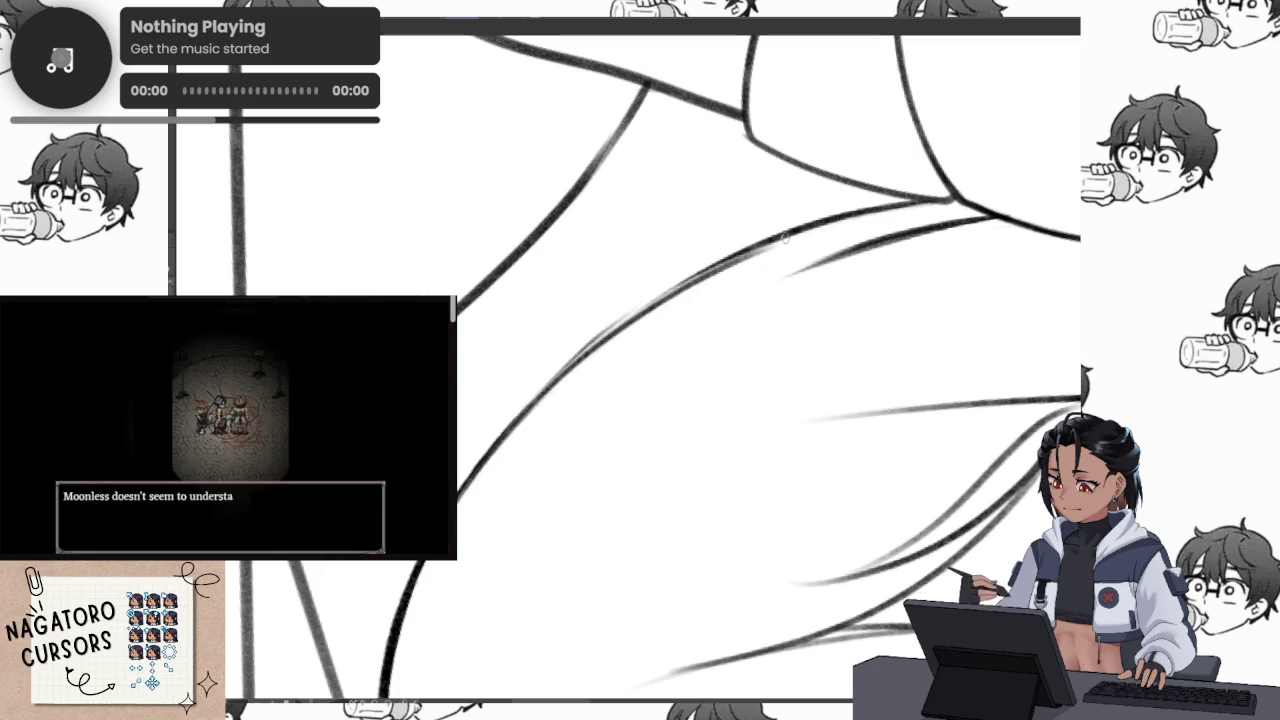
Redraw the arm's long central curve in smoother, darker passes after undoing the first attempt
key("ctrl+z")
left_click_drag(740, 255, 563, 374)
left_click_drag(781, 244, 533, 424)
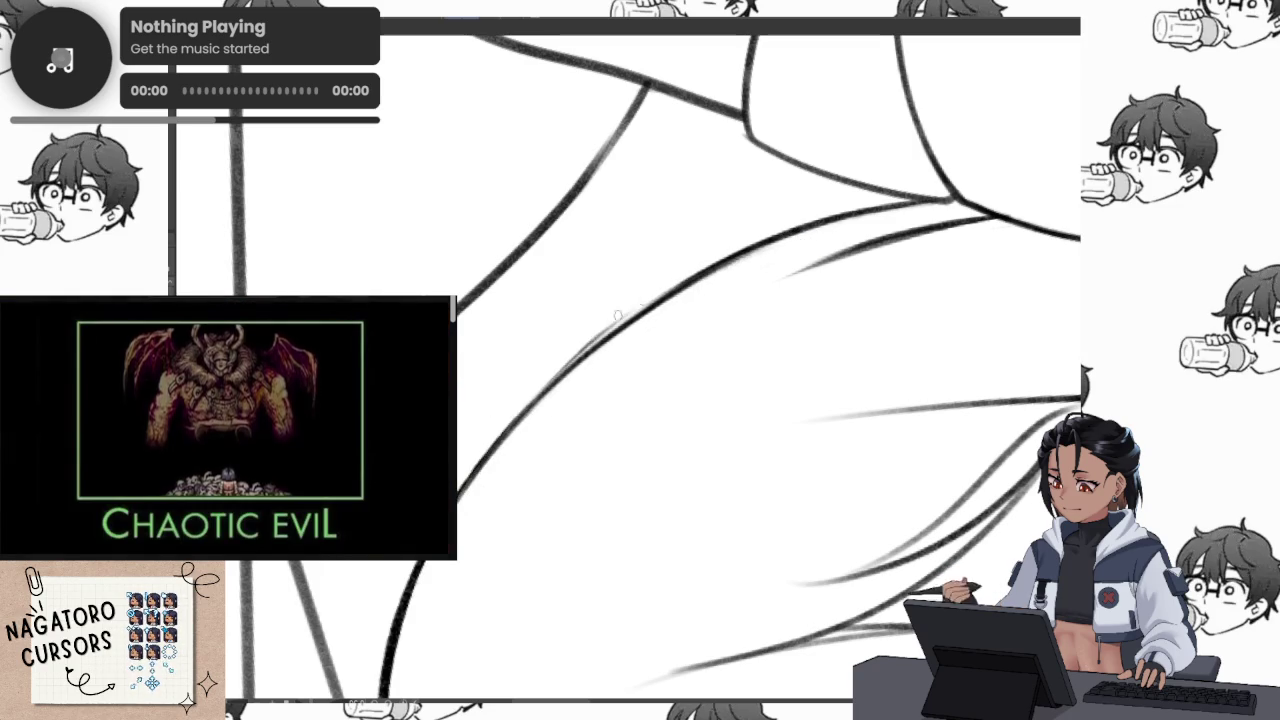
left_click_drag(712, 266, 612, 330)
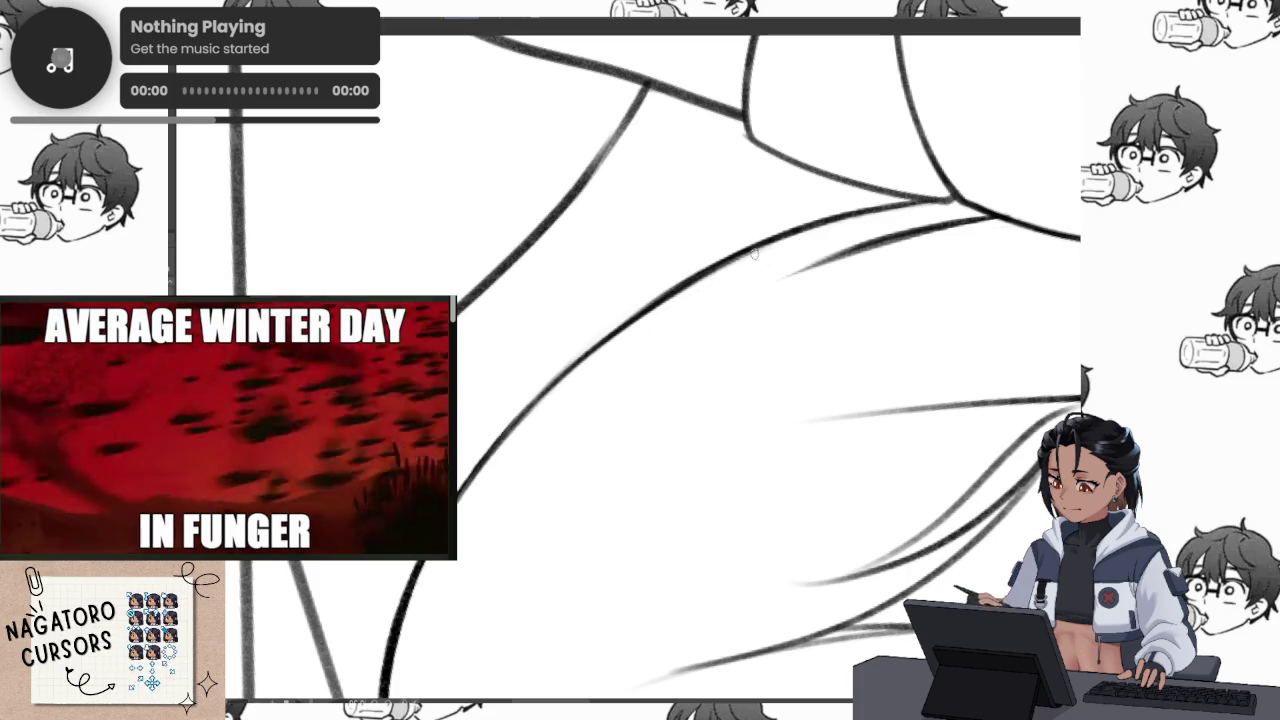
left_click_drag(694, 389, 853, 205)
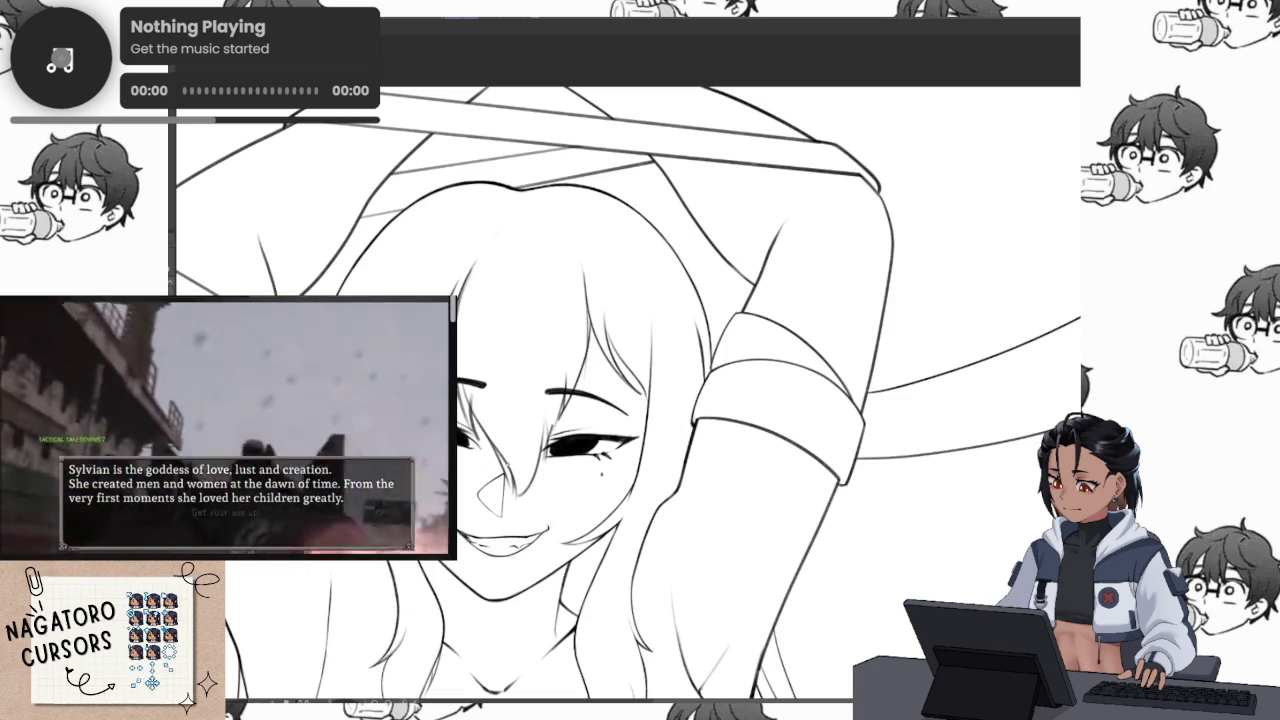
scroll(512, 450, "up", 3)
Zoom into the face and undo the two thin stray strokes
scroll(515, 435, "up", 2)
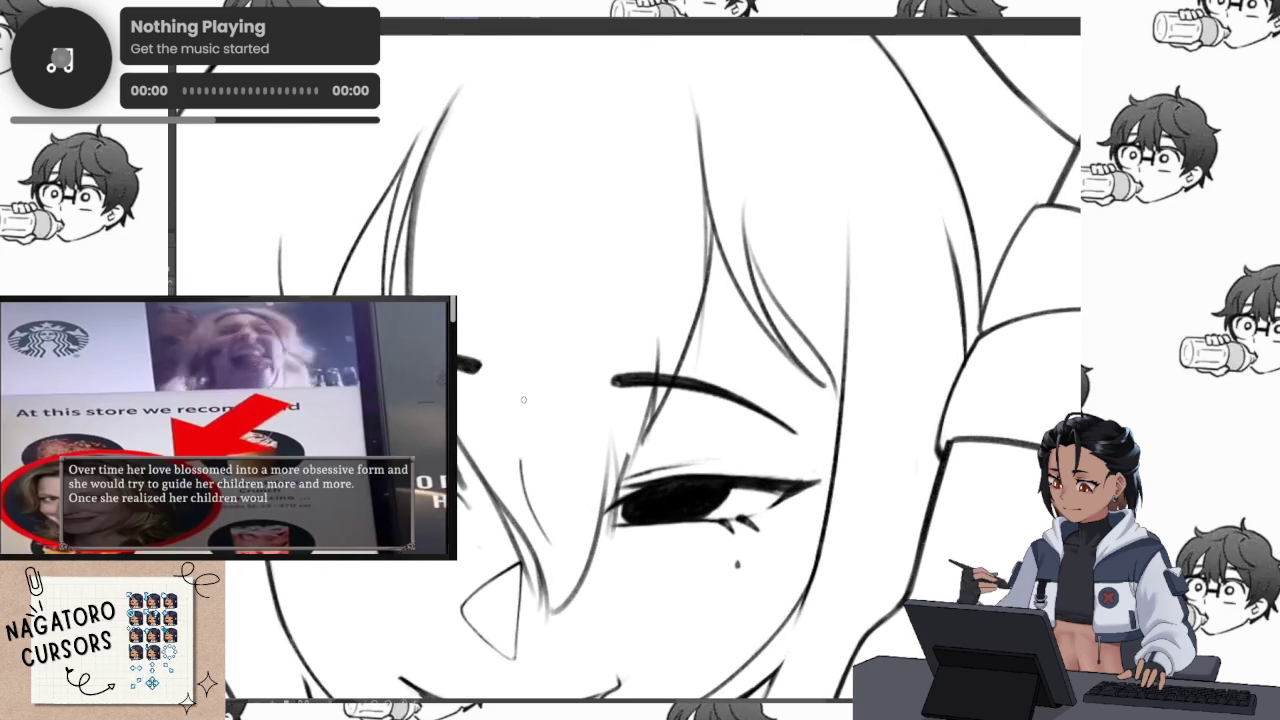
scroll(611, 410, "up", 2)
scroll(590, 400, "up", 1)
scroll(550, 392, "up", 2)
key("ctrl+z")
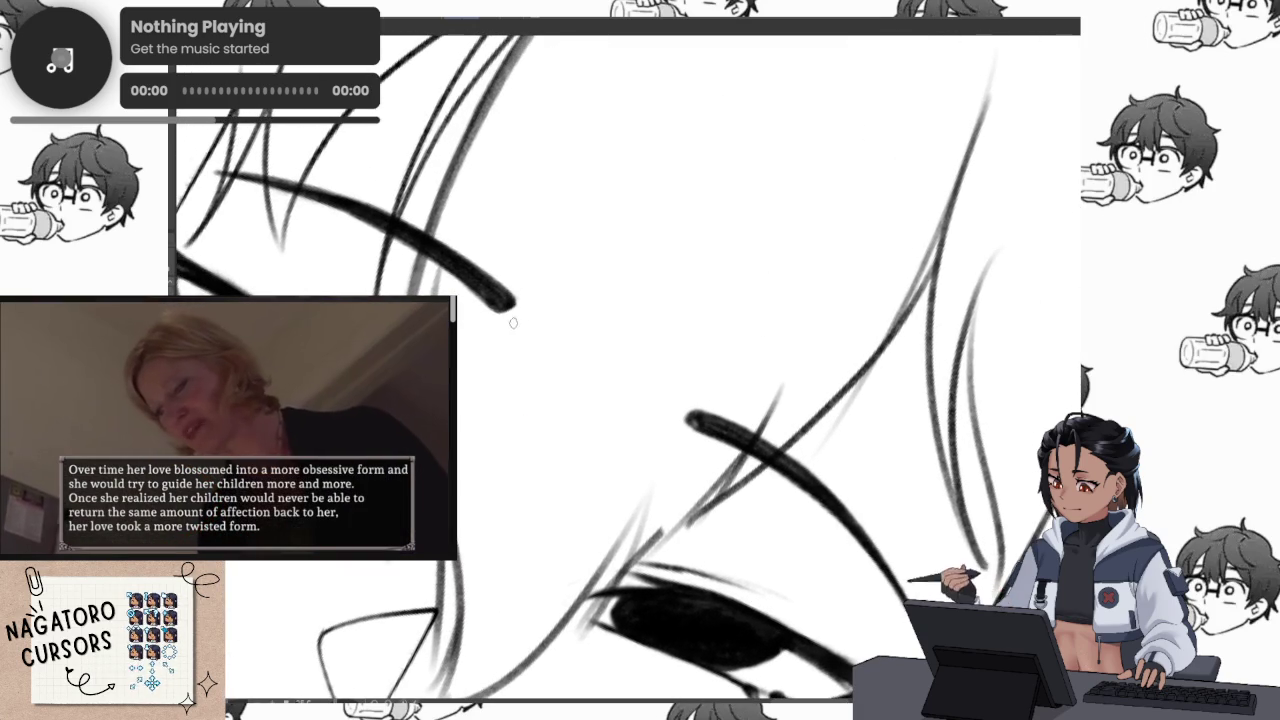
key("ctrl+z")
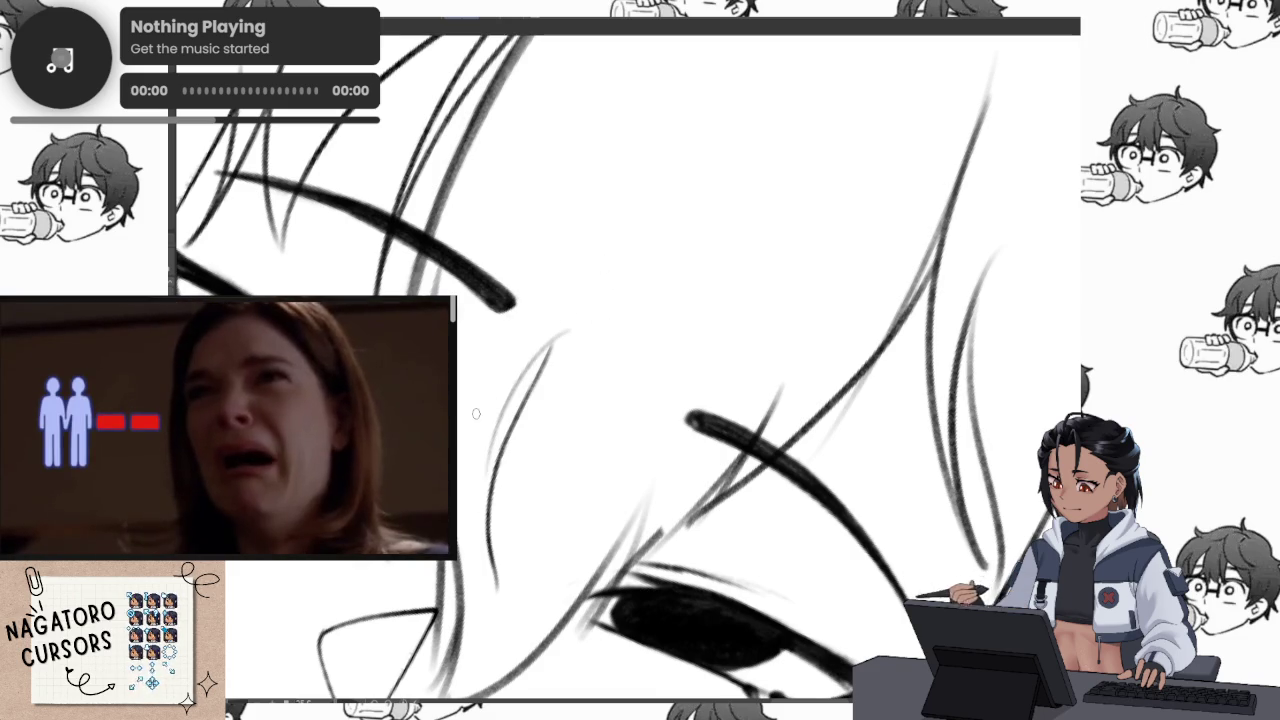
Extend the fine hair strand line up-right near the eye
left_click(491, 407)
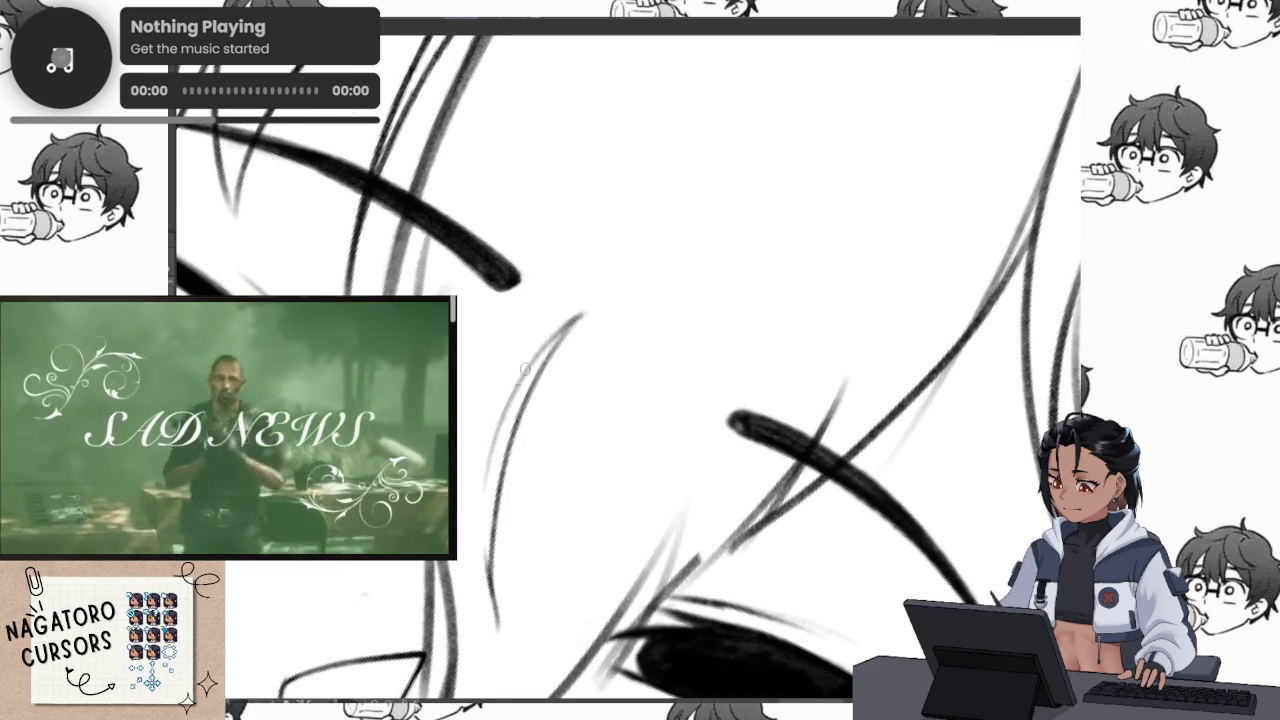
left_click_drag(555, 330, 617, 283)
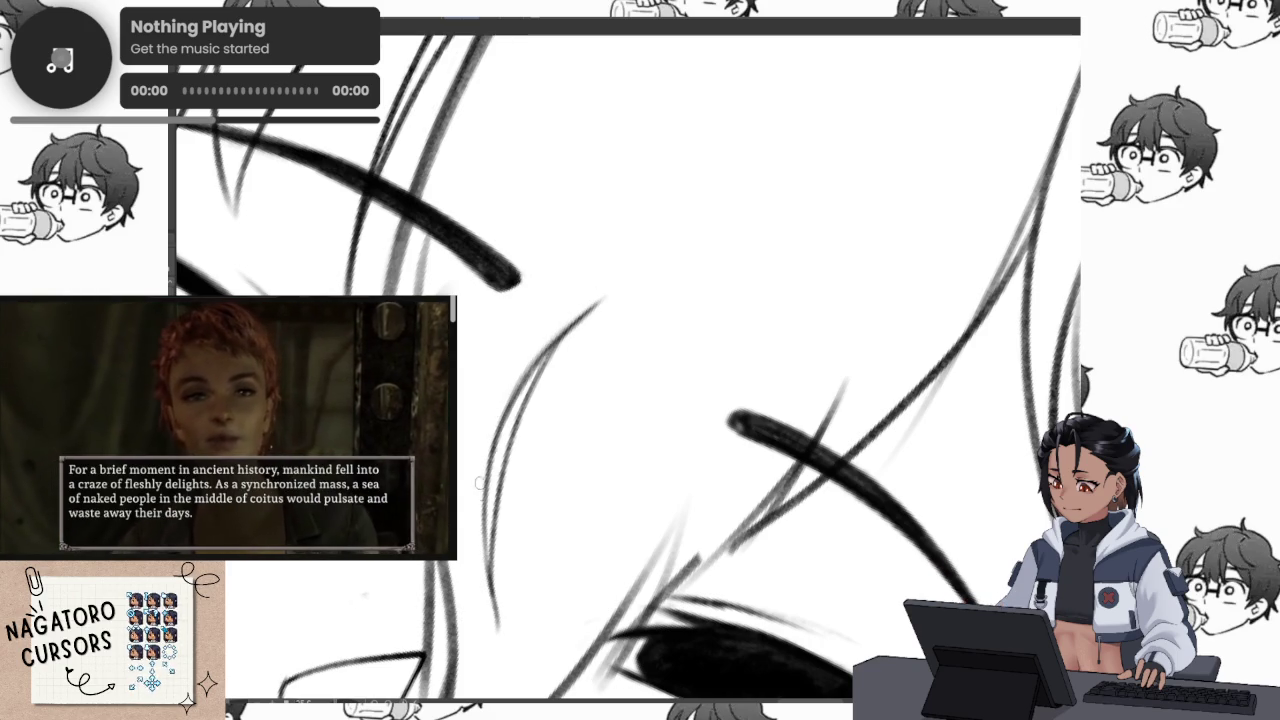
scroll(614, 315, "down", 1)
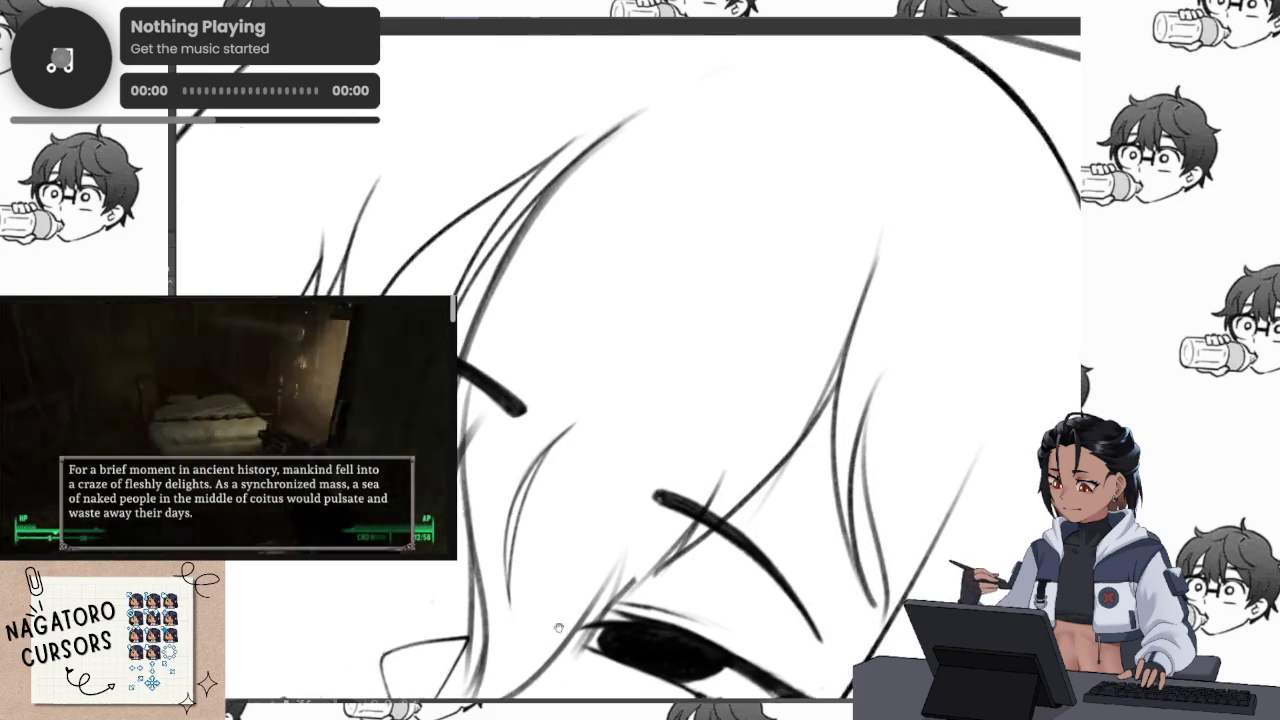
scroll(614, 315, "down", 1)
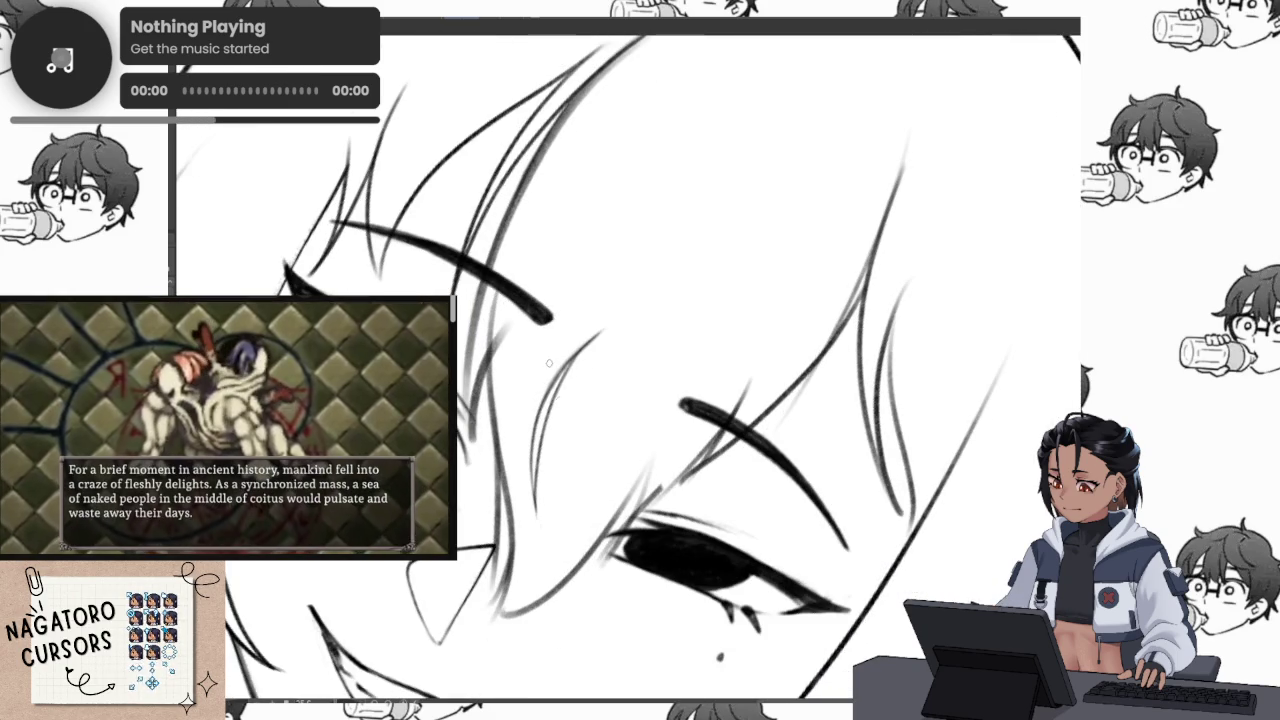
scroll(550, 432, "down", 1)
scroll(560, 480, "down", 1)
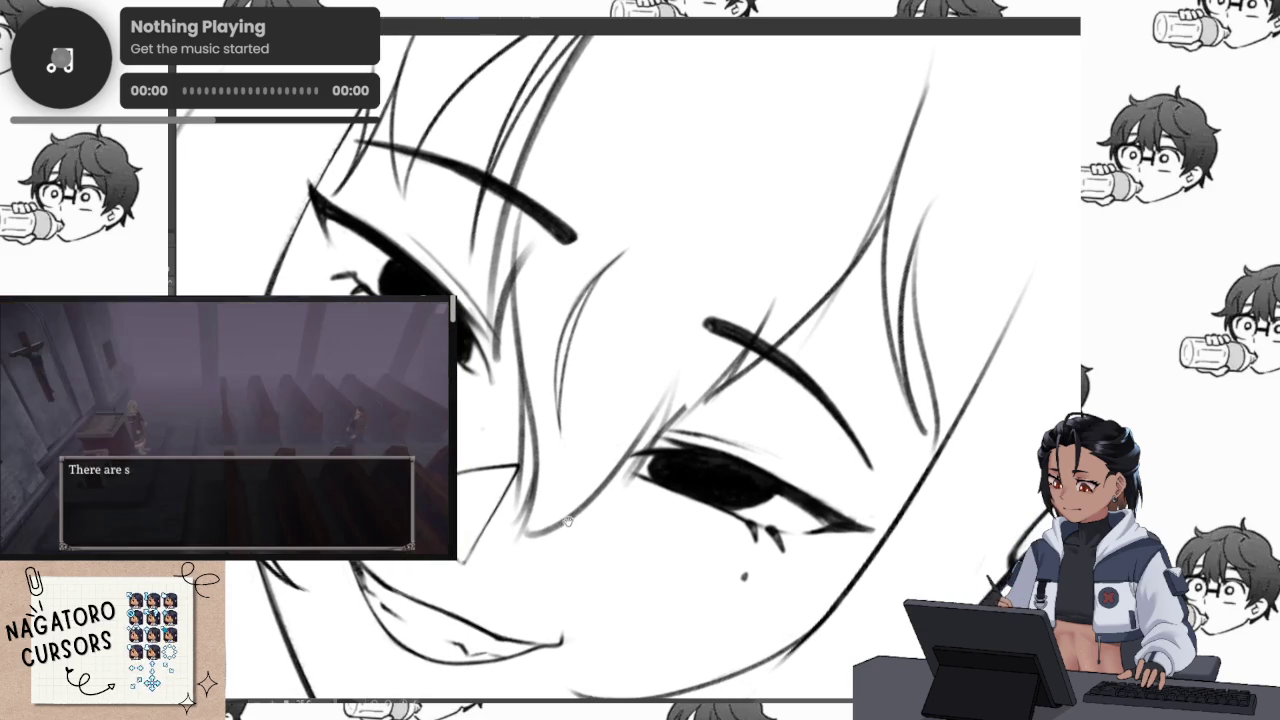
Zoom and pan up over the hair, rotating the view to angle the strand strokes
scroll(605, 349, "up", 3)
scroll(600, 400, "up", 3)
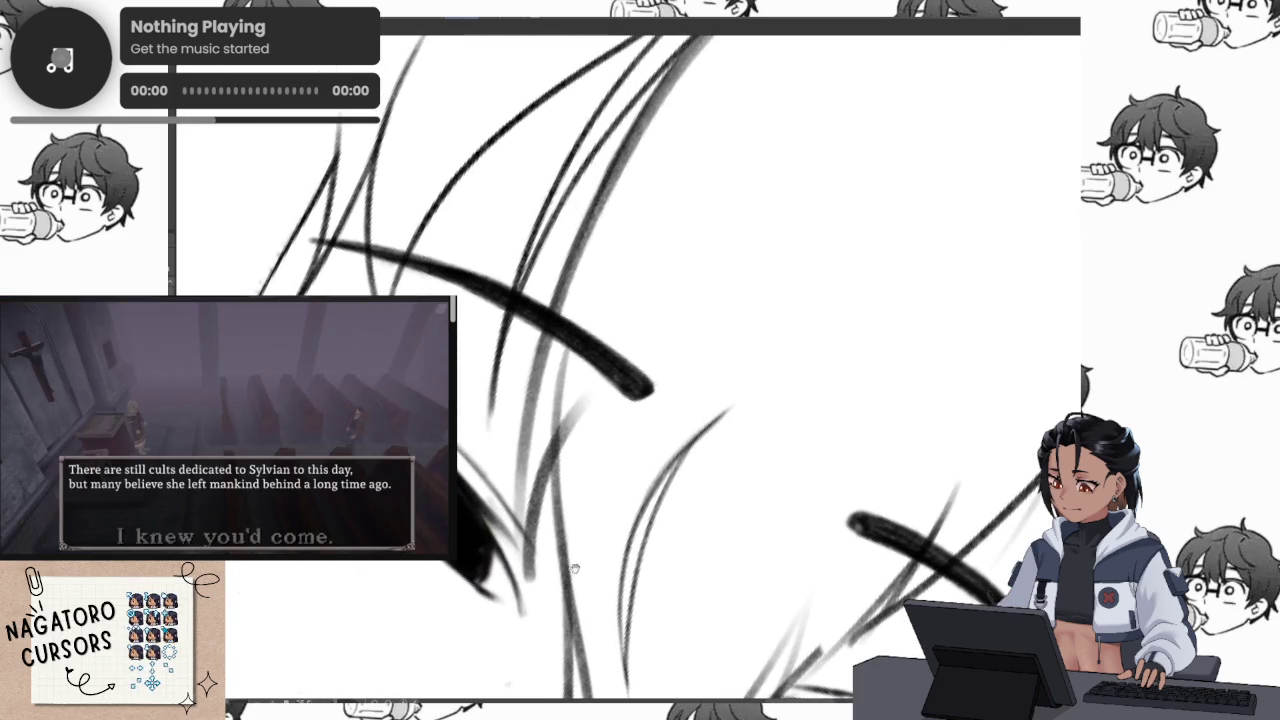
scroll(587, 482, "down", 2)
scroll(563, 423, "down", 2)
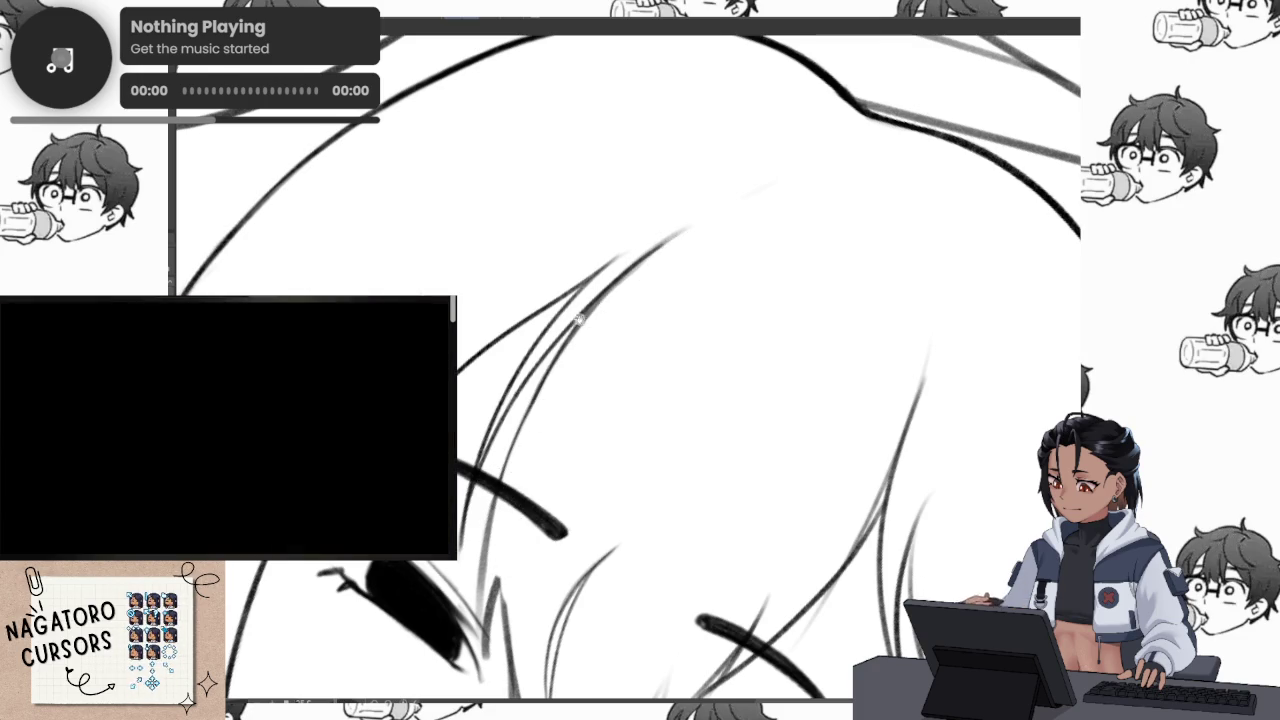
scroll(580, 320, "up", 2)
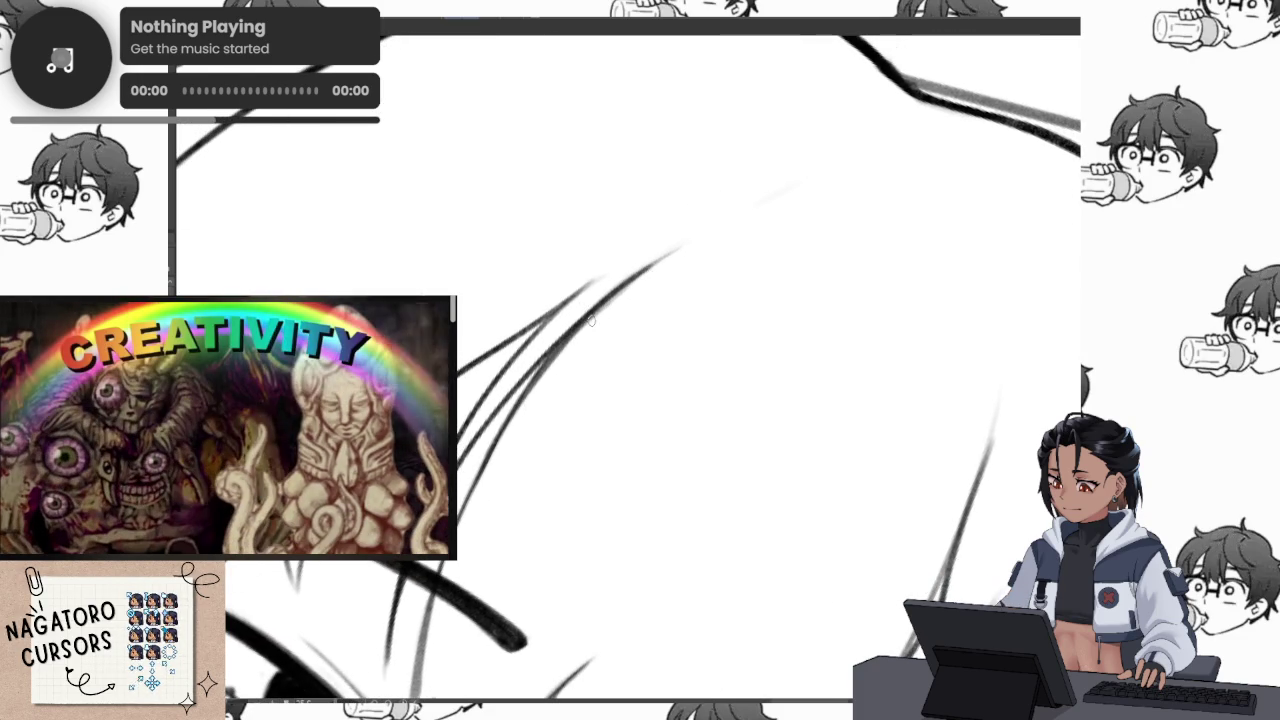
scroll(476, 478, "up", 2)
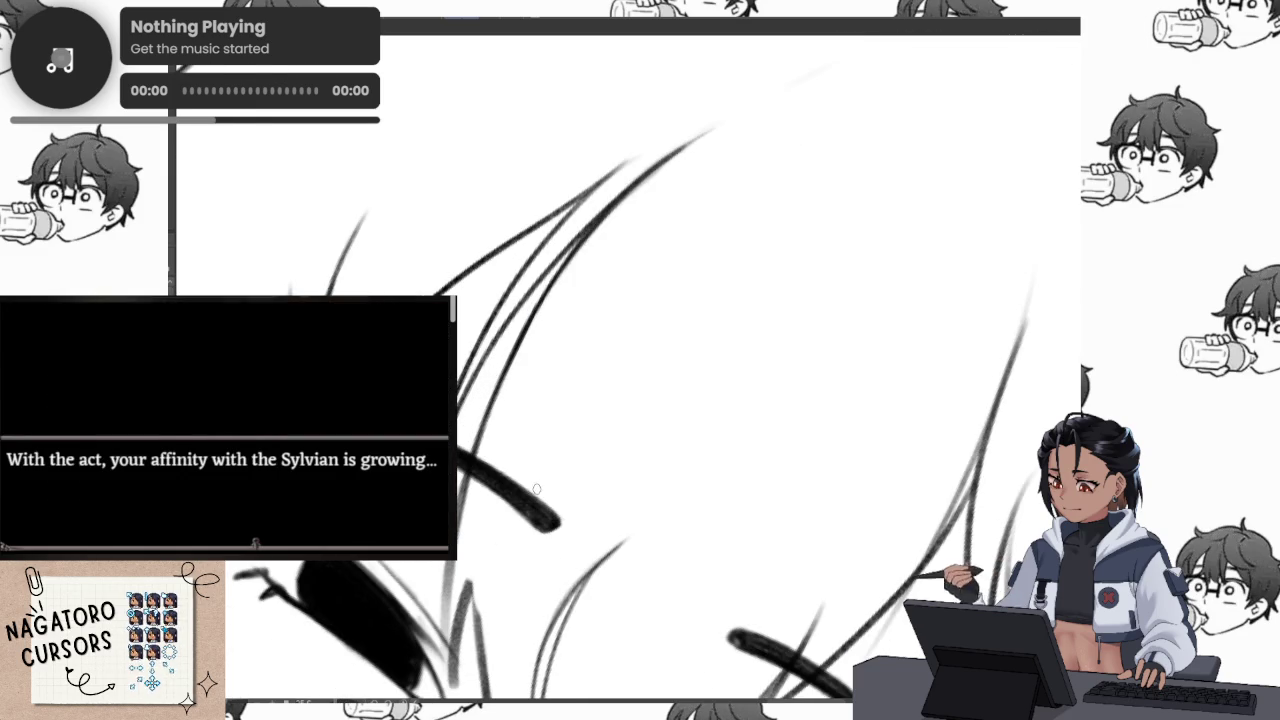
scroll(548, 365, "up", 2)
scroll(556, 380, "up", 1)
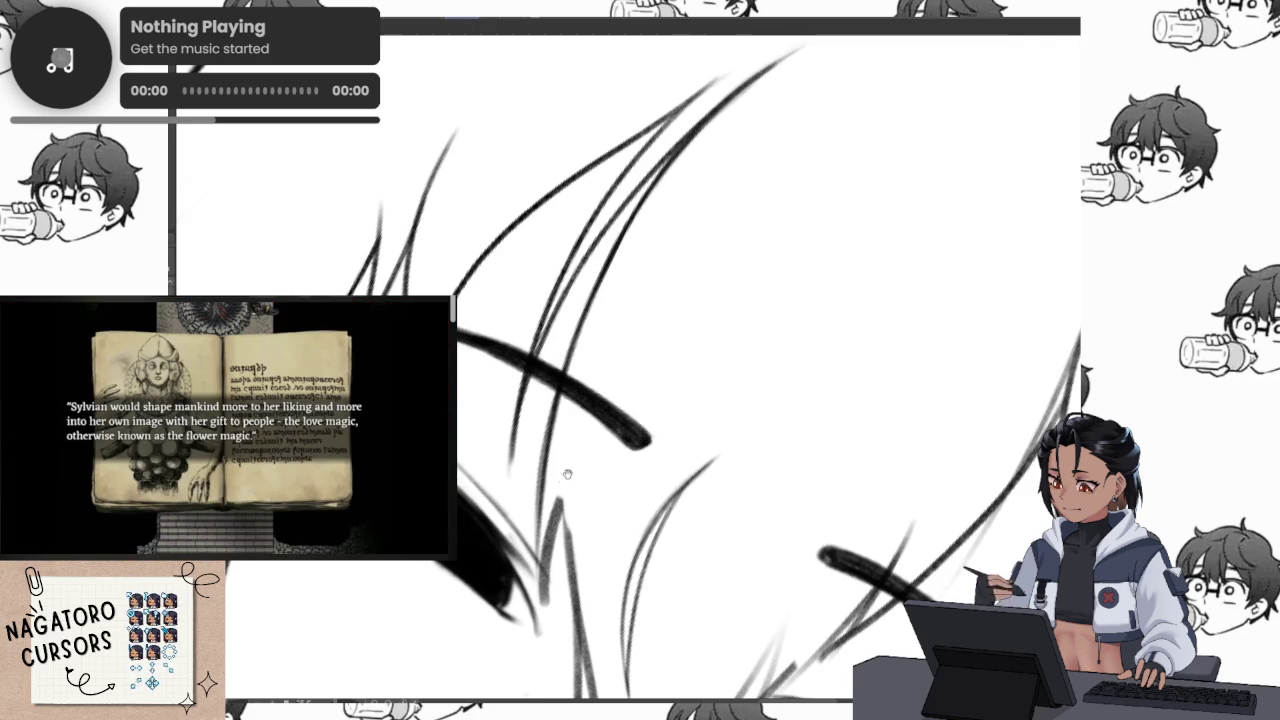
left_click_drag(564, 482, 554, 407)
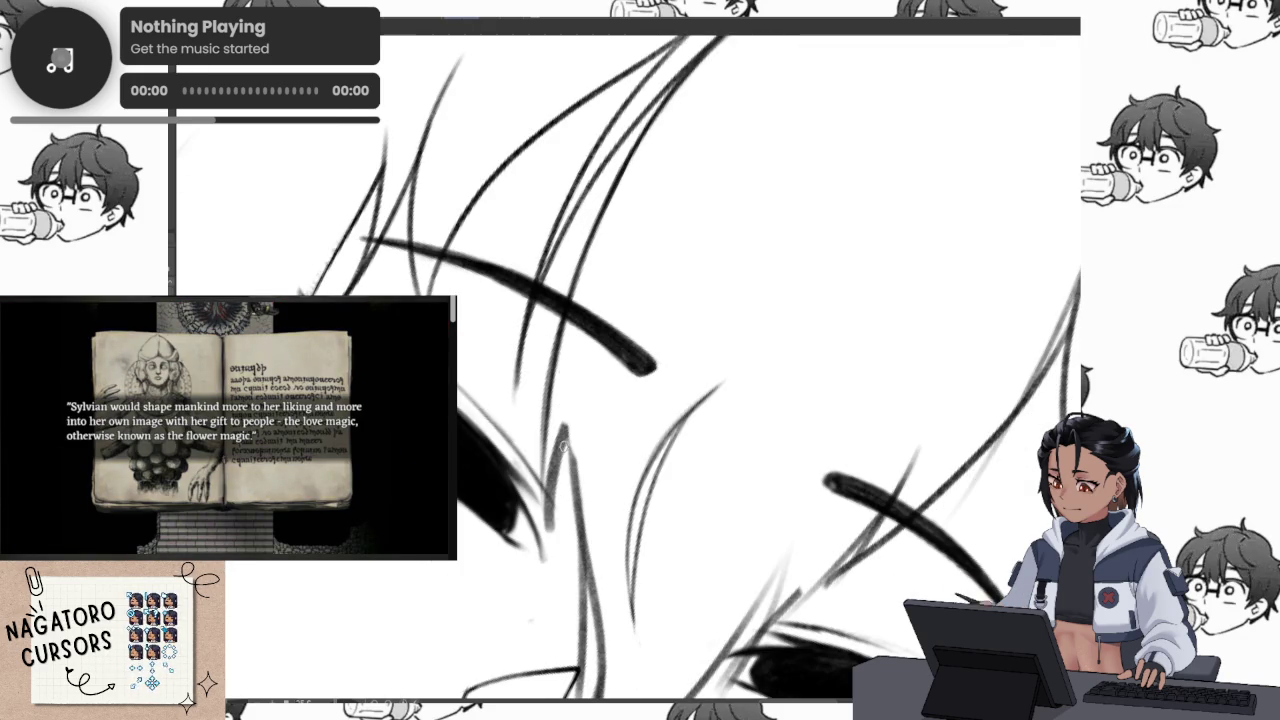
scroll(566, 480, "up", 2)
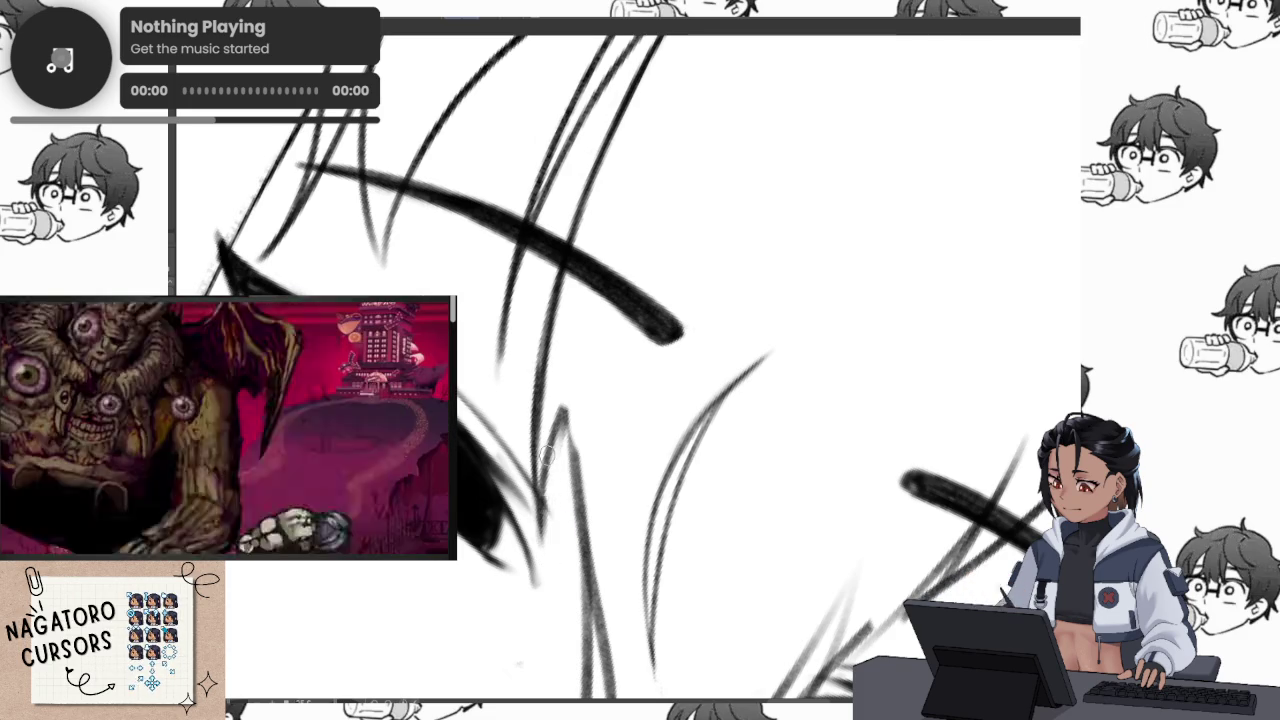
left_click_drag(543, 491, 500, 610)
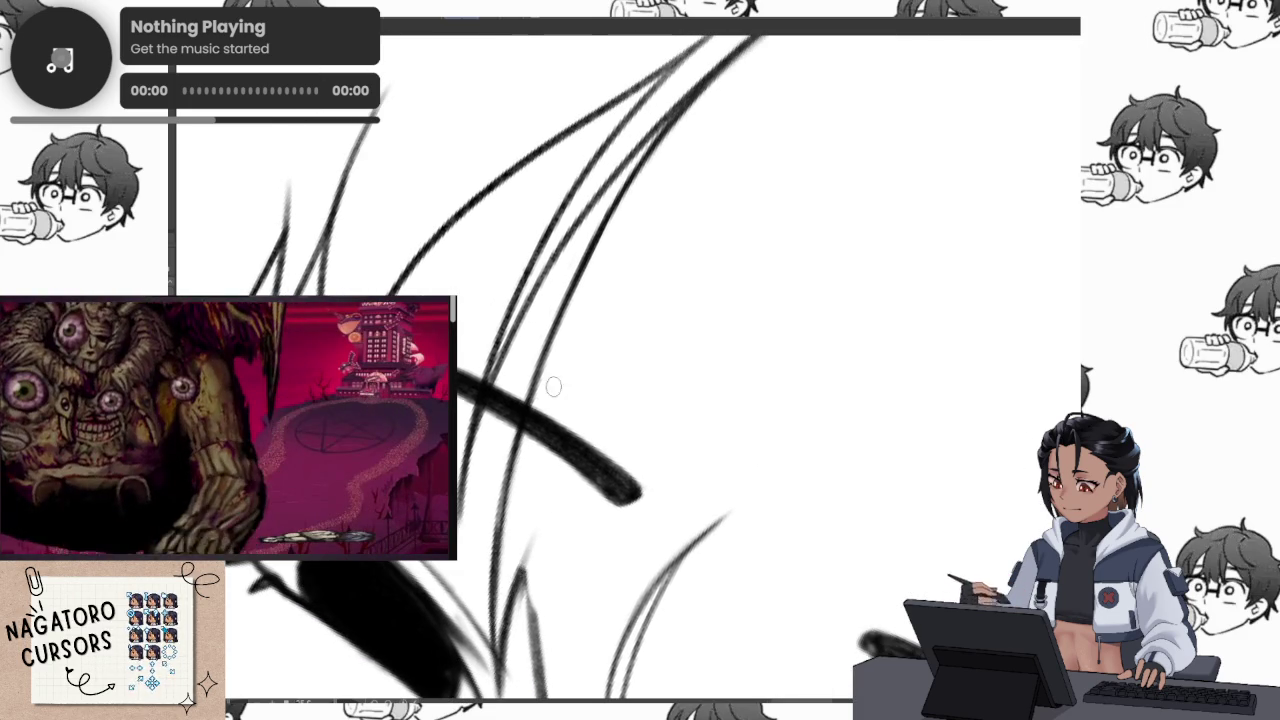
left_click_drag(481, 508, 430, 569)
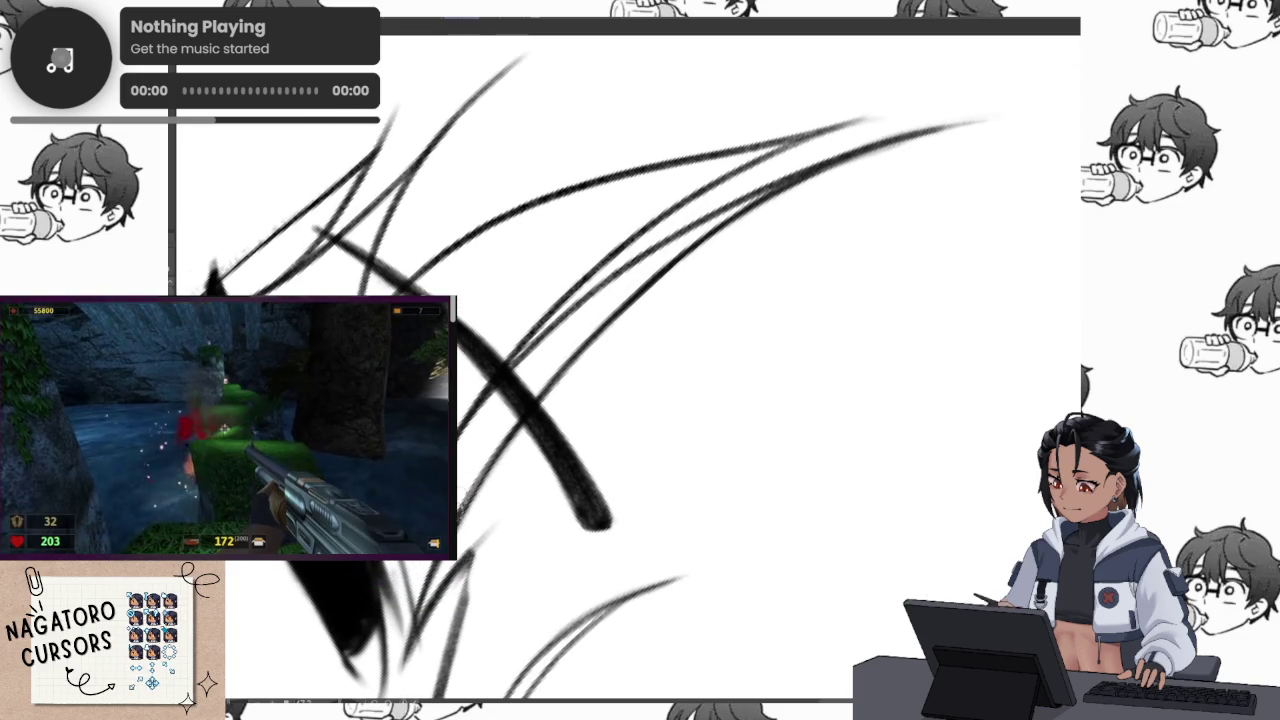
mouse_move(430, 569)
left_mouse_down()
mouse_move(484, 473)
mouse_move(479, 492)
left_mouse_up()
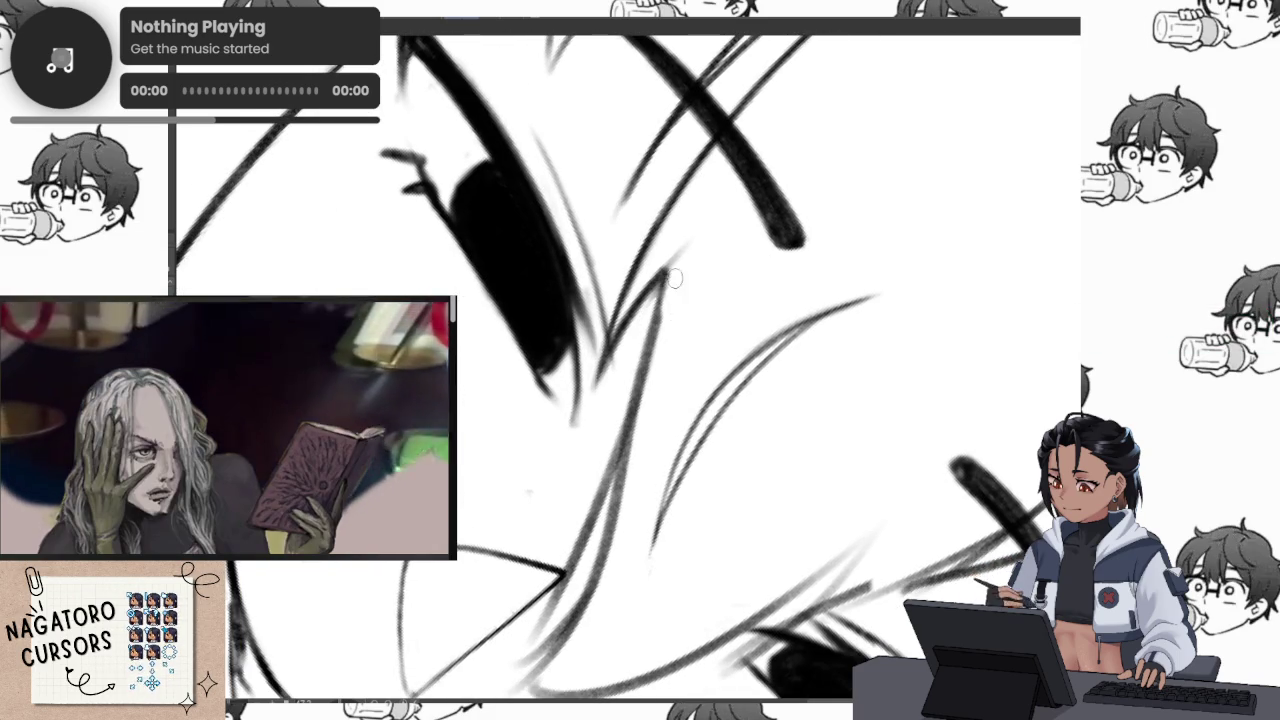
Zoom and tilt the canvas around the eye to set up for drawing the strands
scroll(660, 330, "down", 3)
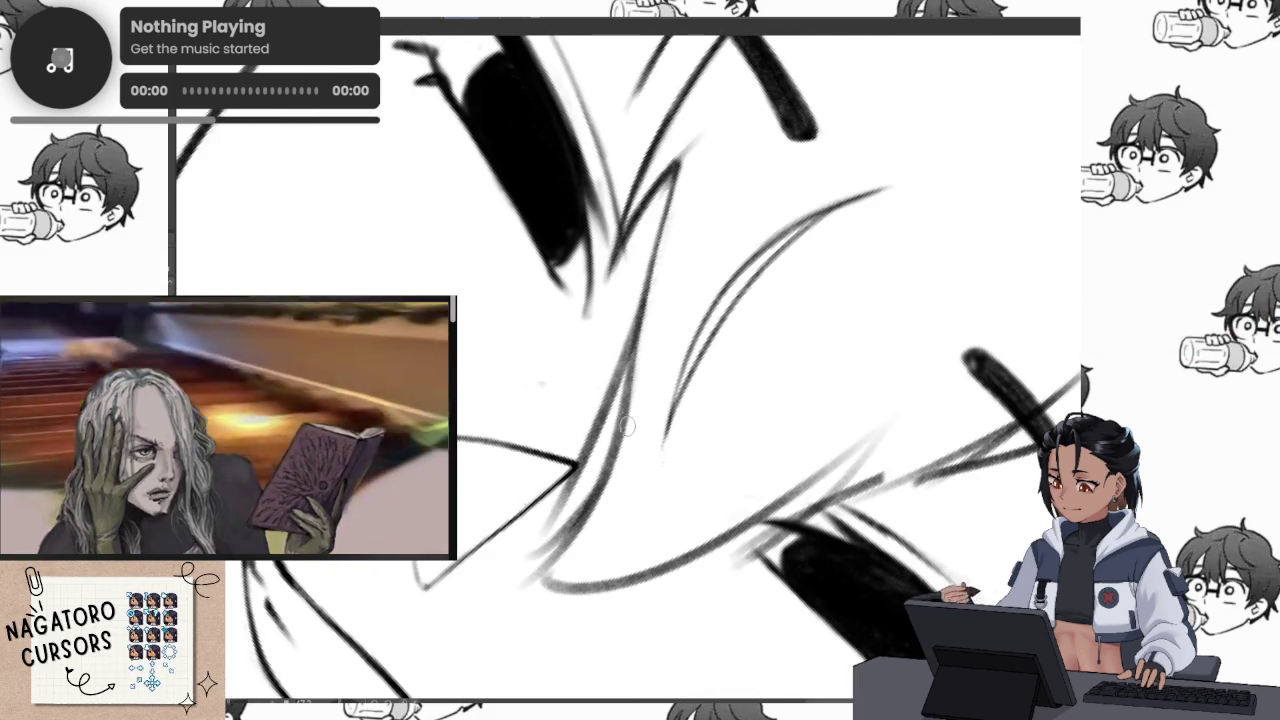
left_click_drag(694, 299, 642, 443)
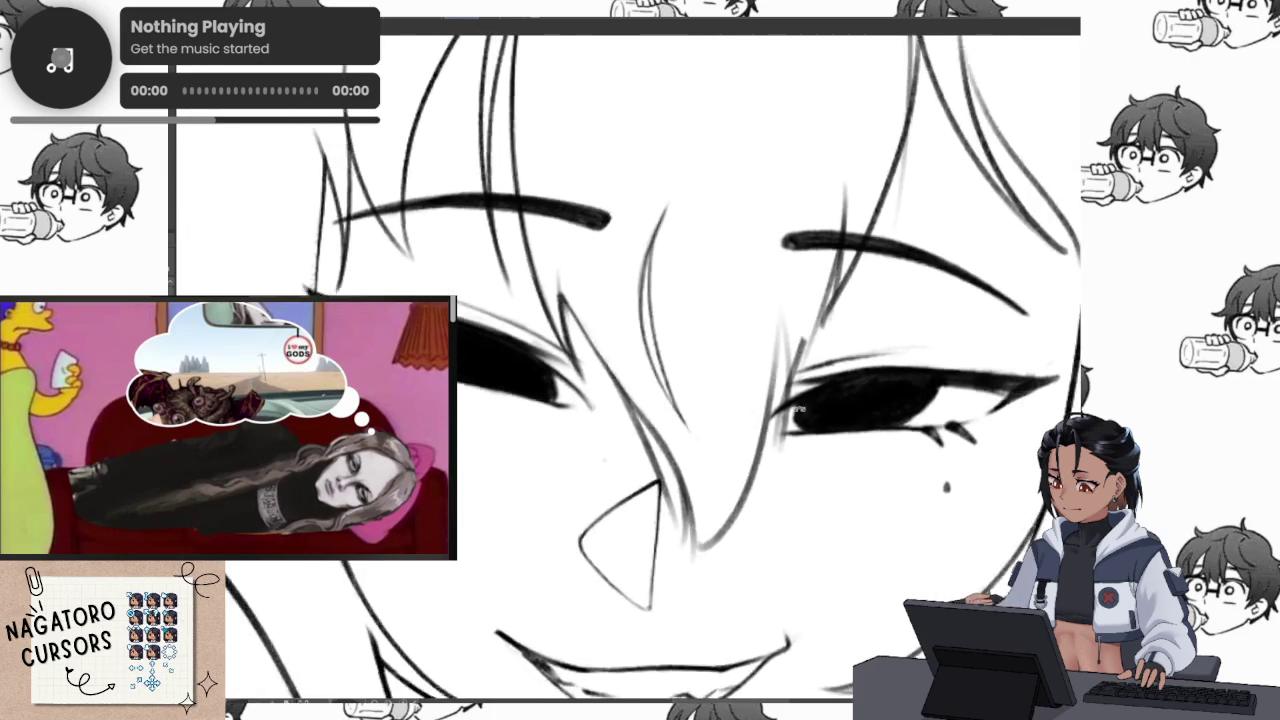
left_click(642, 443)
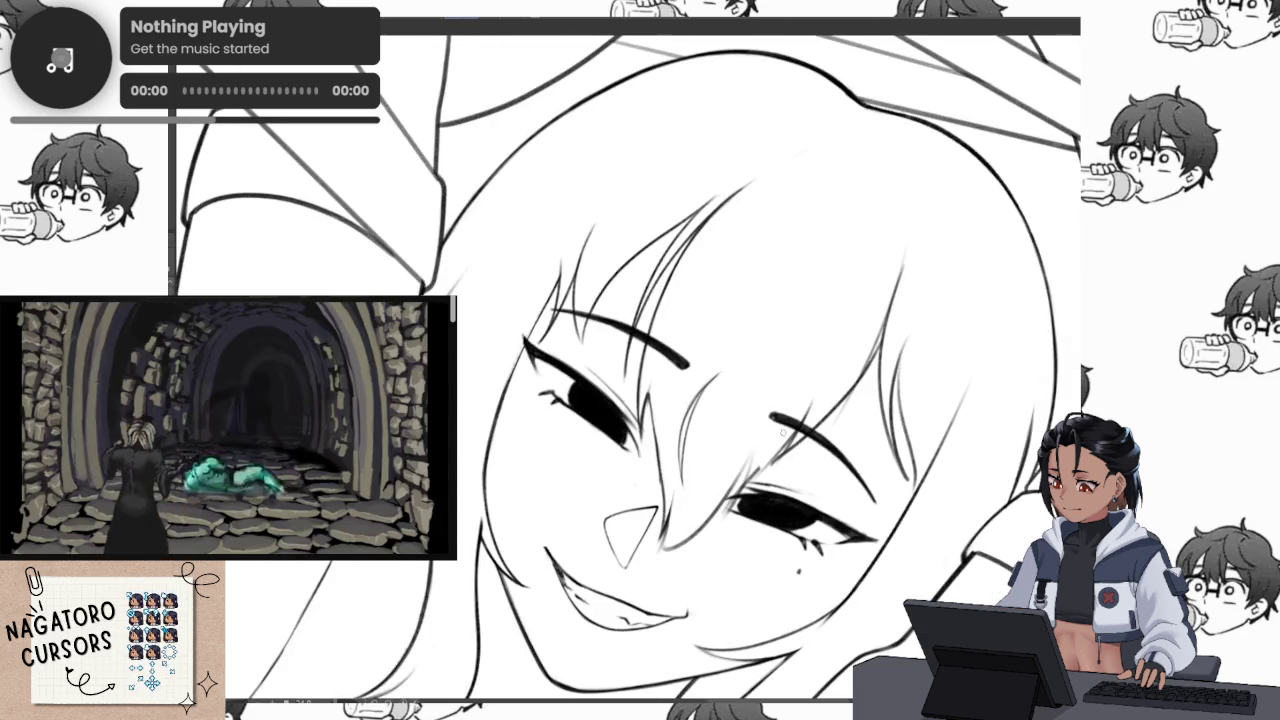
scroll(571, 445, "up", 1)
scroll(571, 445, "up", 2)
scroll(571, 445, "up", 2)
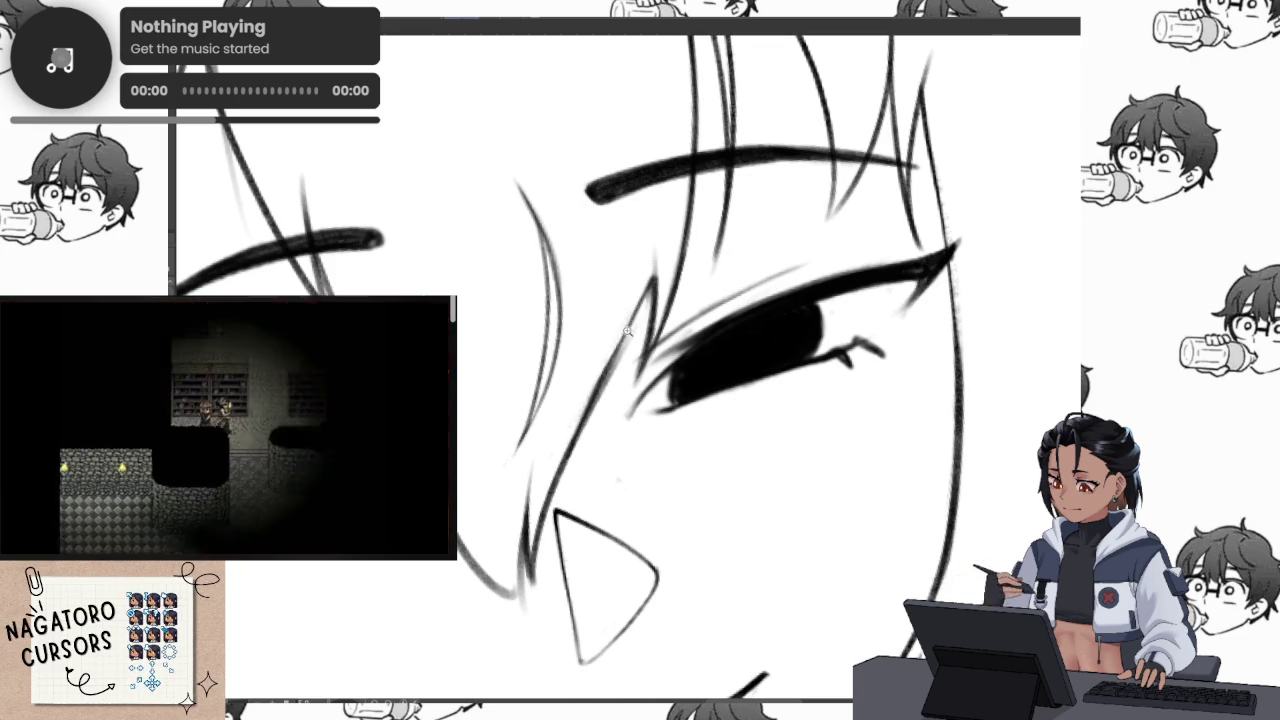
scroll(637, 294, "up", 1)
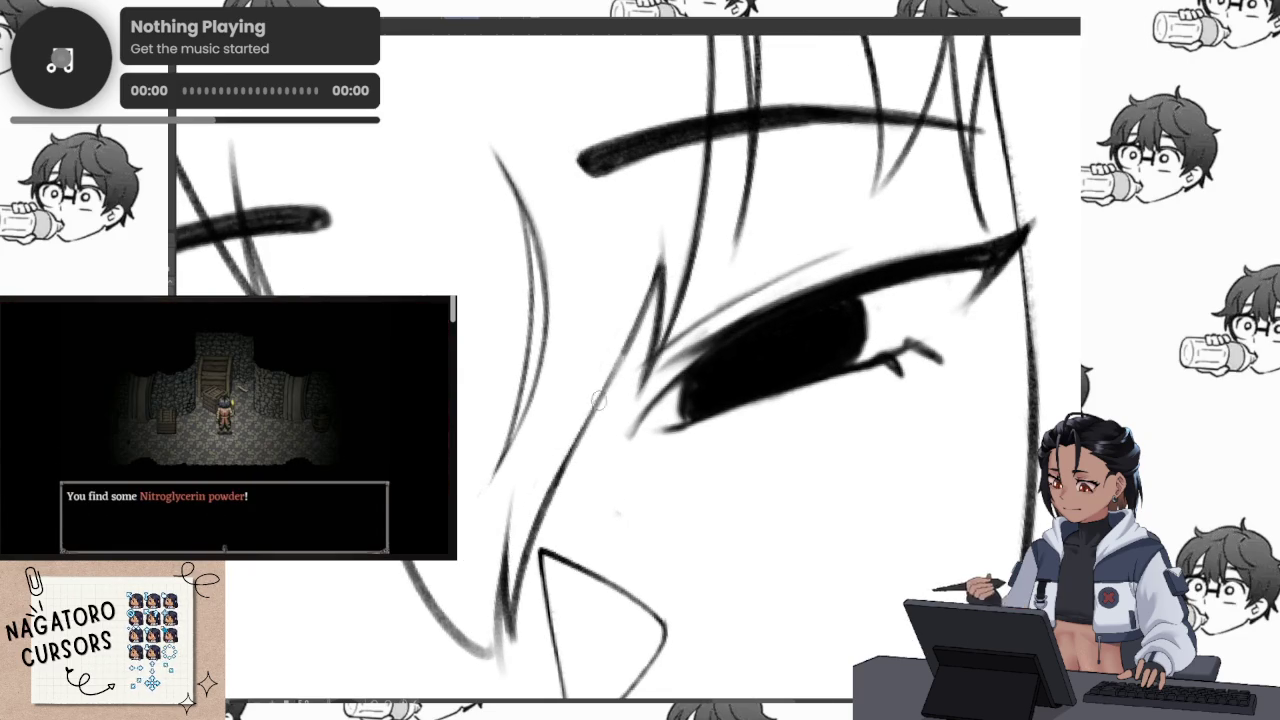
scroll(541, 565, "down", 3)
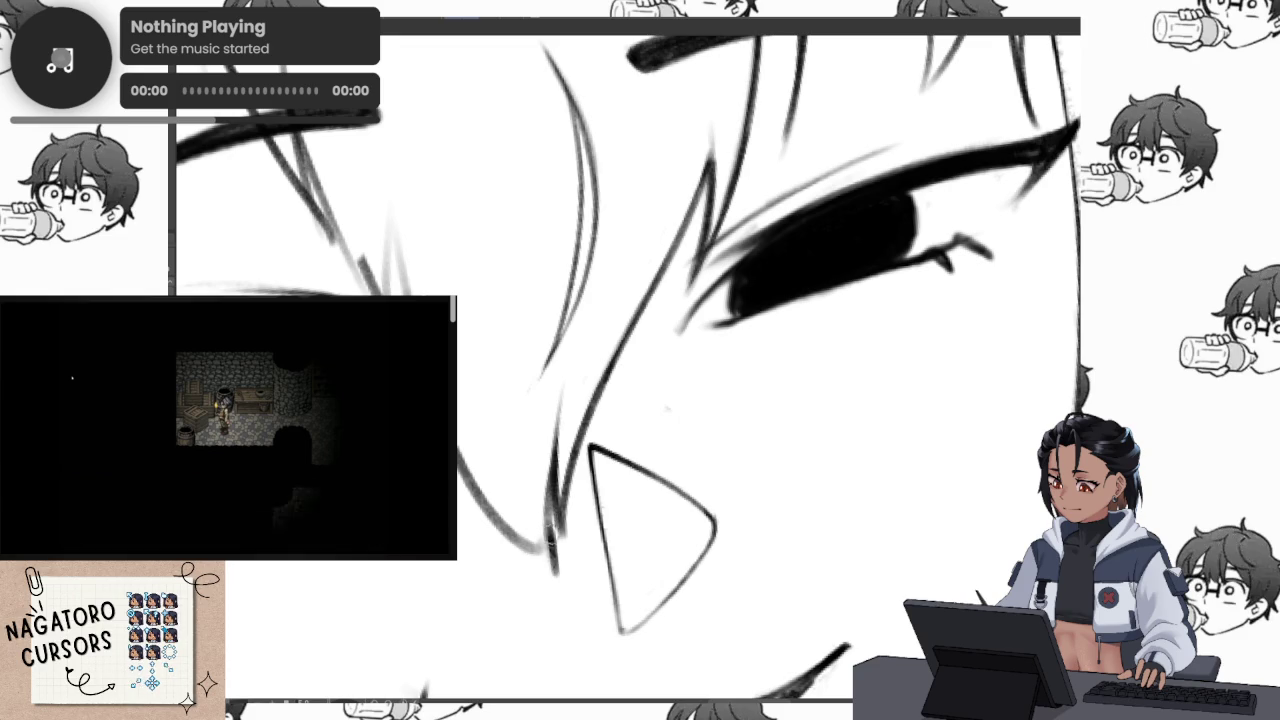
left_click_drag(597, 472, 507, 465)
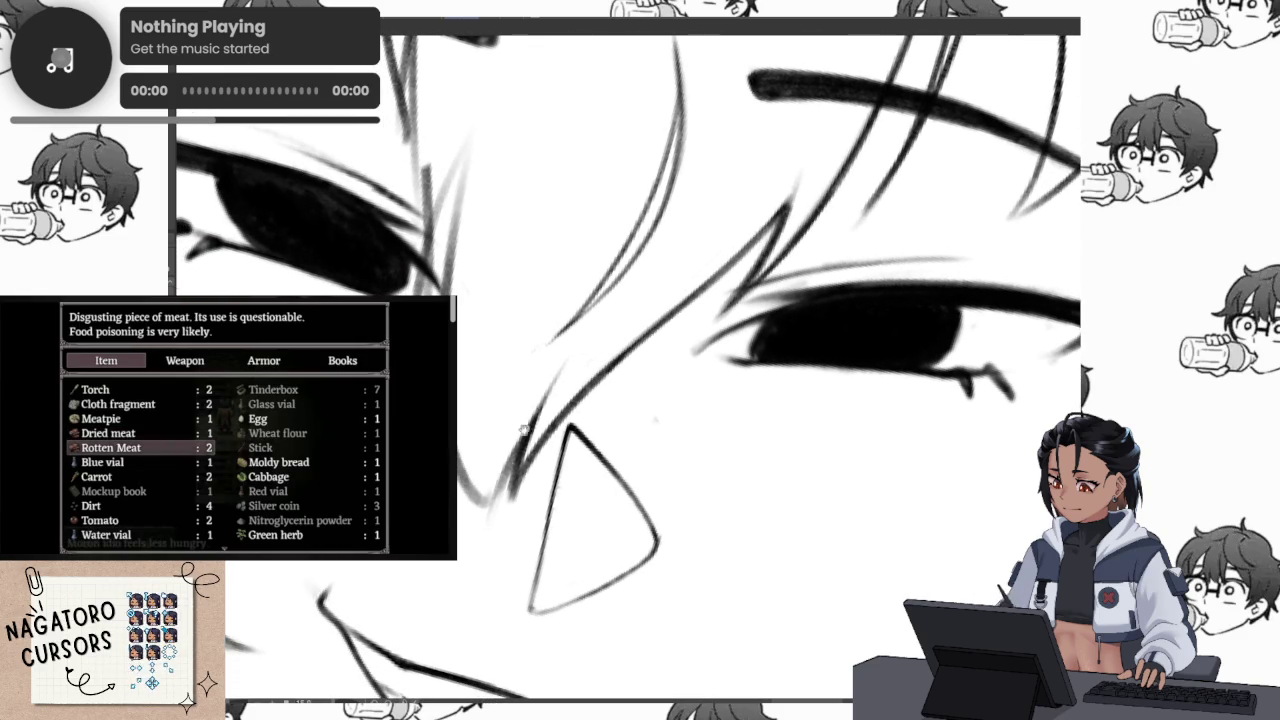
left_click_drag(649, 427, 618, 424)
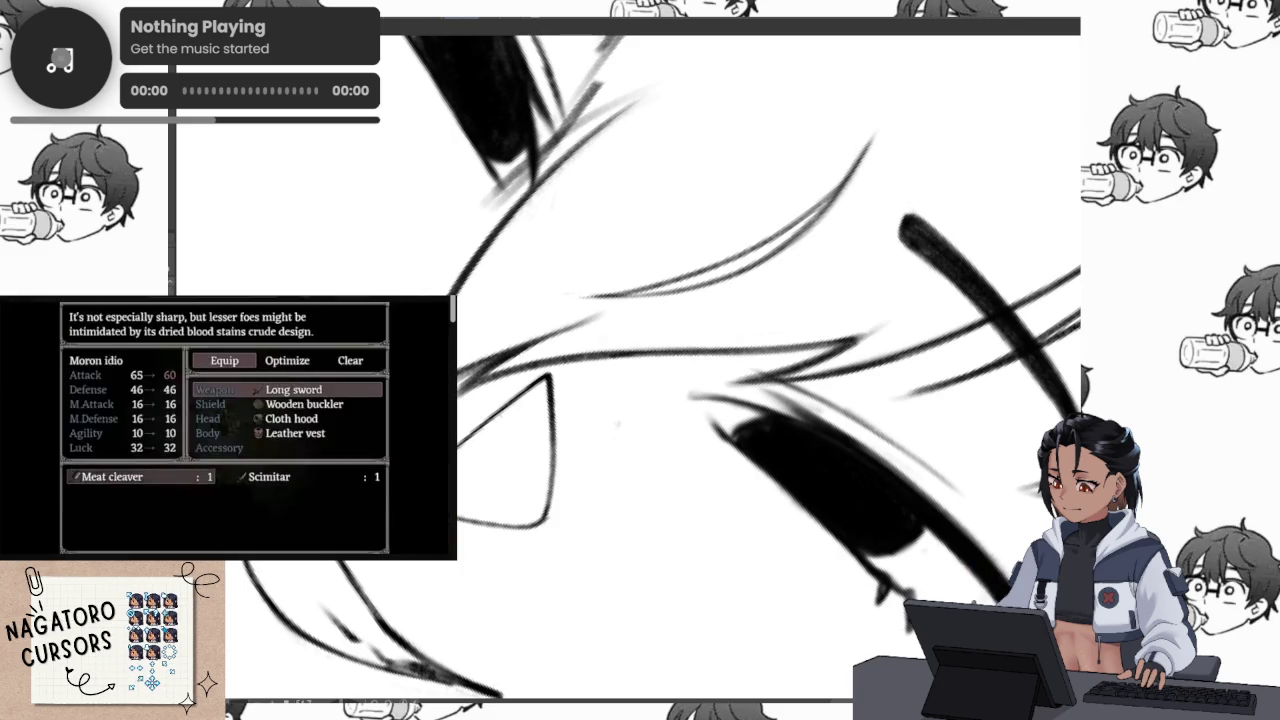
left_click_drag(617, 424, 691, 415)
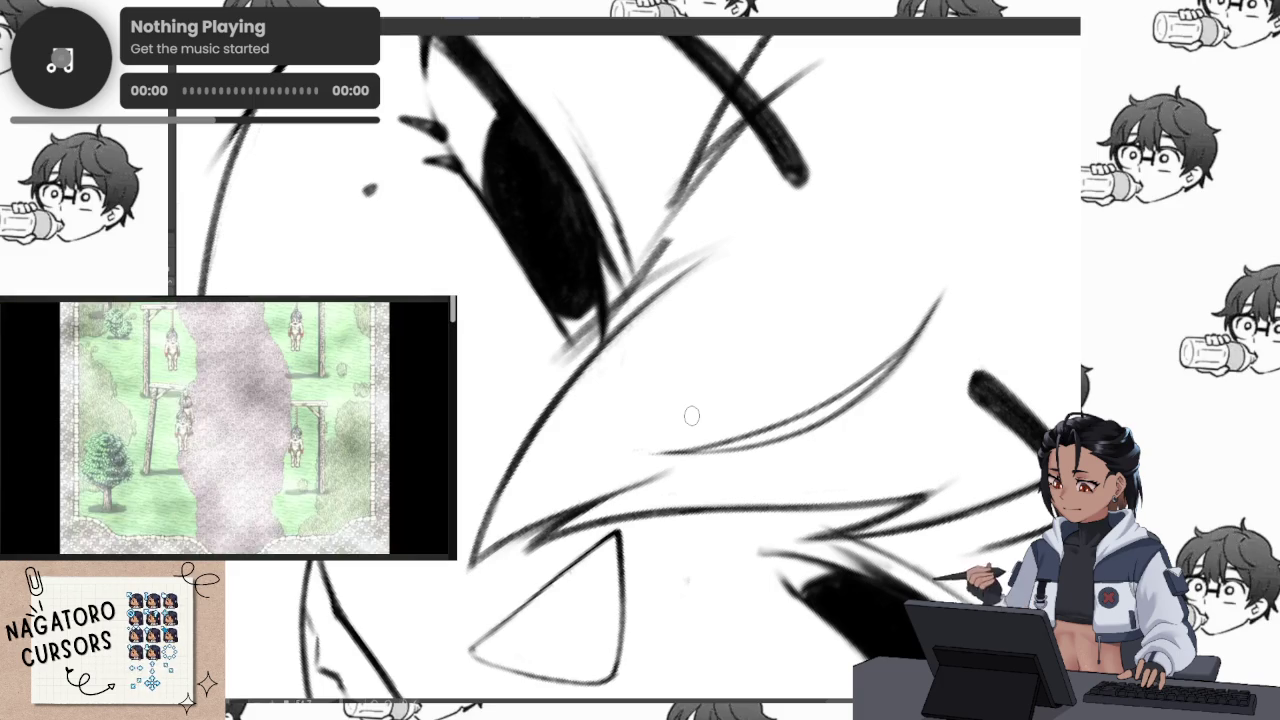
scroll(691, 415, "down", 3)
left_click_drag(740, 355, 770, 405)
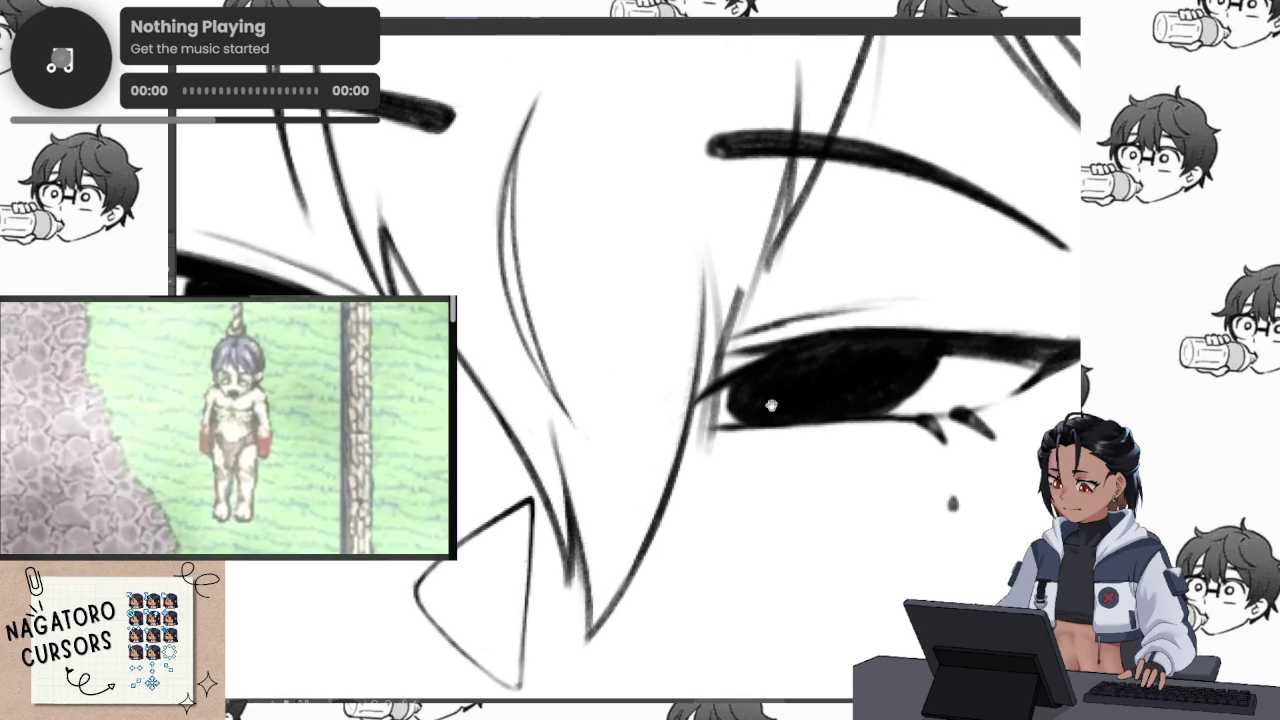
scroll(787, 424, "down", 5)
scroll(803, 385, "up", 5)
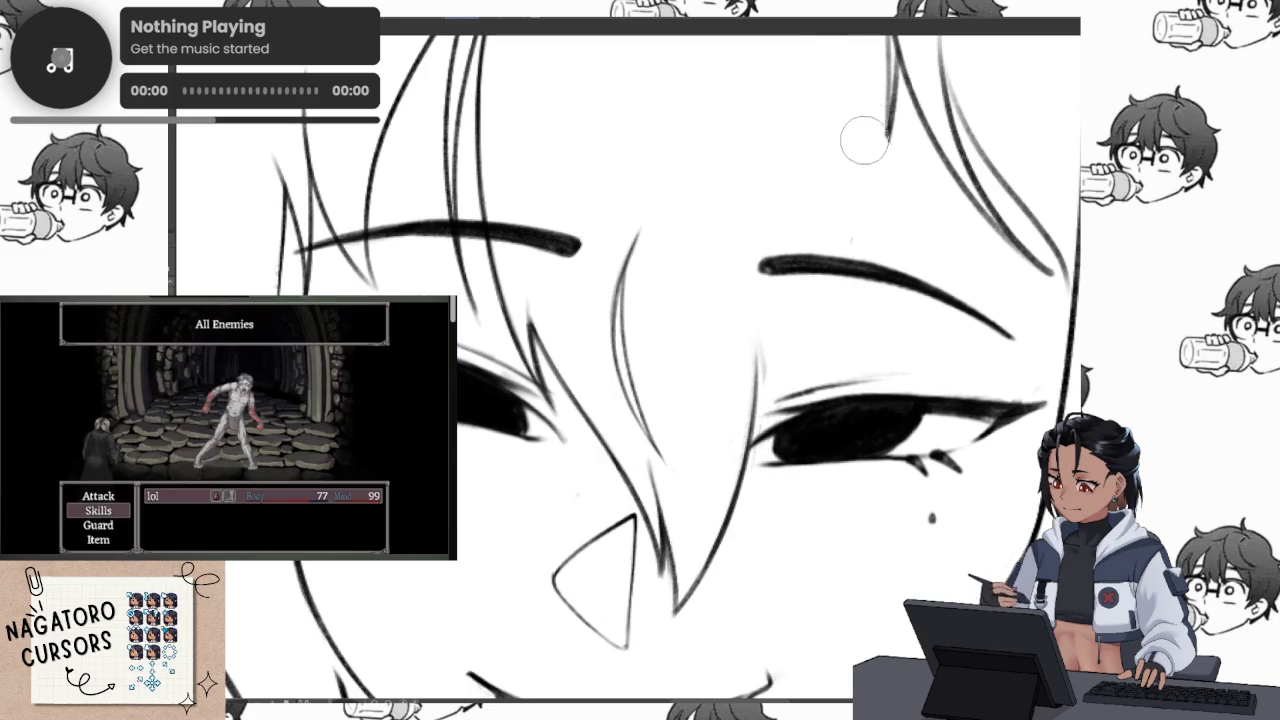
scroll(875, 213, "up", 2)
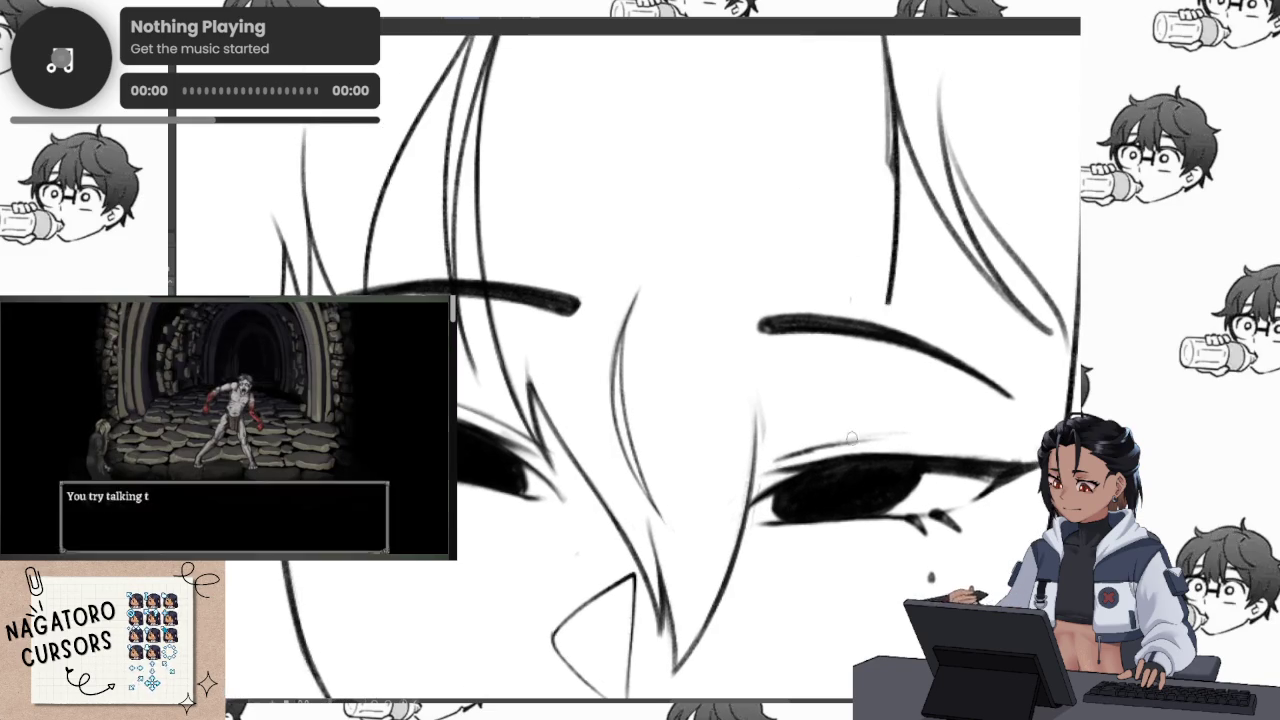
Draw two thin hair strands extending down across the face beside the eye
left_click_drag(895, 235, 846, 449)
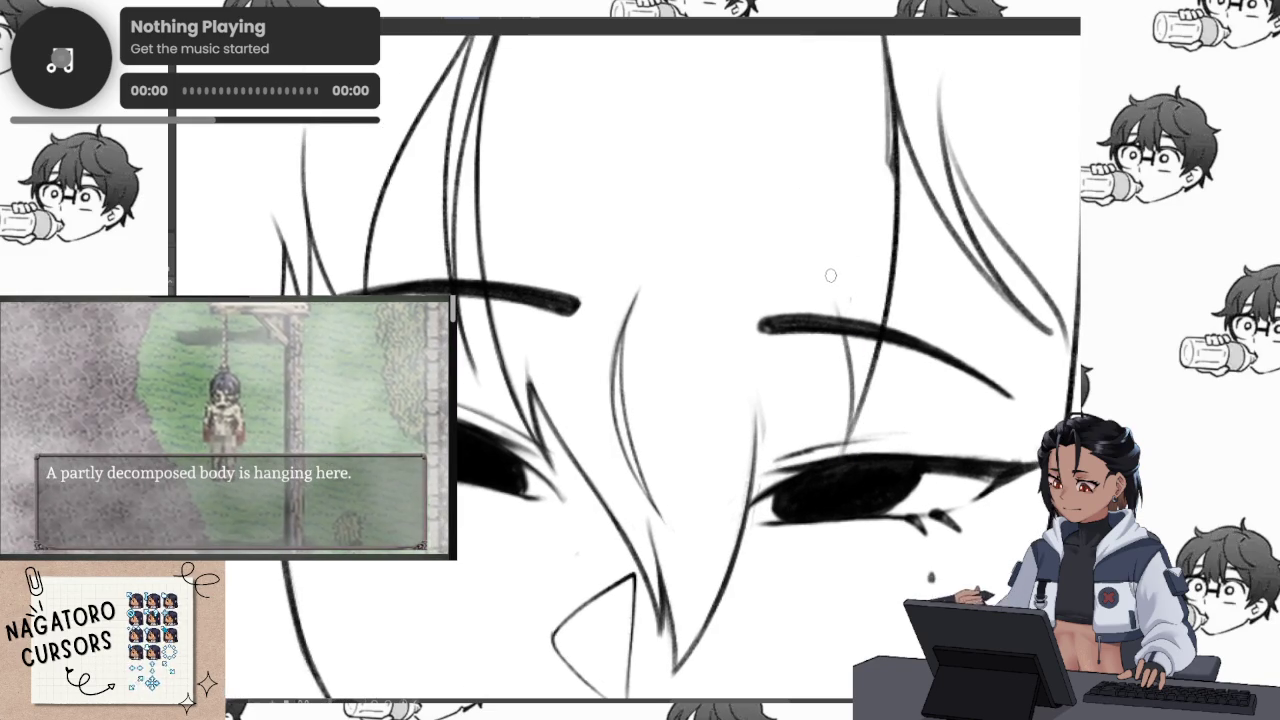
scroll(830, 273, "down", 5)
scroll(881, 478, "up", 3)
scroll(881, 478, "up", 3)
left_click_drag(850, 252, 805, 522)
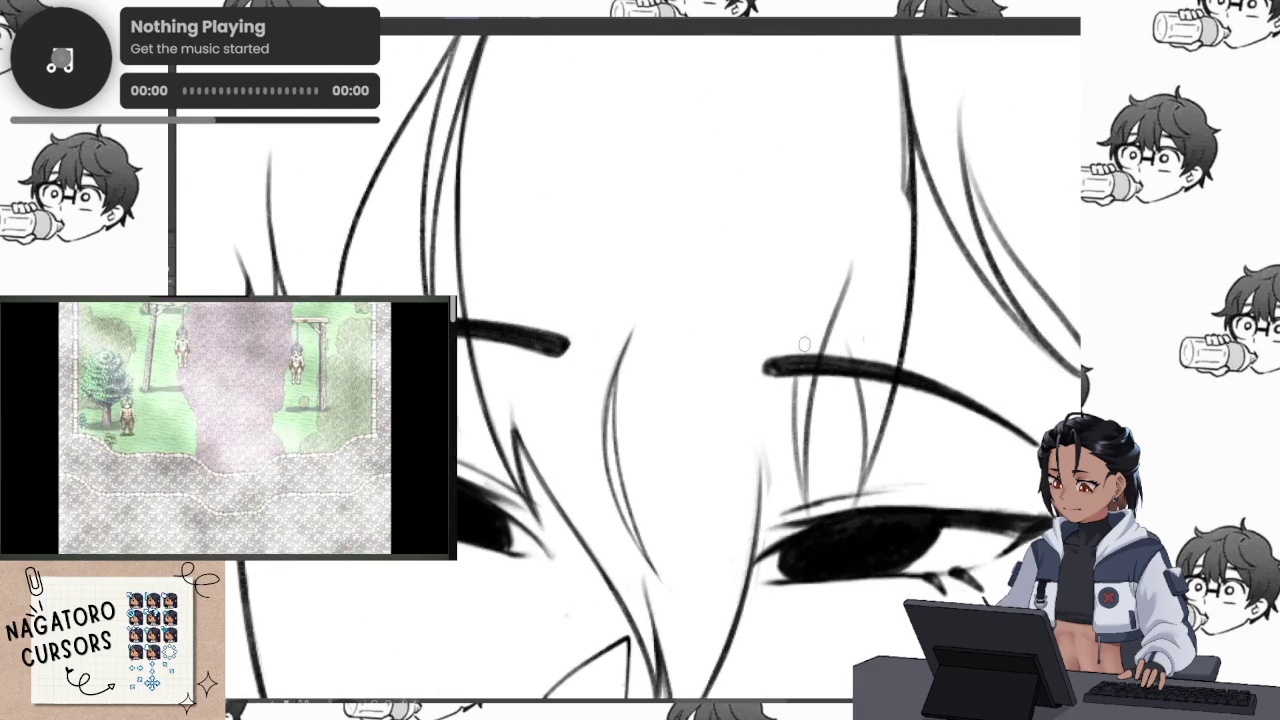
scroll(805, 334, "down", 3)
scroll(826, 431, "up", 2)
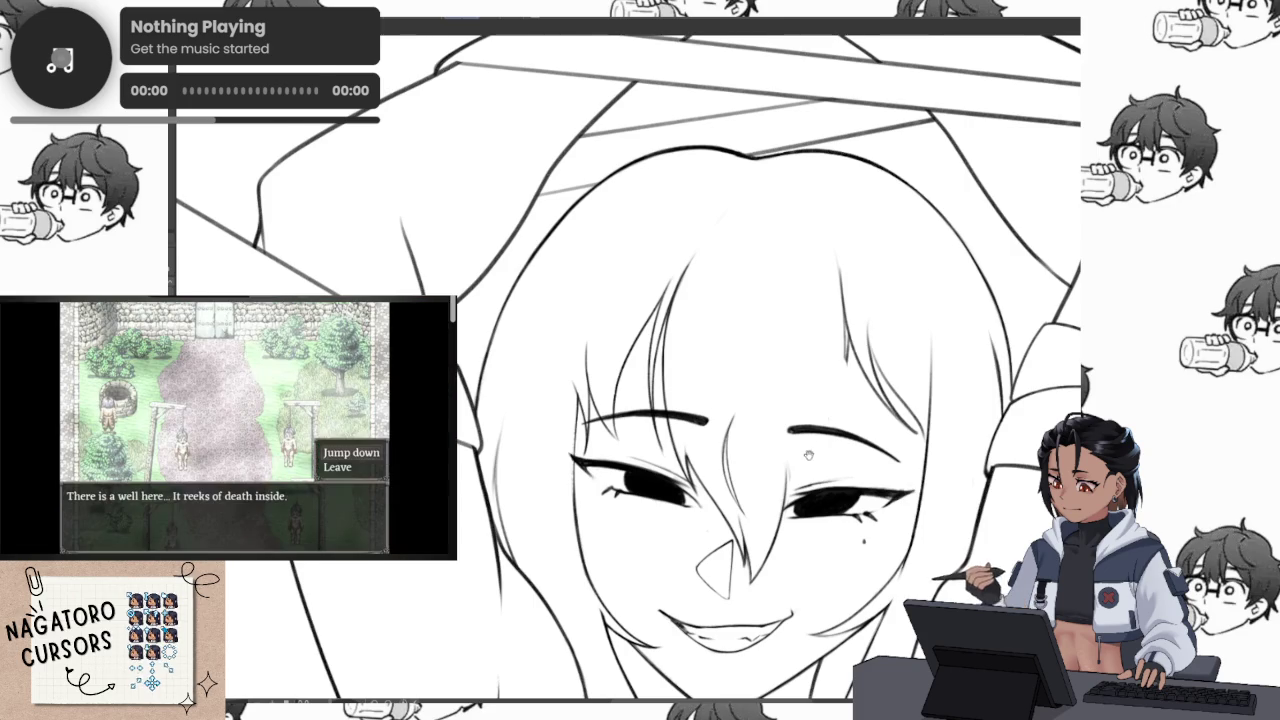
Draw three thin hair strands down between the eyes and across the face
scroll(855, 320, "up", 2)
scroll(843, 366, "up", 3)
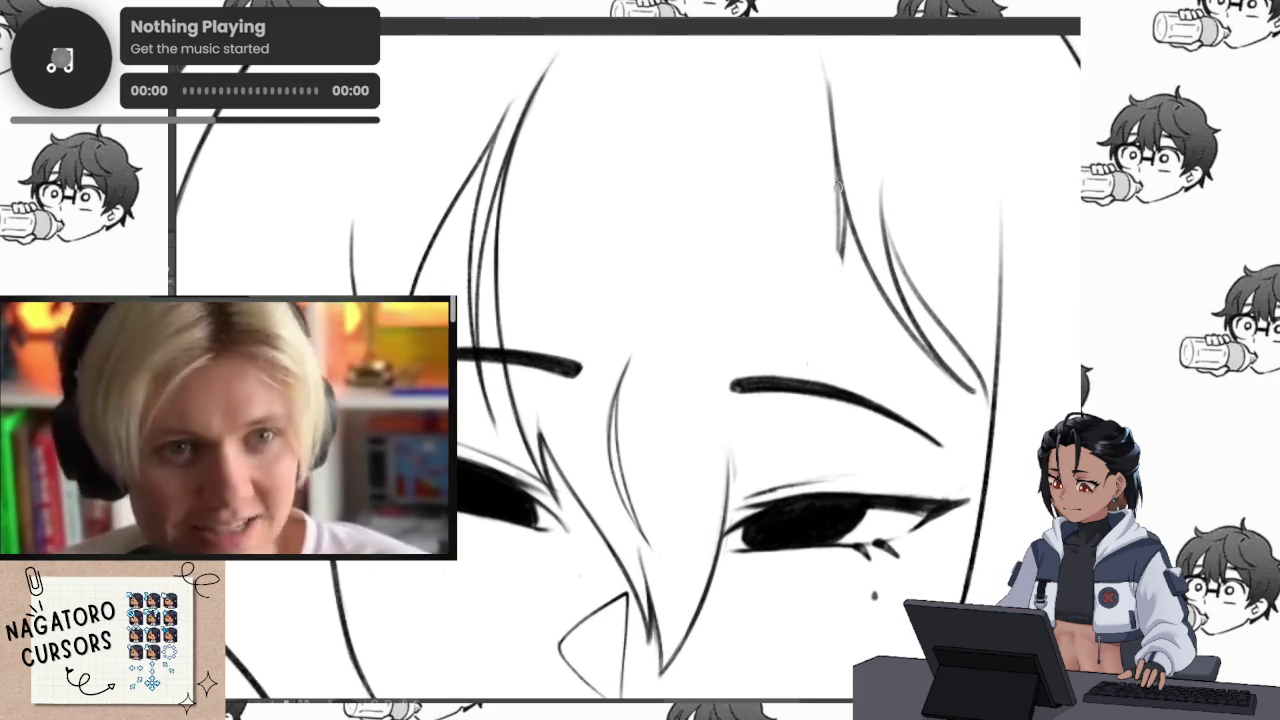
left_click_drag(840, 235, 795, 475)
mouse_move(779, 297)
left_mouse_down()
mouse_move(787, 450)
mouse_move(693, 606)
left_mouse_up()
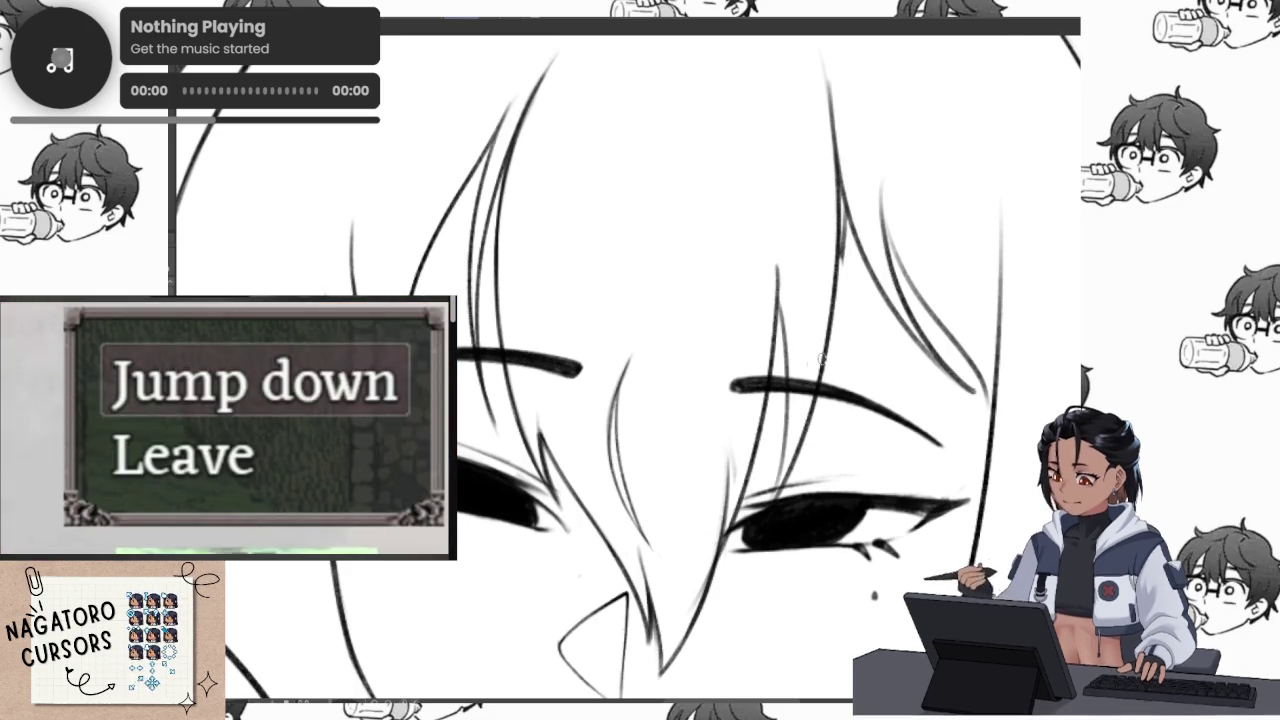
mouse_move(816, 513)
left_mouse_down()
mouse_move(697, 470)
mouse_move(650, 370)
left_mouse_up()
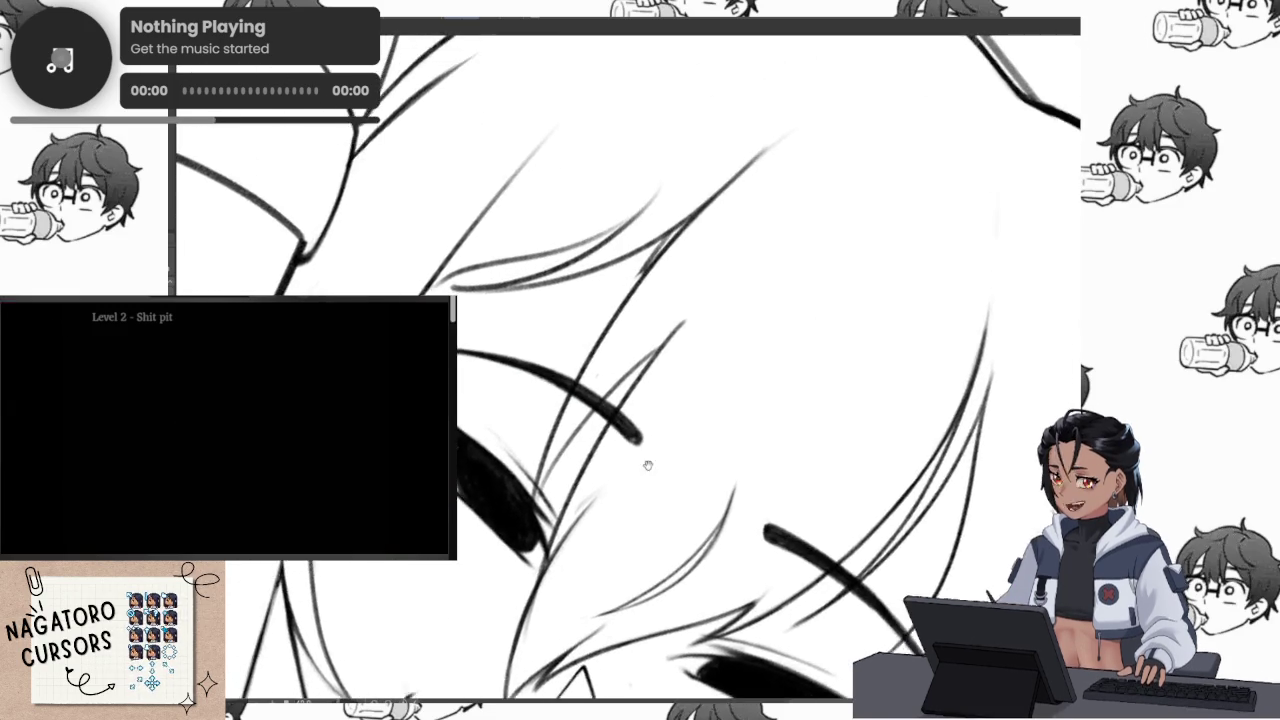
mouse_move(522, 488)
left_mouse_down()
mouse_move(710, 321)
mouse_move(730, 359)
mouse_move(711, 320)
left_mouse_up()
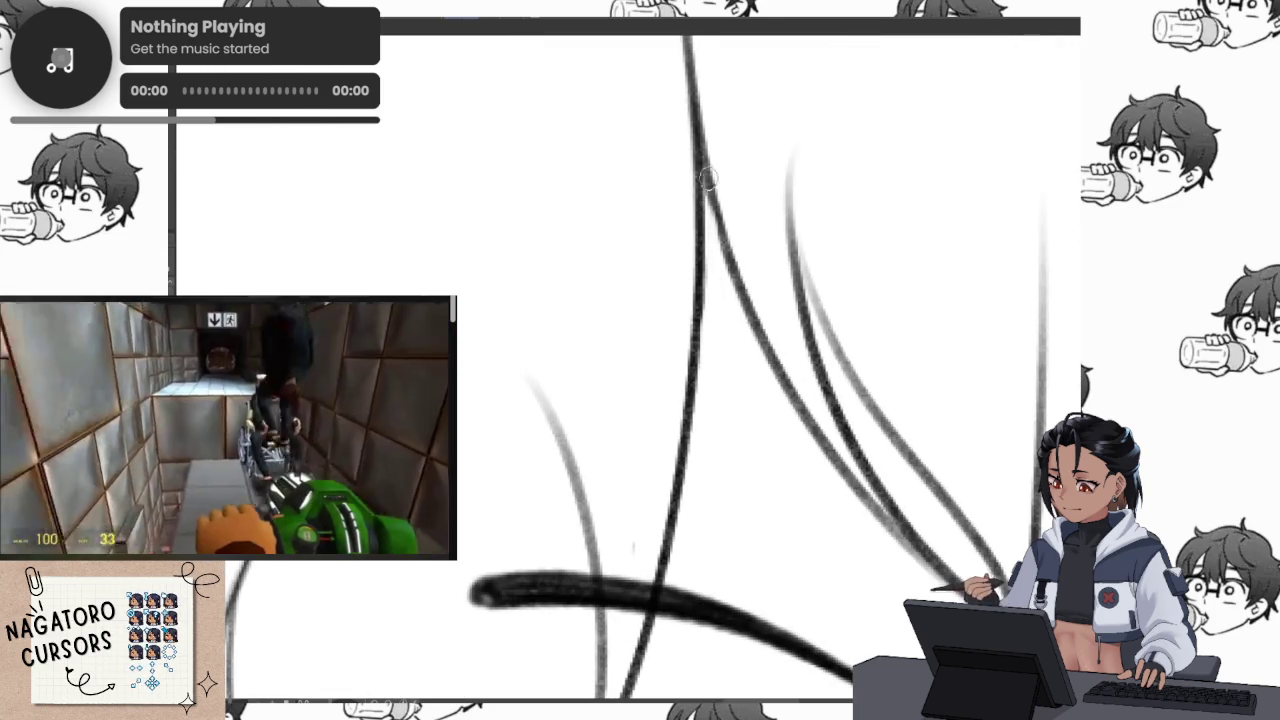
Add a long strand down through the eye and redraw the stroke across the eye after undoing it
mouse_move(707, 207)
left_mouse_down()
mouse_move(746, 424)
mouse_move(651, 491)
left_mouse_up()
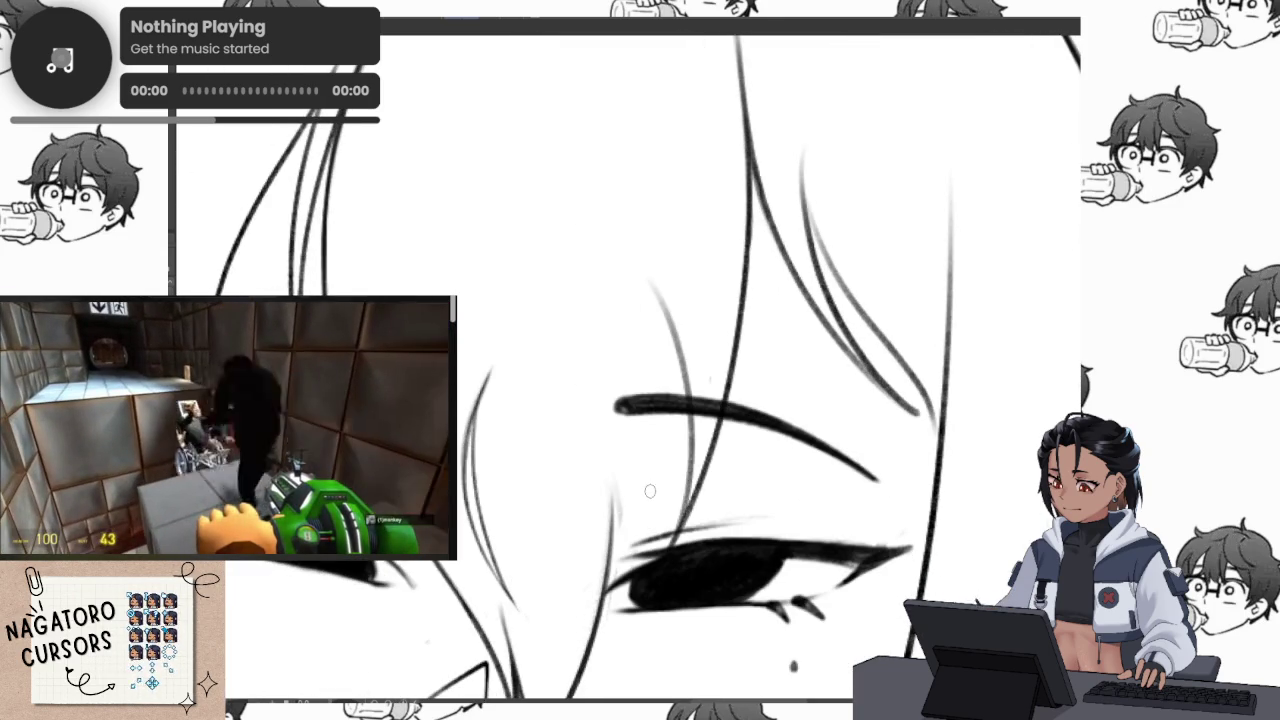
left_click_drag(586, 614, 614, 457)
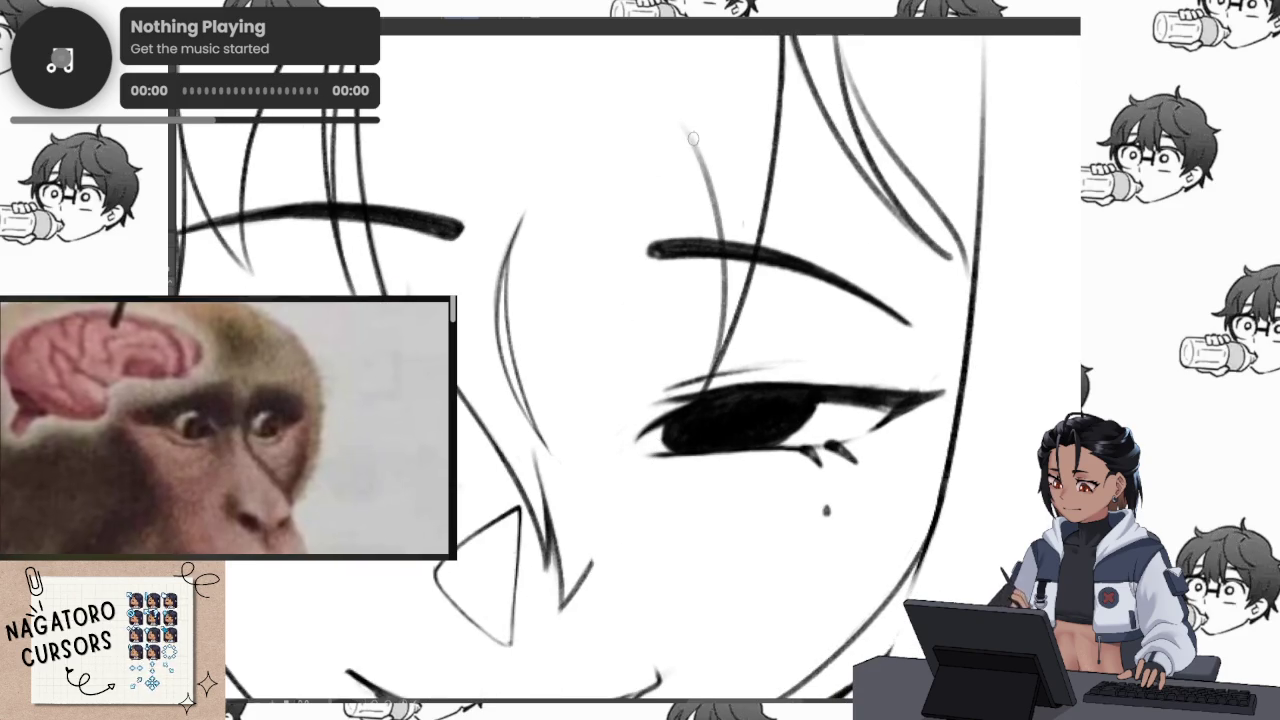
left_click_drag(687, 86, 605, 575)
left_click_drag(773, 320, 614, 214)
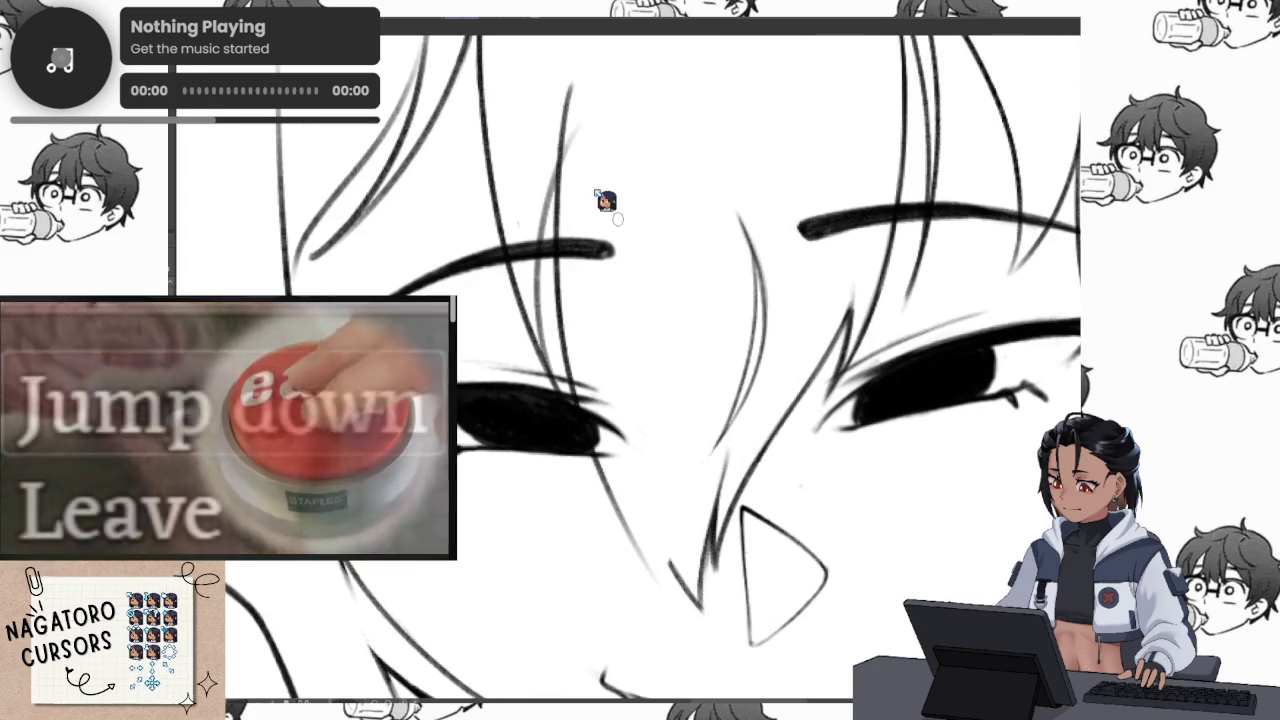
left_click_drag(814, 535, 471, 524)
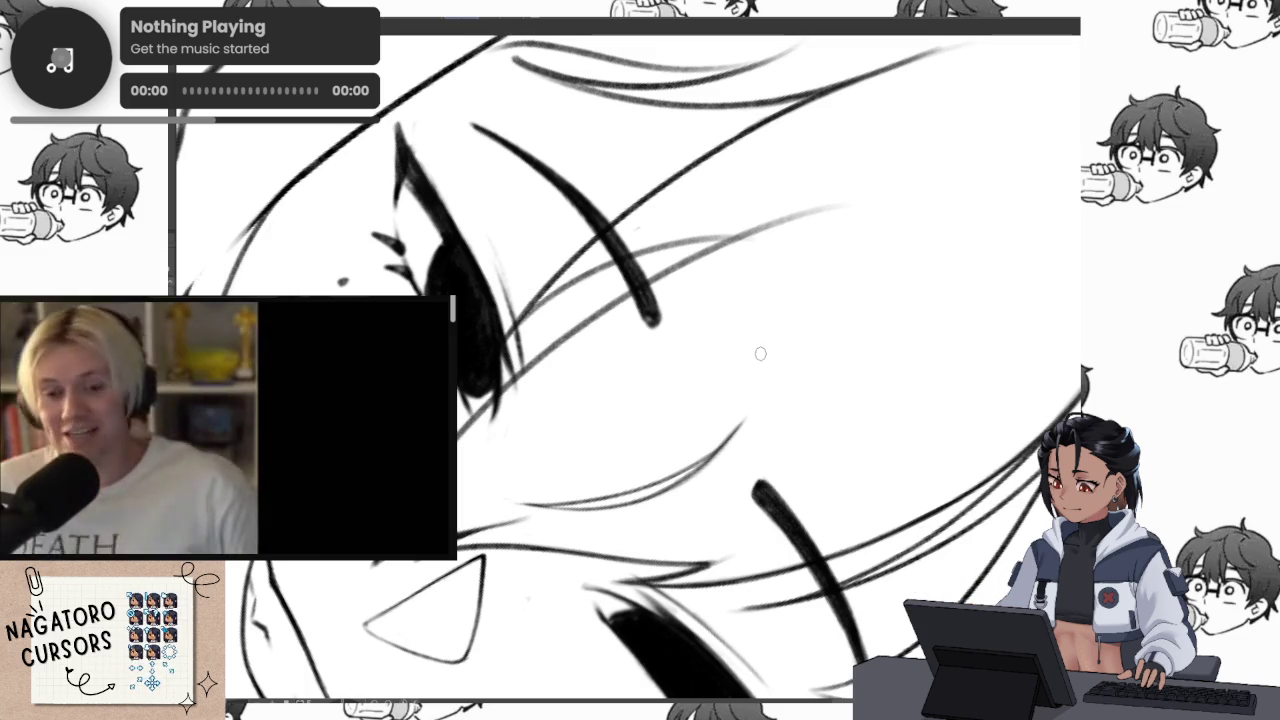
key("ctrl+z")
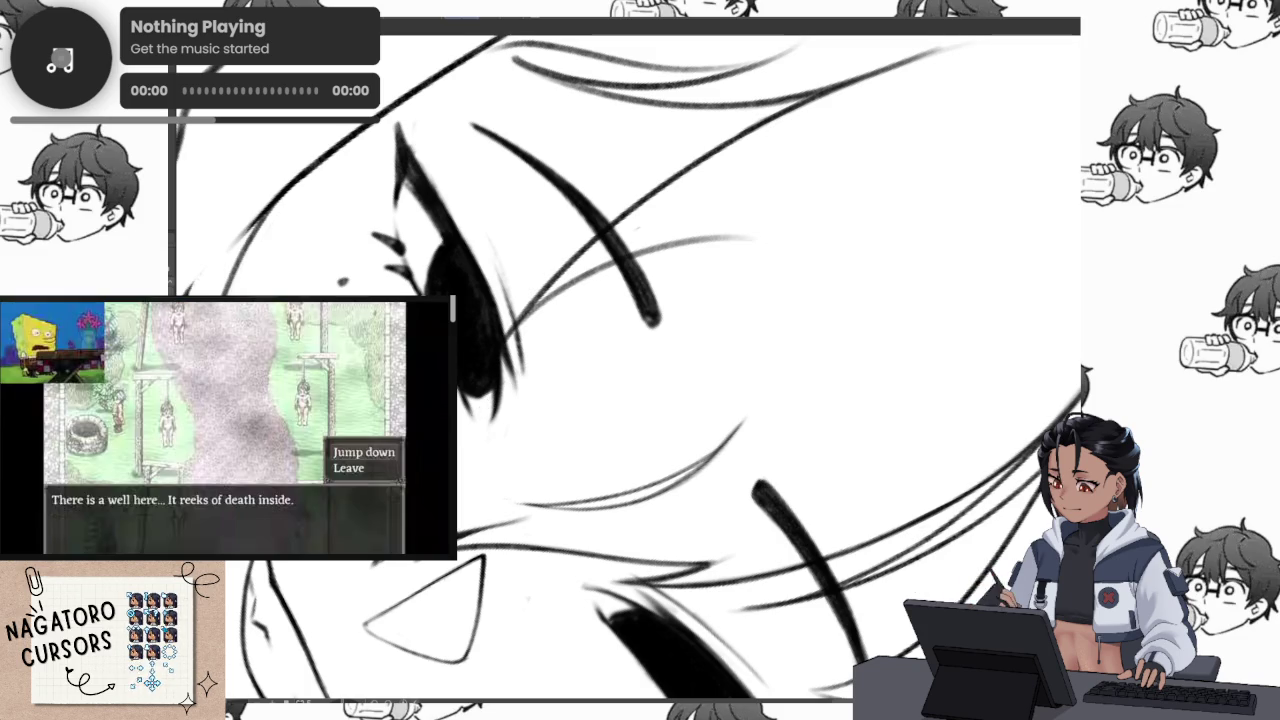
mouse_move(598, 302)
left_mouse_down()
mouse_move(820, 222)
mouse_move(566, 312)
left_mouse_up()
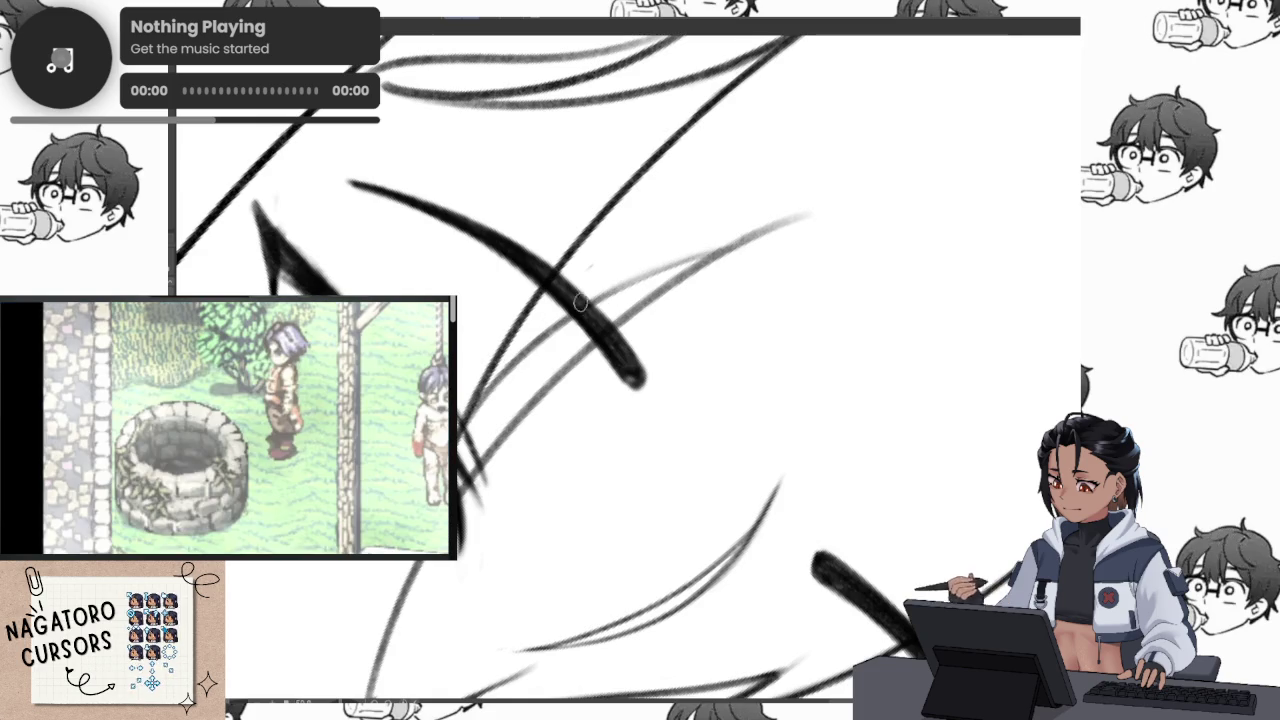
mouse_move(429, 584)
left_mouse_down()
mouse_move(403, 645)
mouse_move(390, 632)
left_mouse_up()
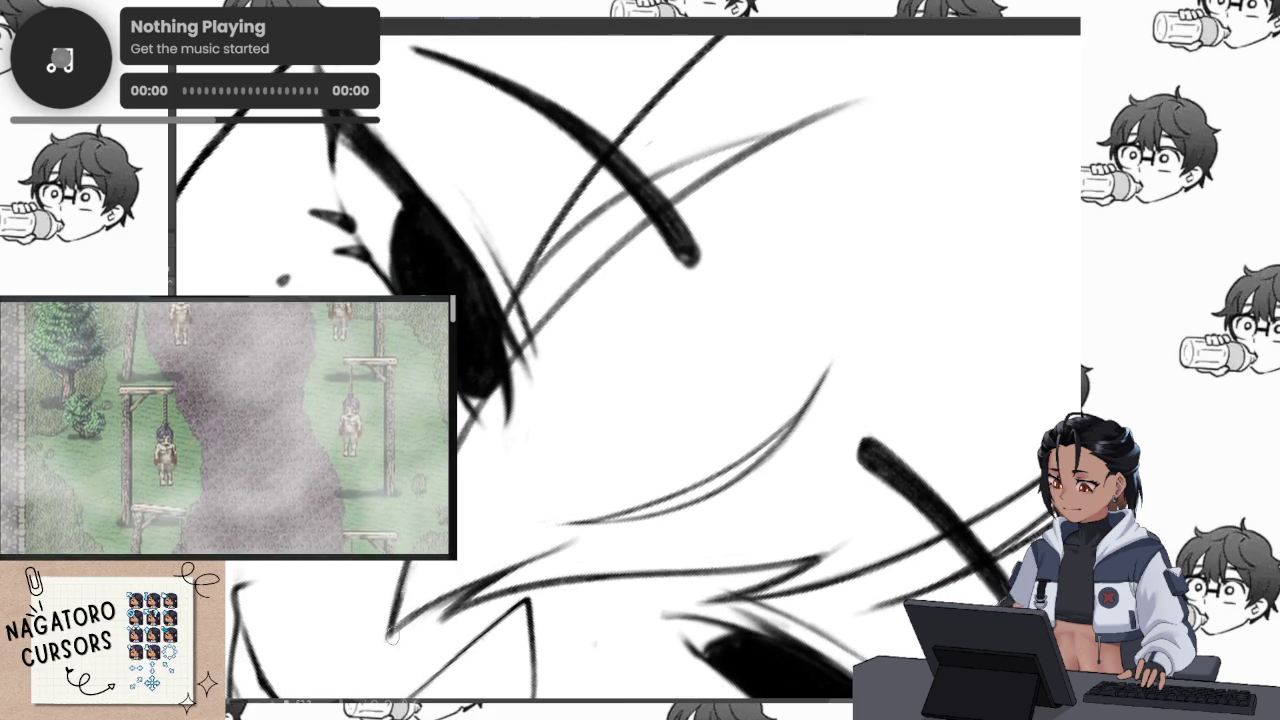
scroll(543, 411, "down", 5)
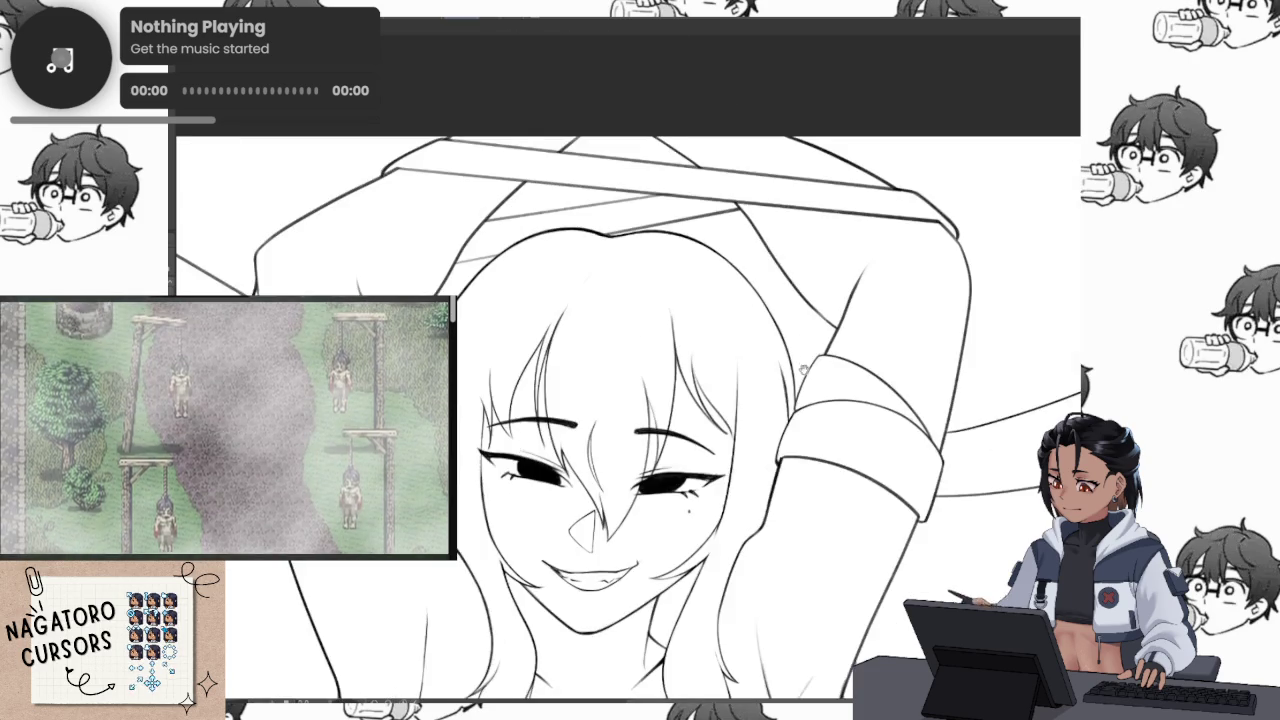
Fill the figure's skin, sash and ribbons with flat peach using the Fill tool
scroll(820, 352, "down", 3)
scroll(820, 352, "up", 3)
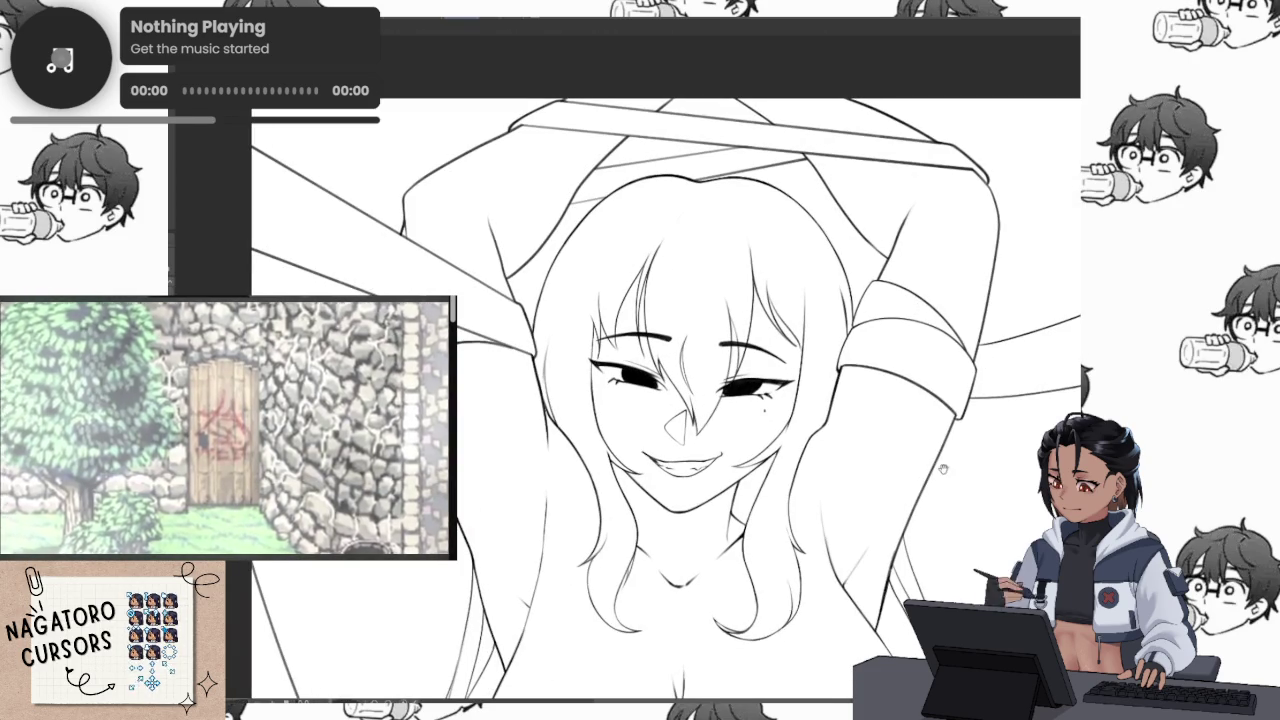
left_click_drag(887, 476, 850, 171)
left_click_drag(955, 472, 960, 202)
mouse_move(955, 484)
left_mouse_down()
mouse_move(961, 197)
mouse_move(921, 587)
left_mouse_up()
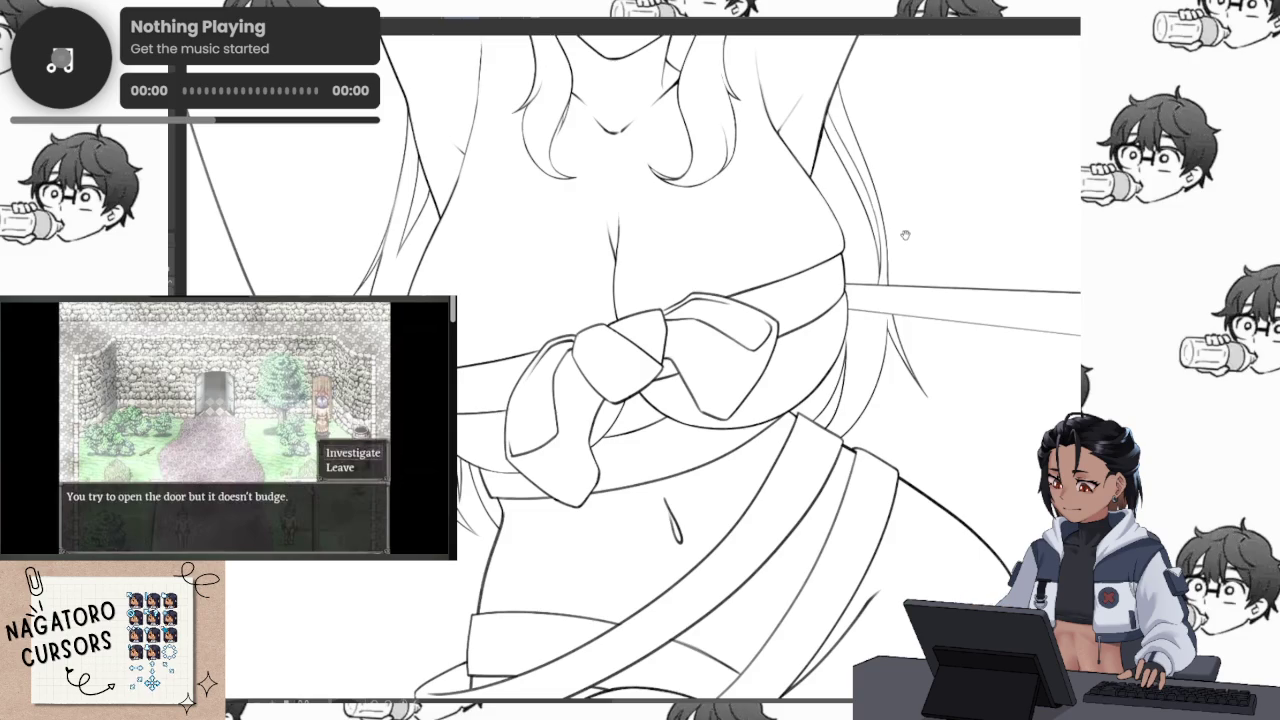
left_click_drag(913, 226, 900, 490)
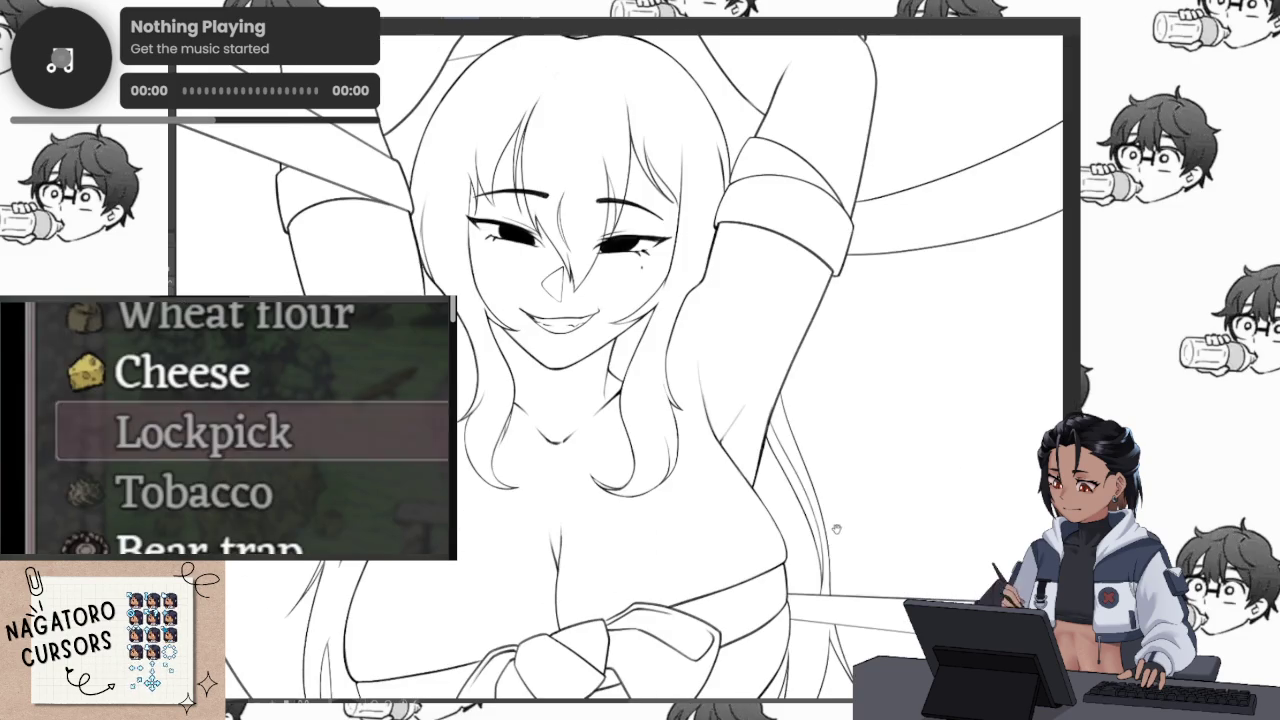
scroll(820, 506, "down", 2)
scroll(810, 450, "down", 2)
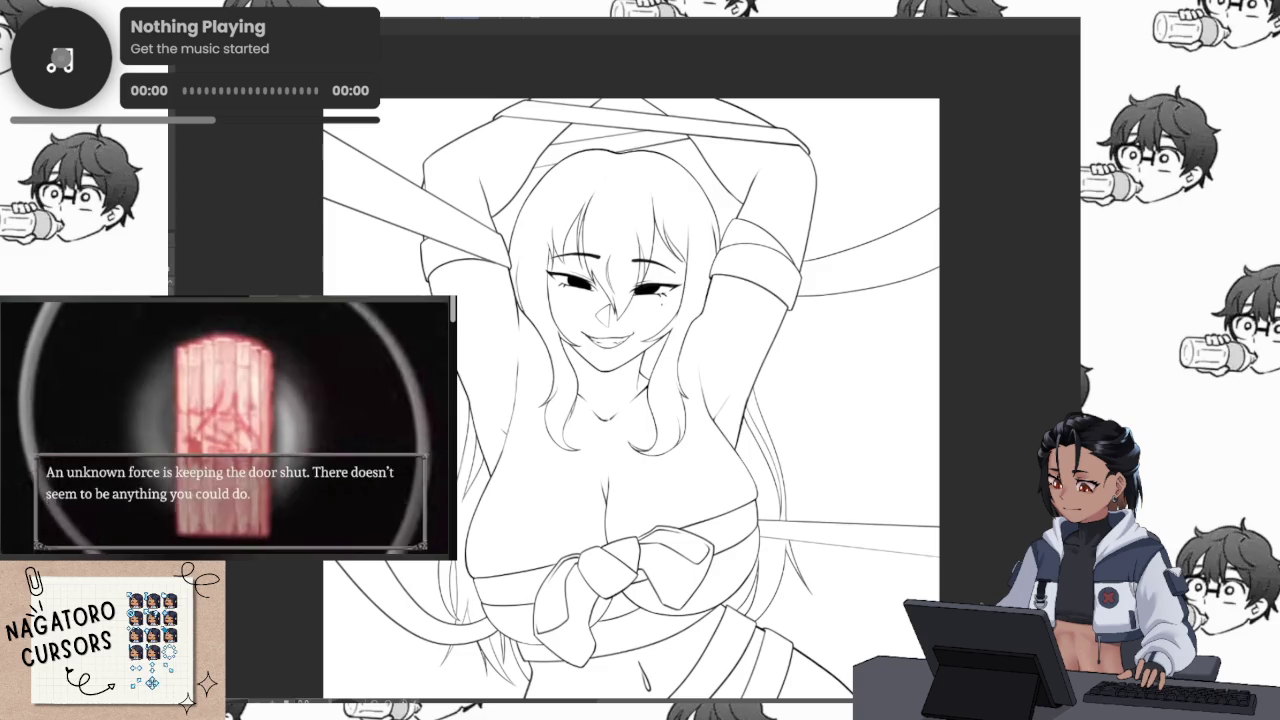
left_click(600, 450)
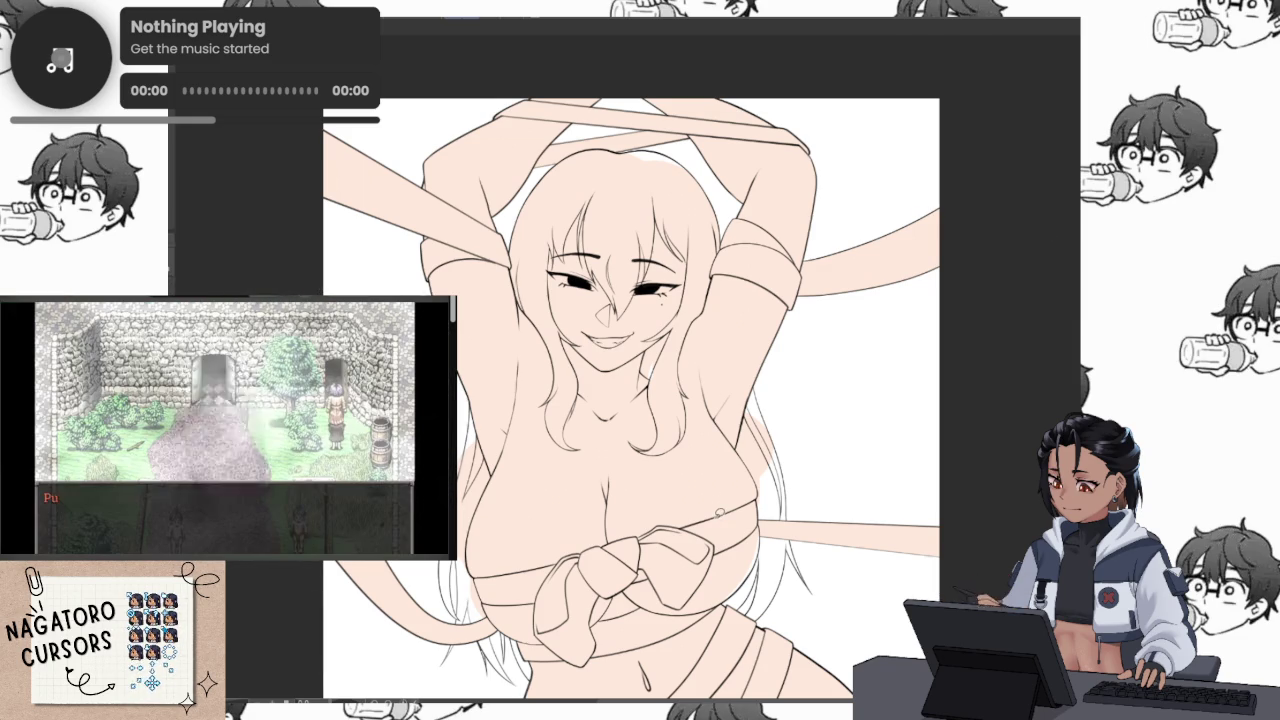
Mirror the view to check the drawing, then try and undo a white highlight near the neck
key("m")
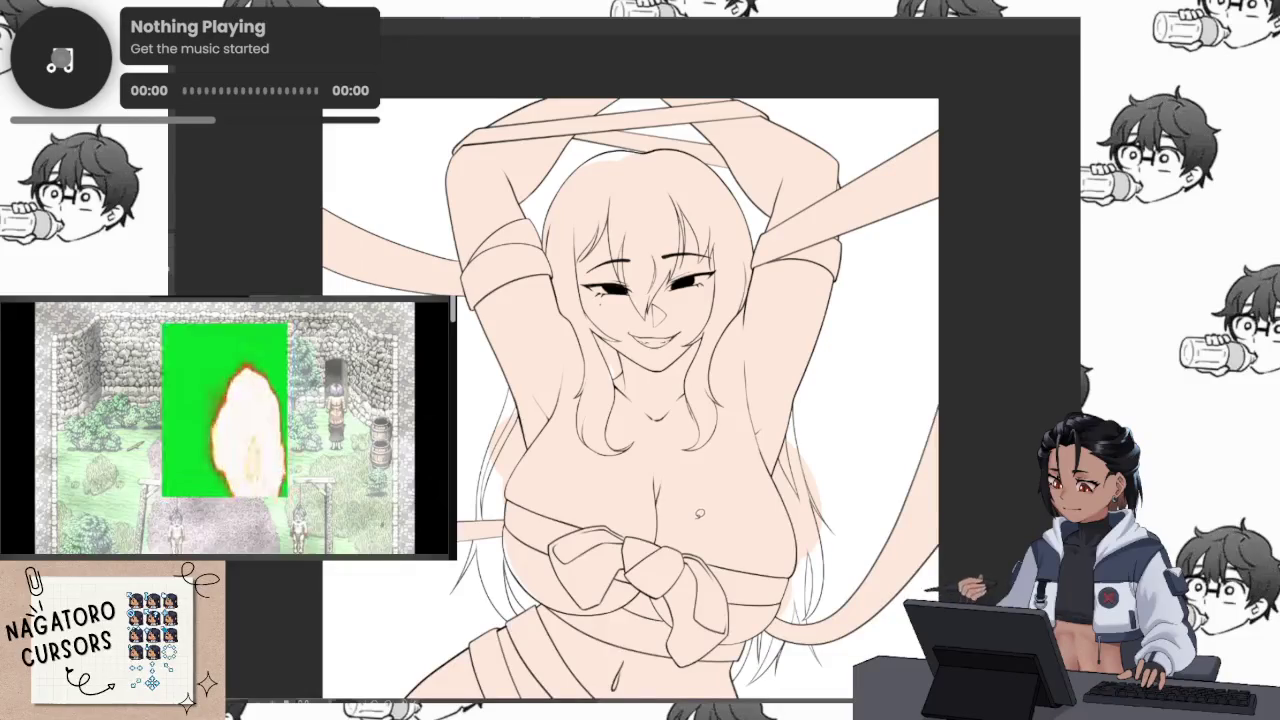
key("m")
scroll(691, 295, "up", 3)
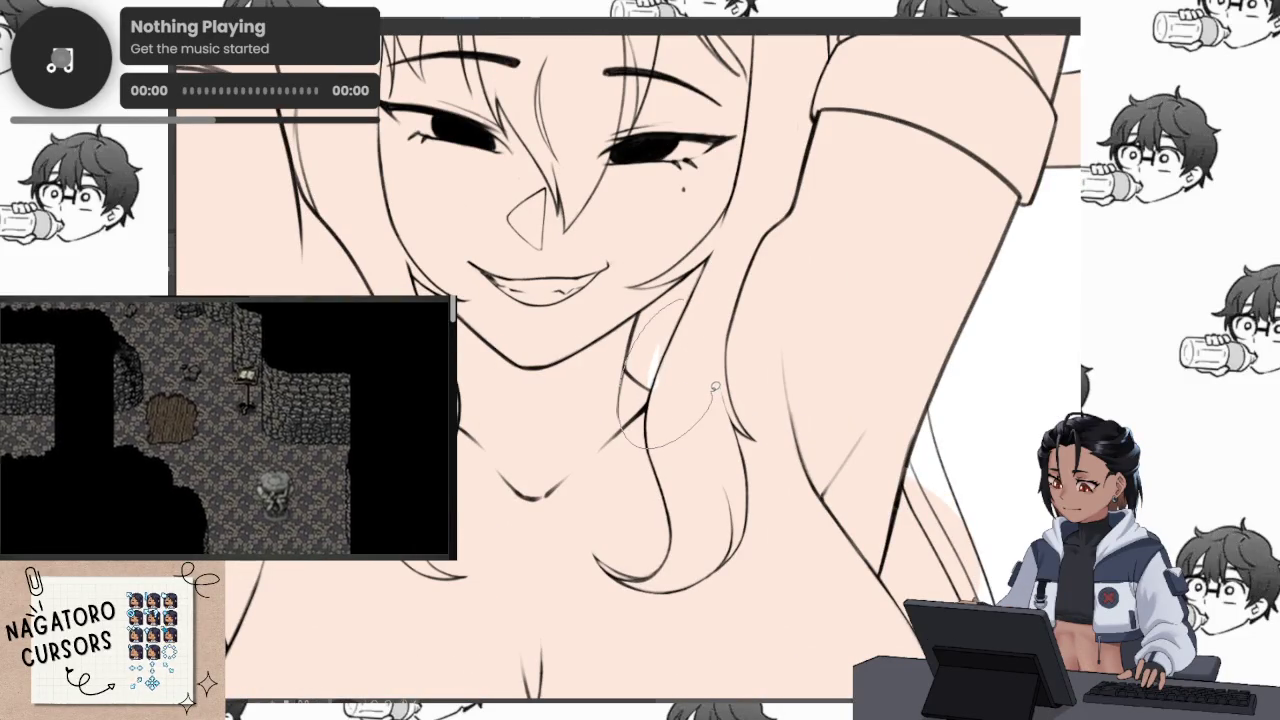
left_click_drag(713, 386, 720, 356)
key("ctrl+z")
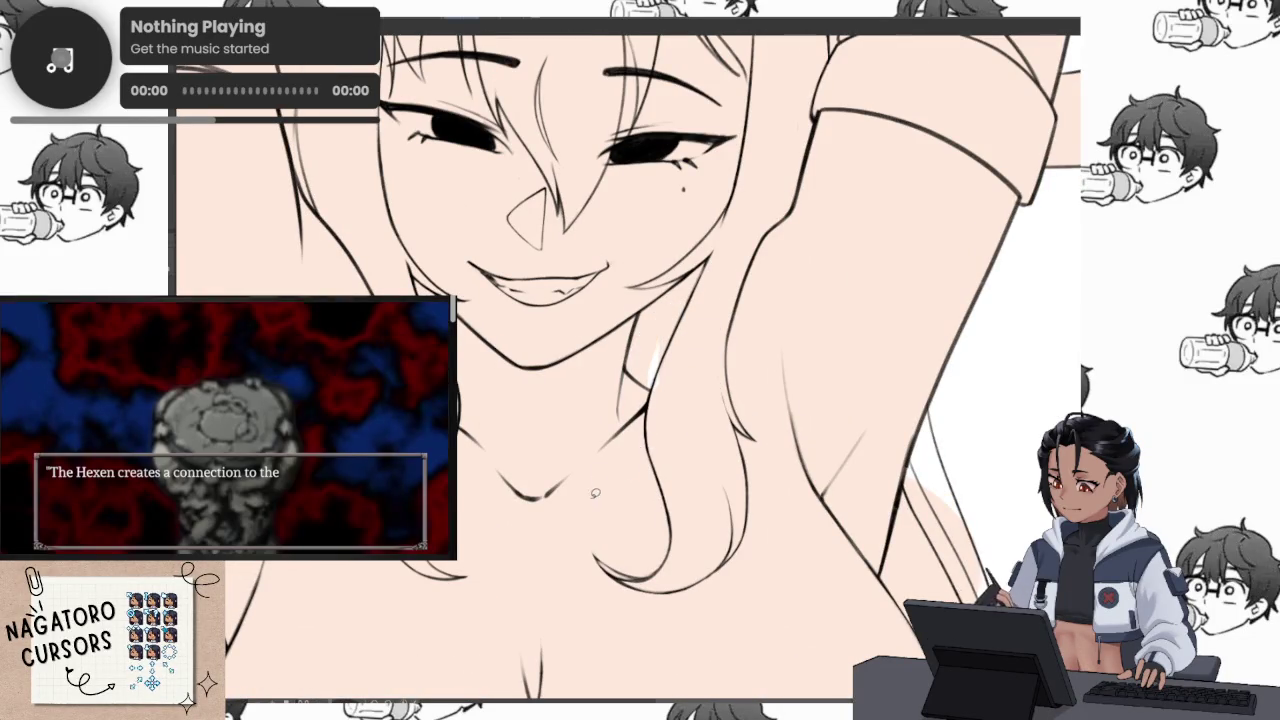
Fill the small gap below the arm outline with peach skin colour
scroll(706, 399, "down", 3)
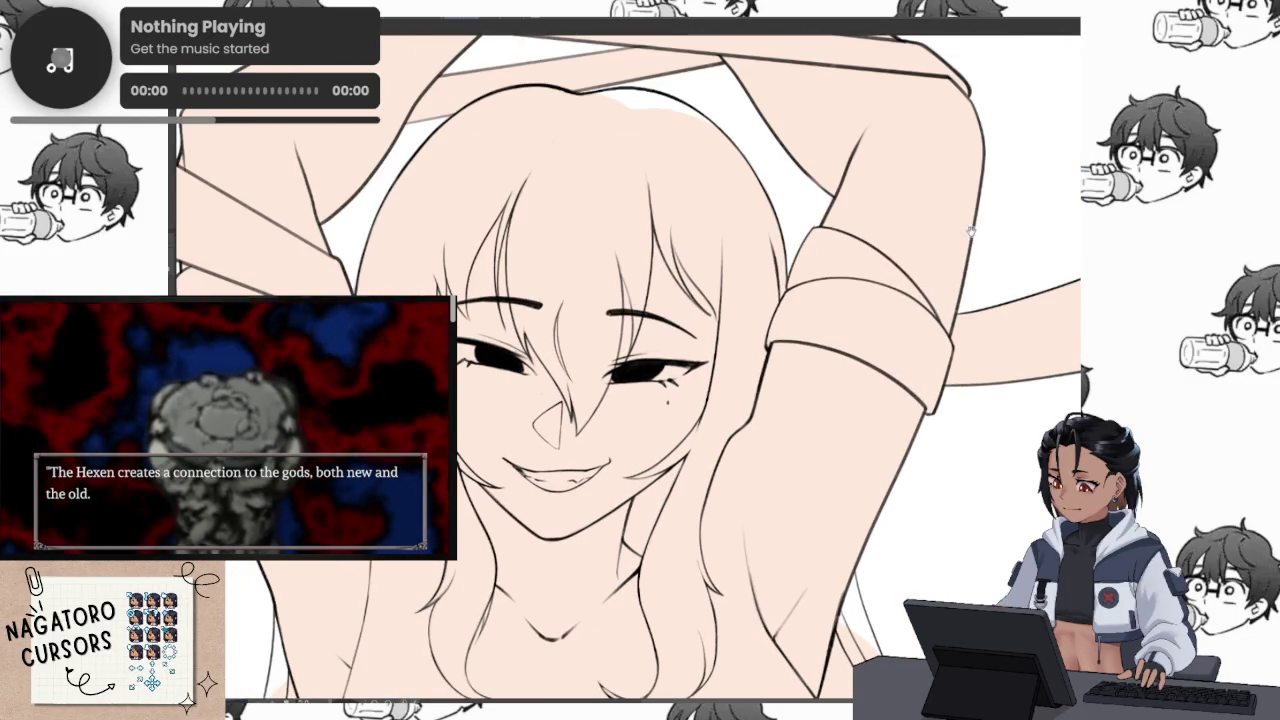
scroll(906, 268, "up", 5)
scroll(906, 268, "up", 3)
scroll(621, 316, "up", 2)
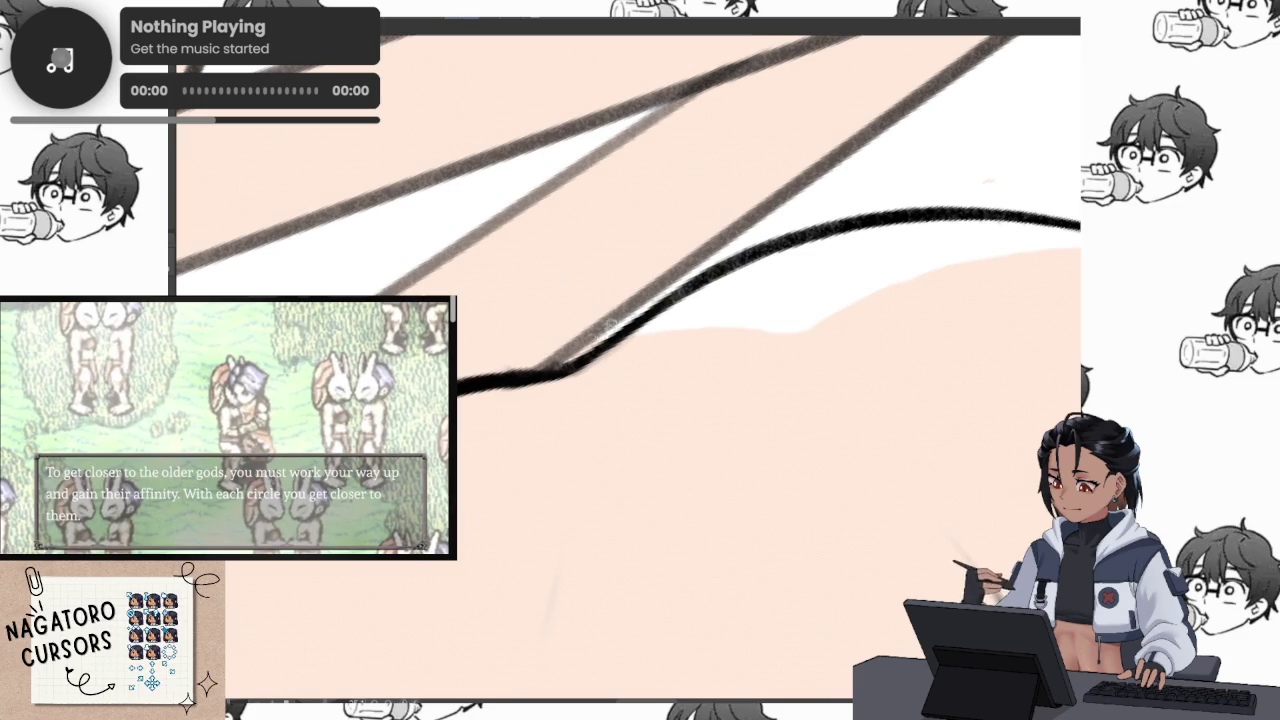
scroll(702, 373, "up", 1)
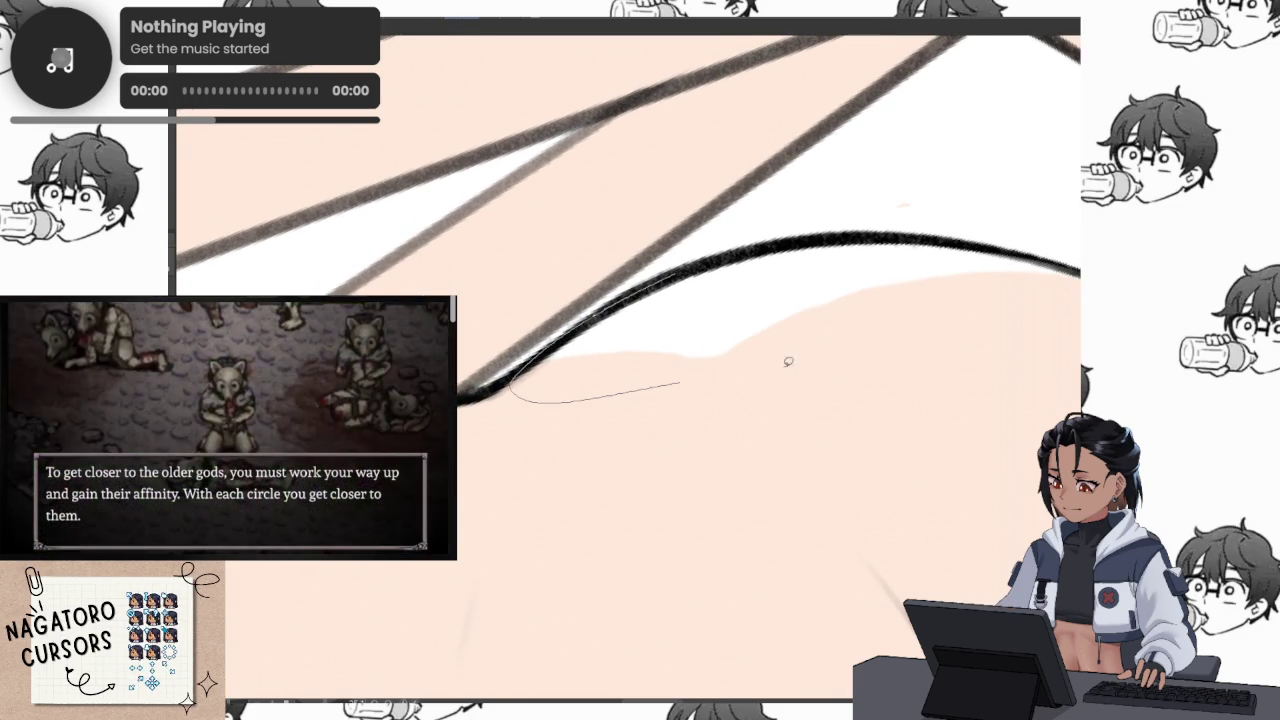
left_click_drag(960, 245, 958, 246)
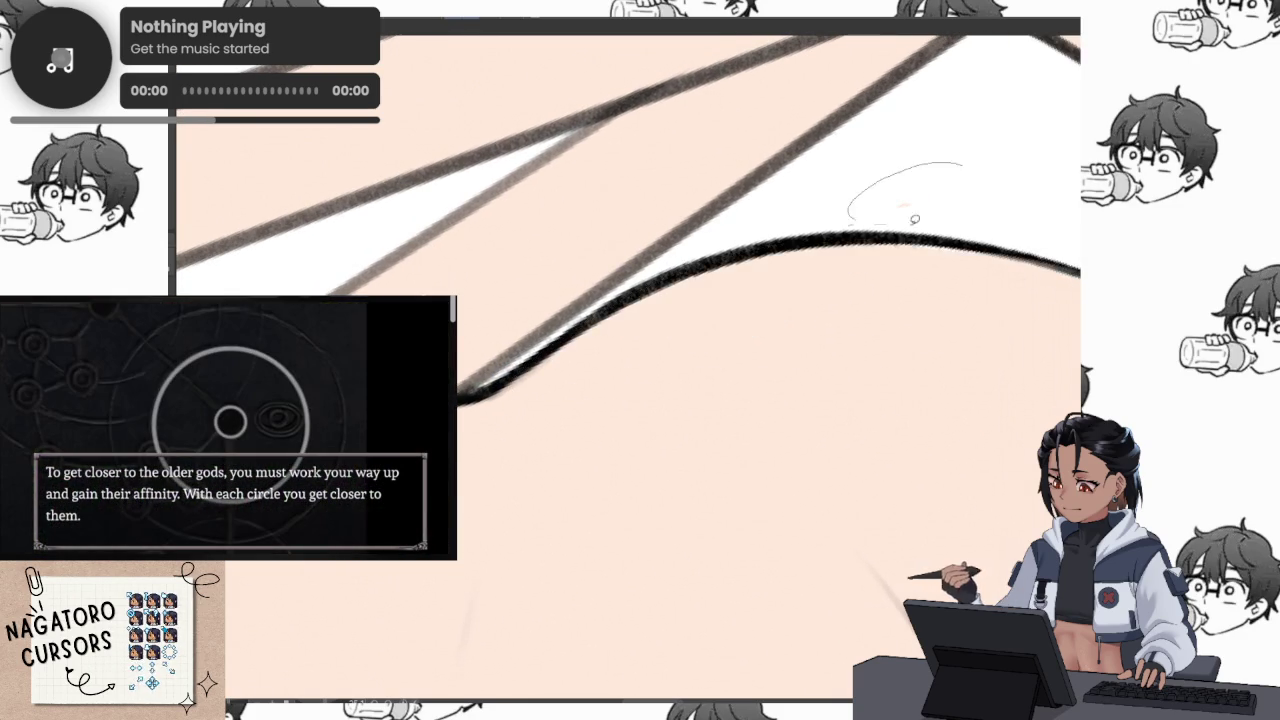
scroll(858, 135, "up", 2)
scroll(858, 135, "up", 1)
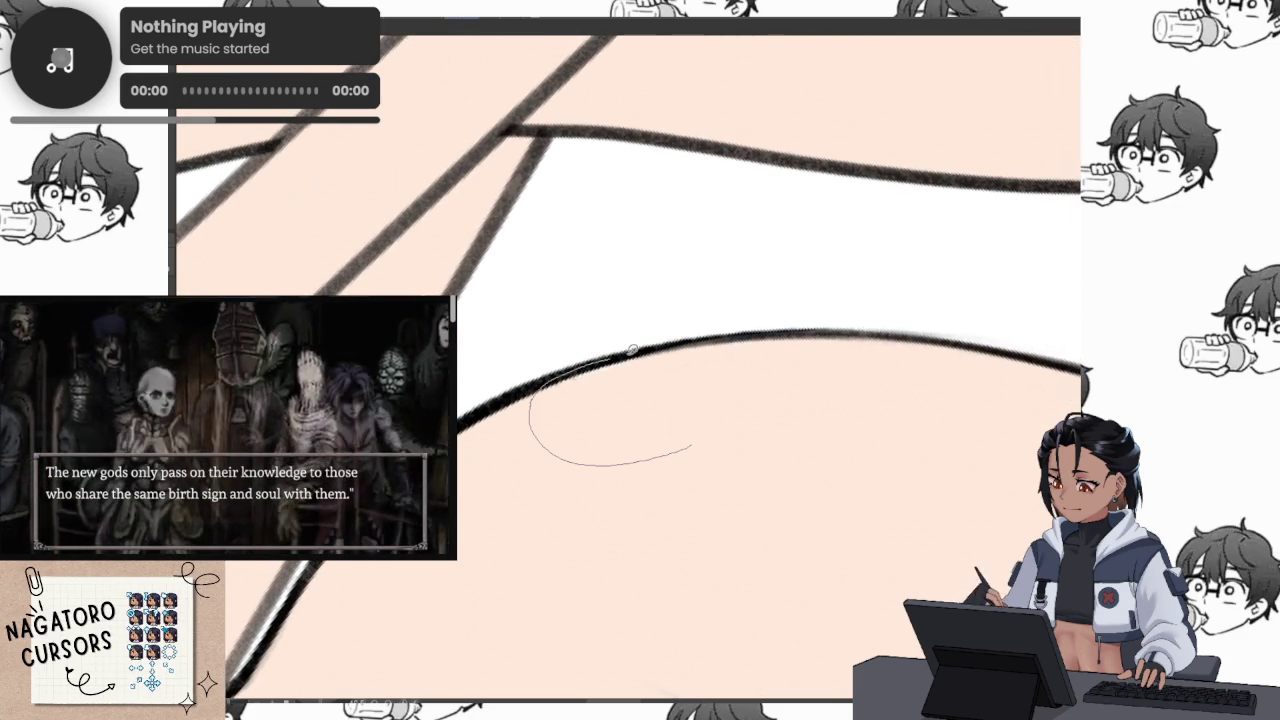
scroll(939, 422, "down", 3)
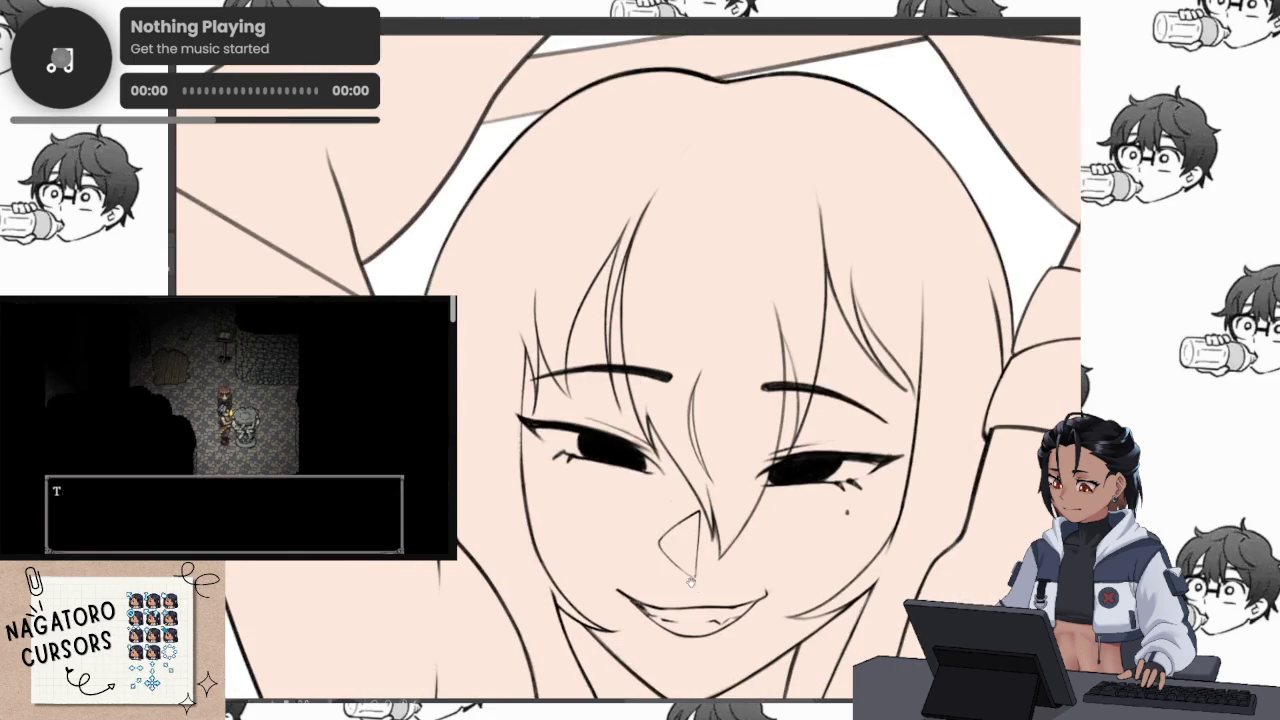
left_click_drag(720, 640, 712, 433)
Toggle the new skin fill off and back on twice to compare against the bare lineart
scroll(712, 433, "up", 3)
scroll(690, 350, "up", 1)
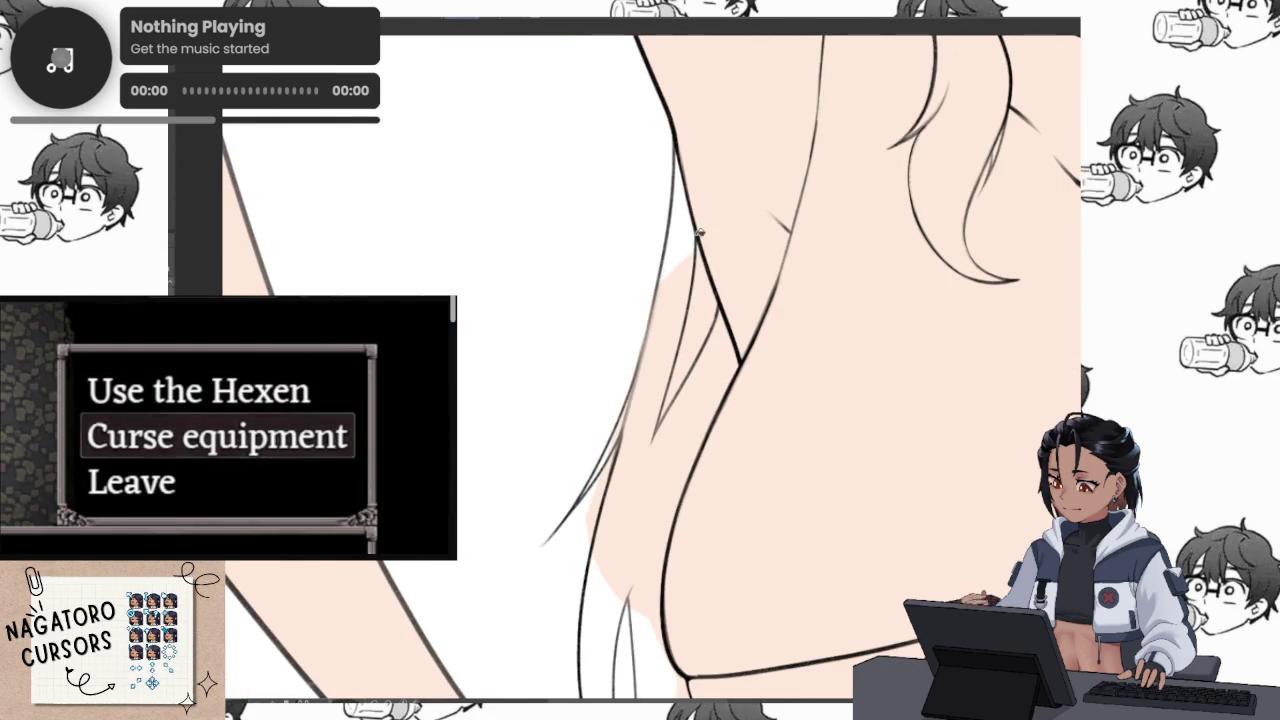
scroll(686, 242, "down", 2)
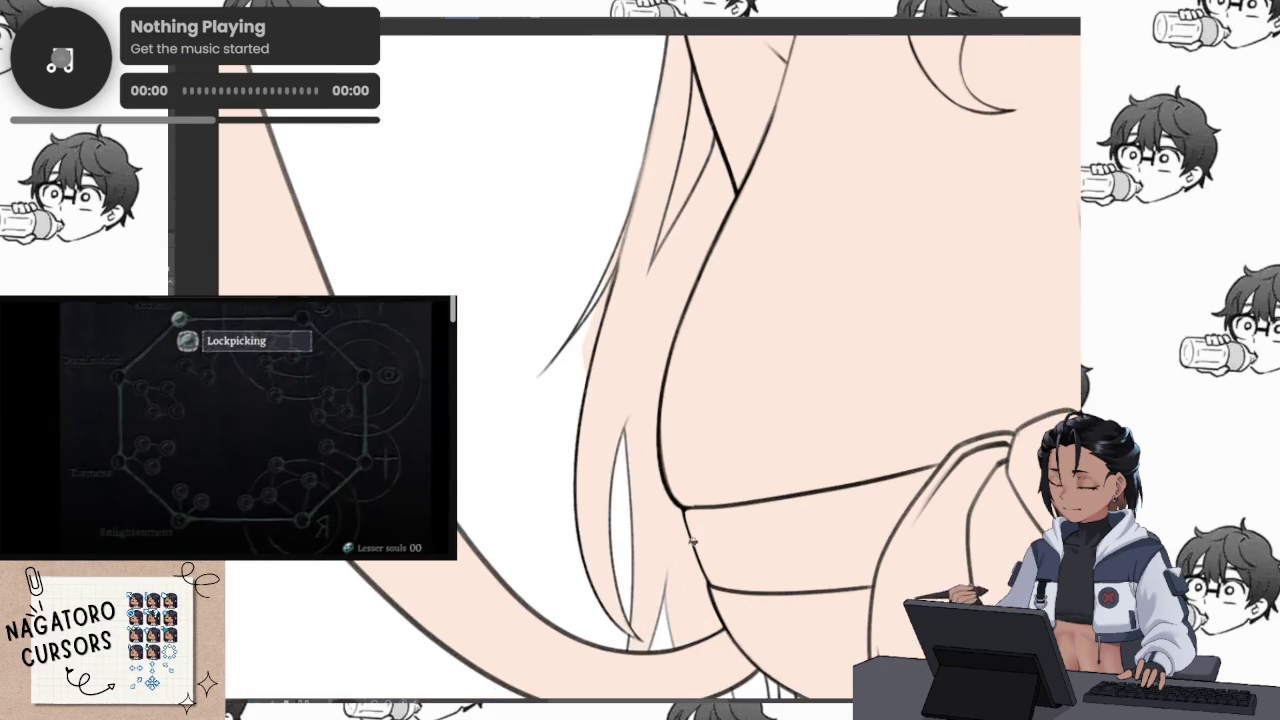
scroll(679, 328, "down", 1)
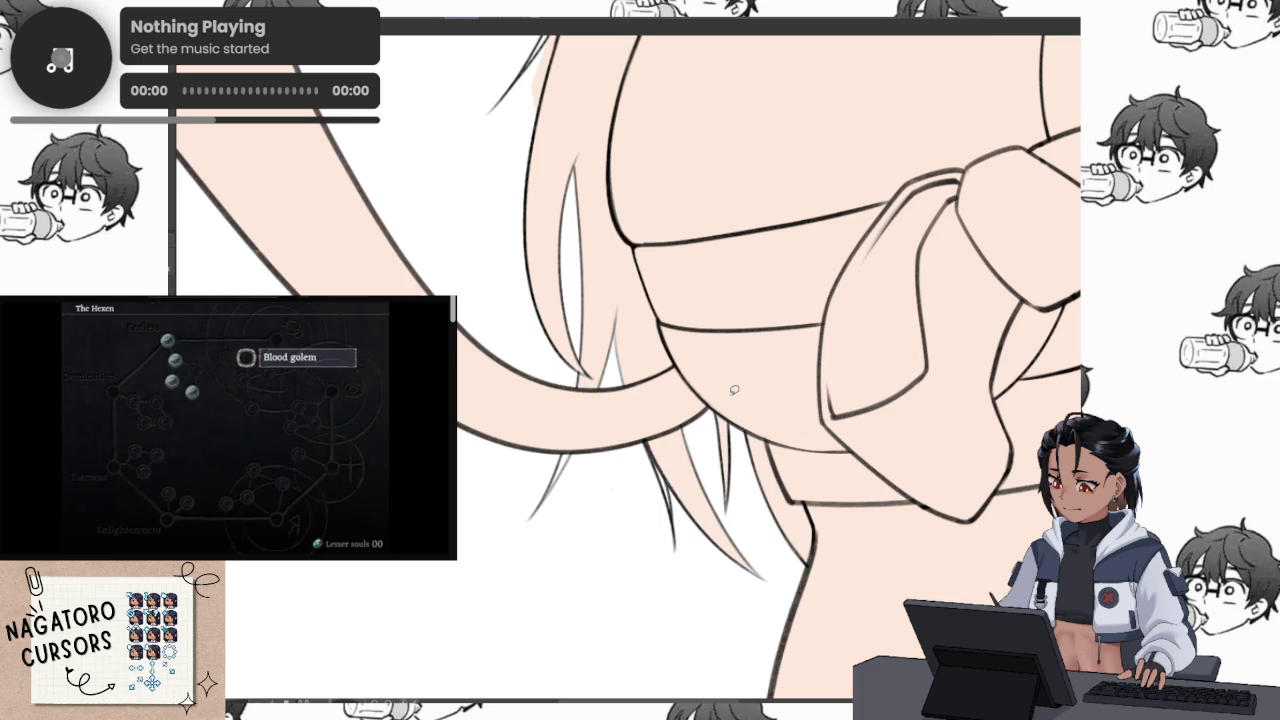
scroll(800, 276, "up", 5)
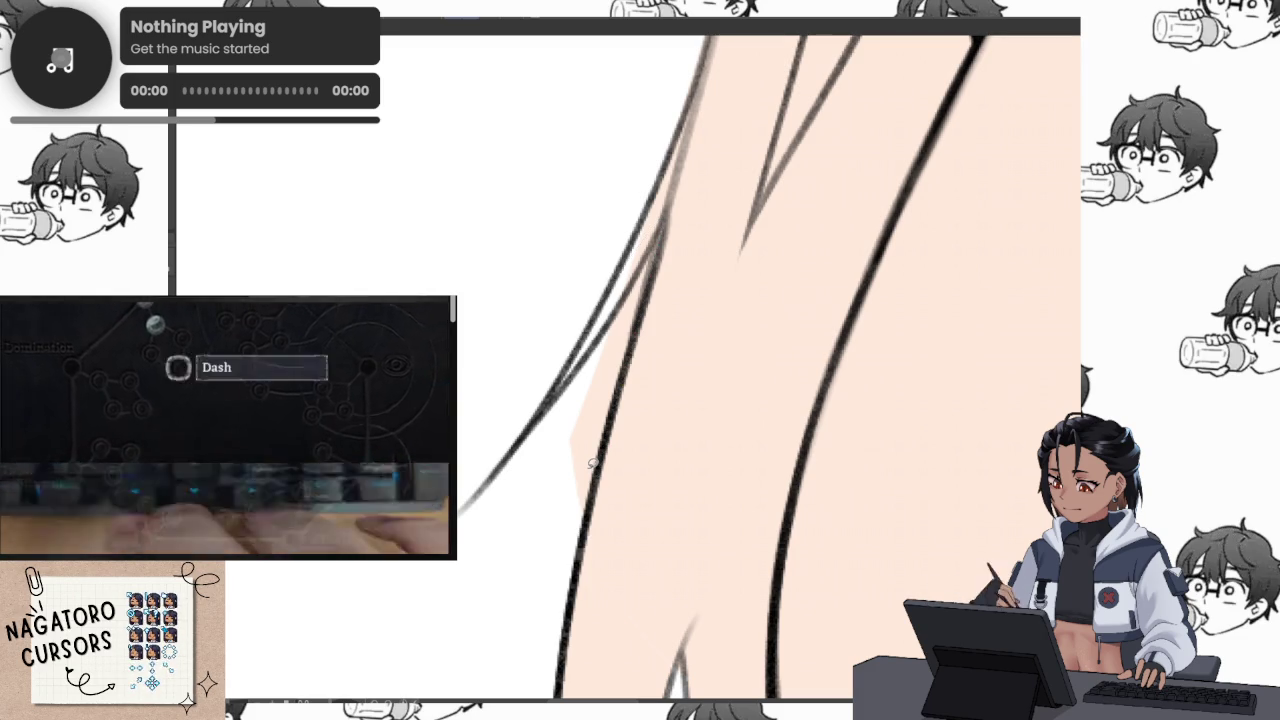
key("ctrl+z")
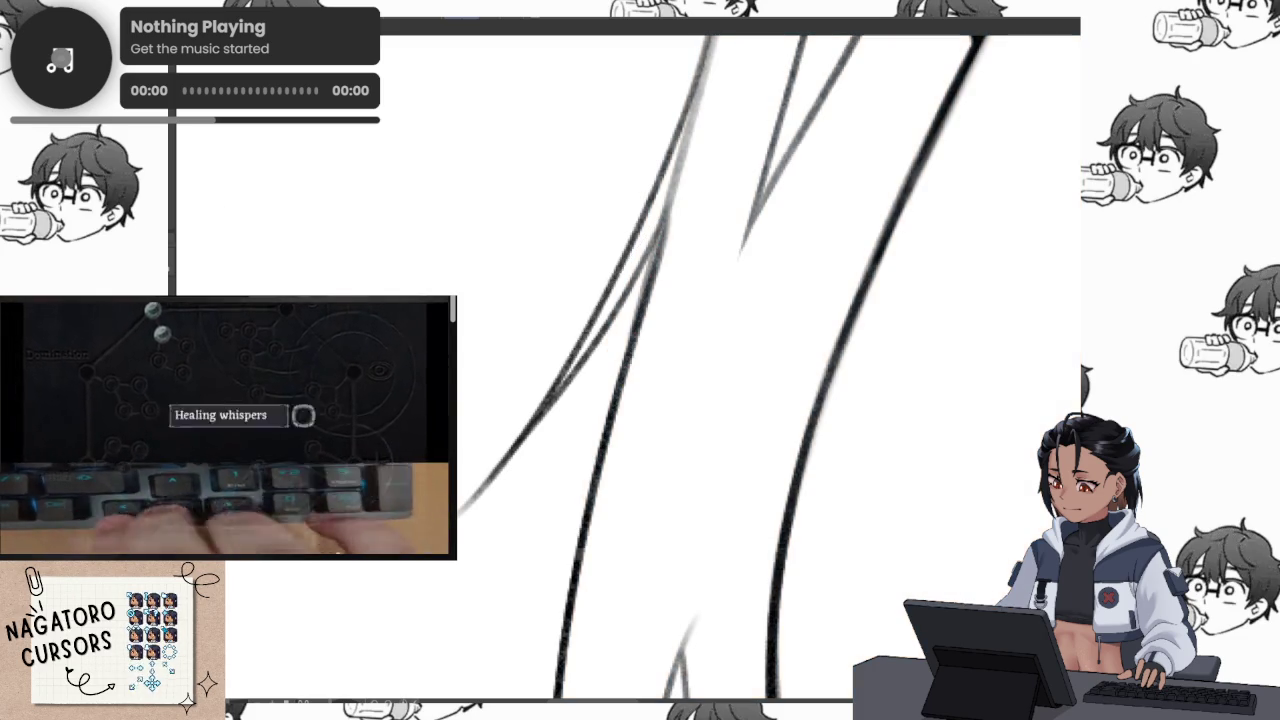
key("ctrl+y")
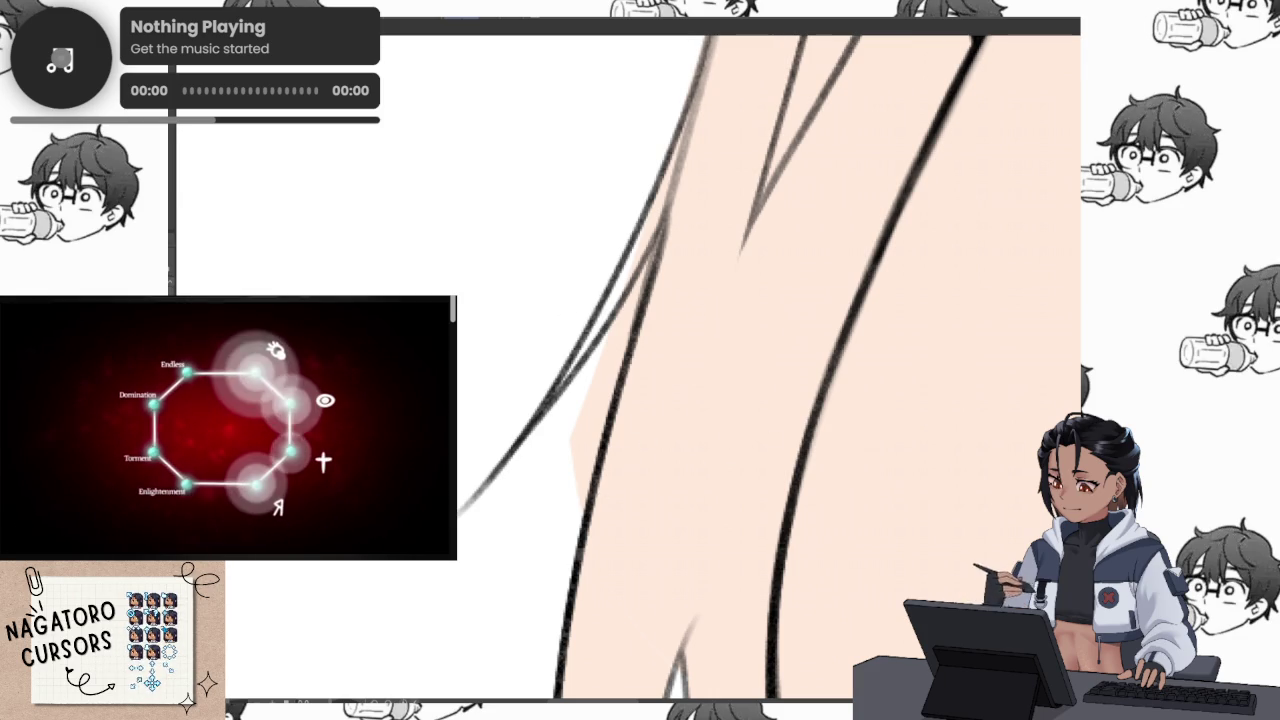
key("ctrl+z")
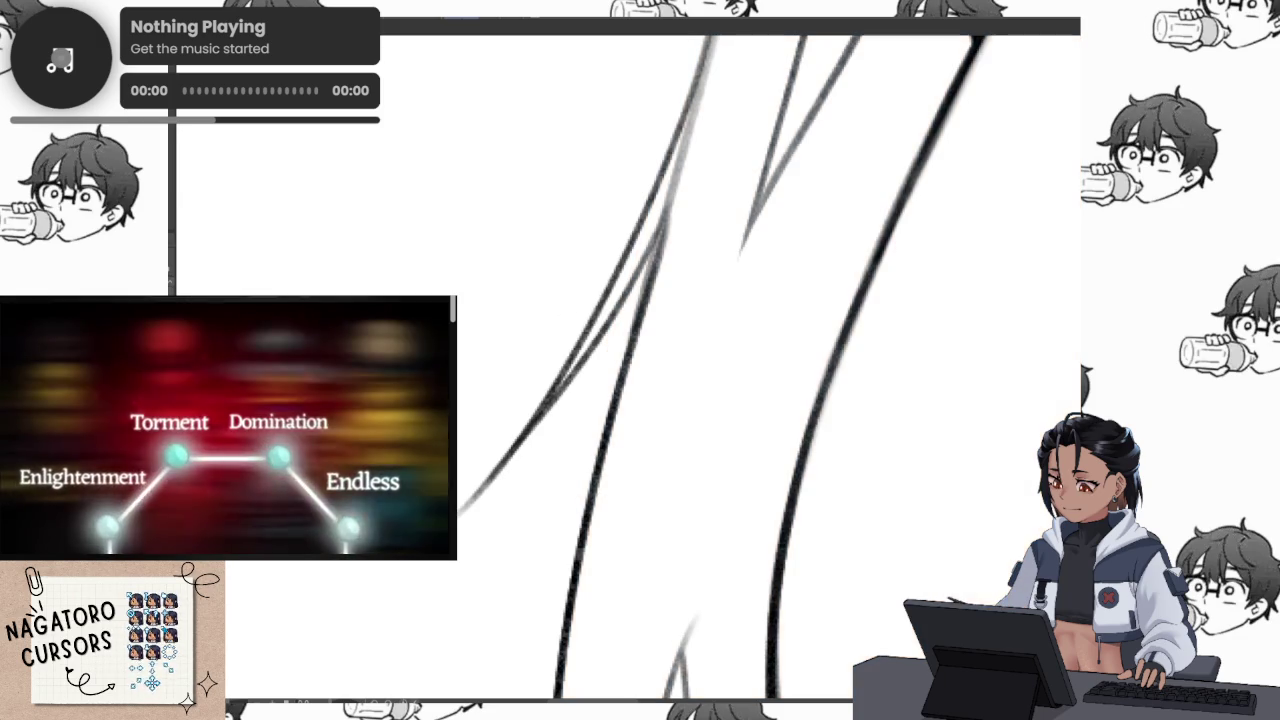
key("ctrl+y")
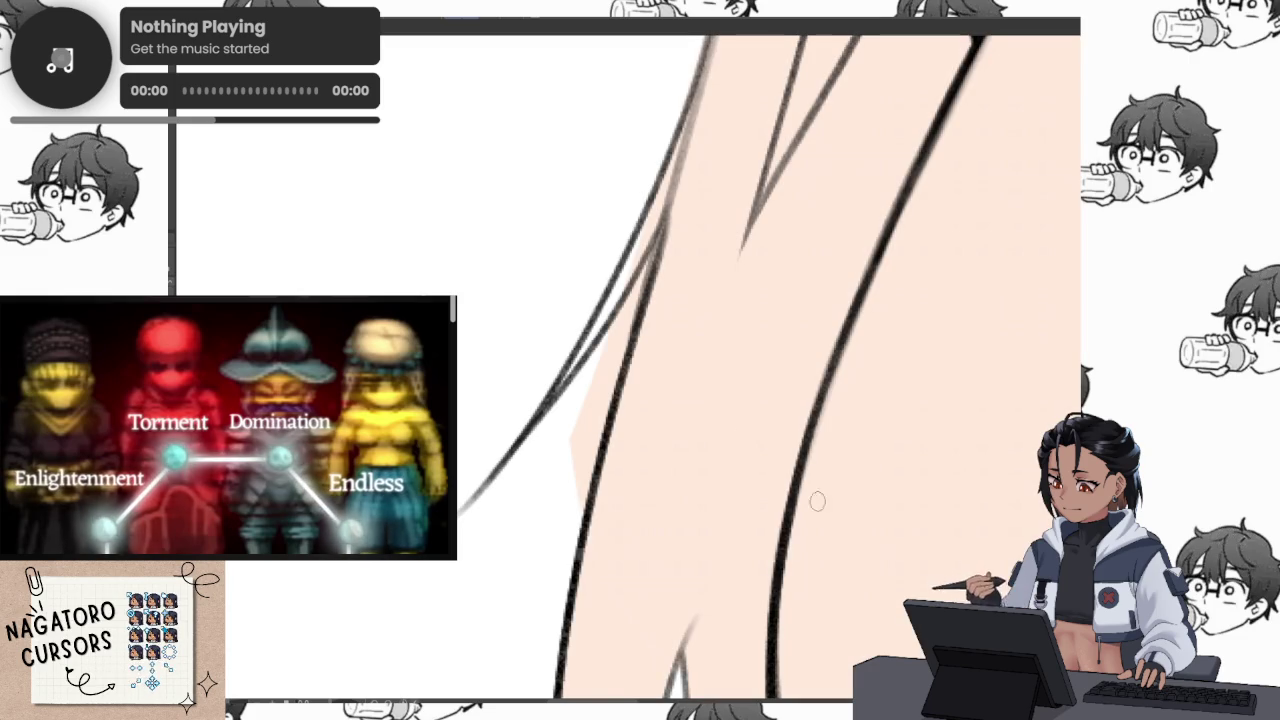
Rotate the canvas in stages to follow the arm and the side of the torso
left_click_drag(897, 542, 652, 418)
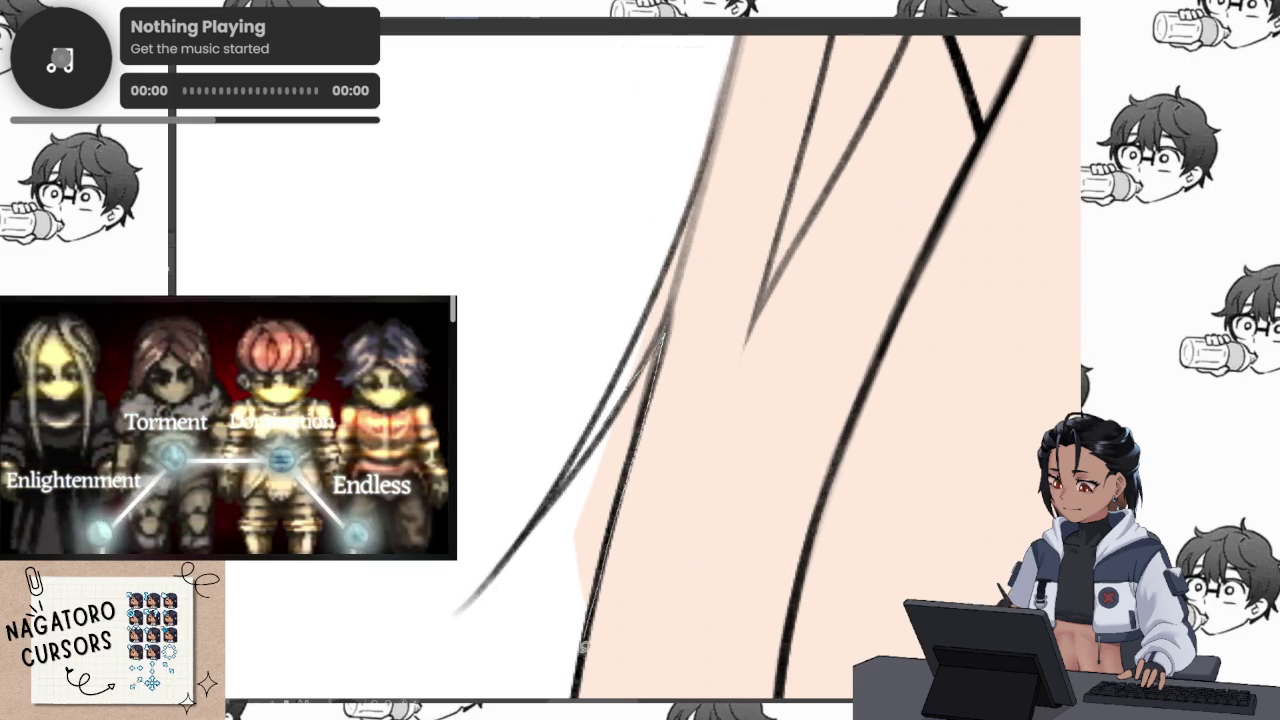
left_click_drag(587, 636, 574, 410)
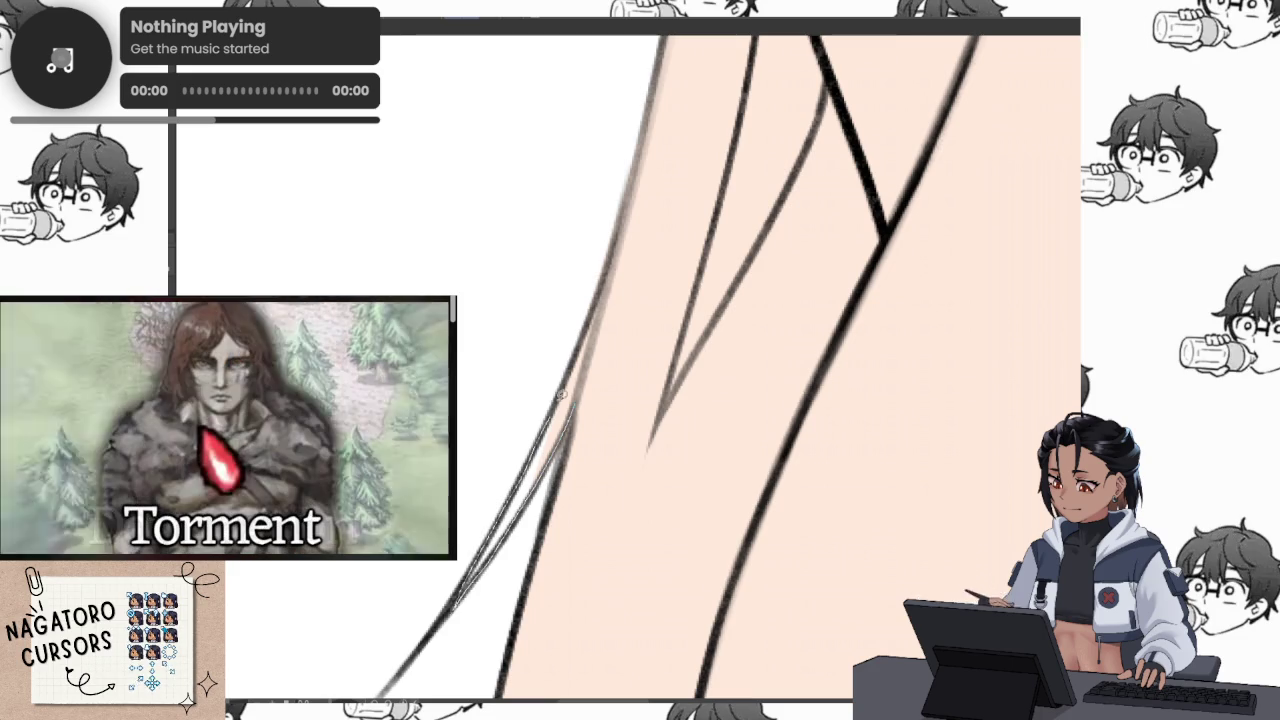
left_click_drag(623, 346, 697, 318)
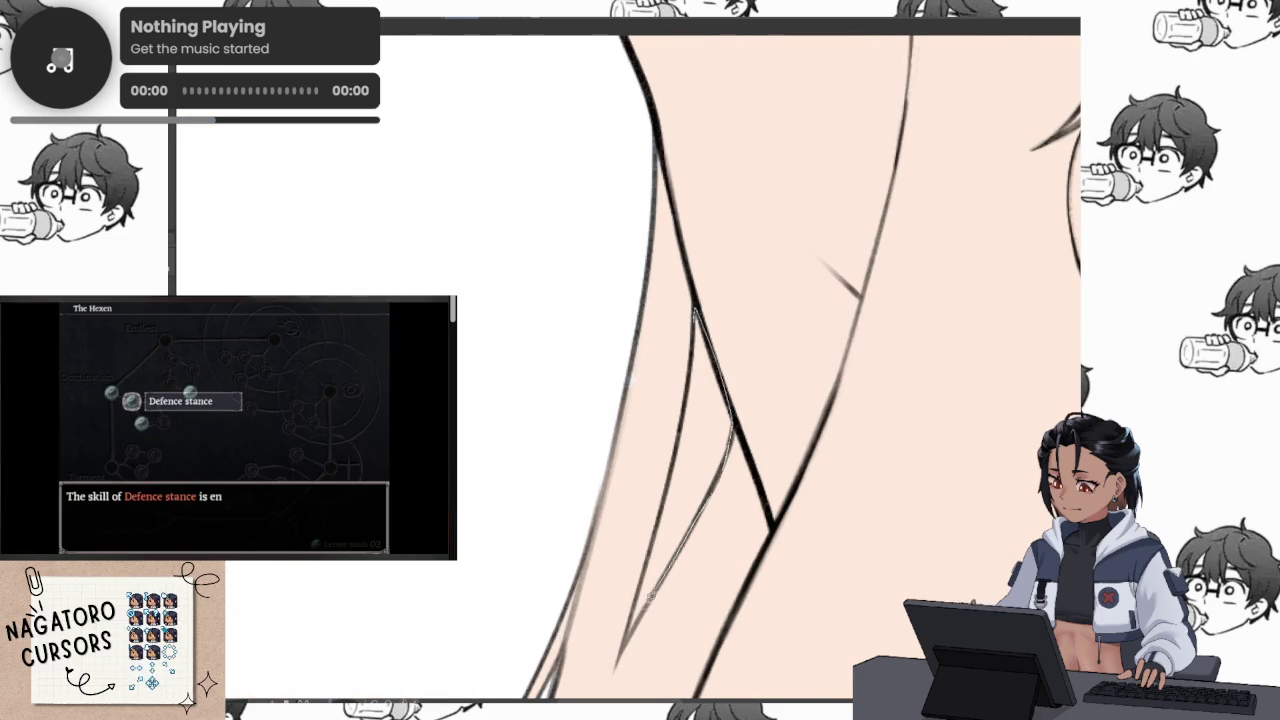
left_click_drag(695, 318, 685, 238)
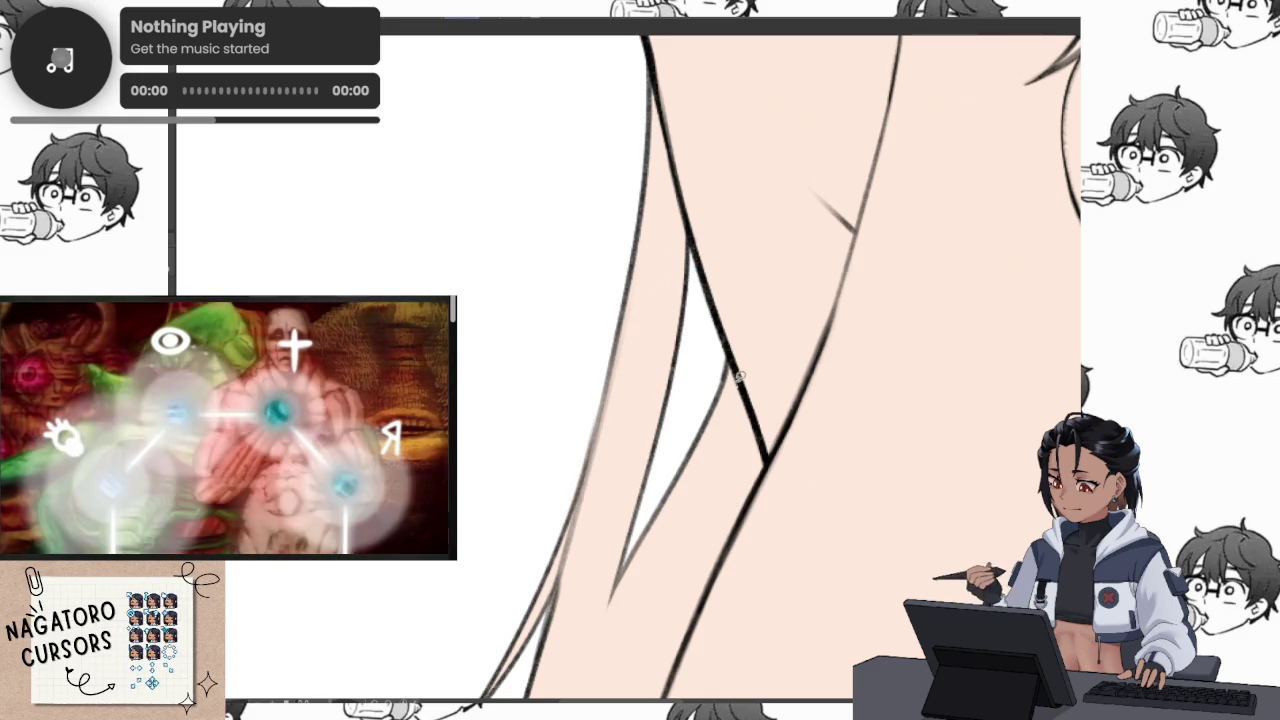
scroll(741, 382, "down", 3)
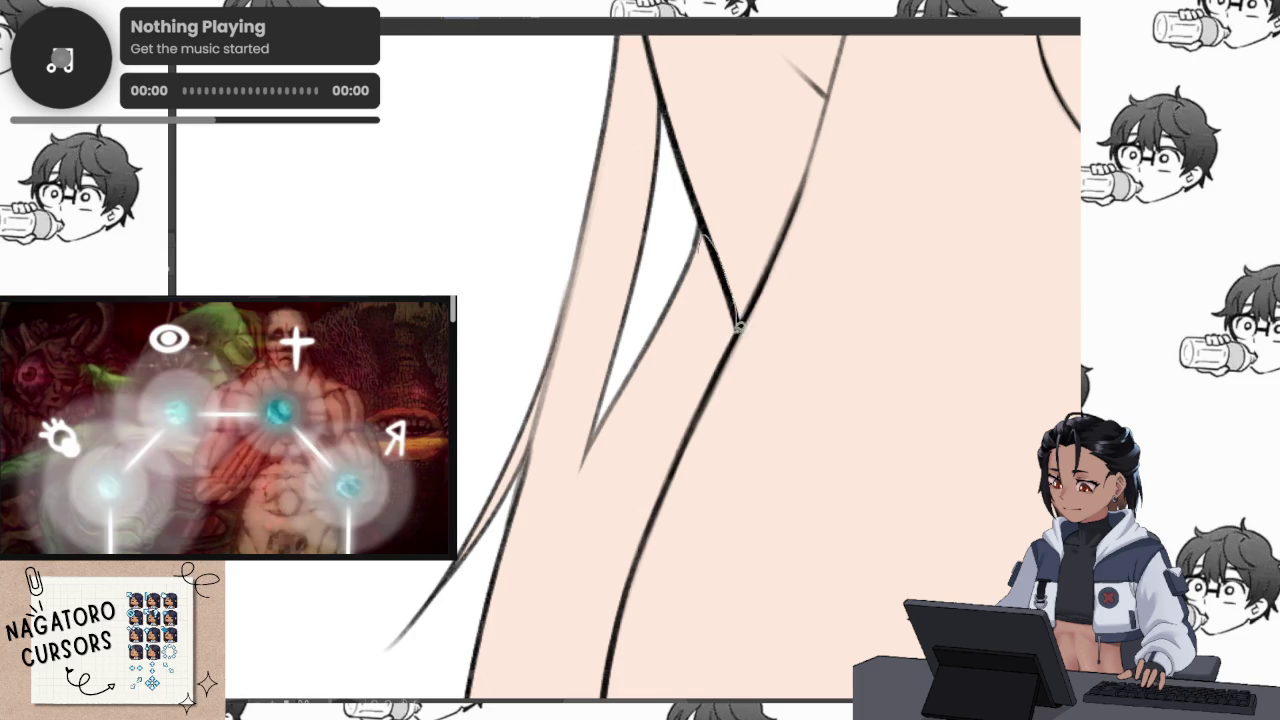
scroll(739, 322, "up", 5)
scroll(650, 380, "down", 3)
scroll(609, 423, "up", 2)
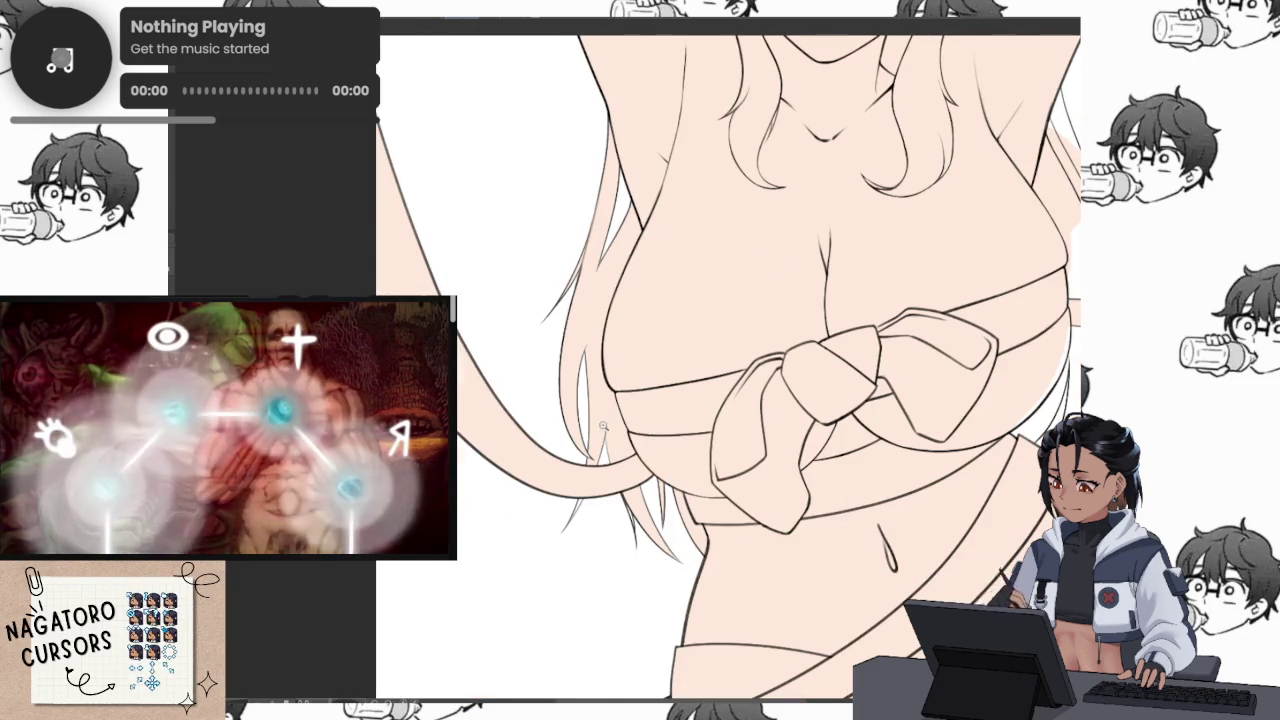
scroll(609, 423, "up", 5)
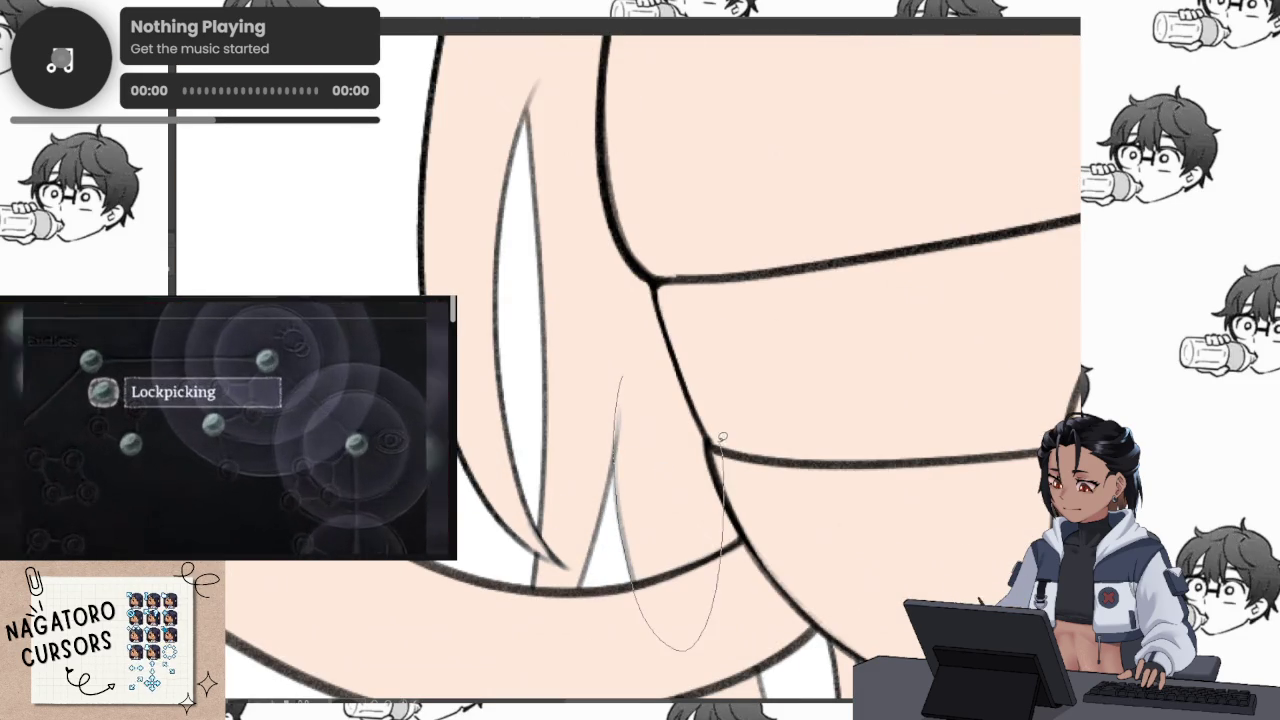
key("ctrl+z")
scroll(723, 438, "left", 1)
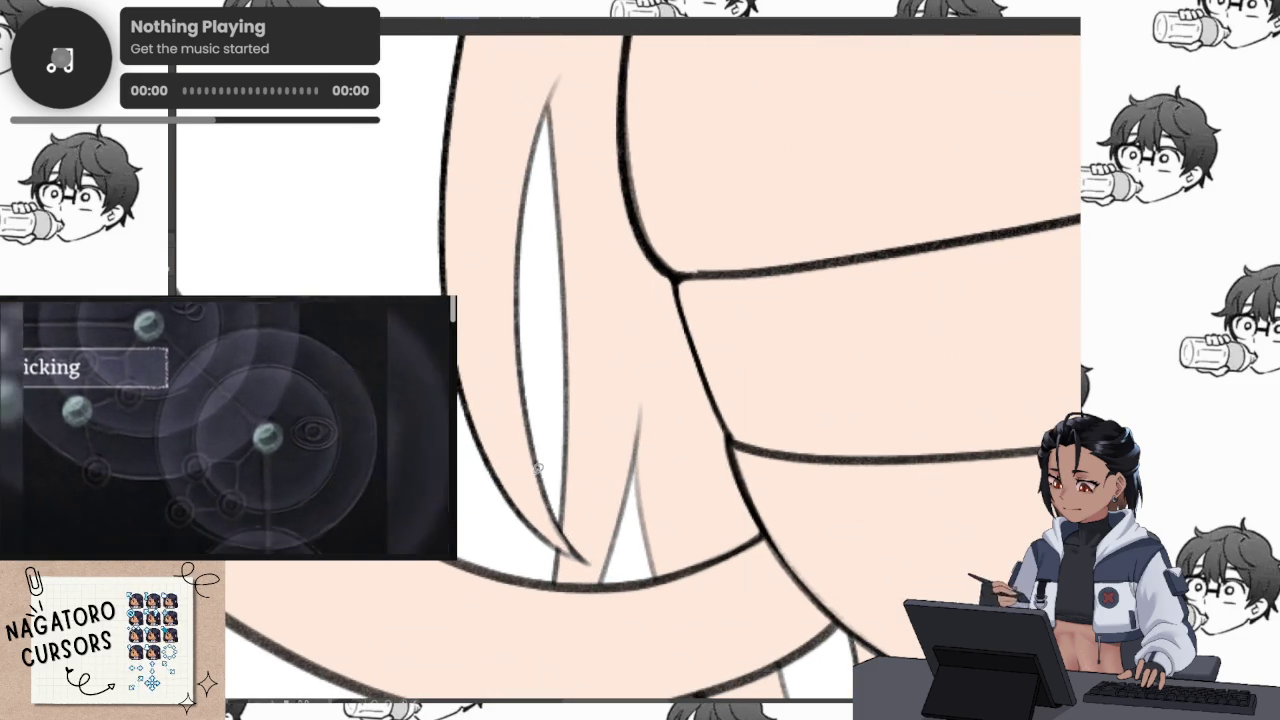
scroll(537, 493, "down", 1)
left_click_drag(575, 425, 609, 435)
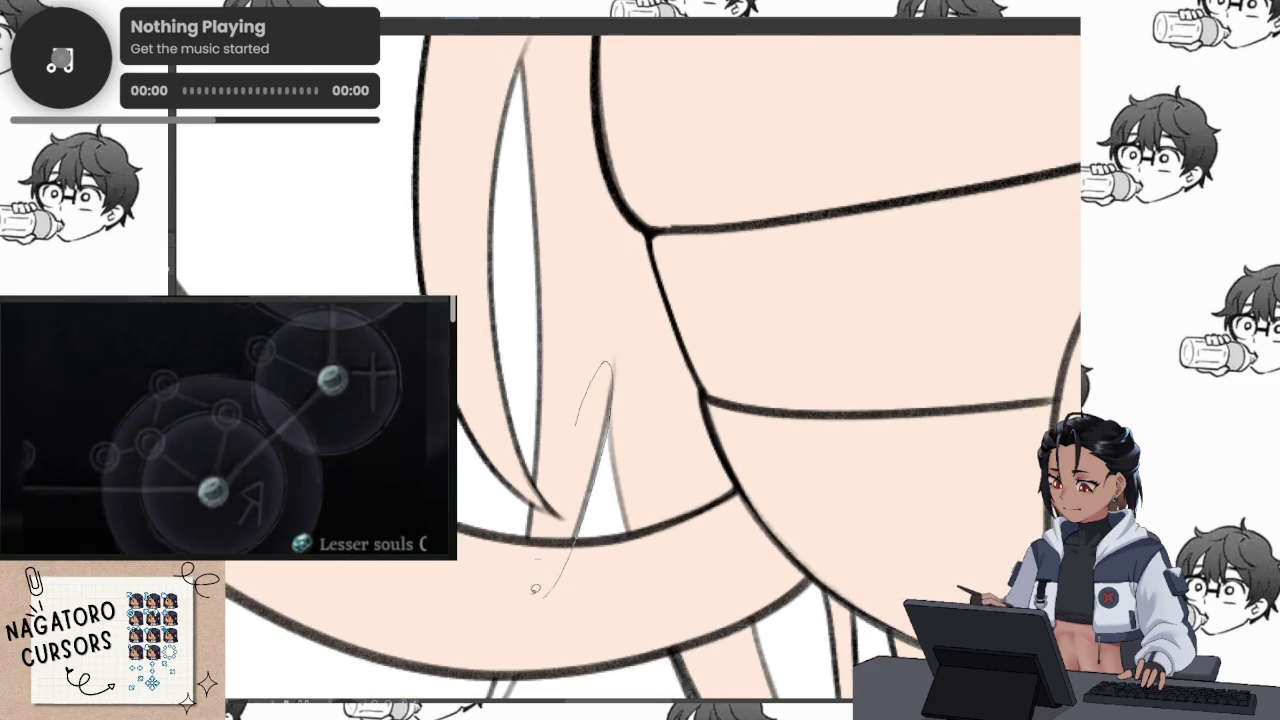
scroll(616, 397, "down", 3)
scroll(620, 420, "down", 3)
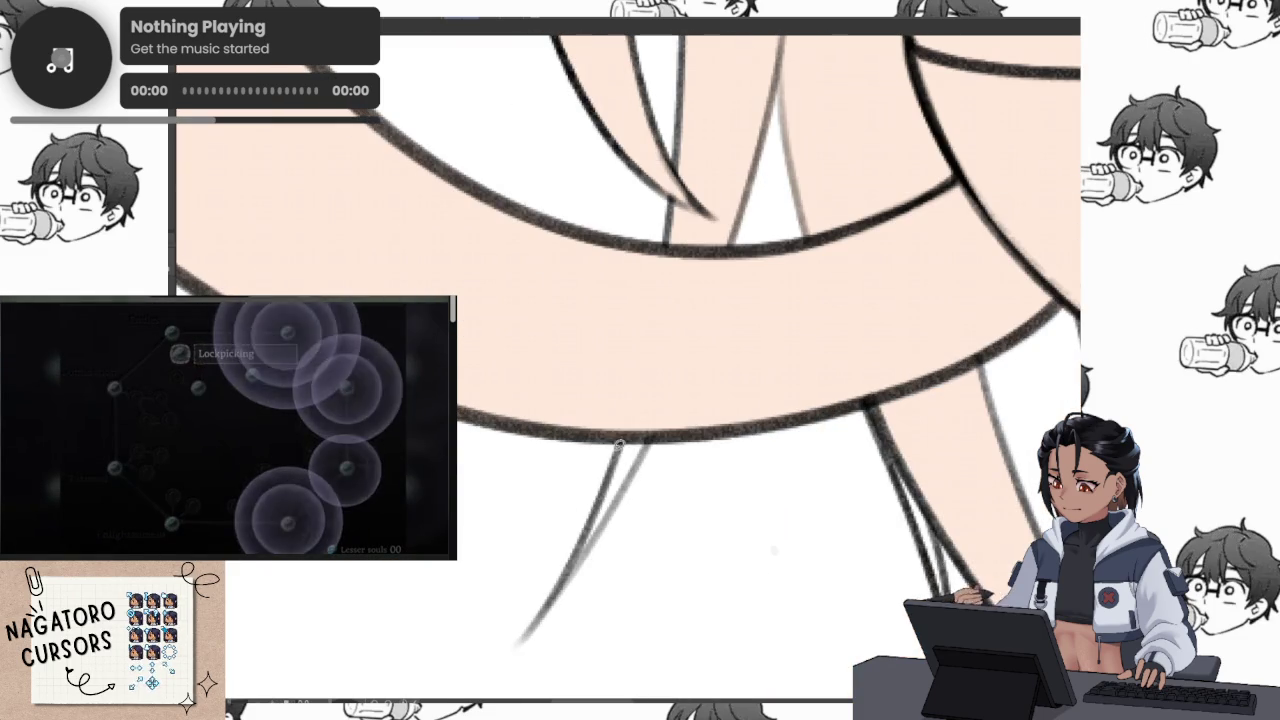
scroll(575, 500, "down", 2)
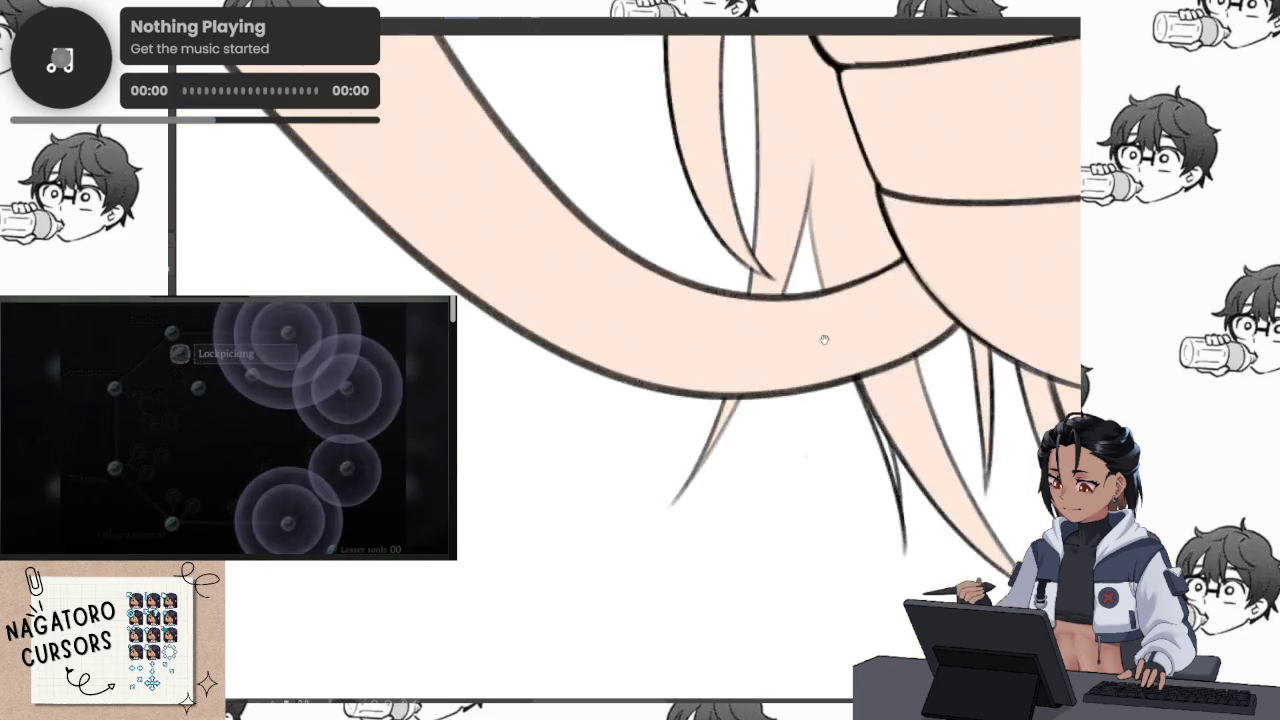
scroll(580, 420, "down", 2)
scroll(589, 310, "down", 2)
mouse_move(589, 314)
left_mouse_down()
mouse_move(684, 585)
mouse_move(619, 301)
left_mouse_up()
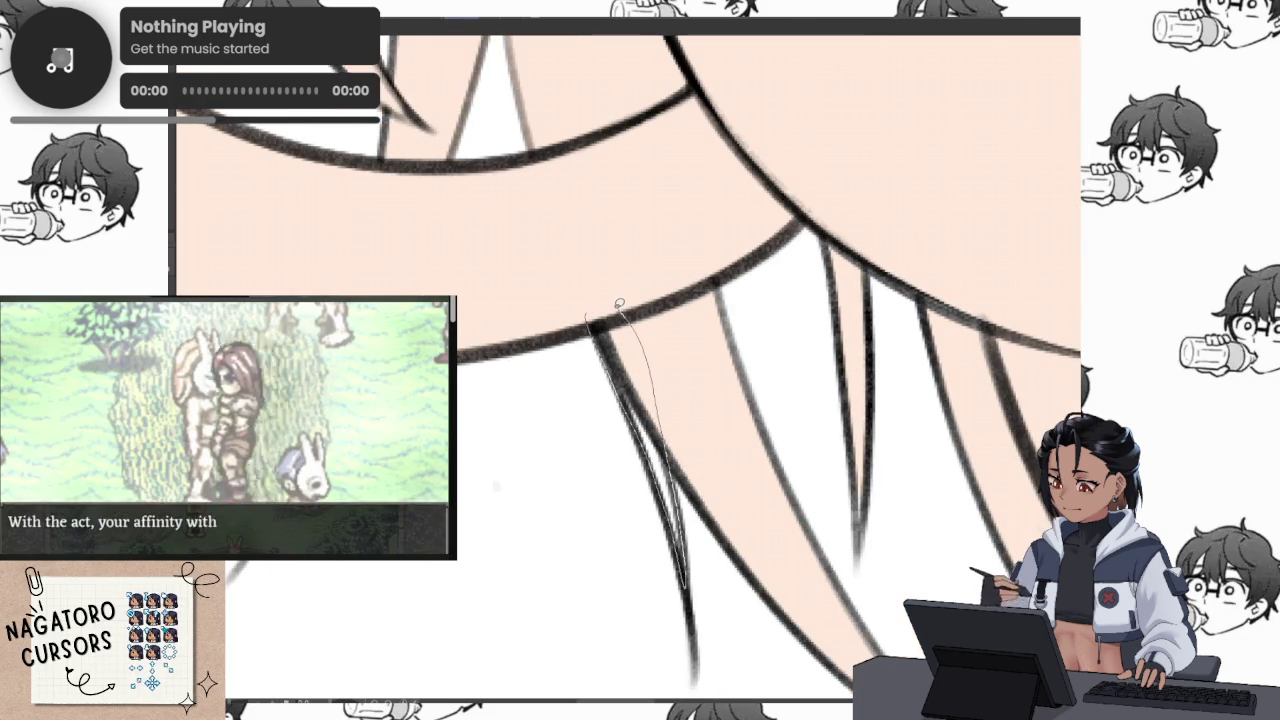
key("ctrl+z")
mouse_move(884, 491)
left_mouse_down()
mouse_move(886, 440)
mouse_move(820, 508)
mouse_move(563, 534)
mouse_move(501, 421)
left_mouse_up()
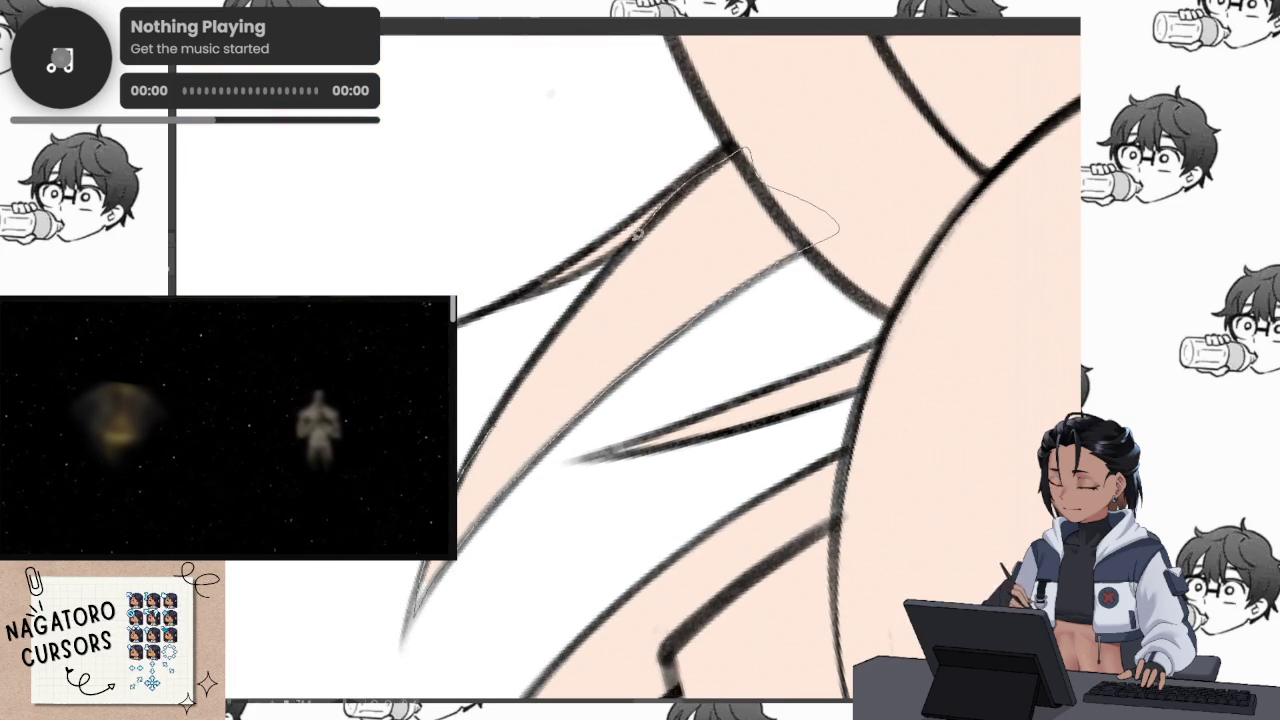
mouse_move(479, 443)
left_mouse_down()
mouse_move(869, 175)
mouse_move(790, 470)
mouse_move(830, 460)
mouse_move(801, 262)
mouse_move(801, 302)
left_mouse_up()
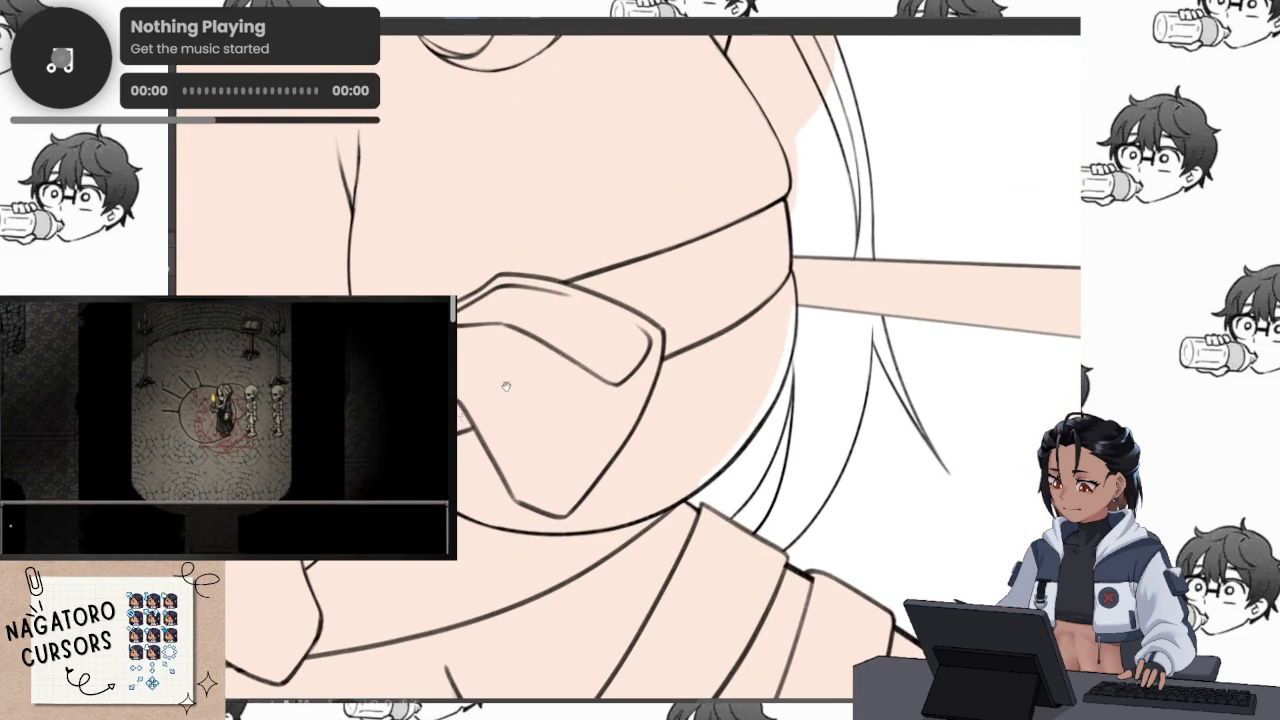
left_click_drag(556, 357, 560, 375)
mouse_move(740, 235)
left_mouse_down()
mouse_move(734, 467)
mouse_move(902, 425)
mouse_move(836, 507)
left_mouse_up()
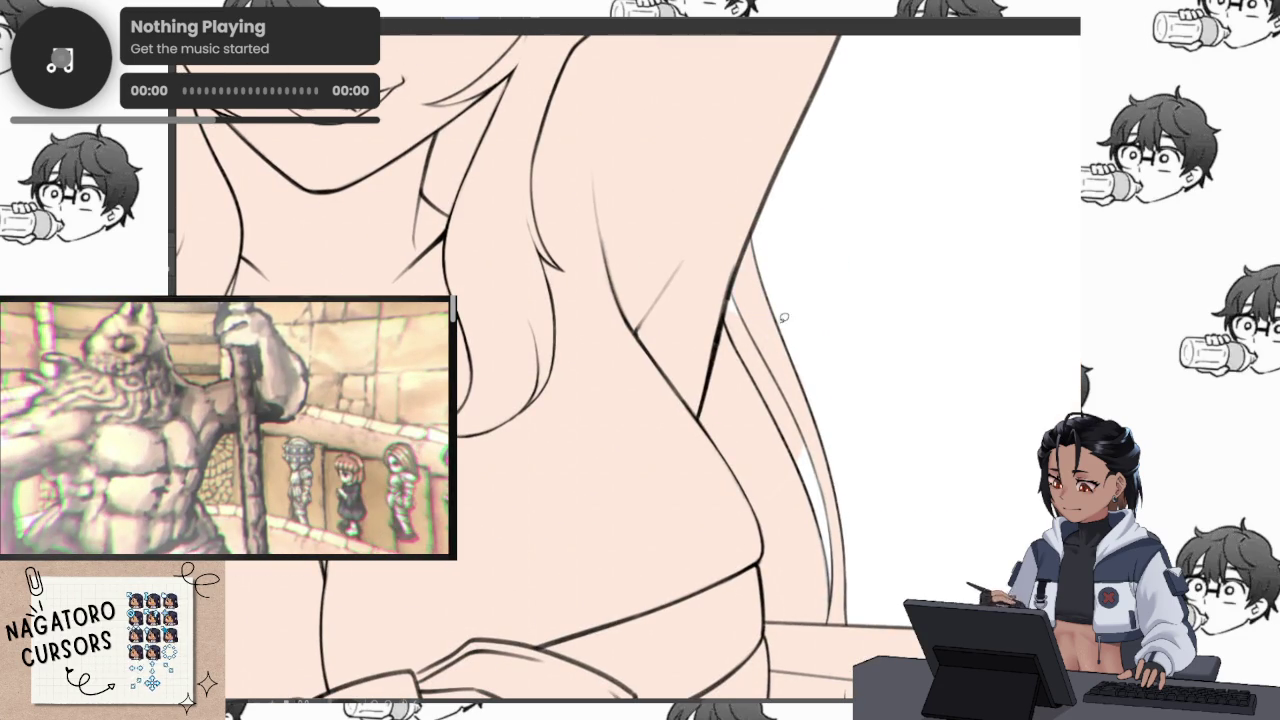
scroll(784, 323, "up", 2)
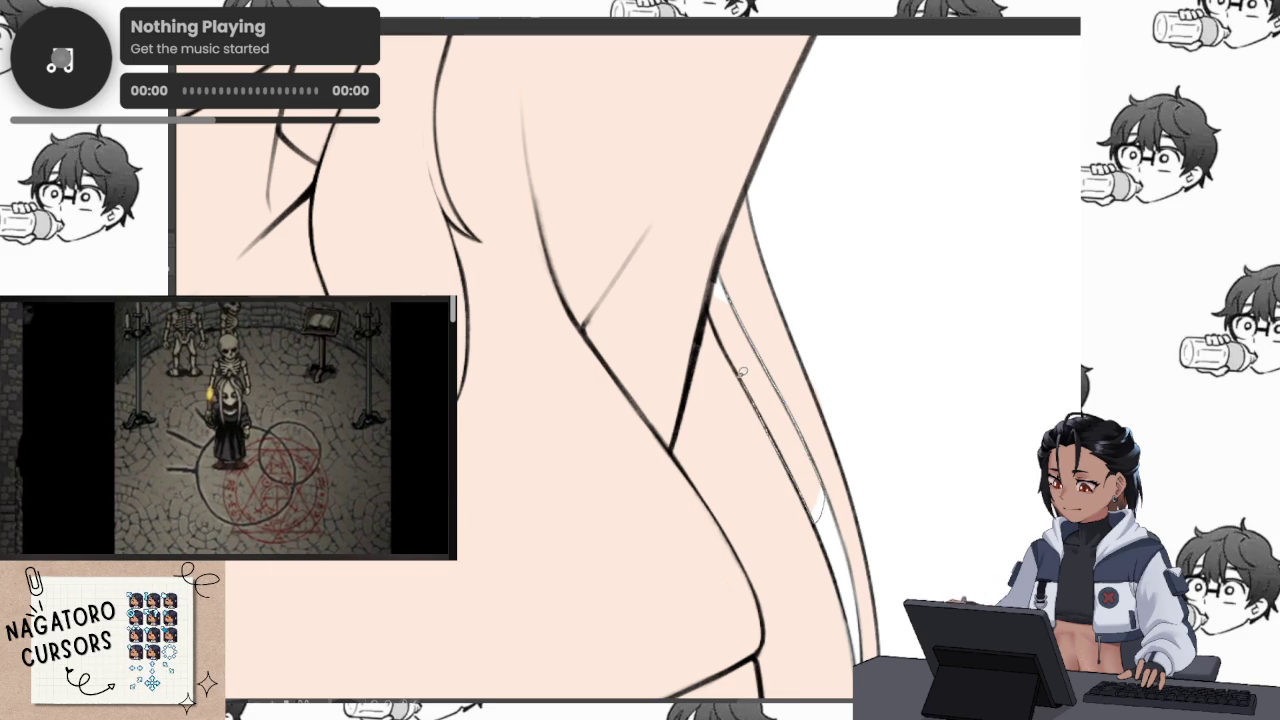
left_click(713, 300)
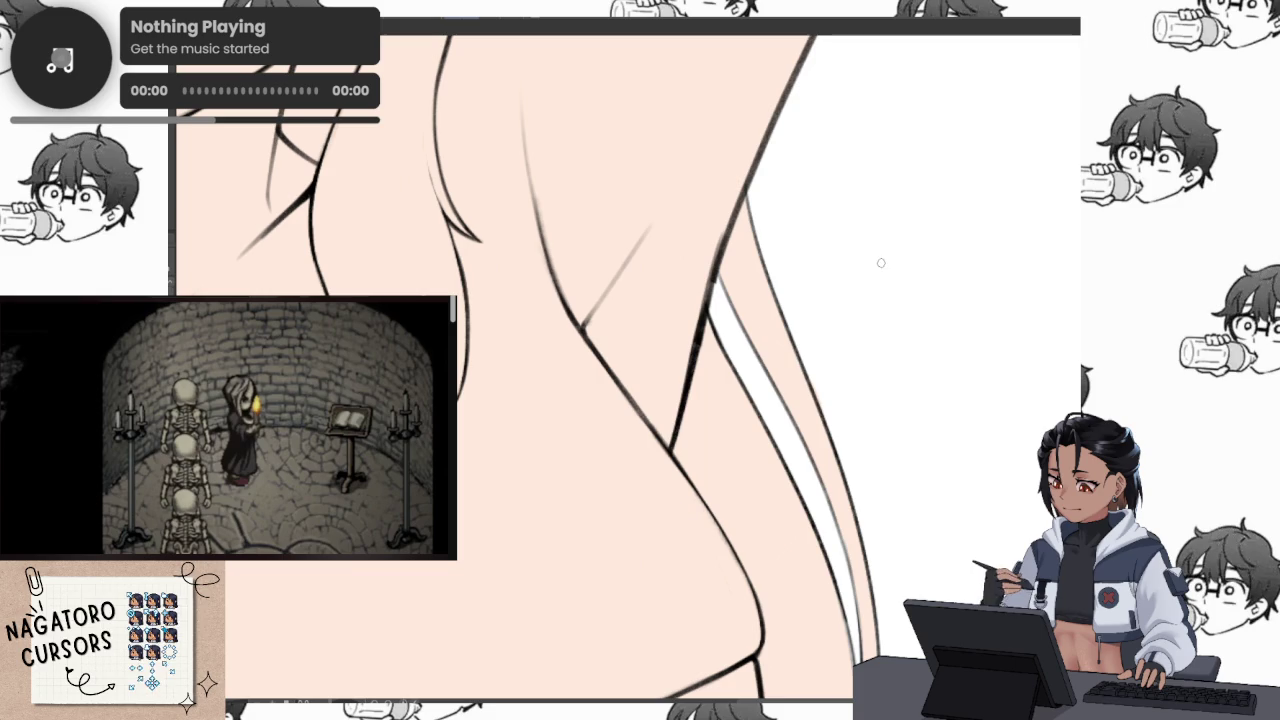
mouse_move(857, 331)
left_mouse_down()
mouse_move(826, 507)
mouse_move(857, 431)
left_mouse_up()
left_click_drag(817, 477, 649, 433)
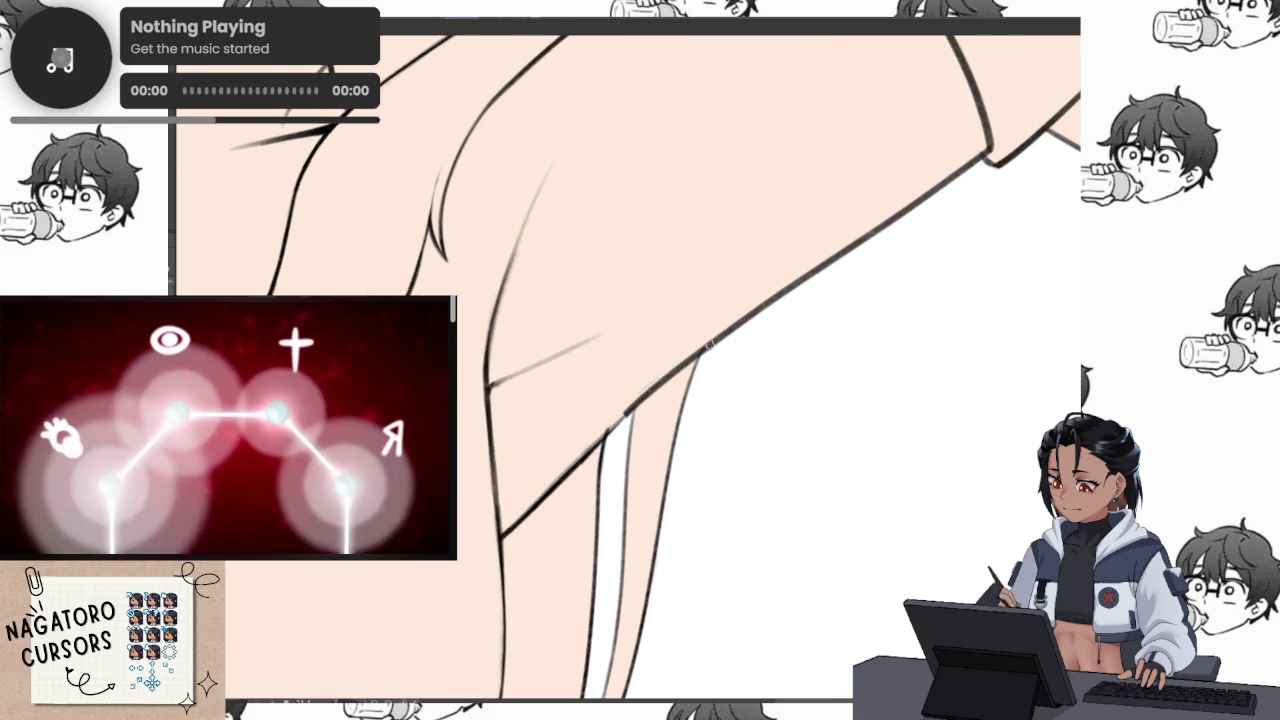
scroll(787, 300, "down", 5)
scroll(800, 313, "up", 5)
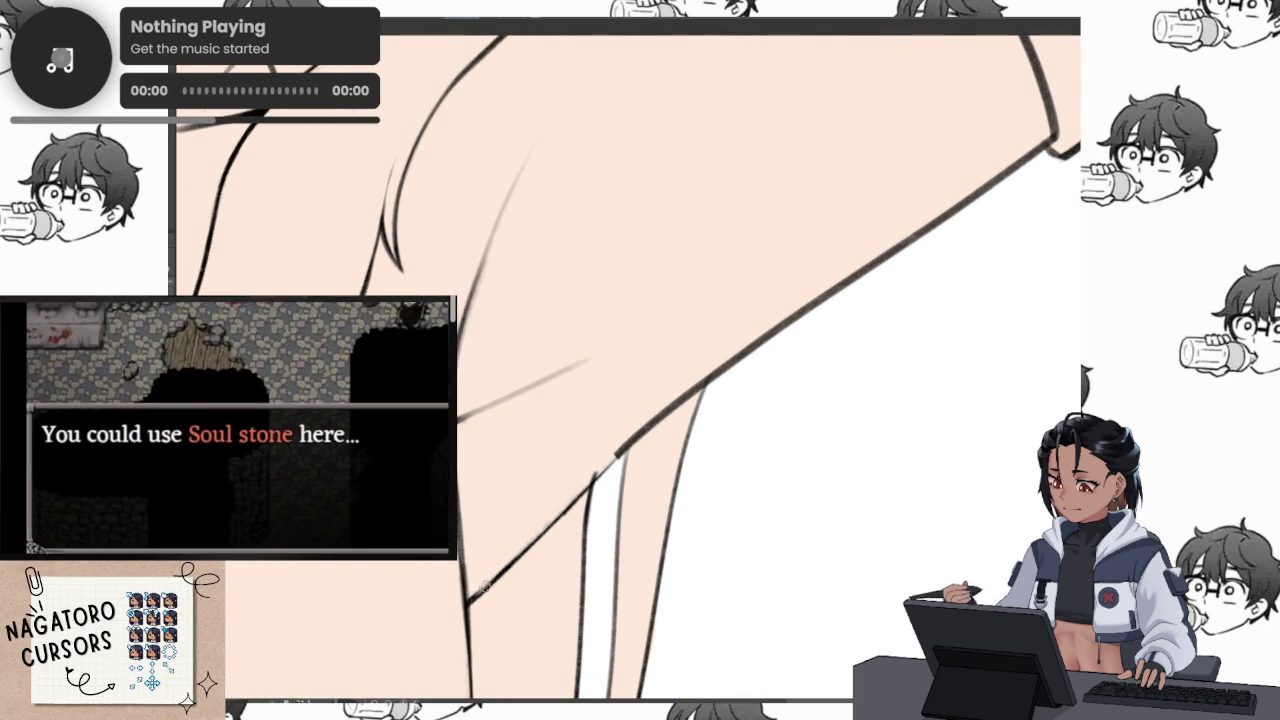
left_click_drag(492, 579, 556, 517)
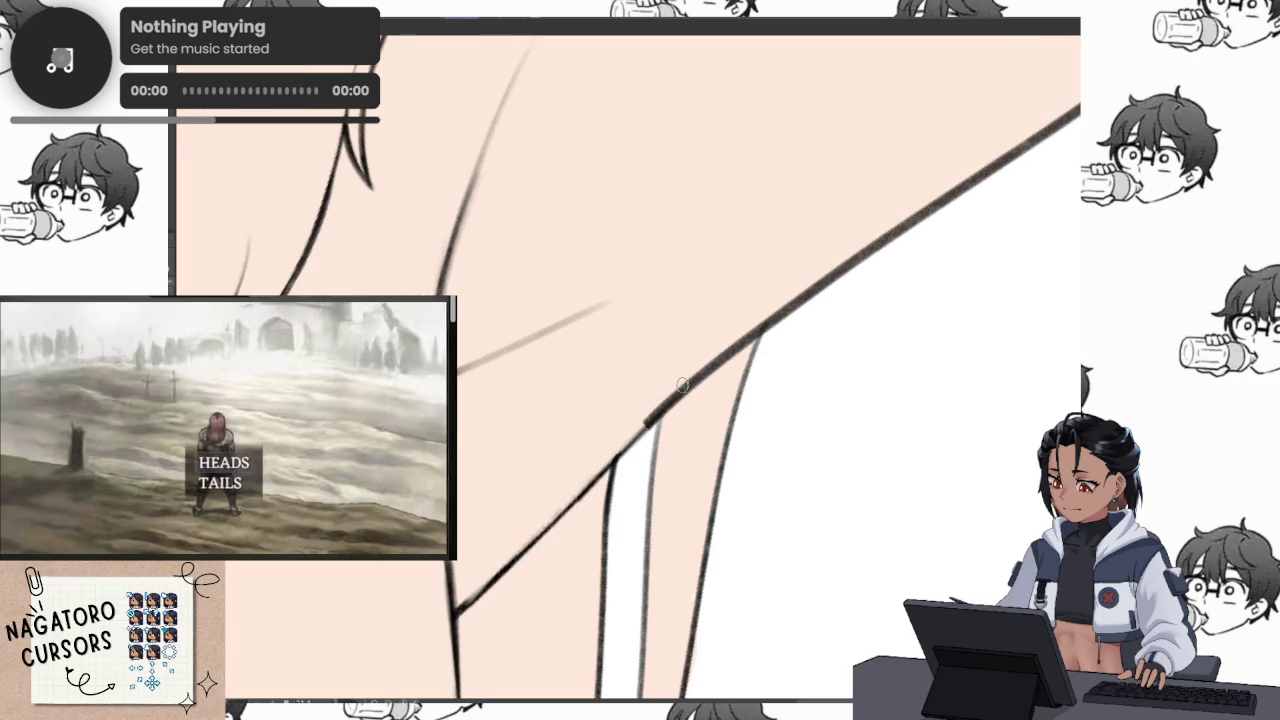
left_click_drag(688, 383, 378, 498)
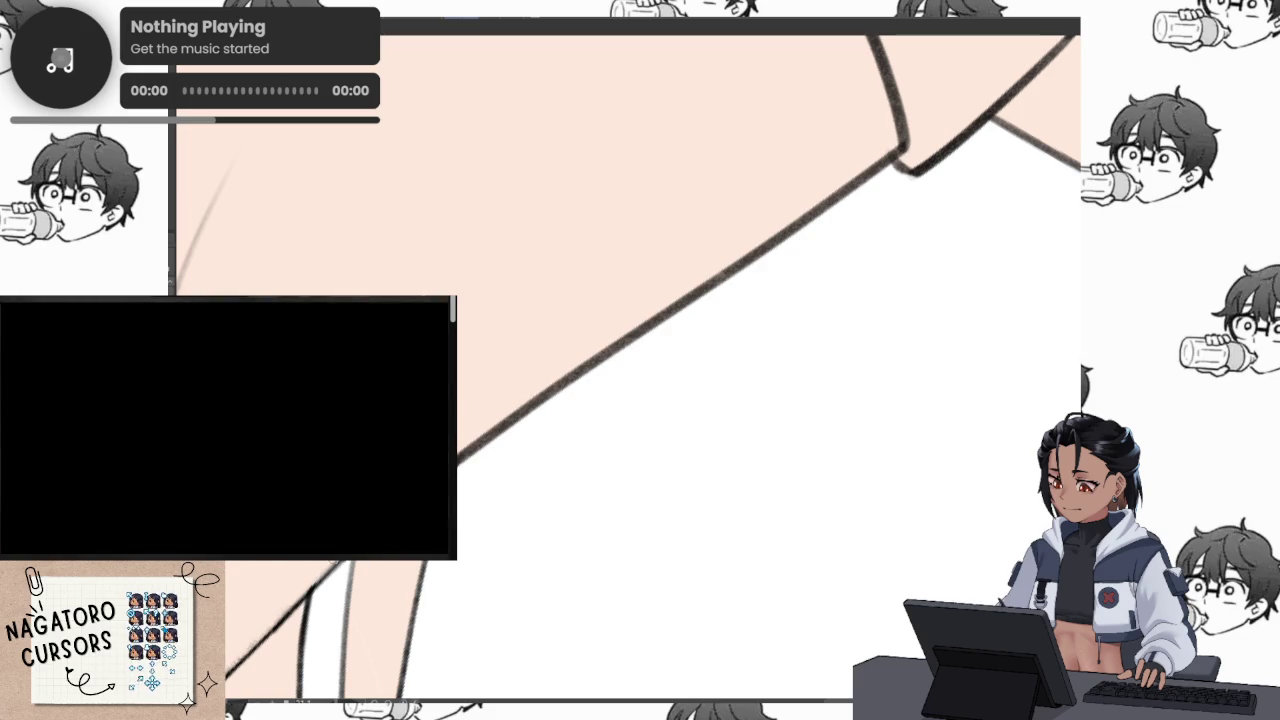
scroll(500, 427, "up", 2)
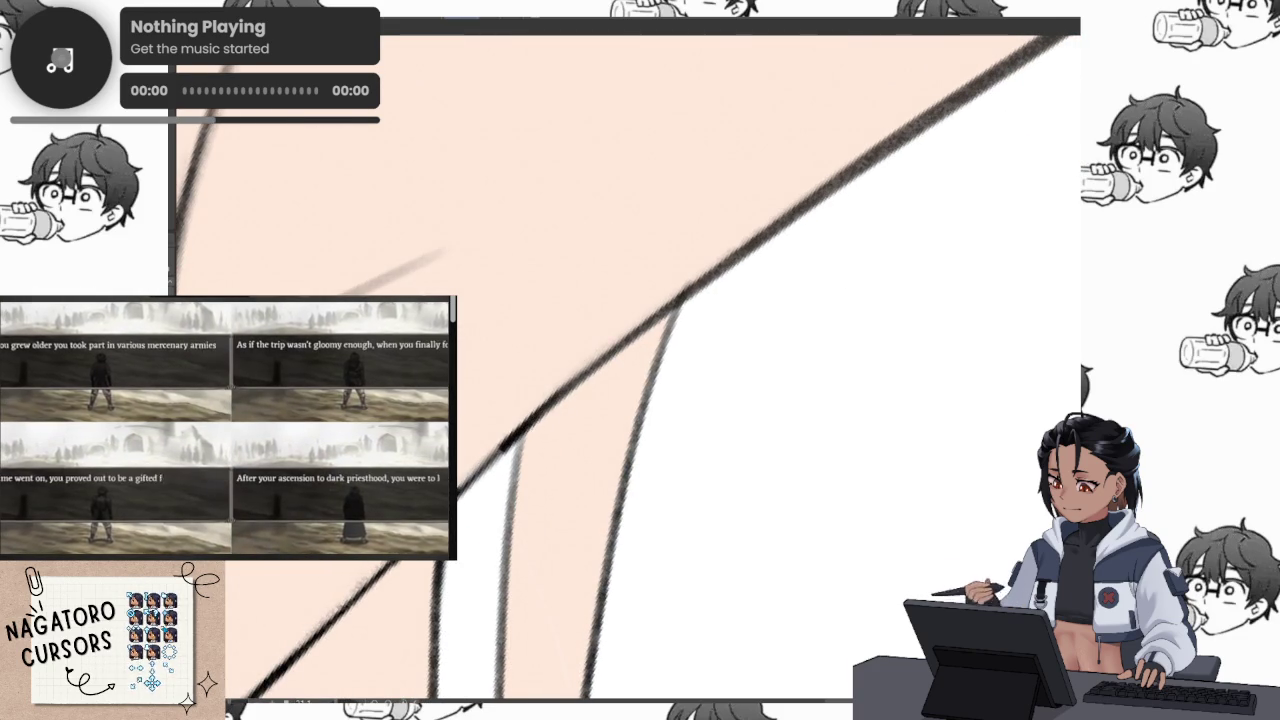
left_click(650, 200)
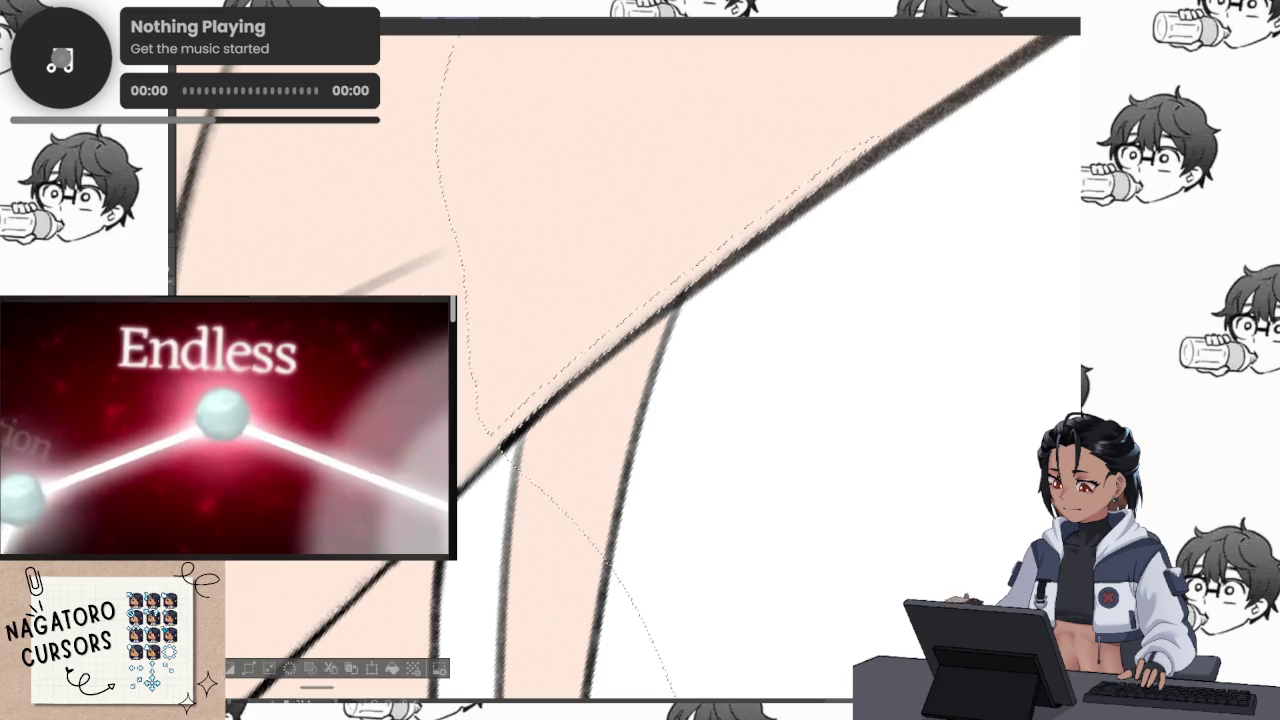
key("ctrl+d")
left_click_drag(475, 480, 545, 410)
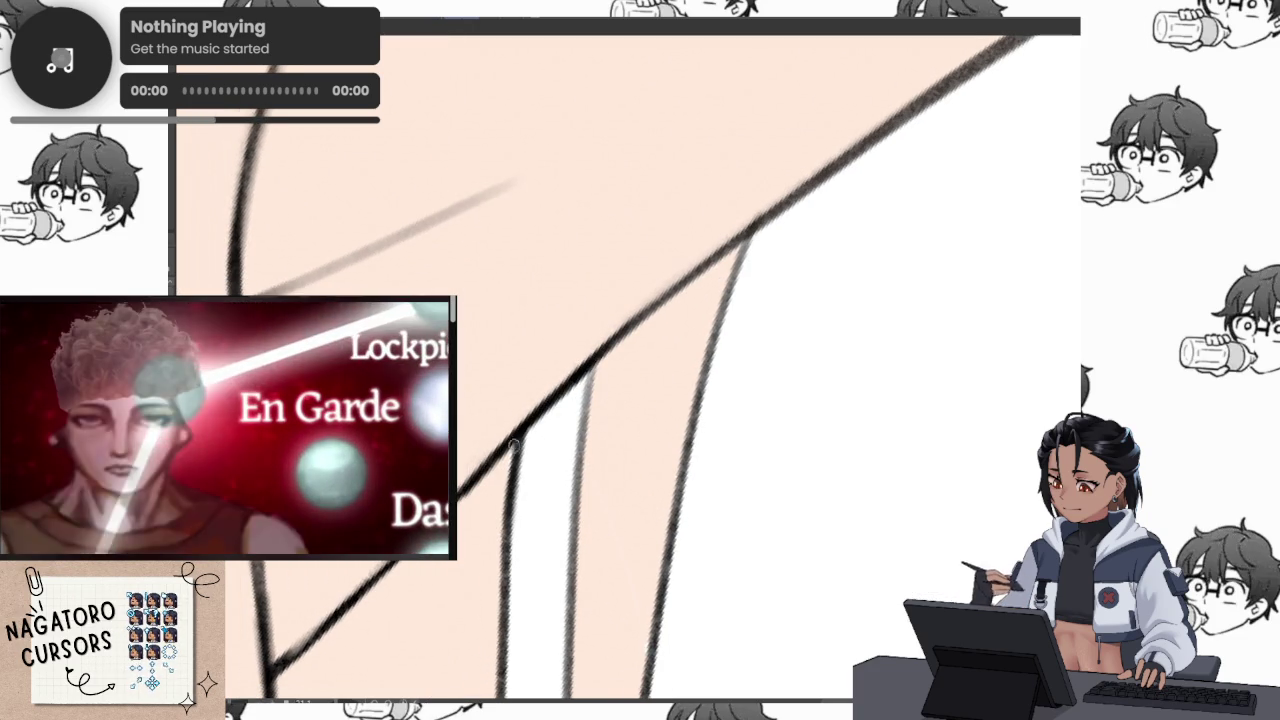
left_click_drag(525, 427, 630, 368)
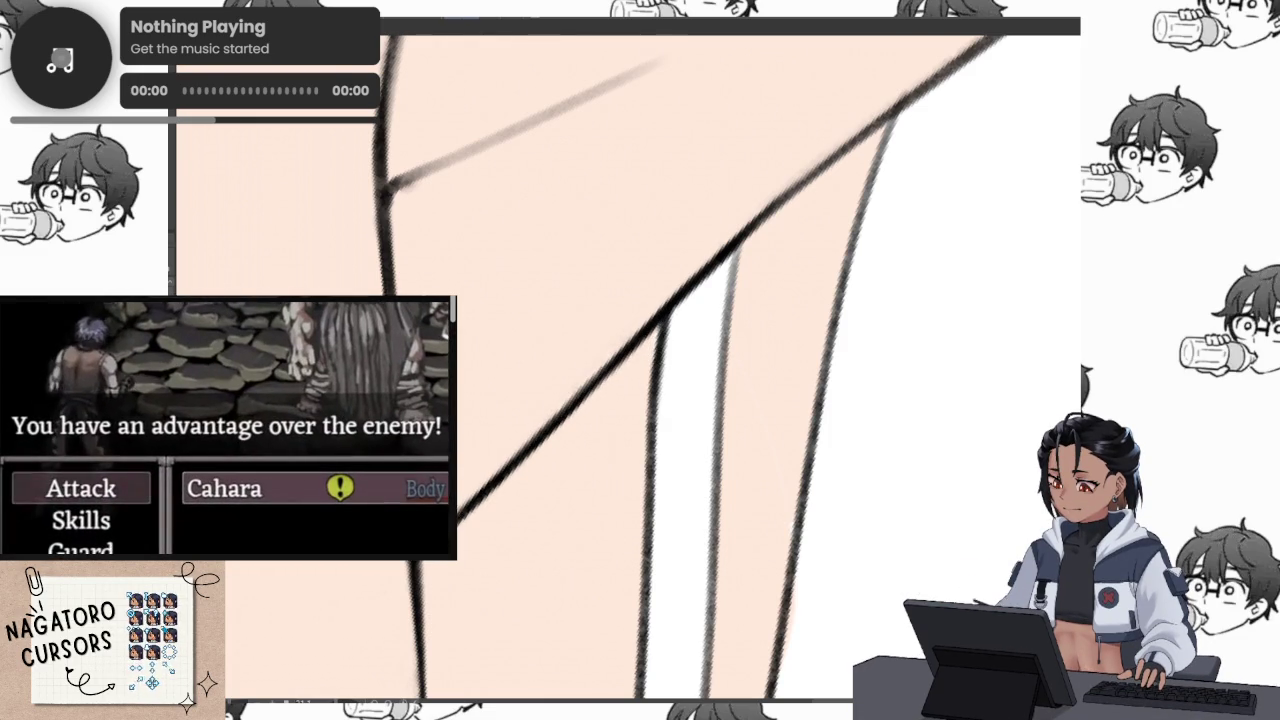
scroll(619, 455, "down", 5)
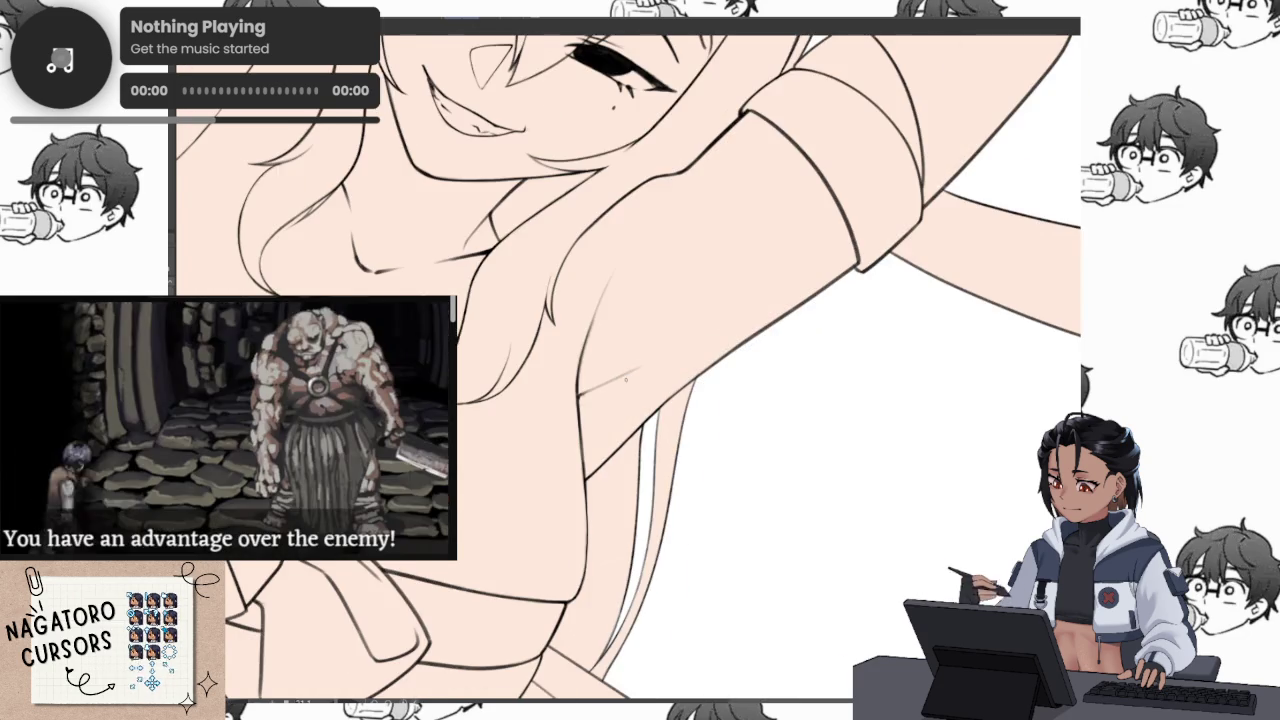
scroll(749, 477, "down", 5)
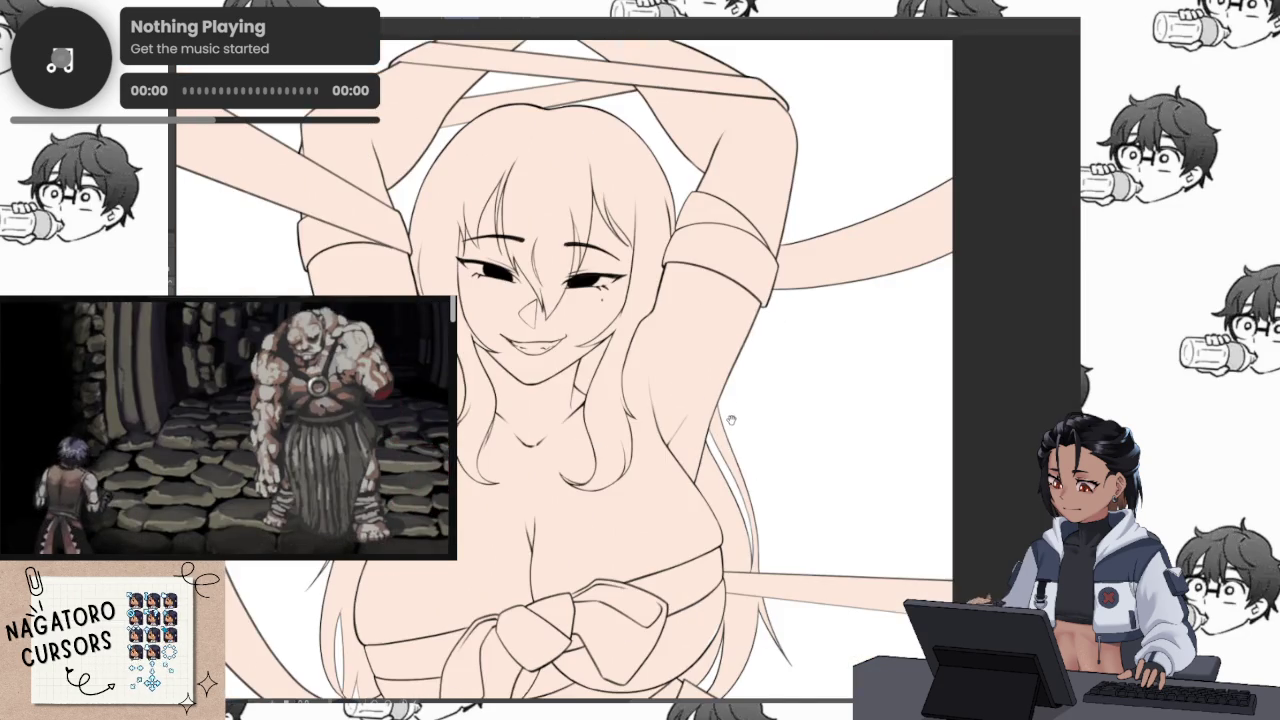
scroll(732, 420, "up", 5)
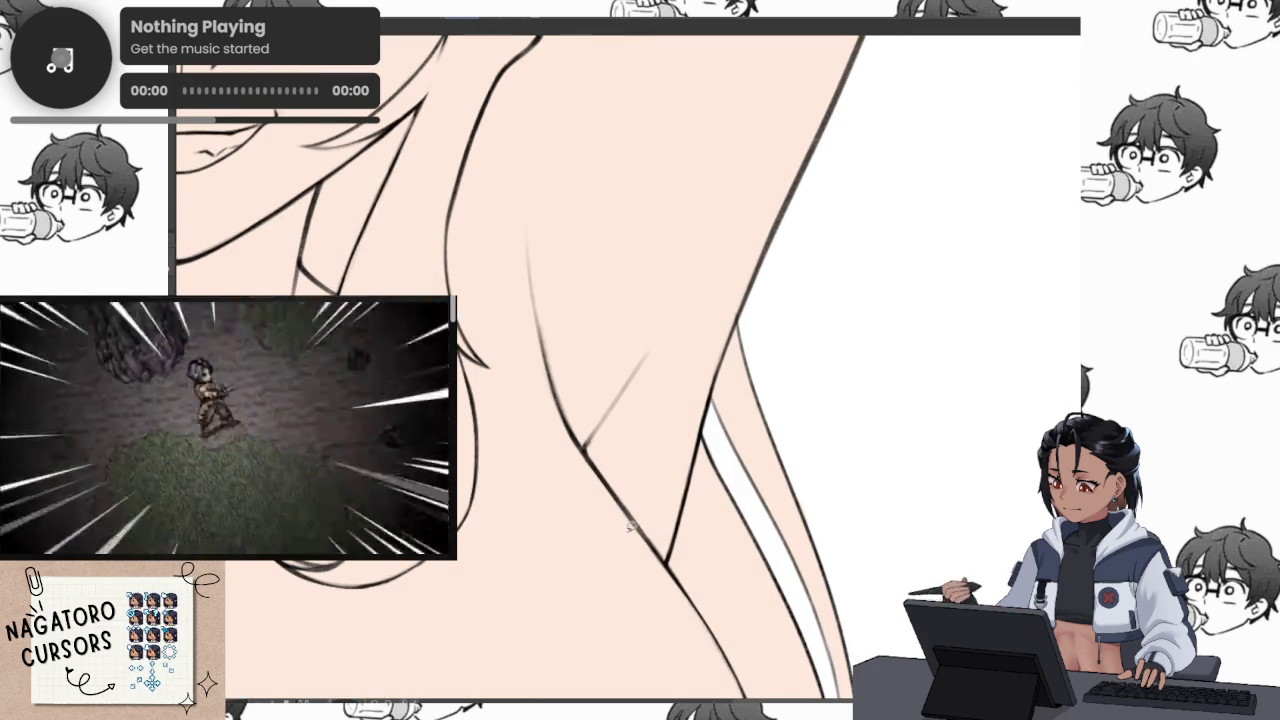
scroll(742, 391, "up", 2)
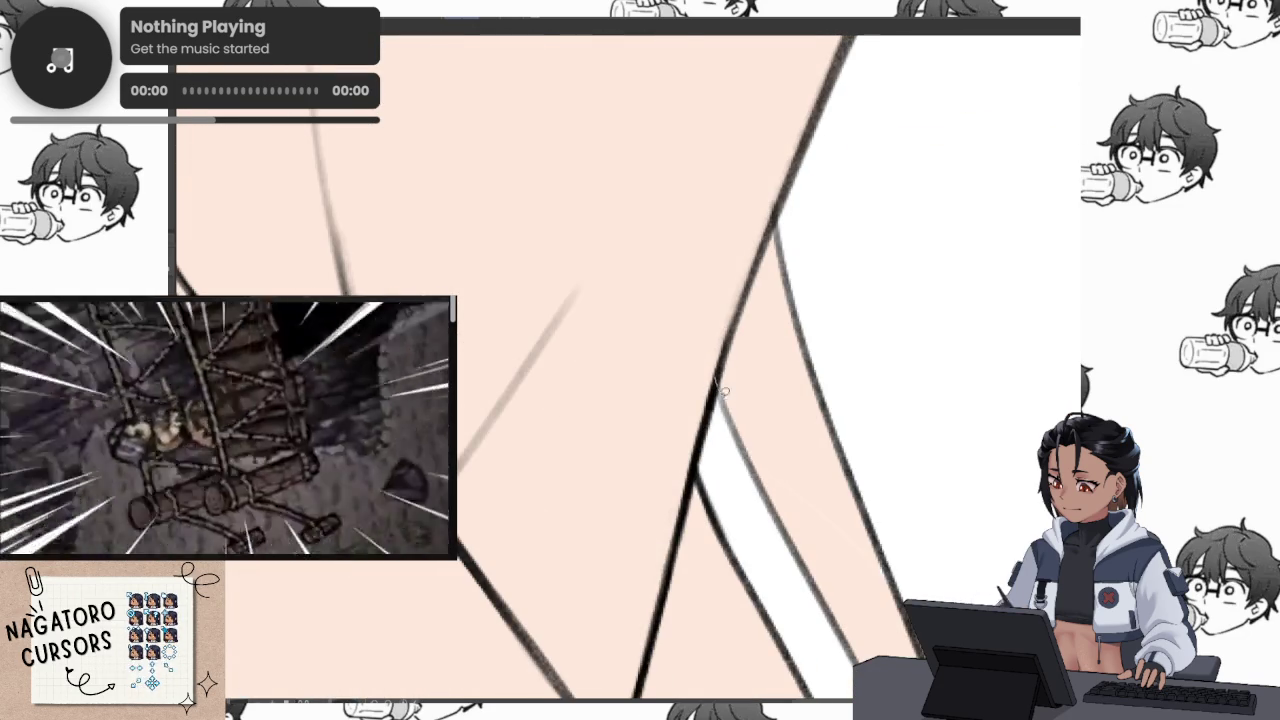
left_click_drag(842, 326, 730, 202)
left_click_drag(768, 318, 820, 541)
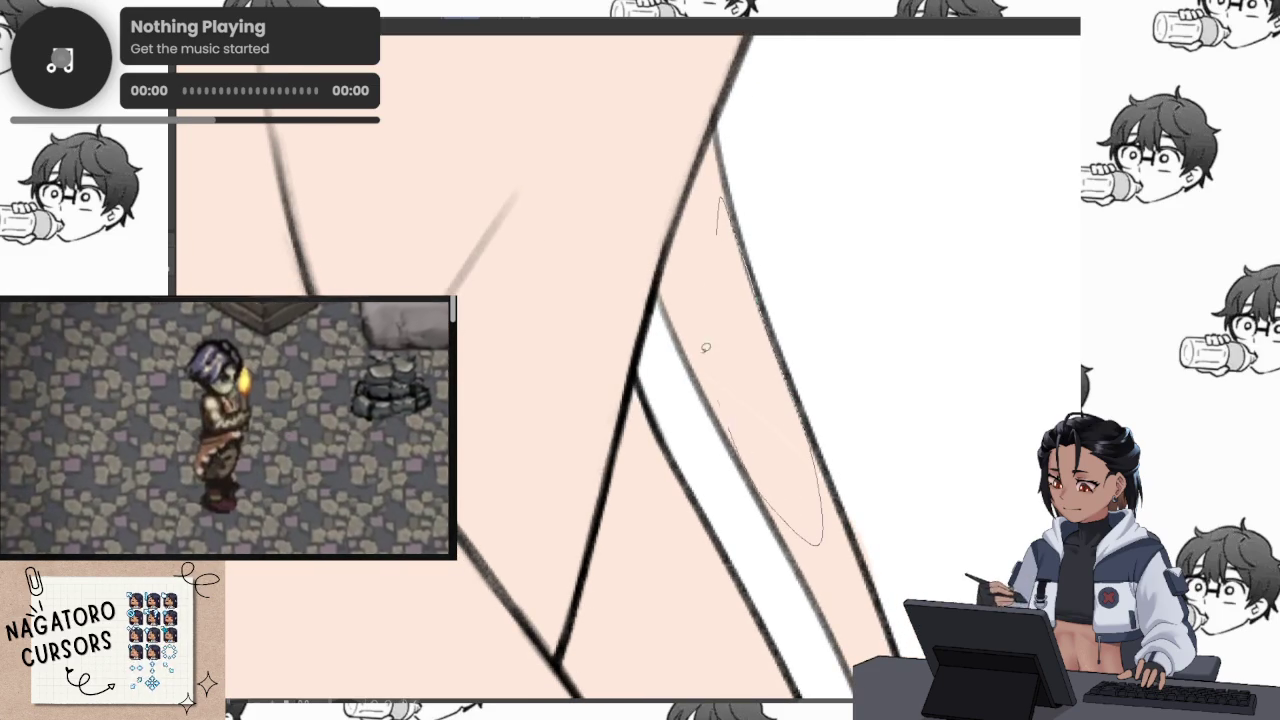
key("ctrl+z")
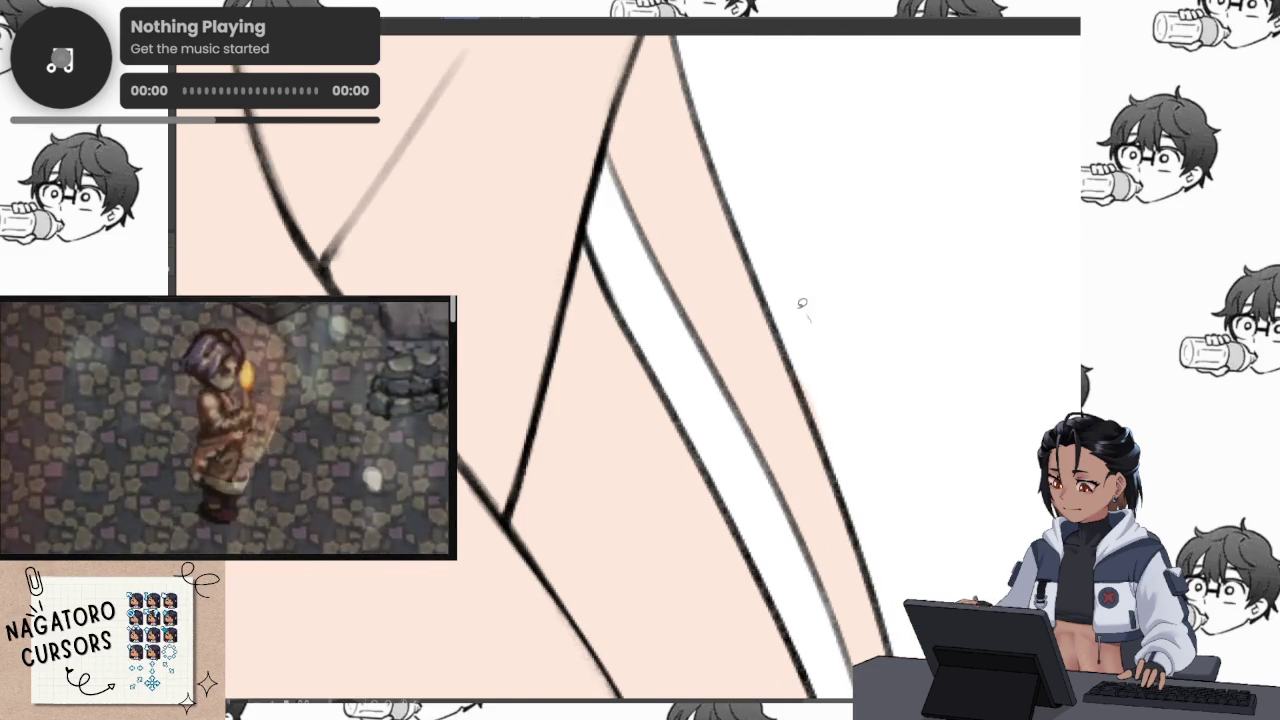
left_click_drag(885, 528, 905, 324)
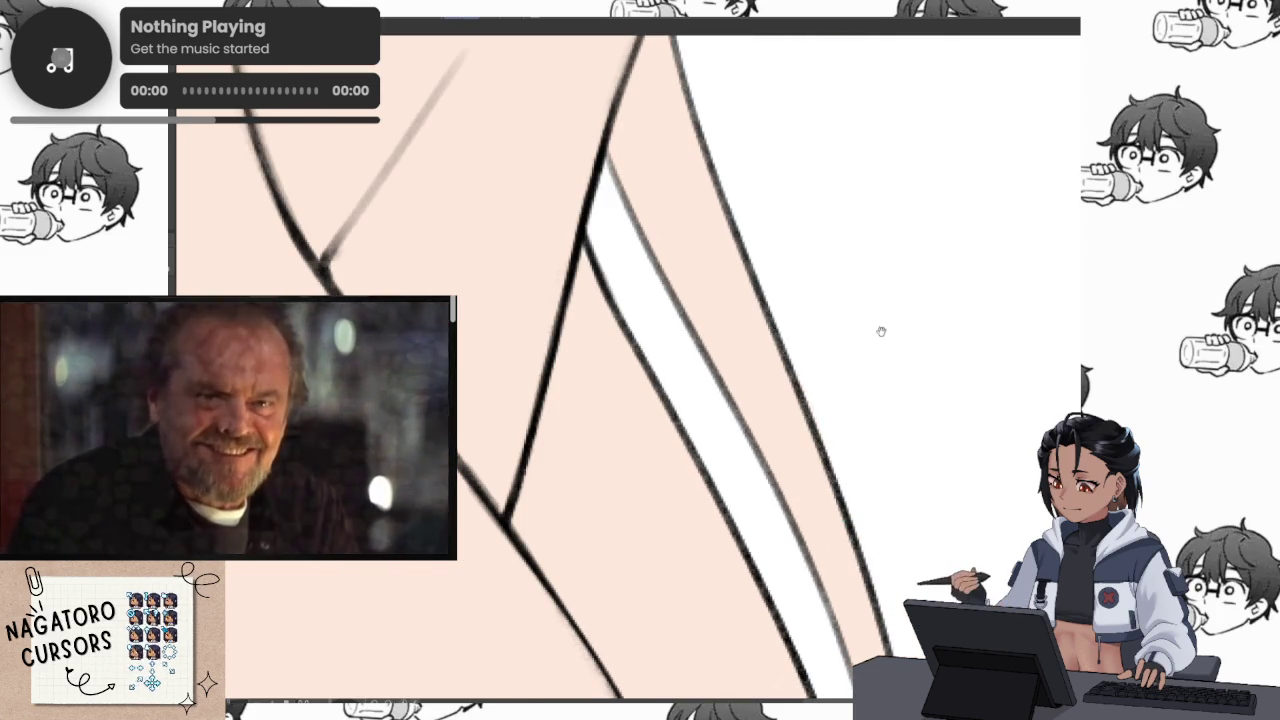
key("ctrl+z")
left_click_drag(757, 278, 866, 570)
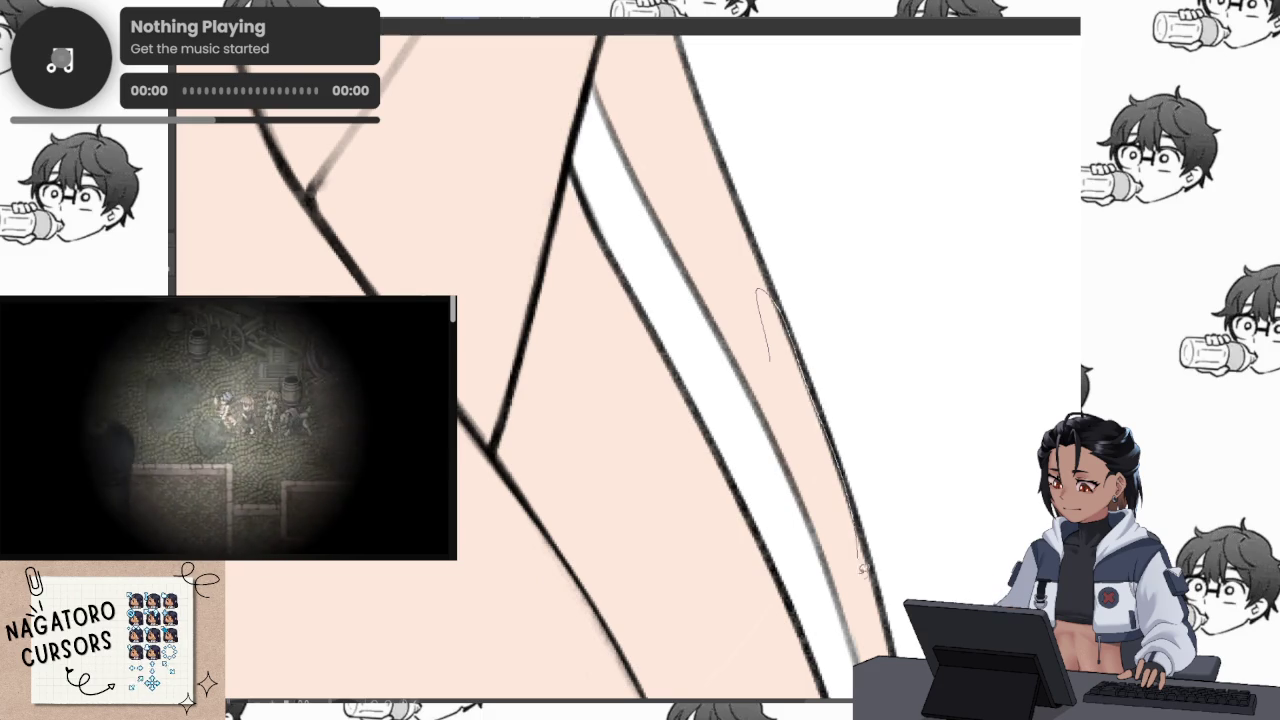
key("ctrl+z")
left_click_drag(747, 280, 840, 555)
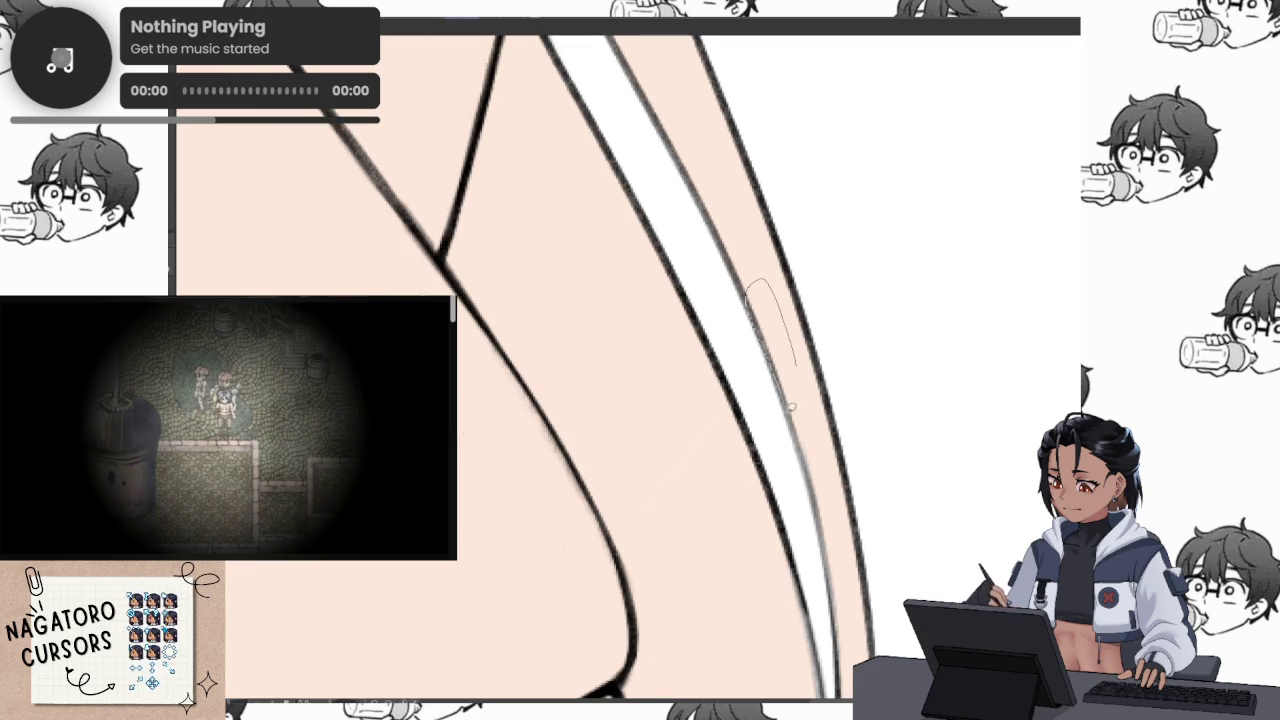
key("ctrl+z")
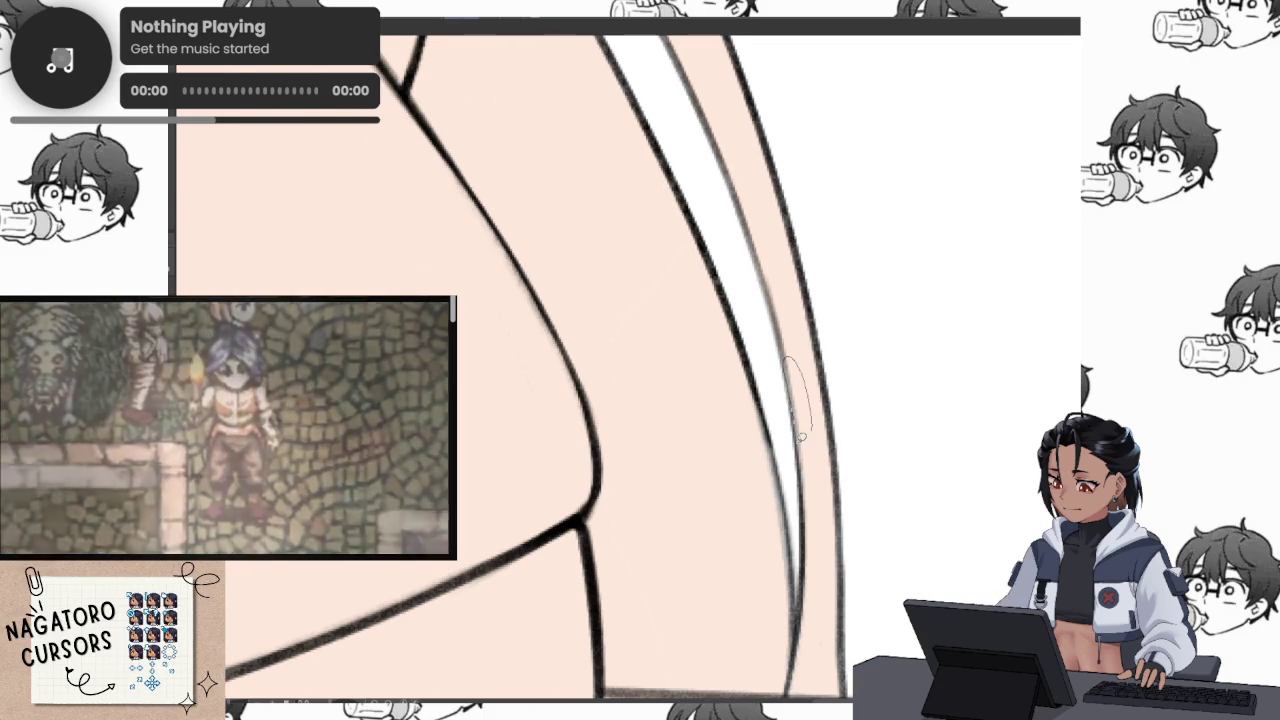
scroll(831, 484, "down", 2)
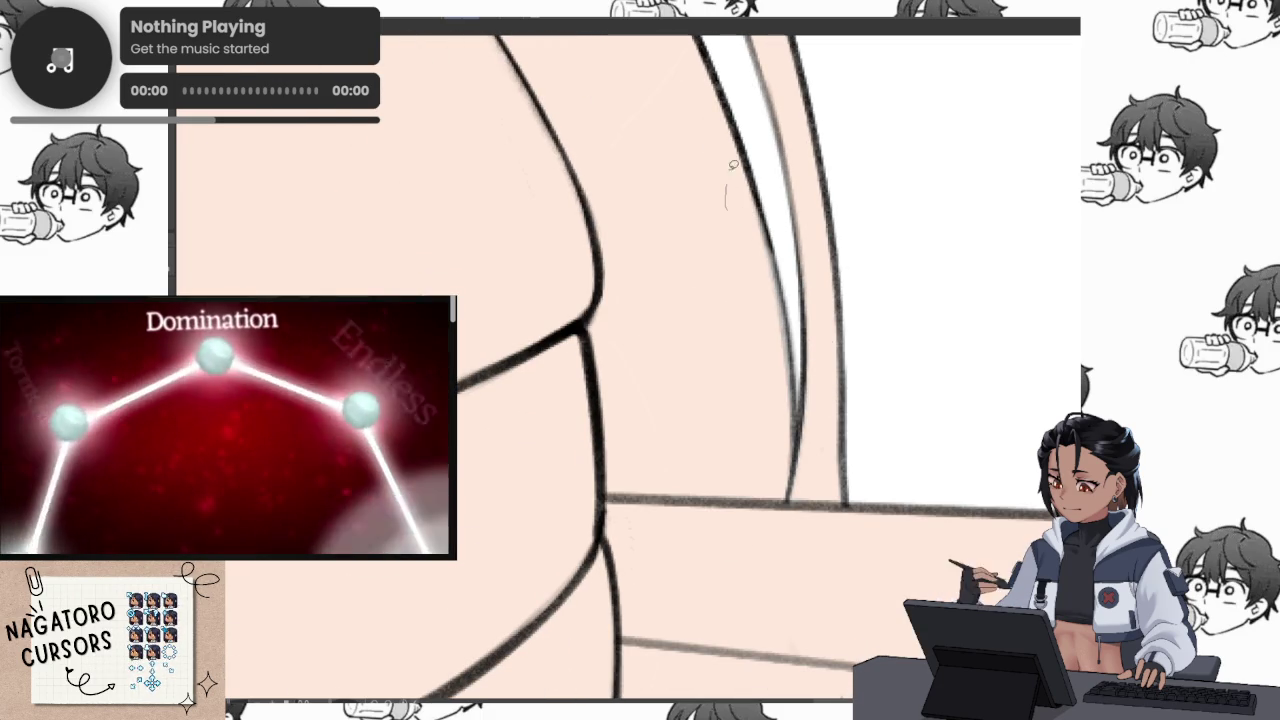
left_click_drag(727, 210, 768, 214)
left_click_drag(729, 160, 686, 540)
key("ctrl+z")
key("ctrl+z")
mouse_move(920, 294)
left_mouse_down()
mouse_move(966, 177)
mouse_move(776, 339)
left_mouse_up()
scroll(986, 354, "down", 3)
scroll(974, 371, "up", 2)
mouse_move(974, 371)
left_mouse_down()
mouse_move(984, 183)
mouse_move(954, 378)
left_mouse_up()
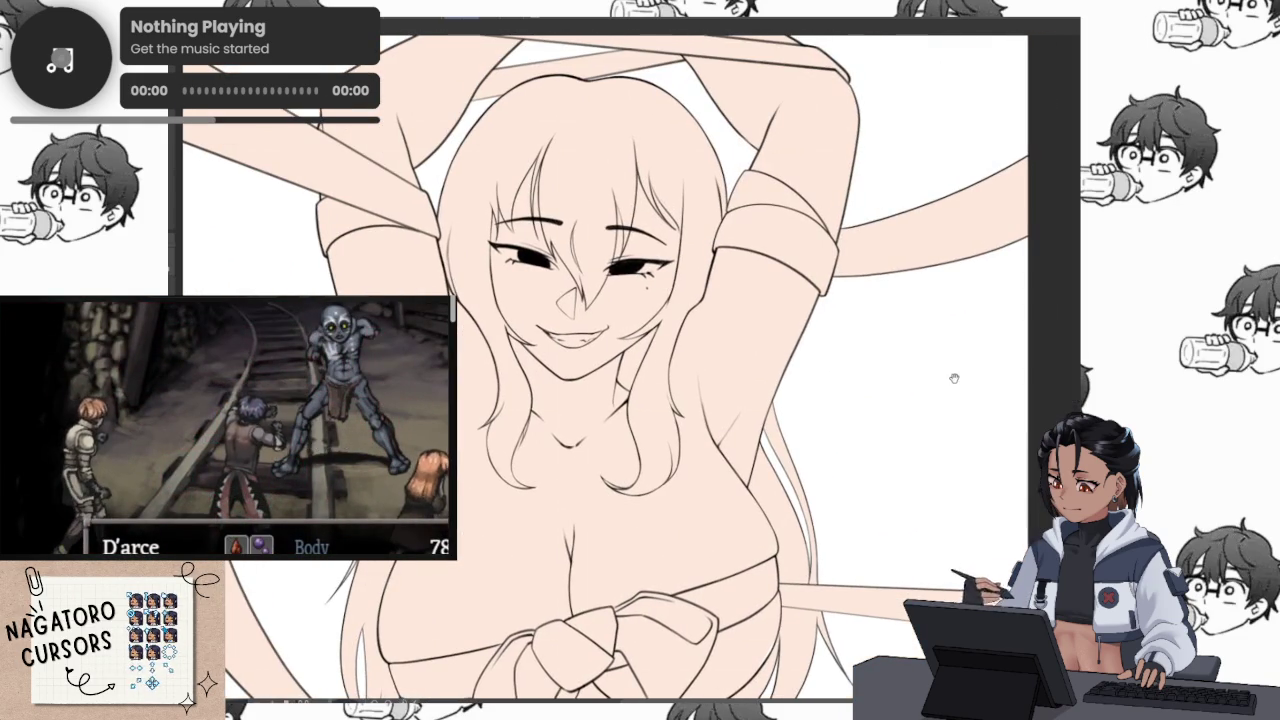
Select the figure's peach fill area, clear the selection, and pause the side video
left_click(959, 373)
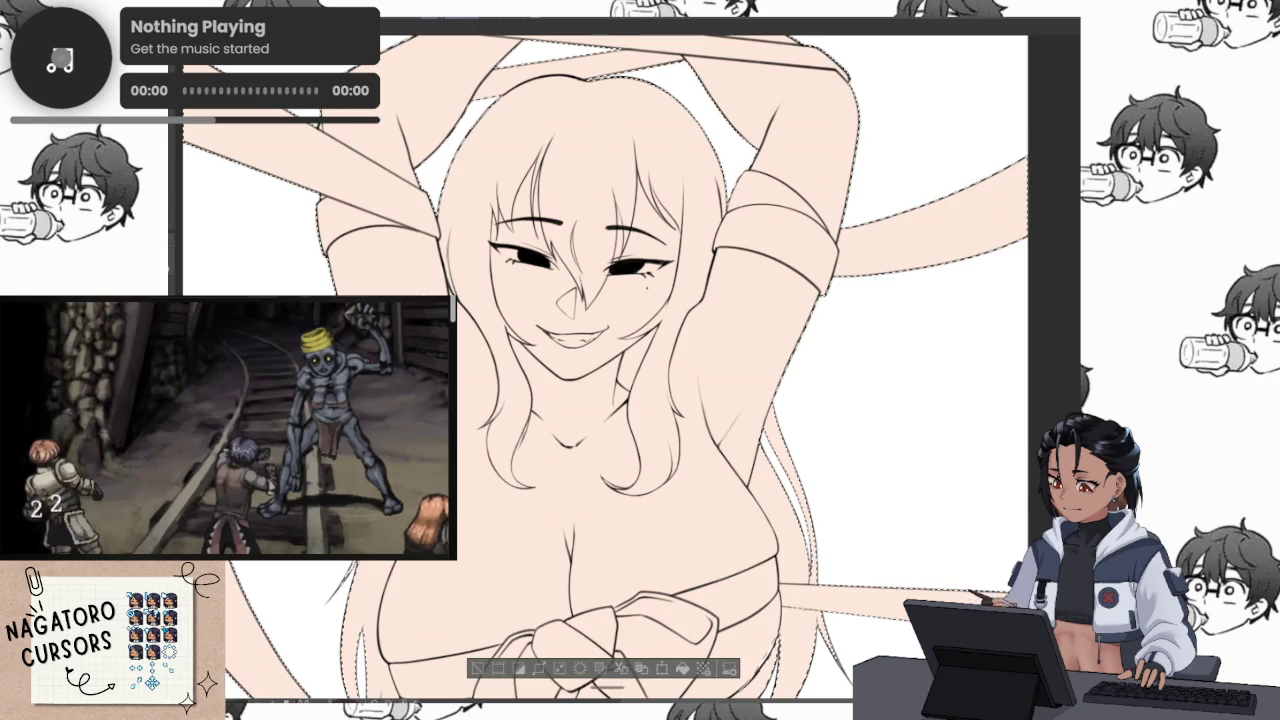
key("ctrl+d")
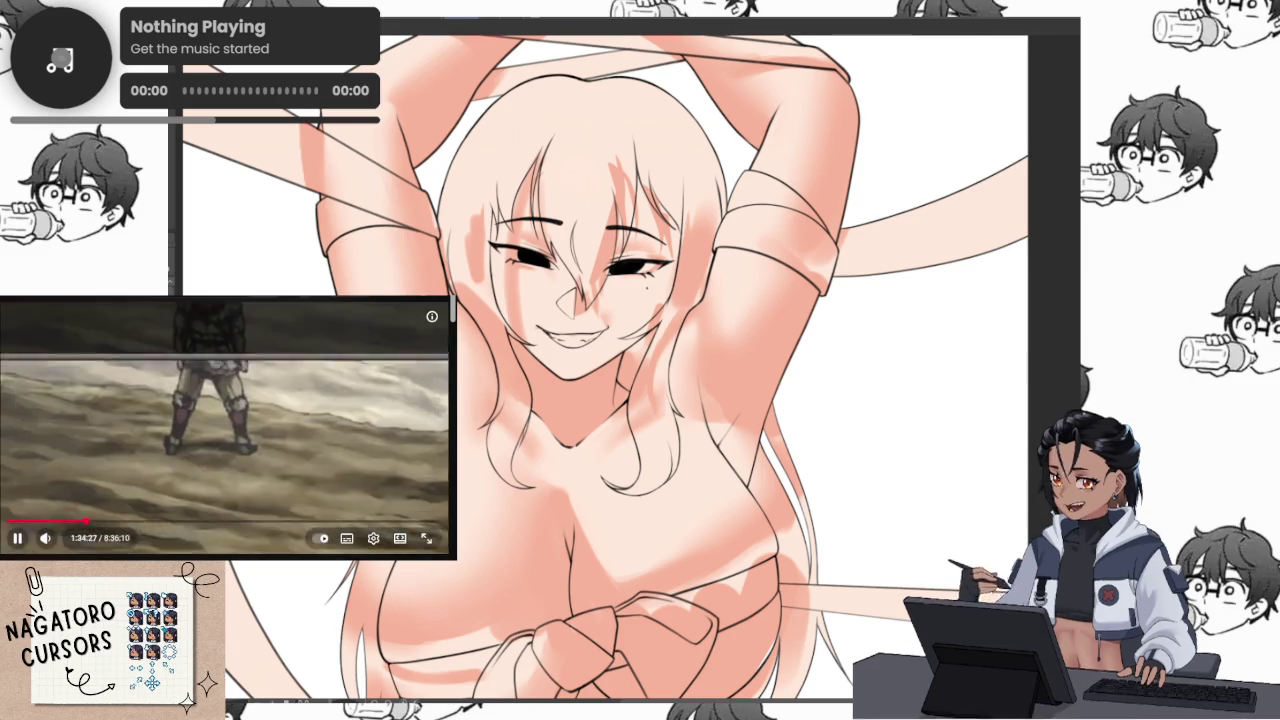
left_click(172, 406)
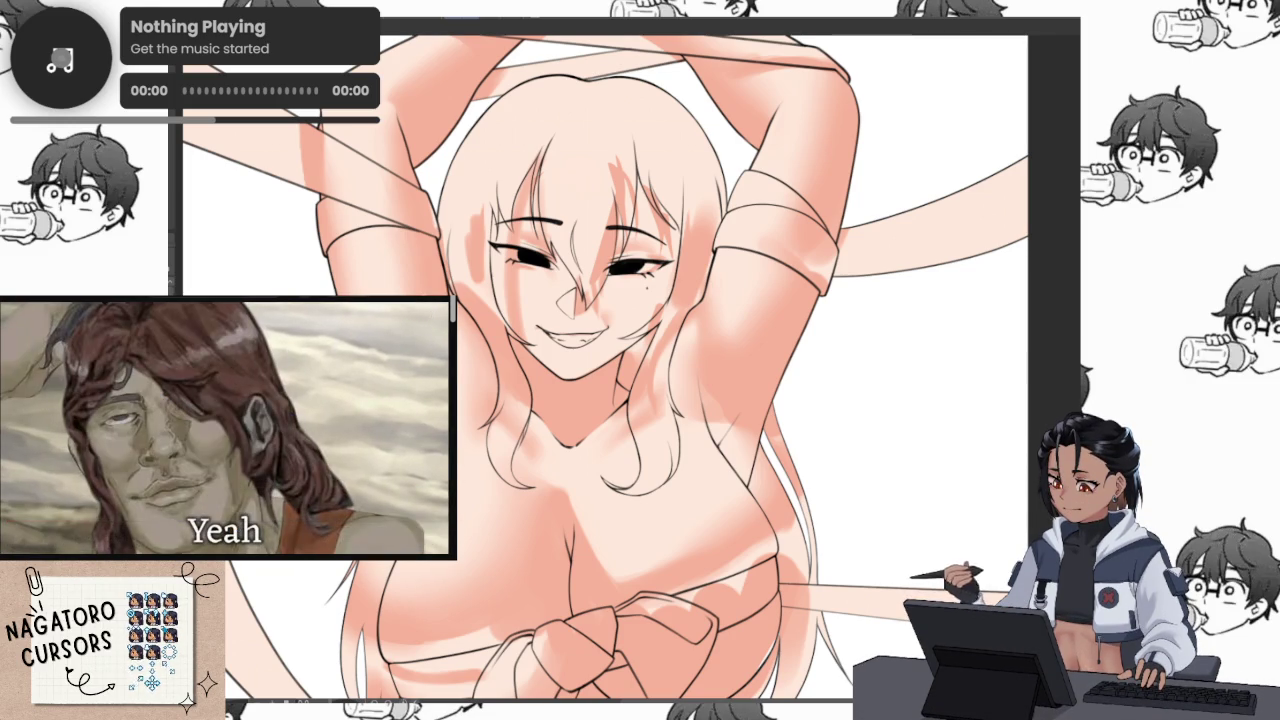
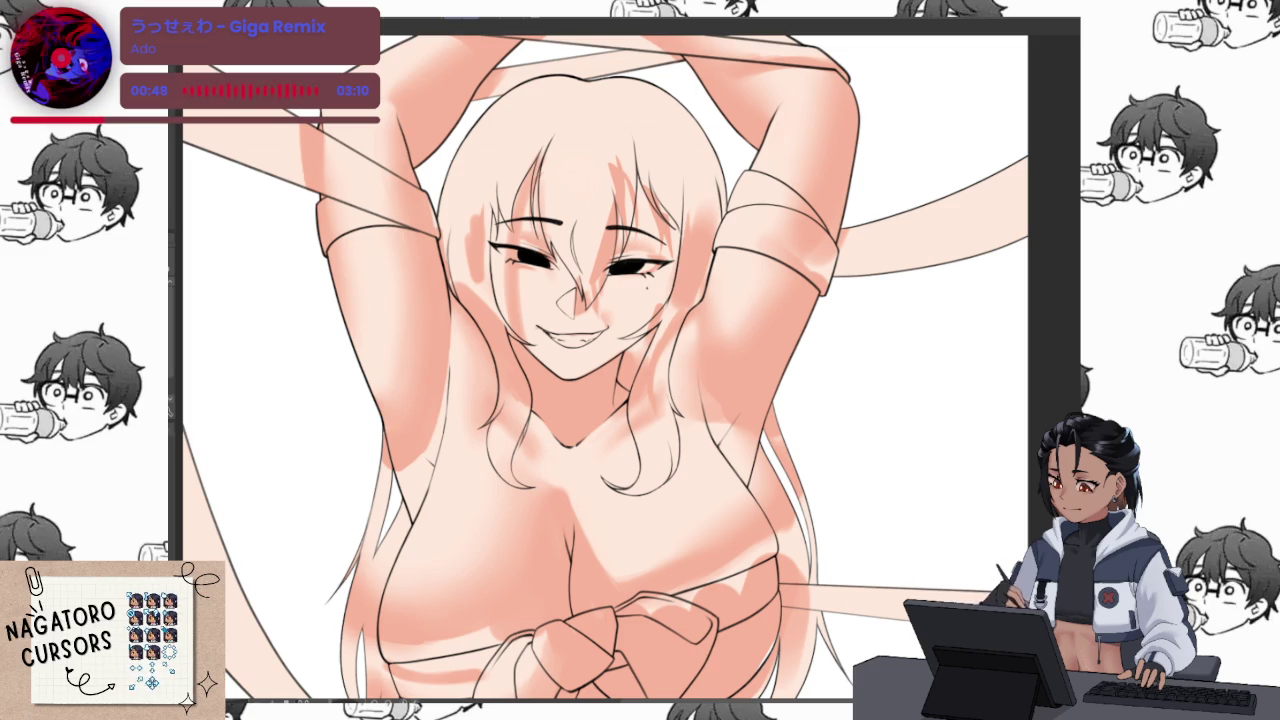
Airbrush a dark shading stroke along the right underarm edge, then pan down toward the chest
scroll(733, 381, "up", 2)
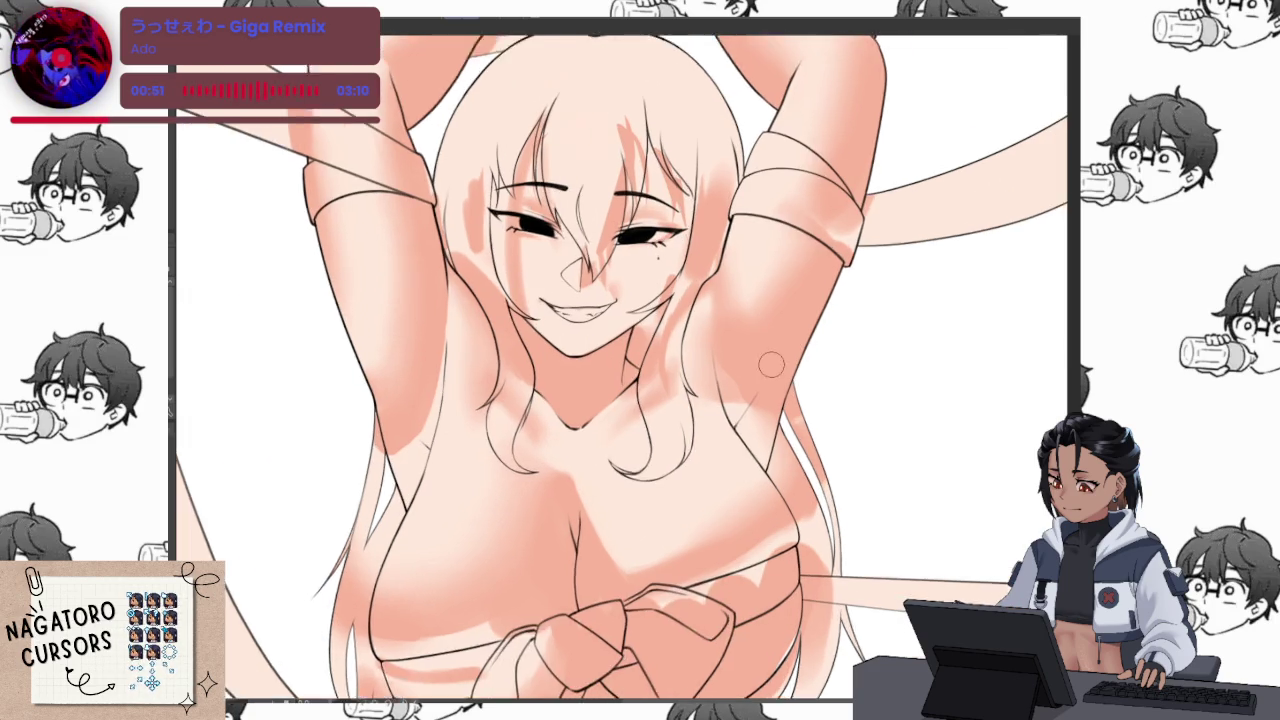
scroll(738, 370, "up", 1)
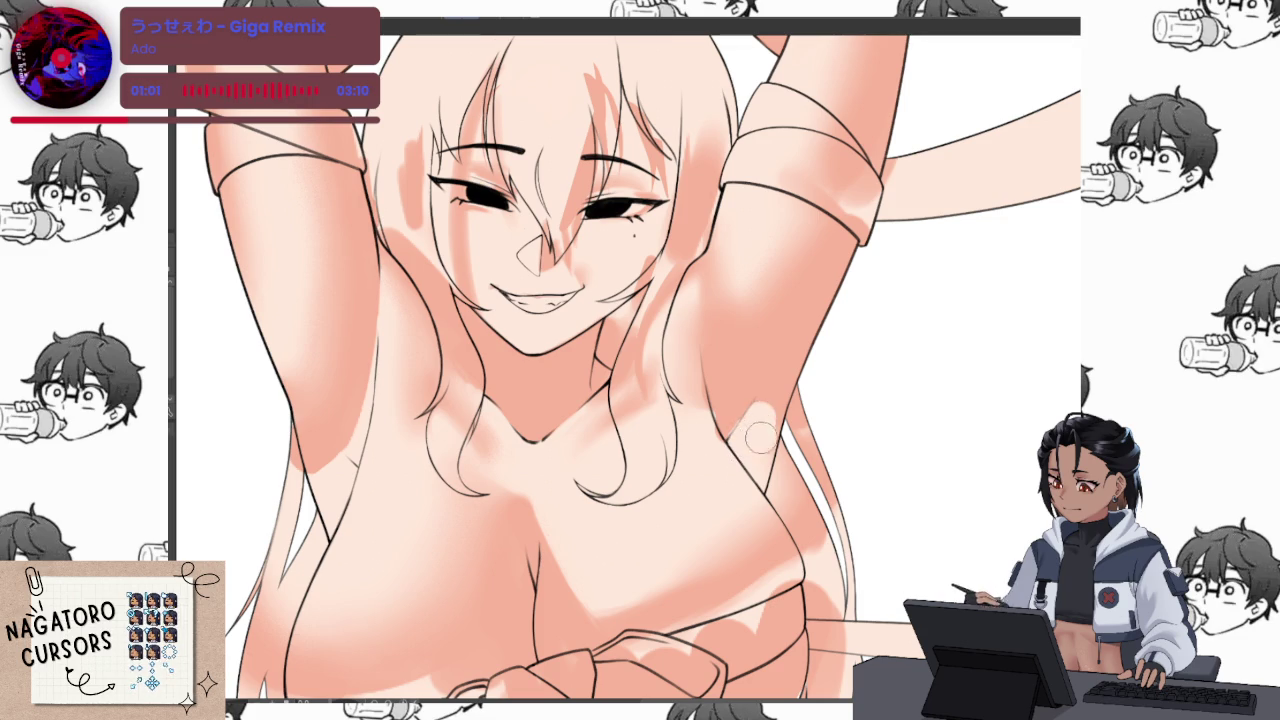
left_click_drag(732, 426, 768, 486)
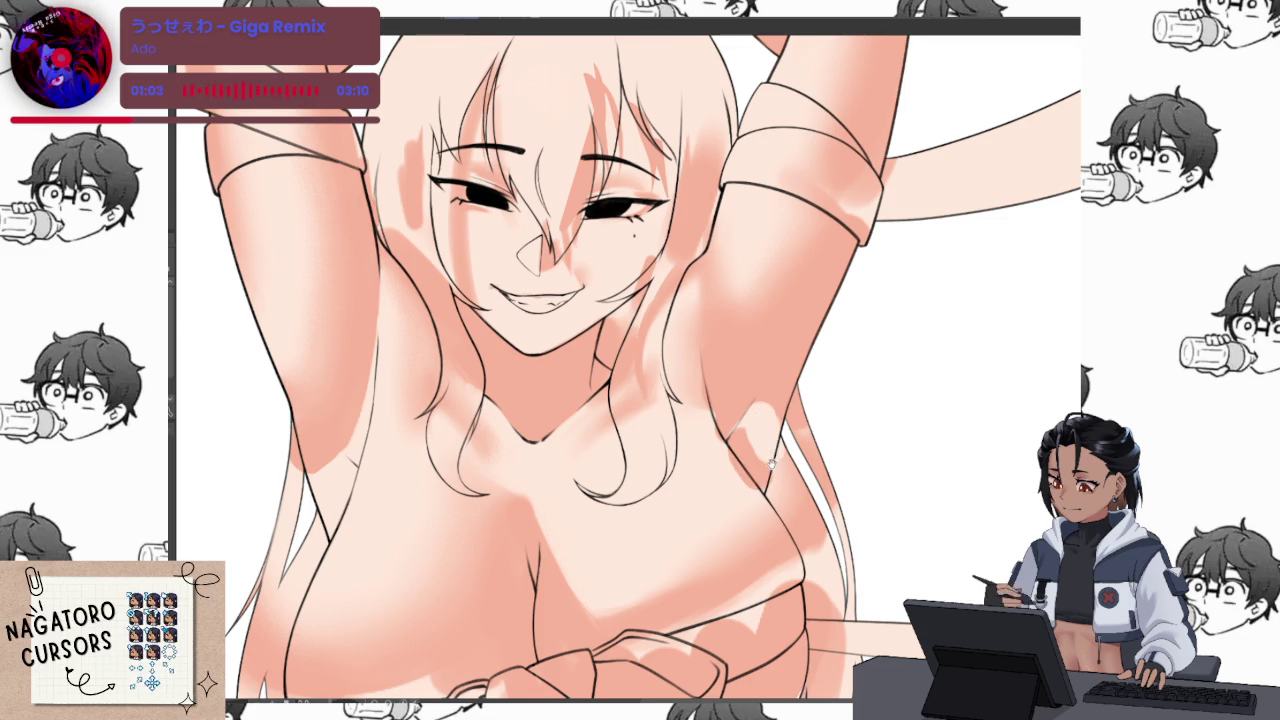
scroll(772, 464, "down", 3)
scroll(772, 440, "down", 3)
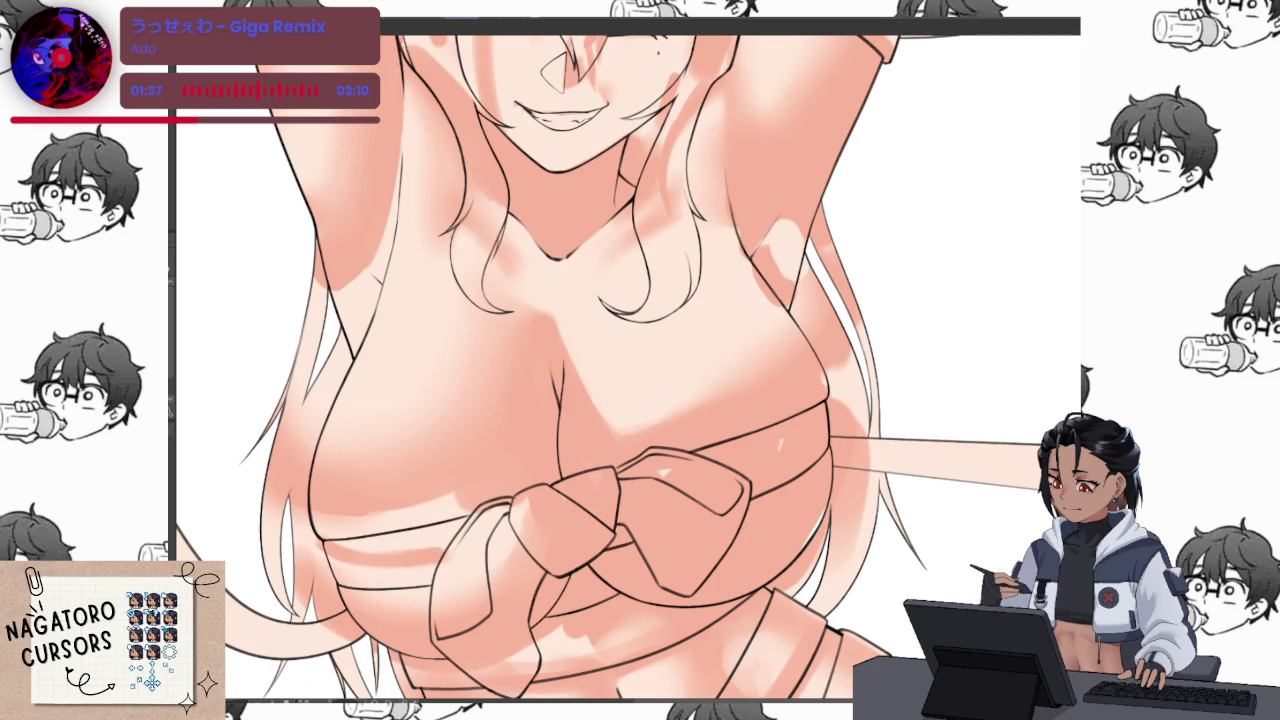
Airbrush soft light shading and a darker pink stroke into the cleavage
left_click_drag(673, 432, 683, 387)
left_click_drag(640, 340, 630, 440)
mouse_move(600, 345)
left_mouse_down()
mouse_move(635, 465)
mouse_move(593, 338)
left_mouse_up()
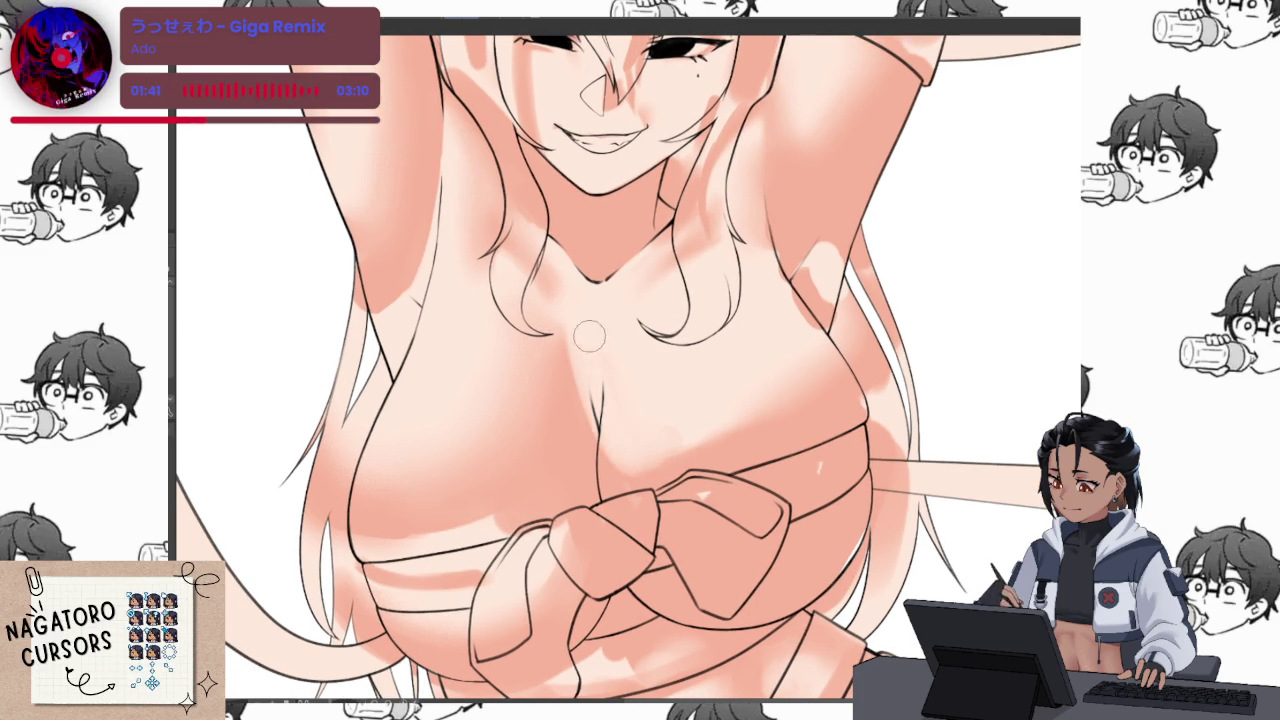
scroll(633, 357, "up", 1)
scroll(716, 404, "up", 1)
mouse_move(723, 460)
left_mouse_down()
mouse_move(728, 505)
mouse_move(728, 432)
left_mouse_up()
mouse_move(722, 362)
left_mouse_down()
mouse_move(728, 492)
mouse_move(724, 364)
left_mouse_up()
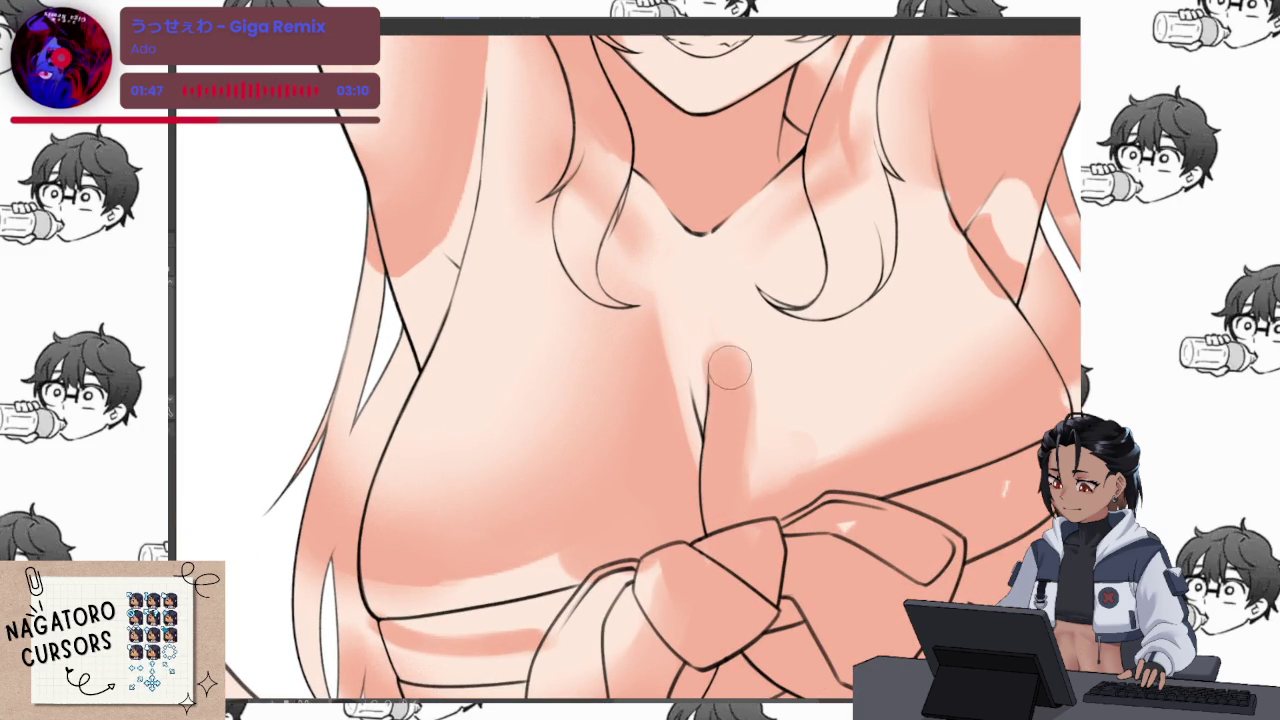
With a smaller brush, airbrush soft highlights across the chest
key("bracketleft")
key("bracketleft")
key("bracketleft")
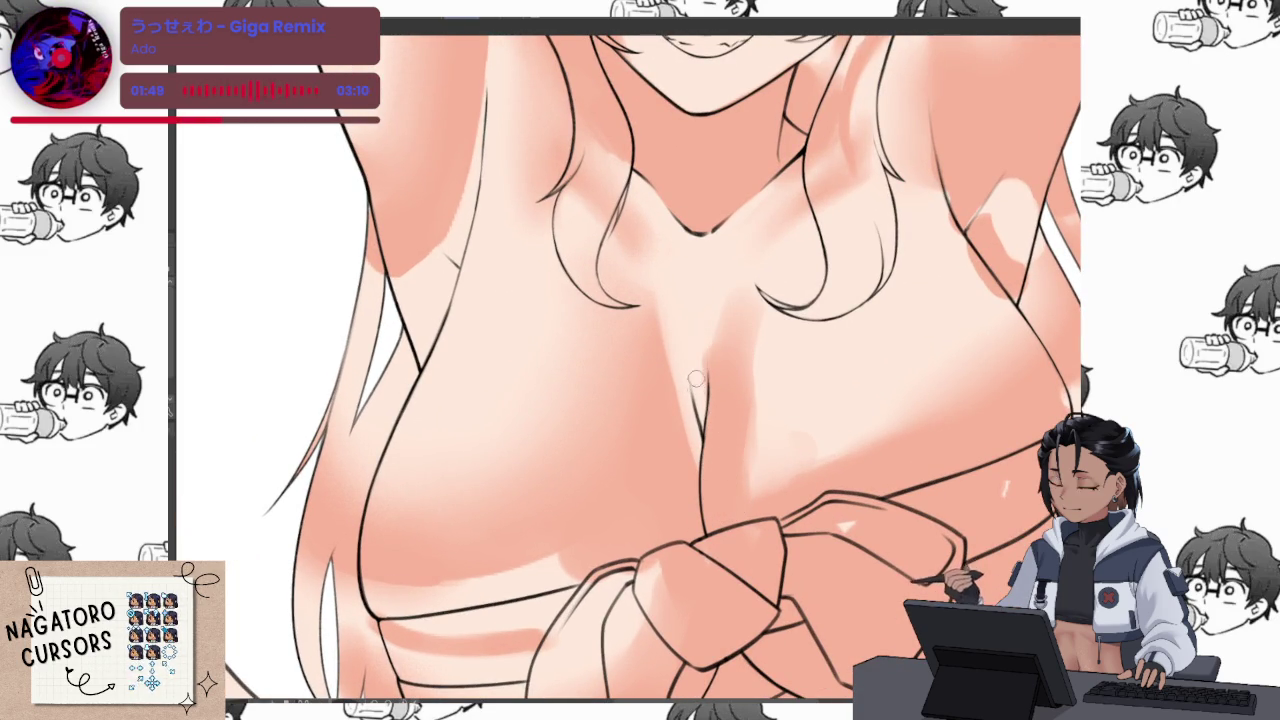
scroll(697, 389, "up", 3)
scroll(718, 395, "down", 3)
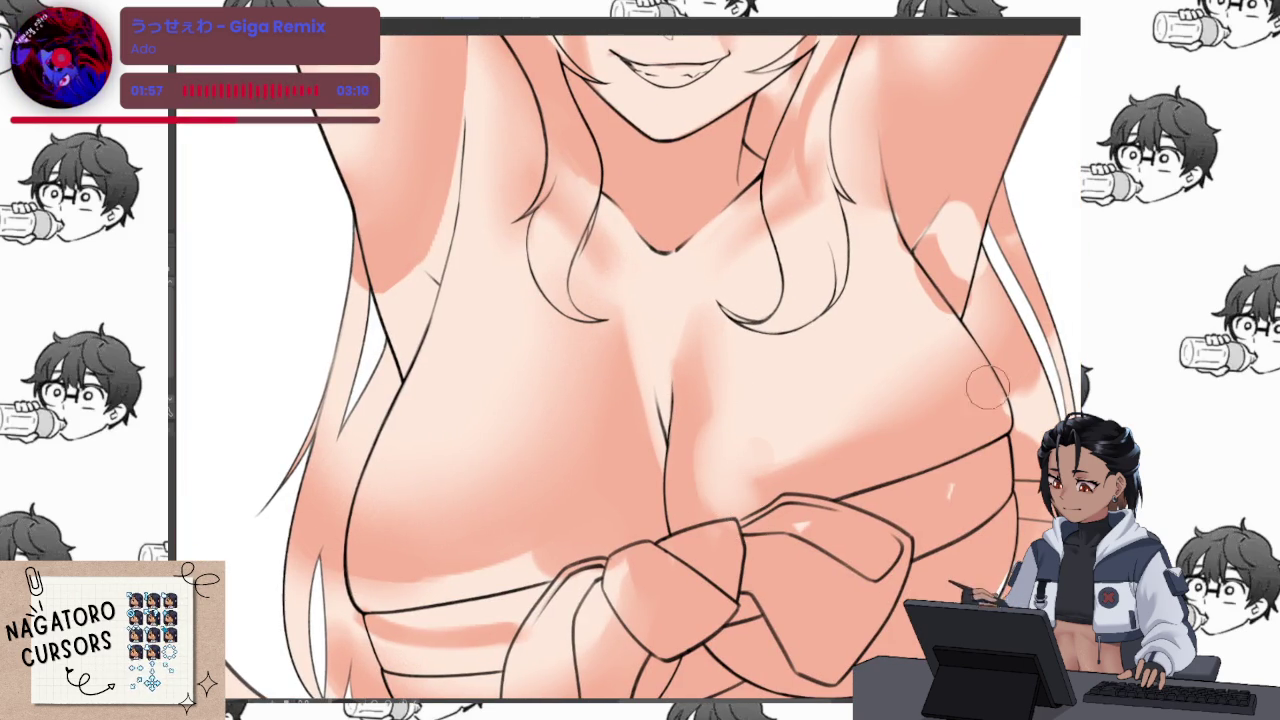
left_click_drag(970, 375, 900, 451)
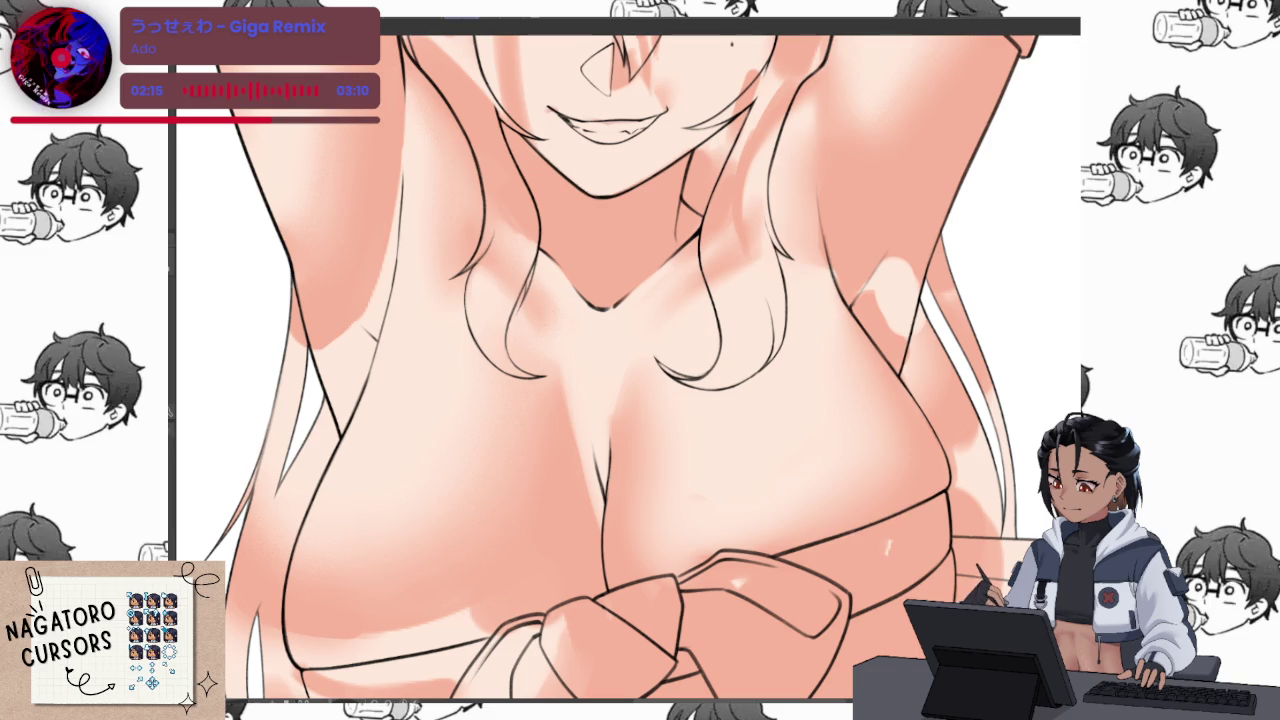
left_click_drag(570, 385, 840, 455)
Compare the chest highlights using undo and redo, then step back the latest airbrush stroke
key("ctrl+z")
key("ctrl+y")
key("ctrl+z")
key("ctrl+y")
key("ctrl+z")
key("ctrl+y")
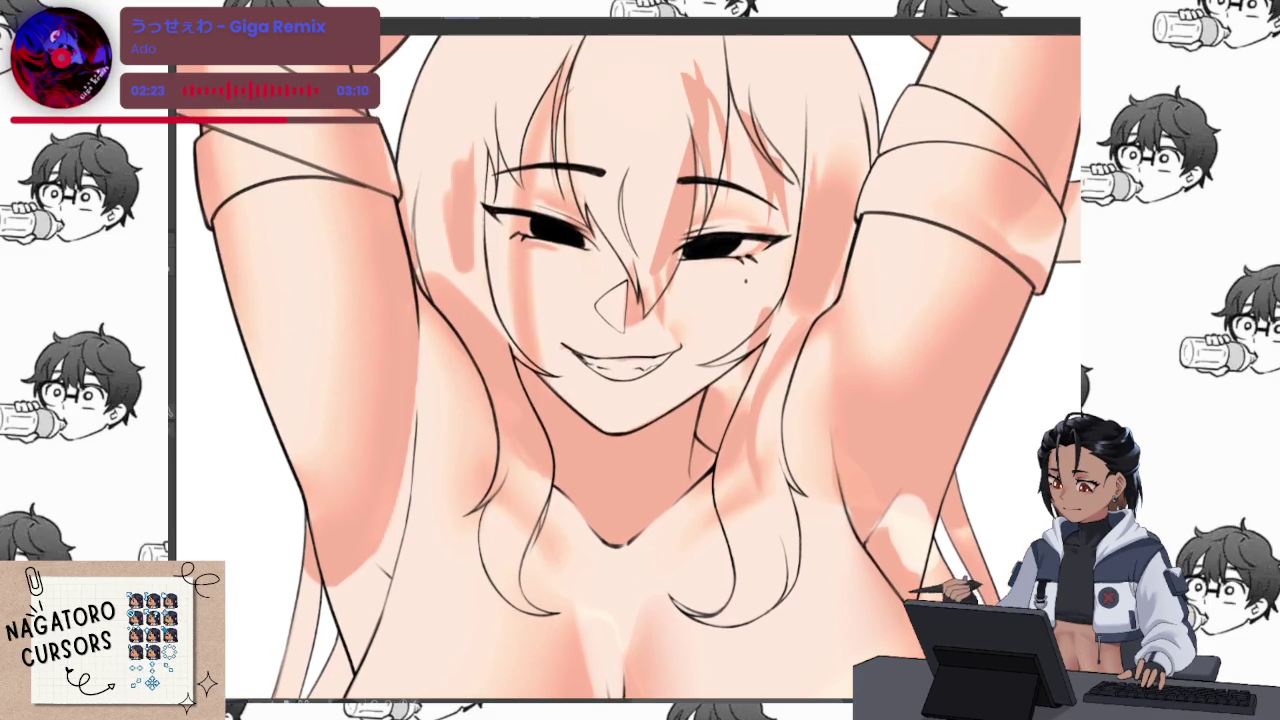
key("ctrl+z")
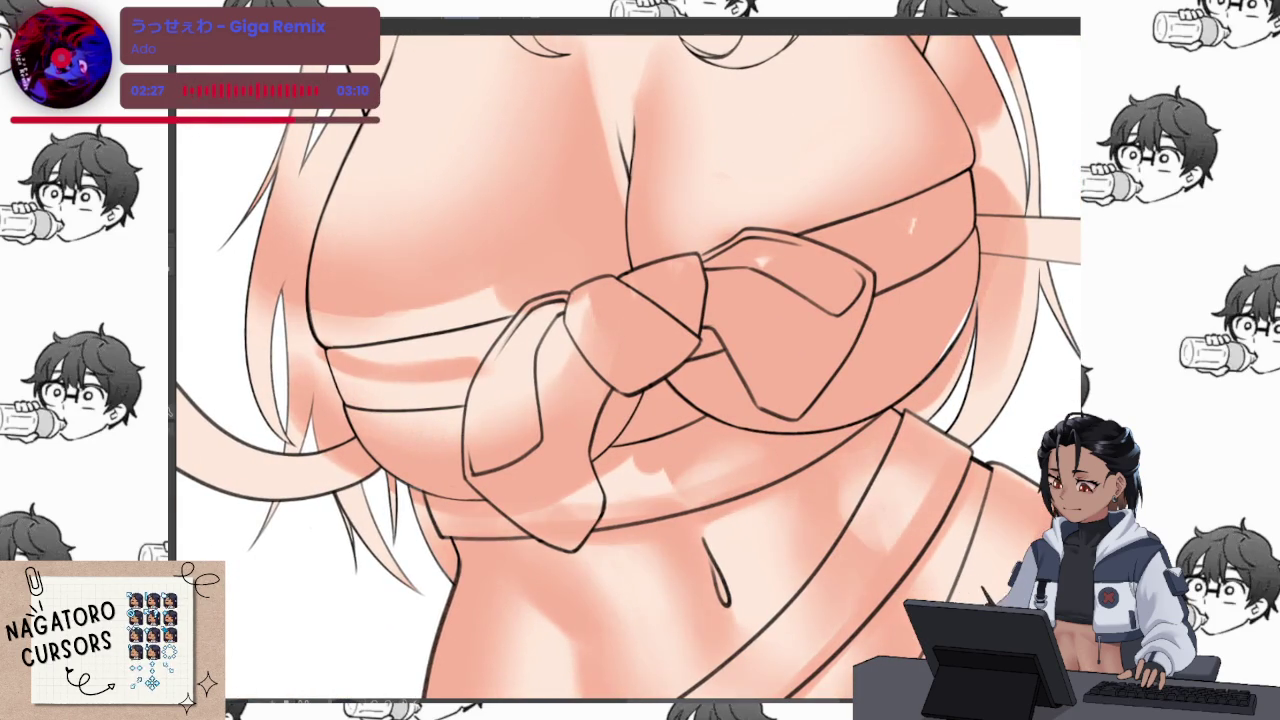
Remove the pink rim light from the chest edge and paste the grey vein-like lines onto the chest
scroll(629, 366, "up", 3)
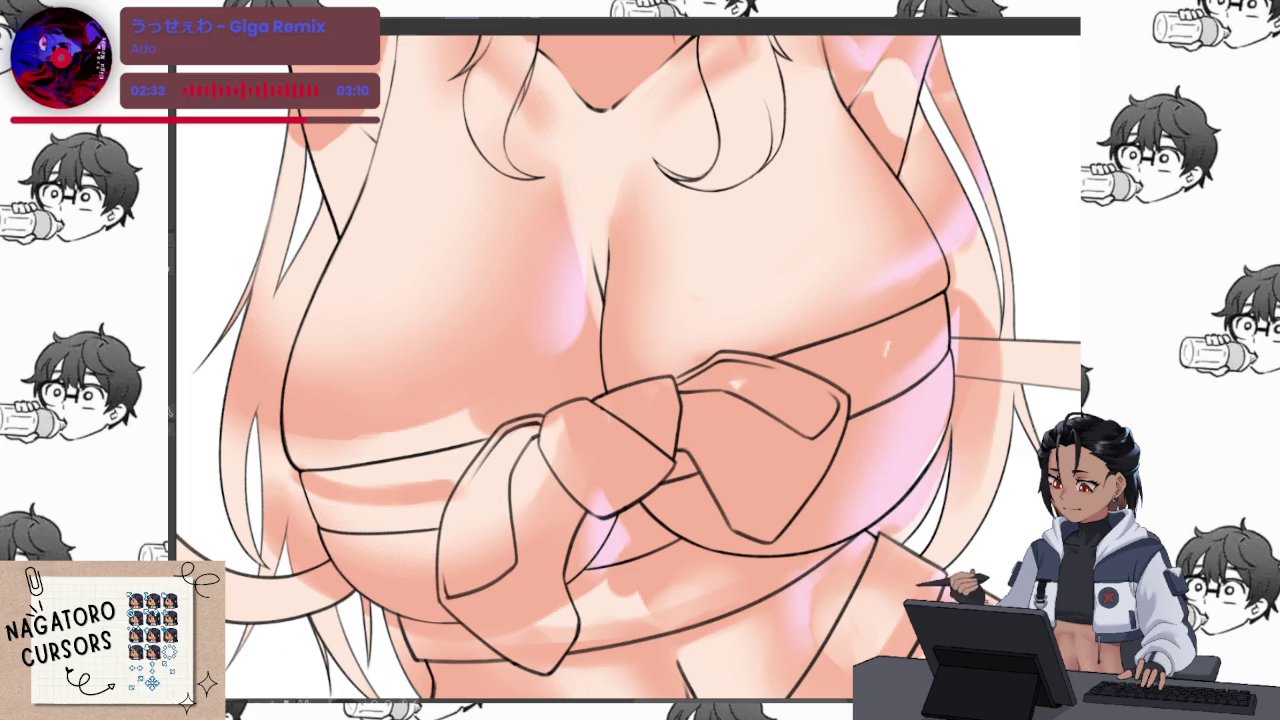
key("ctrl+z")
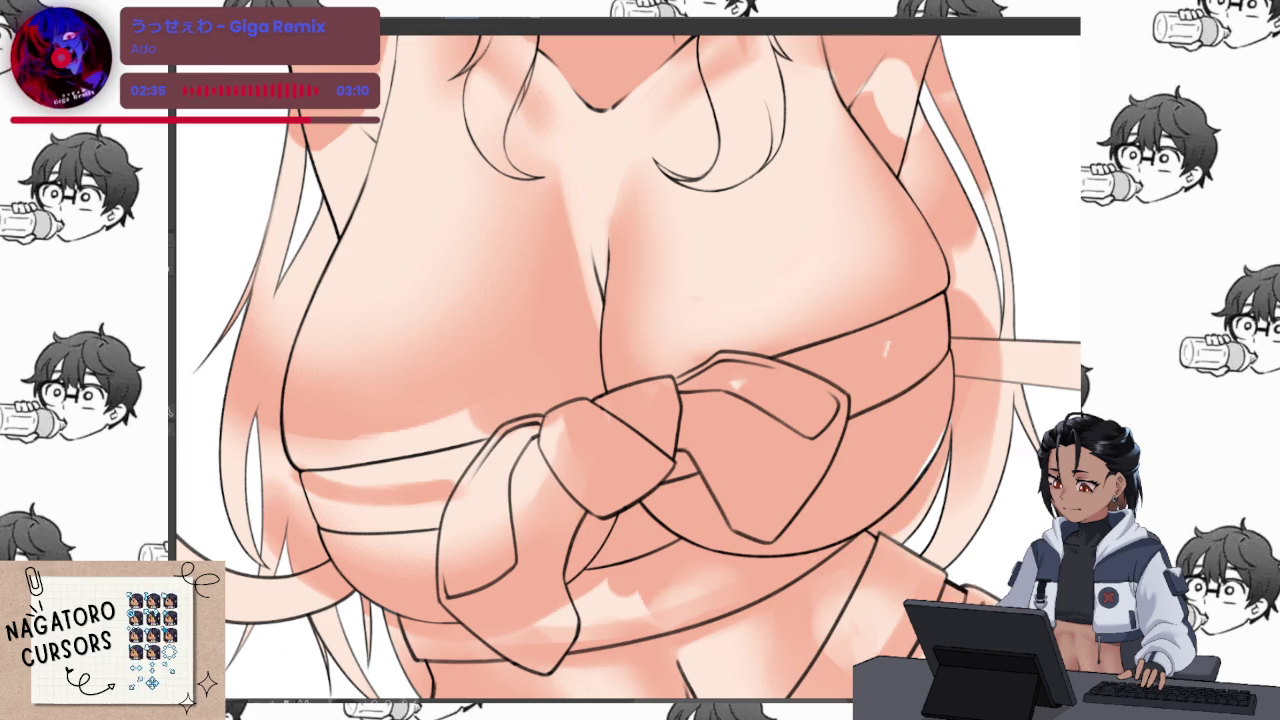
scroll(877, 530, "down", 3)
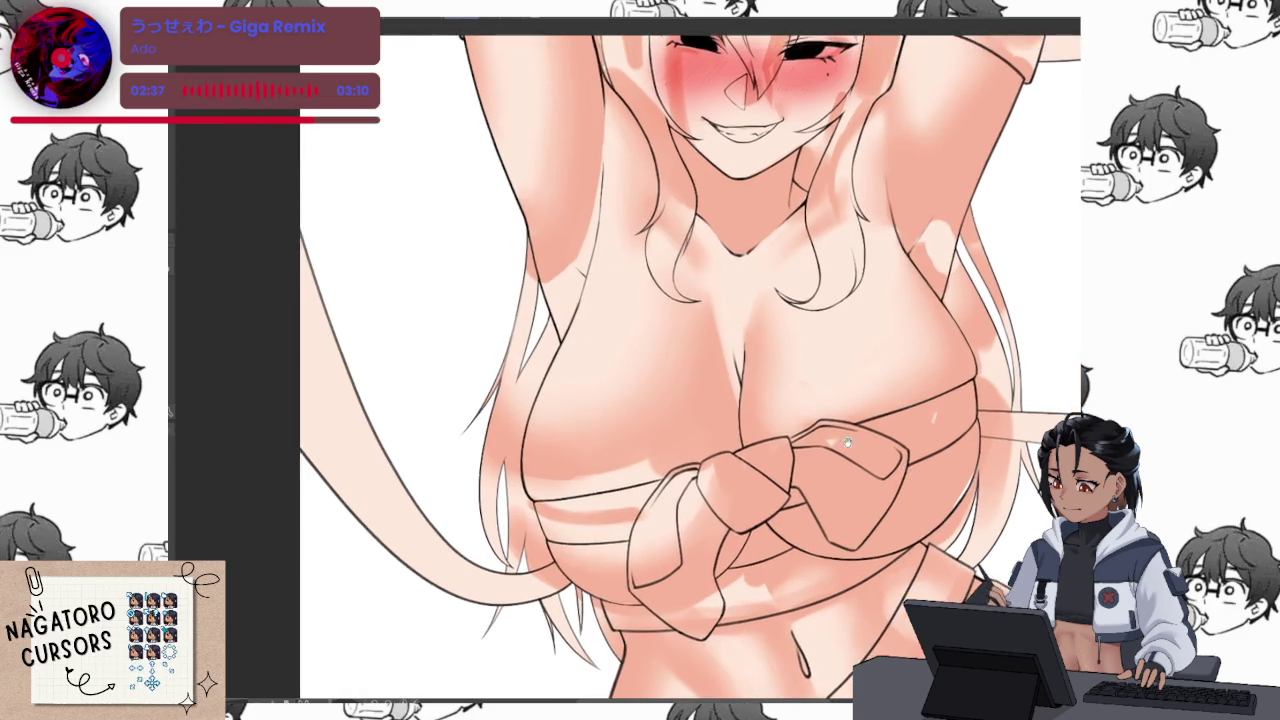
scroll(806, 449, "up", 4)
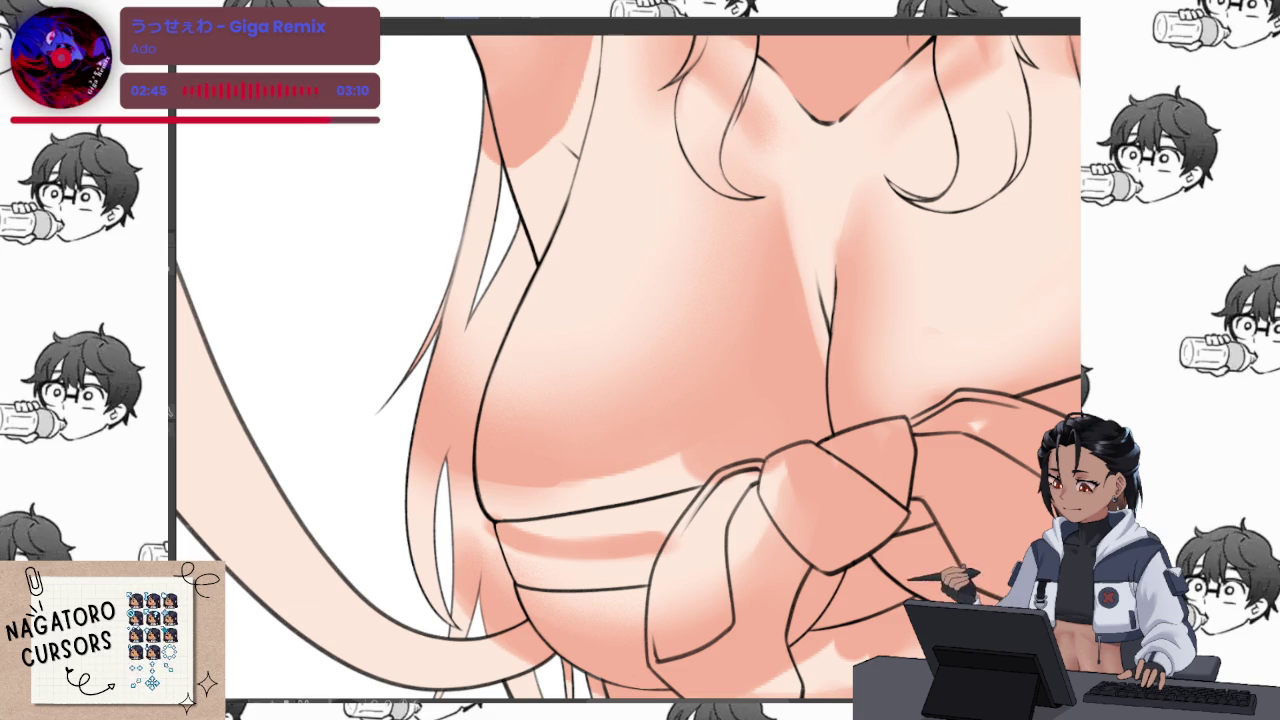
key("ctrl+z")
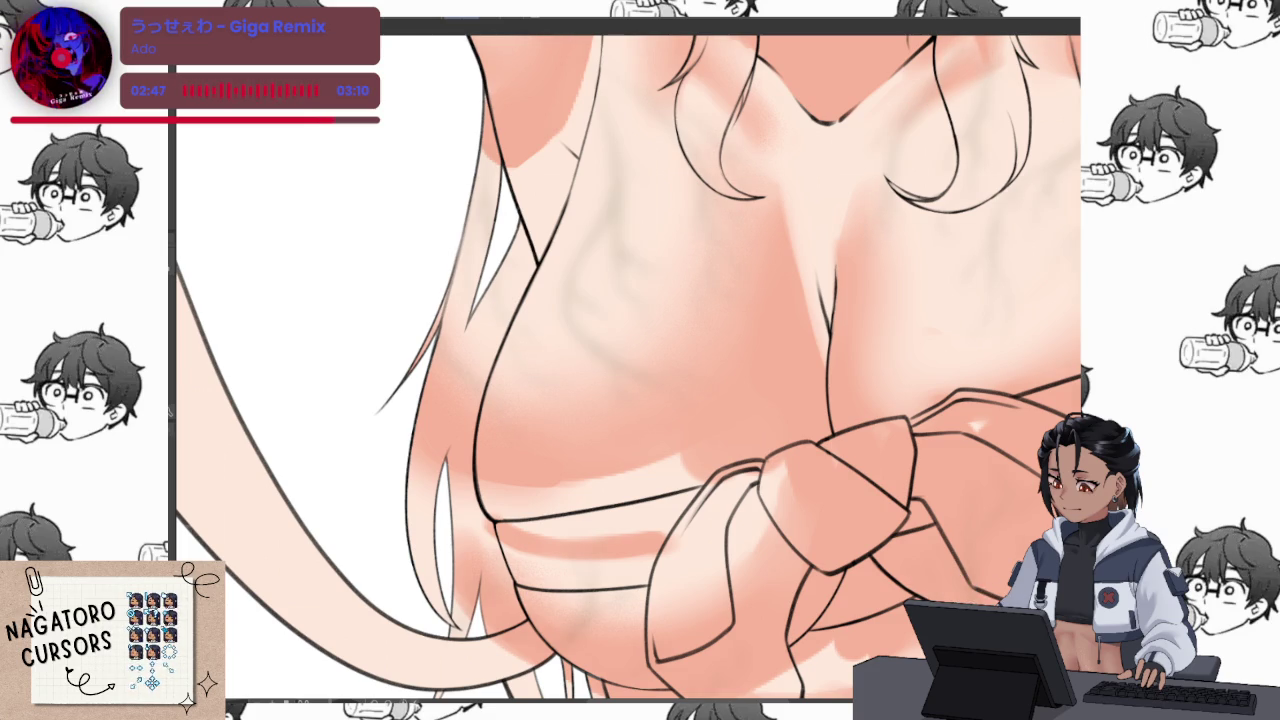
Shrink, rotate, skew and nudge the pasted grey vein lines to follow the chest's curve
scroll(640, 360, "down", 3)
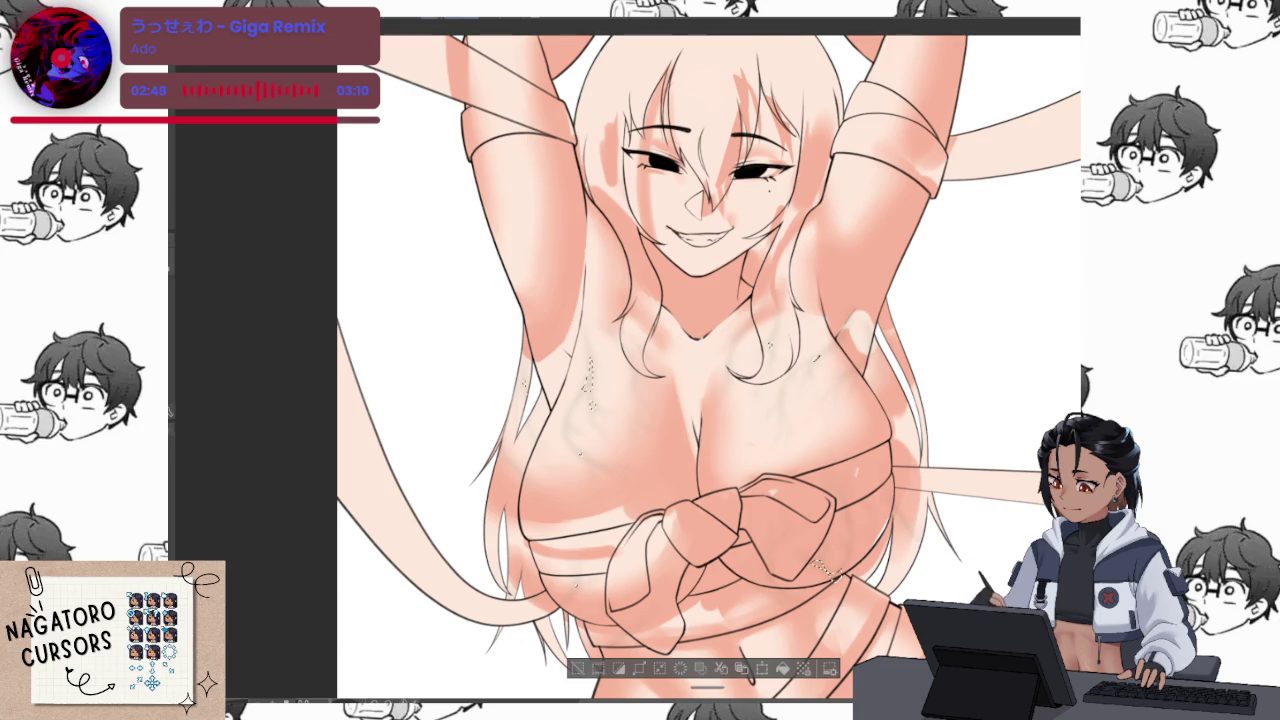
key("ctrl+d")
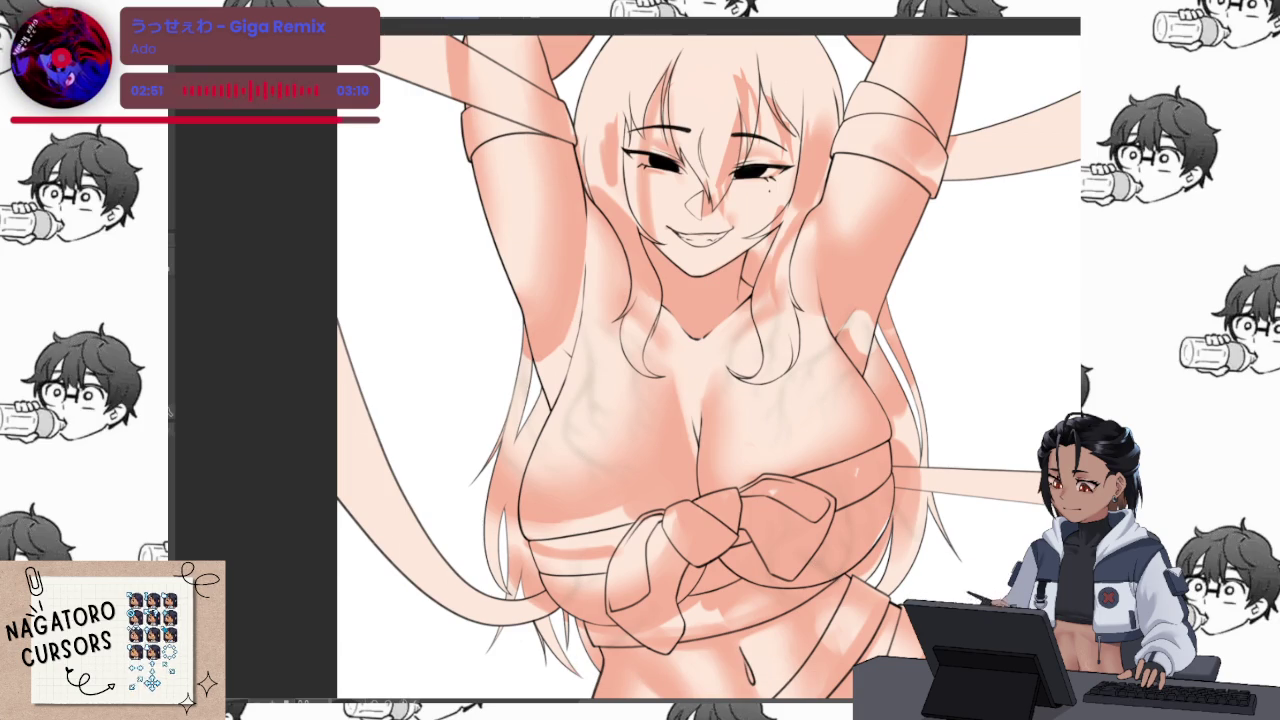
key("ctrl+t")
left_click_drag(480, 245, 498, 262)
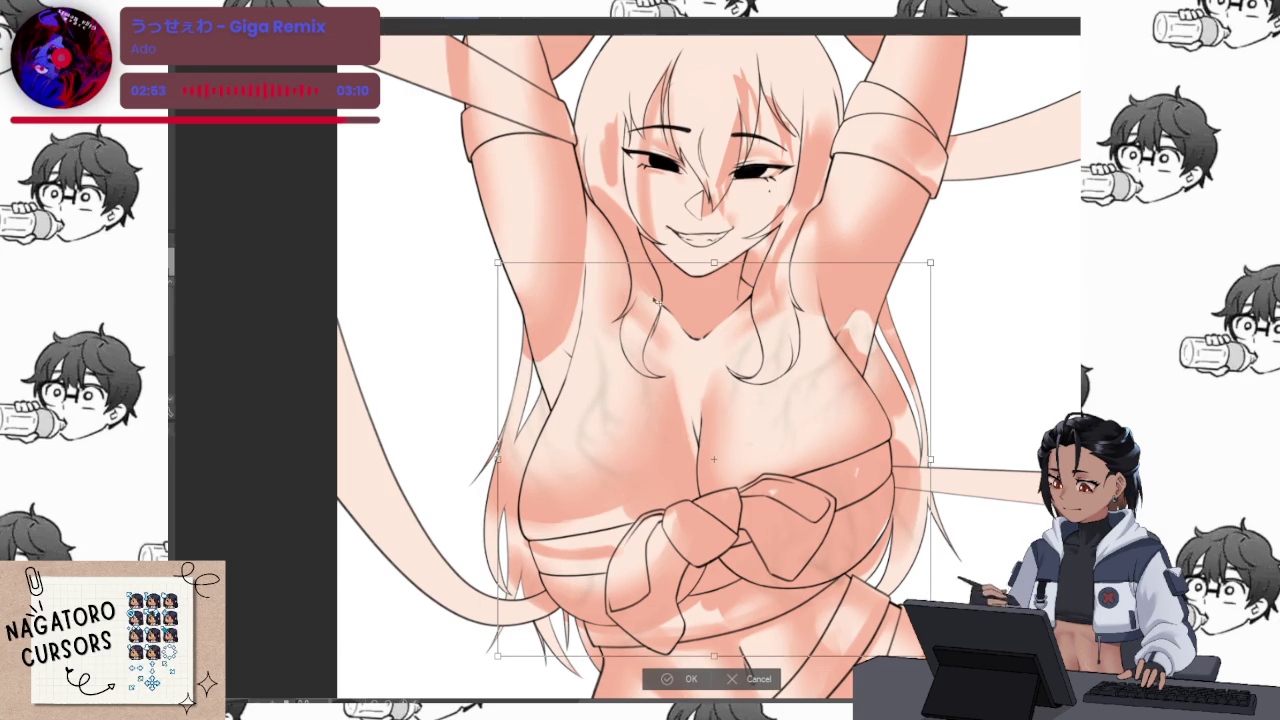
left_click_drag(885, 556, 898, 532)
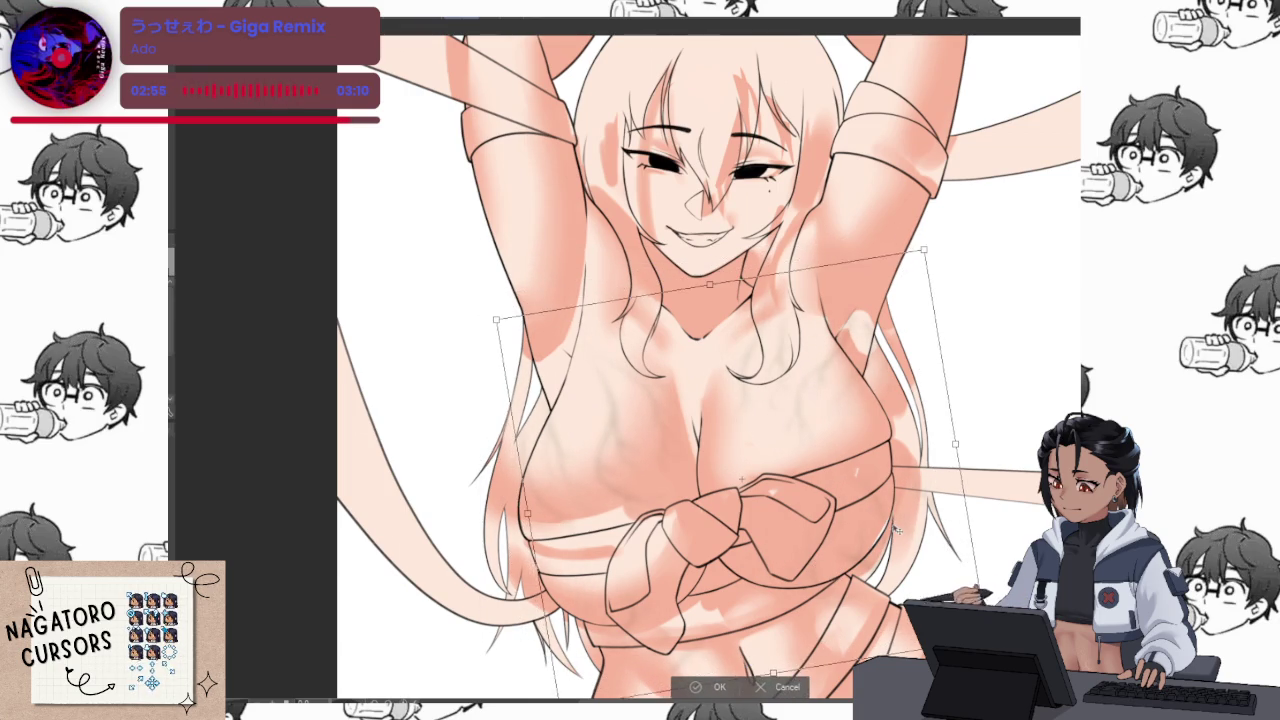
left_click_drag(958, 447, 914, 435)
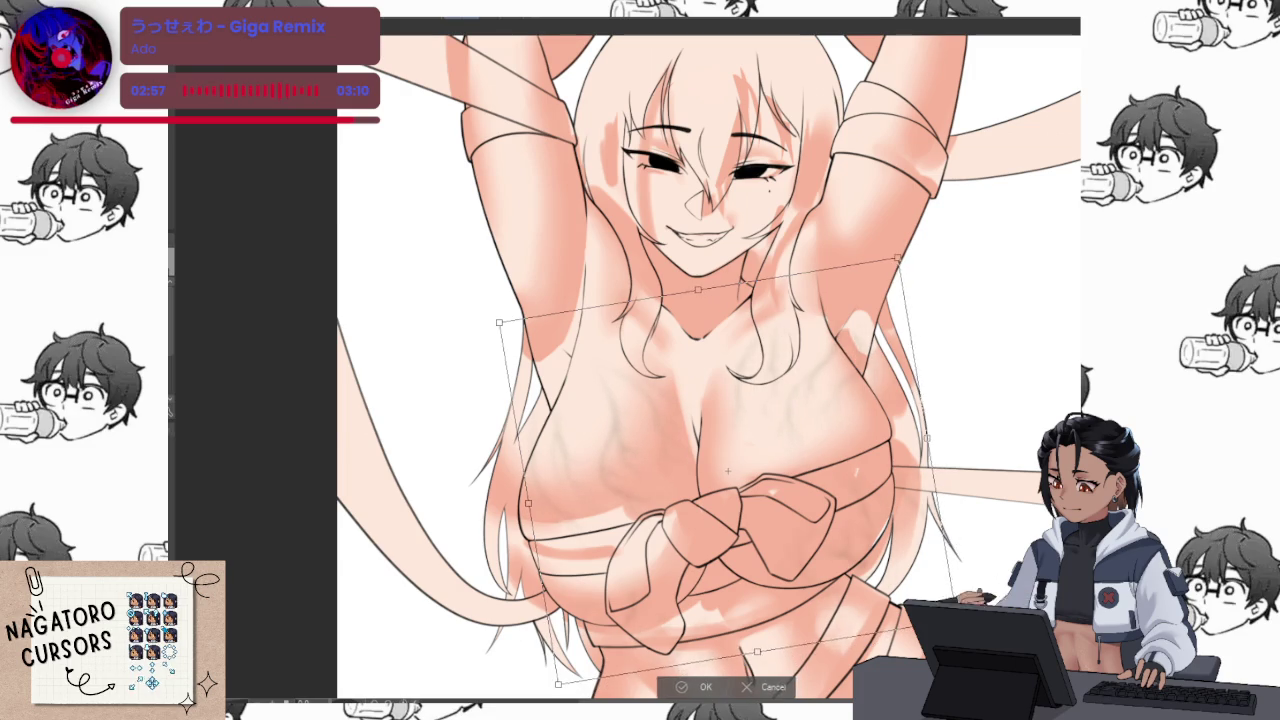
left_click_drag(784, 578, 786, 581)
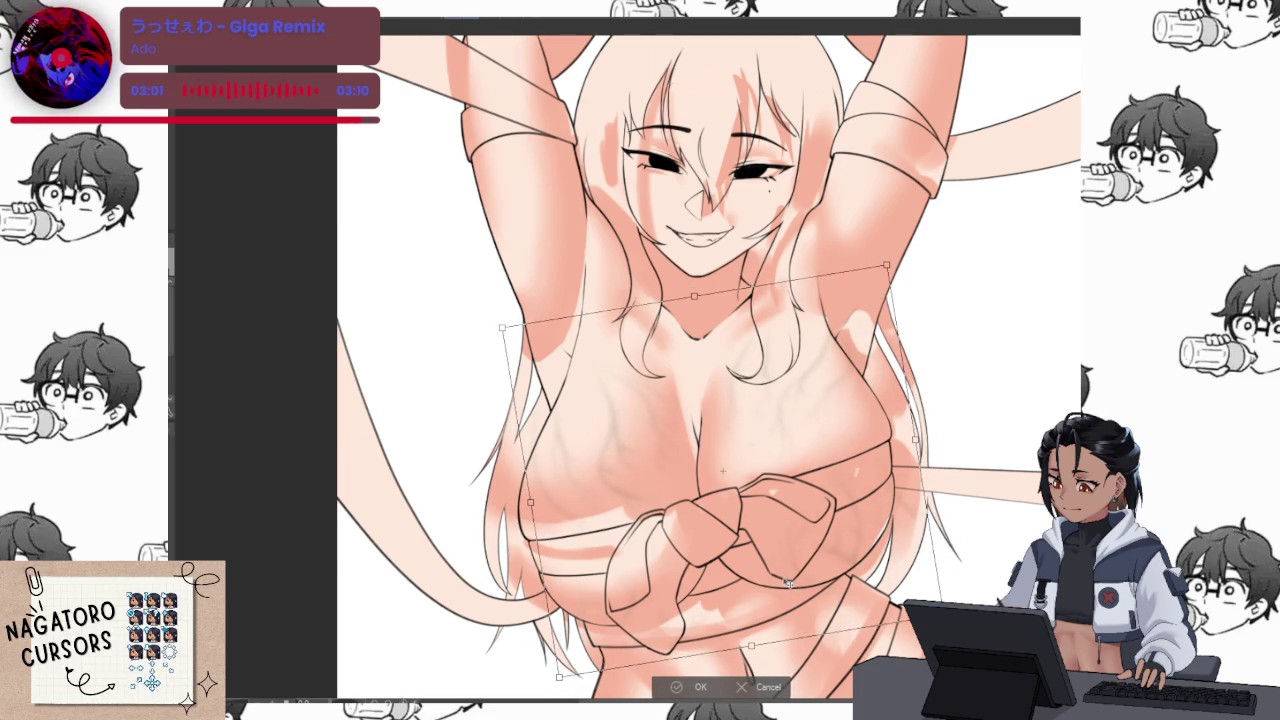
left_click(678, 687)
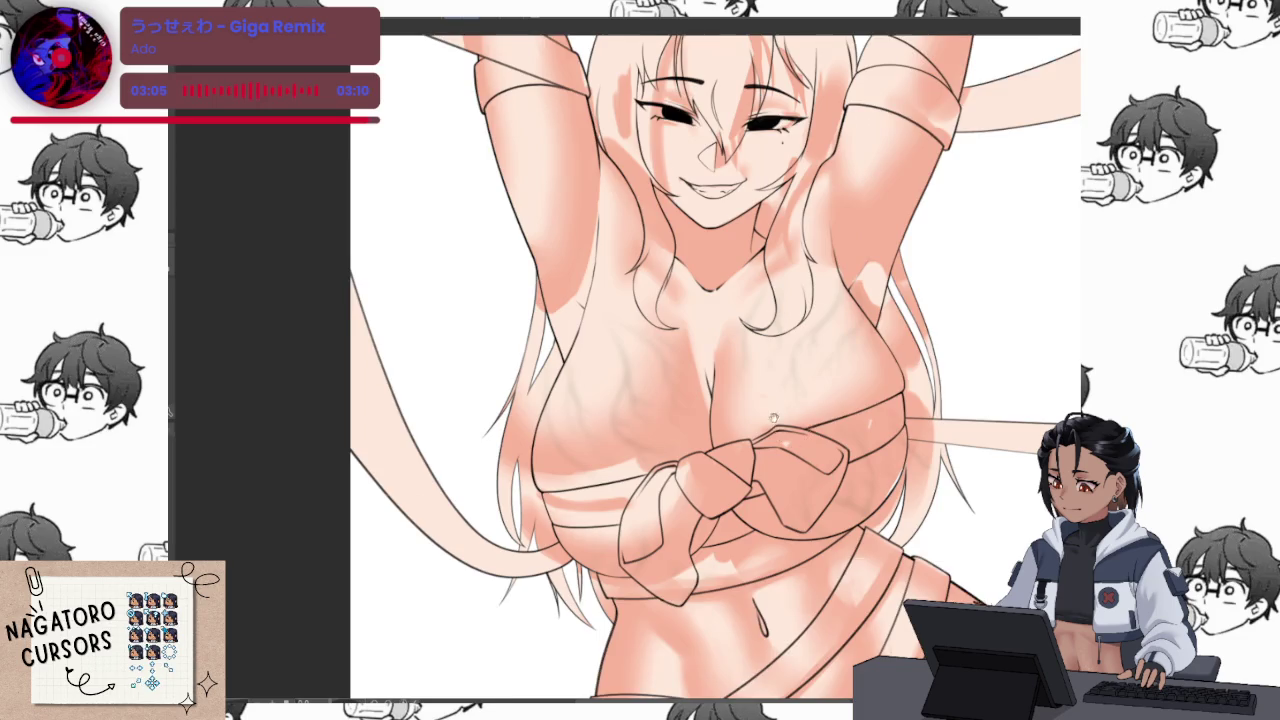
Faintly retouch the cleavage shading, enlarge the brush, and frame the face and chest together
scroll(690, 483, "up", 3)
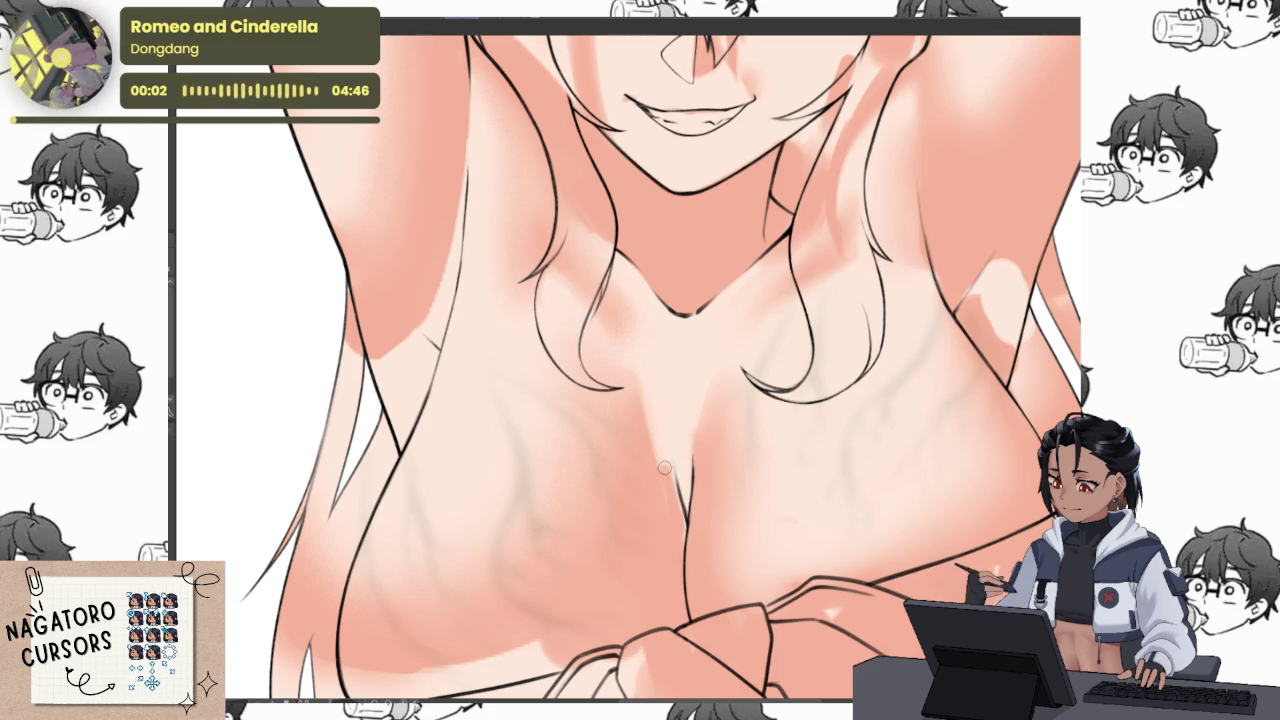
left_click_drag(674, 485, 651, 411)
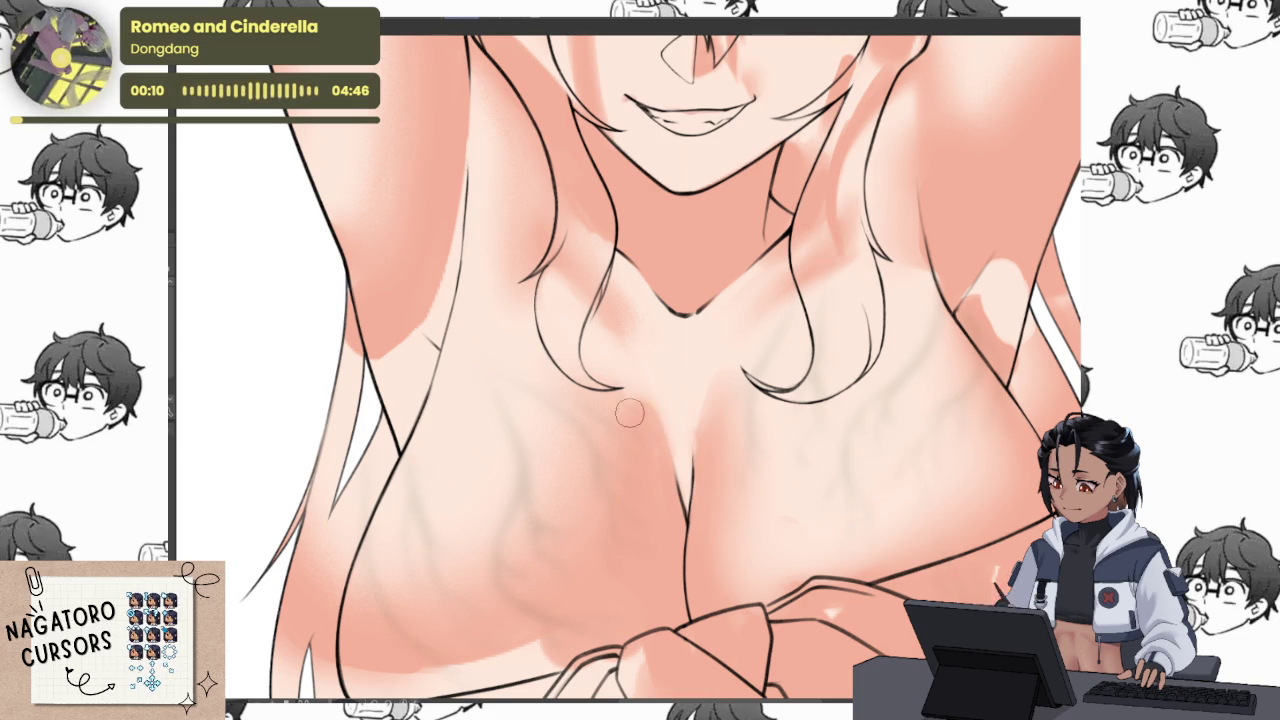
left_click_drag(677, 334, 737, 371)
scroll(609, 429, "up", 2)
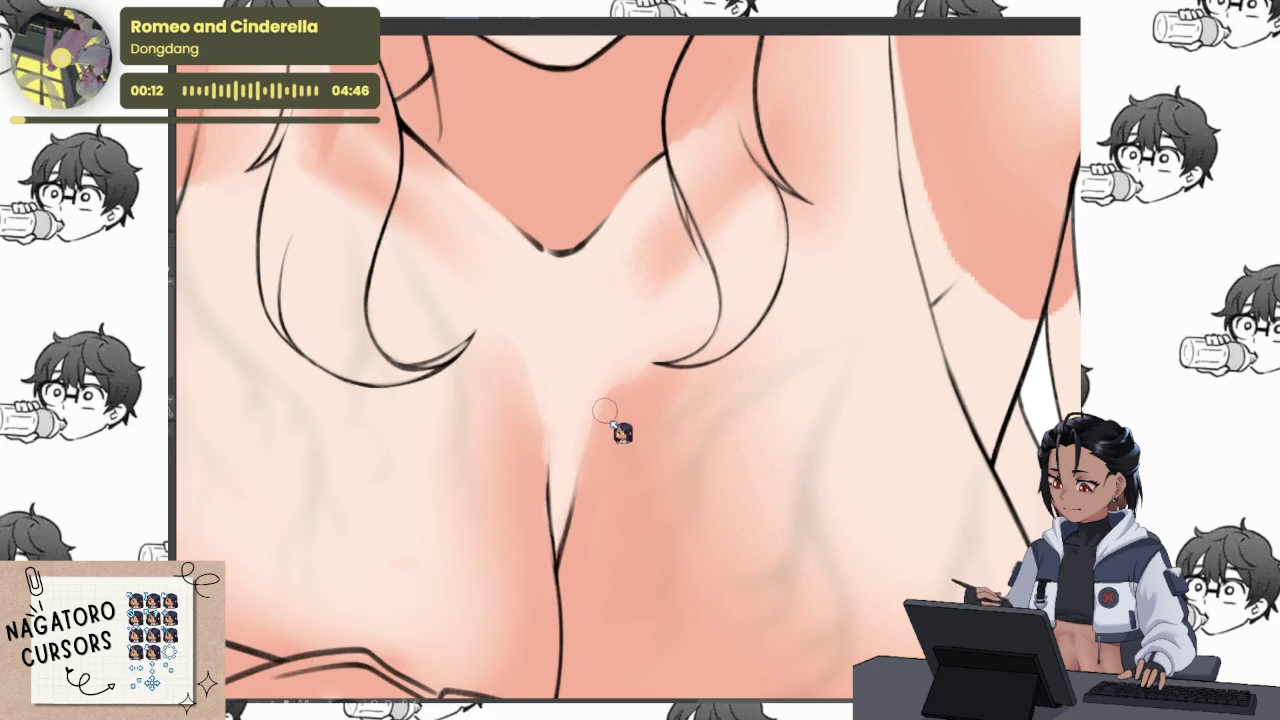
left_click_drag(530, 428, 540, 500)
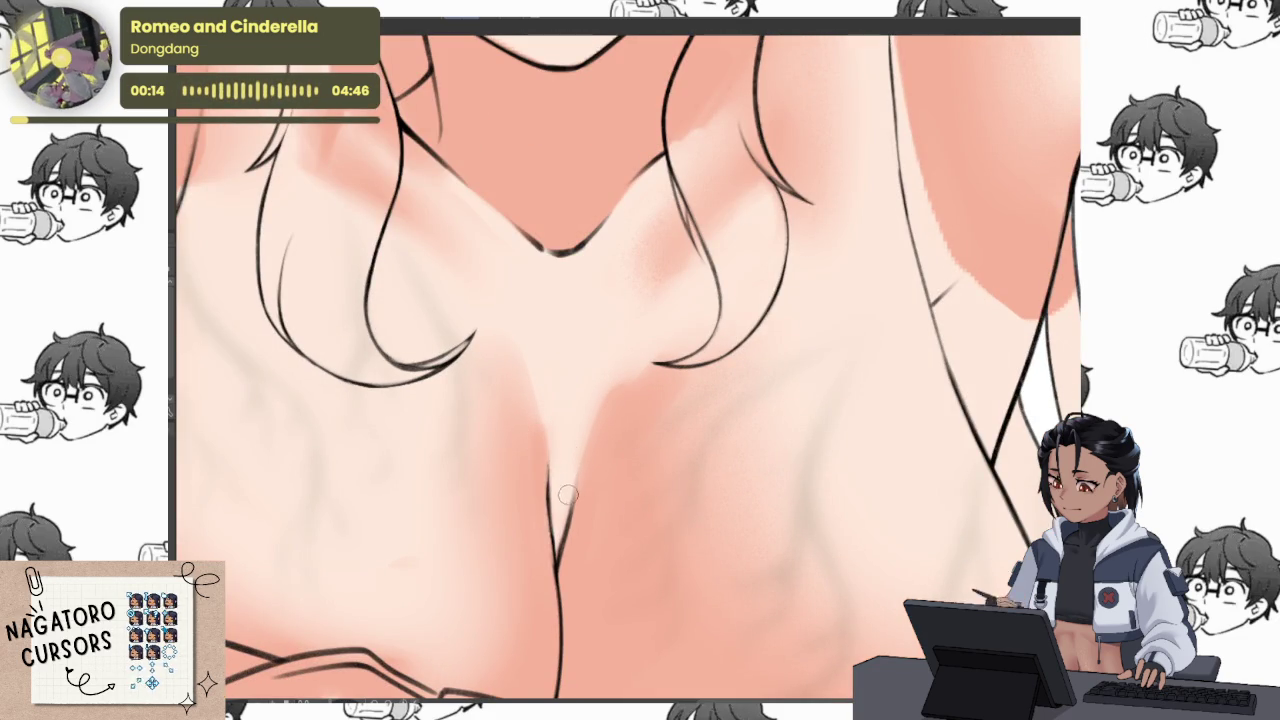
key("bracketright")
key("bracketright")
key("bracketright")
key("bracketright")
key("bracketright")
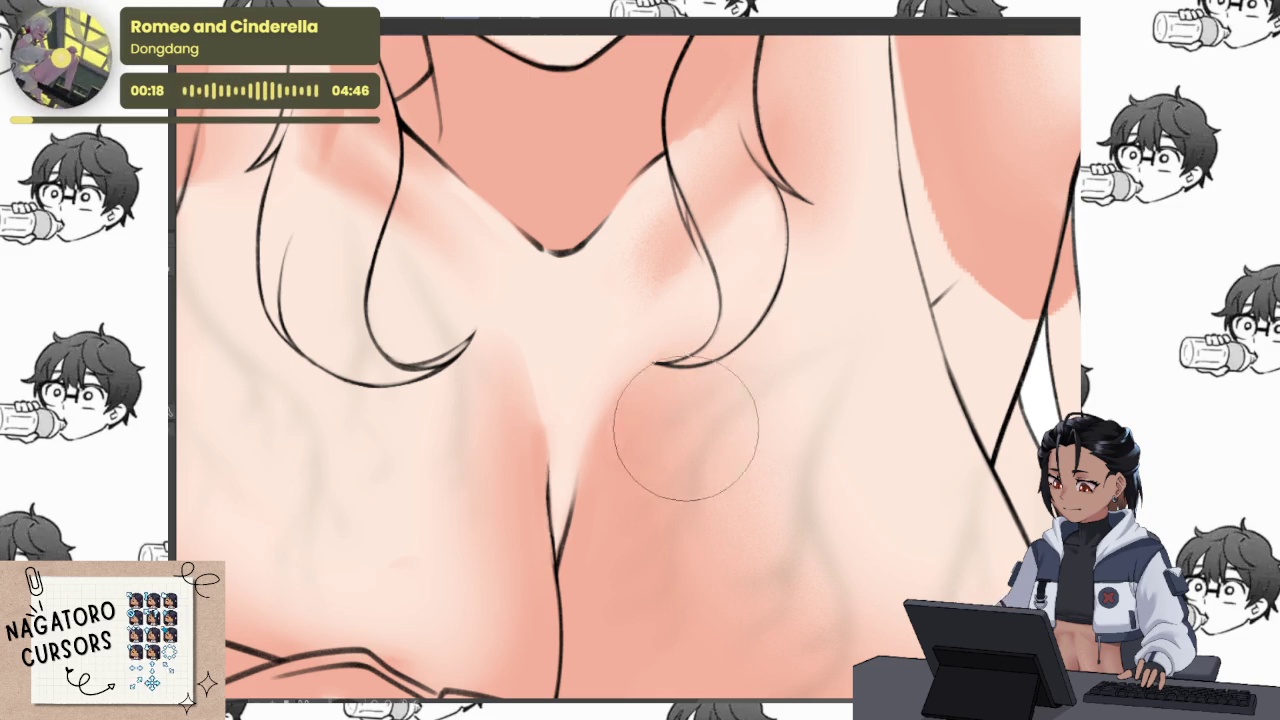
scroll(777, 425, "down", 3)
scroll(865, 475, "up", 2)
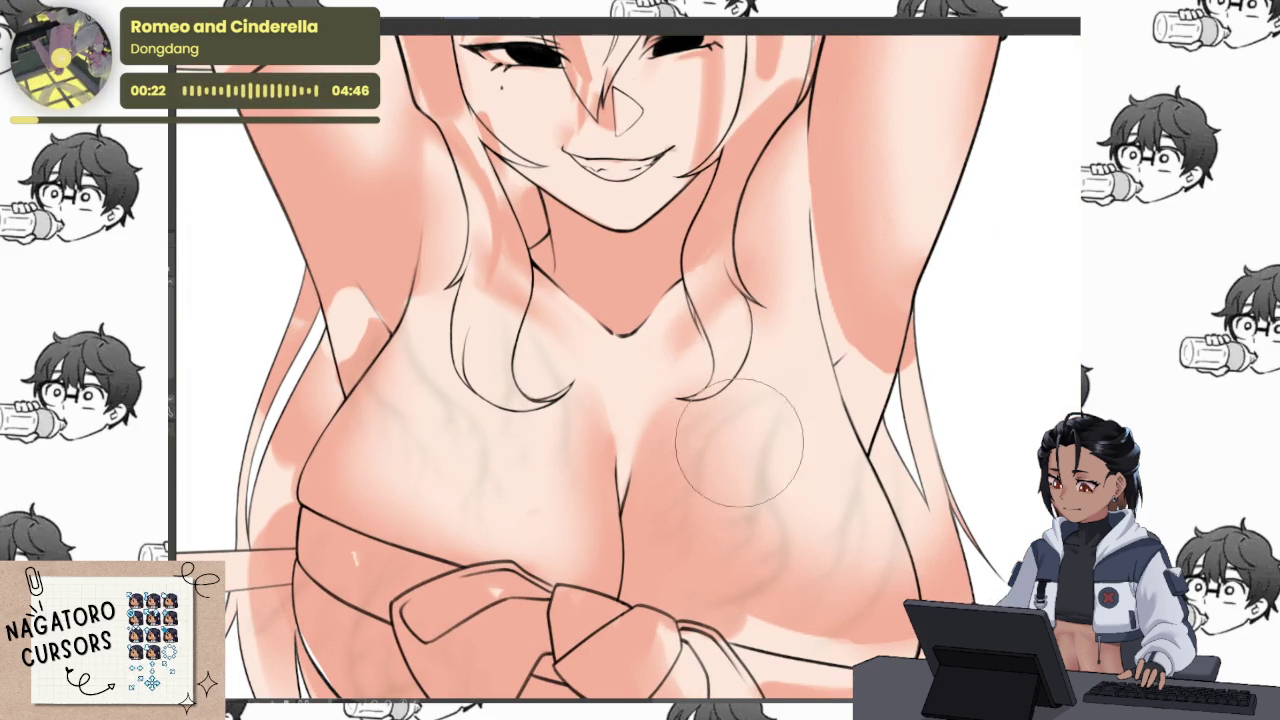
left_click_drag(766, 537, 738, 428)
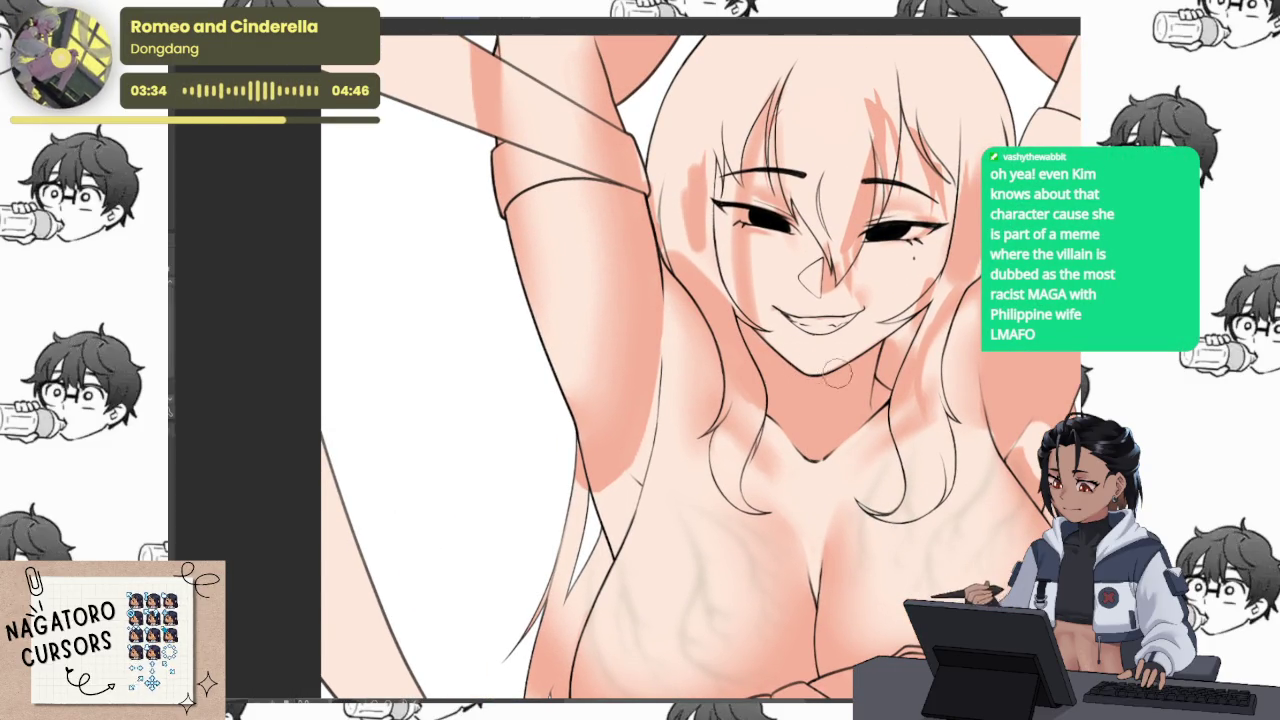
Retrace the armpit crease and arm line darker, then thin and lighten the arm line
left_click_drag(808, 362, 822, 352)
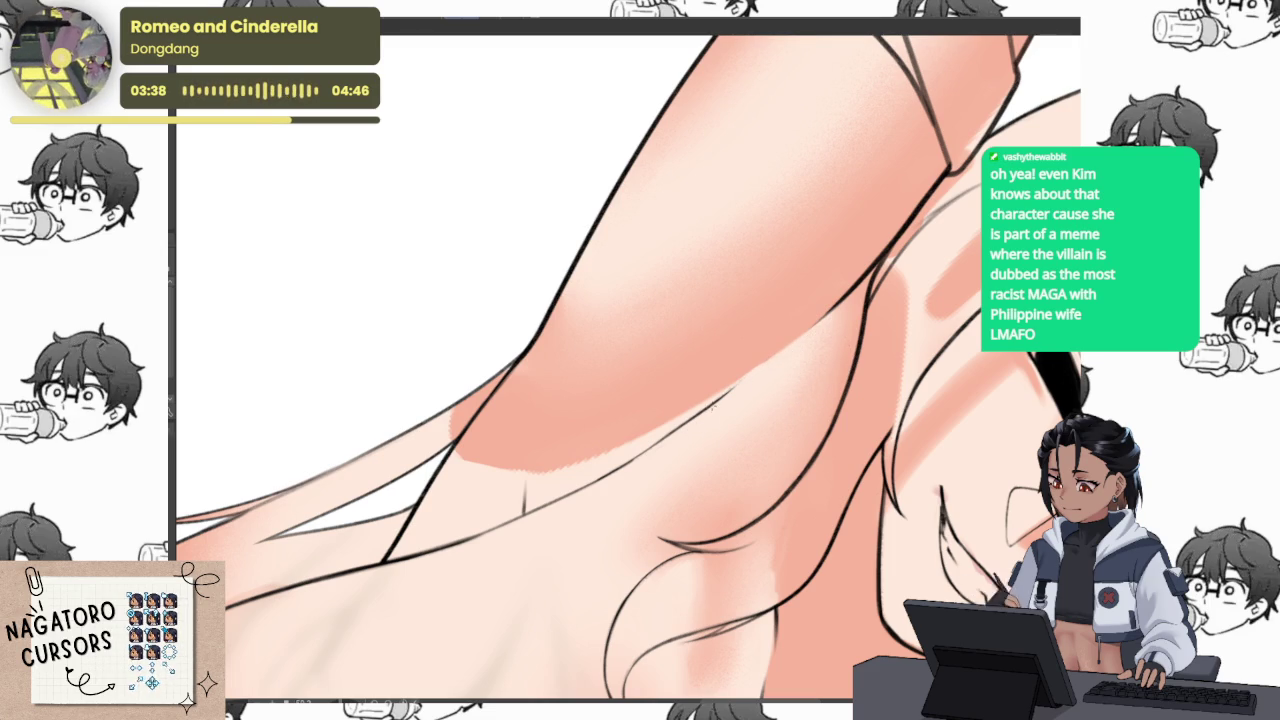
scroll(630, 497, "up", 3)
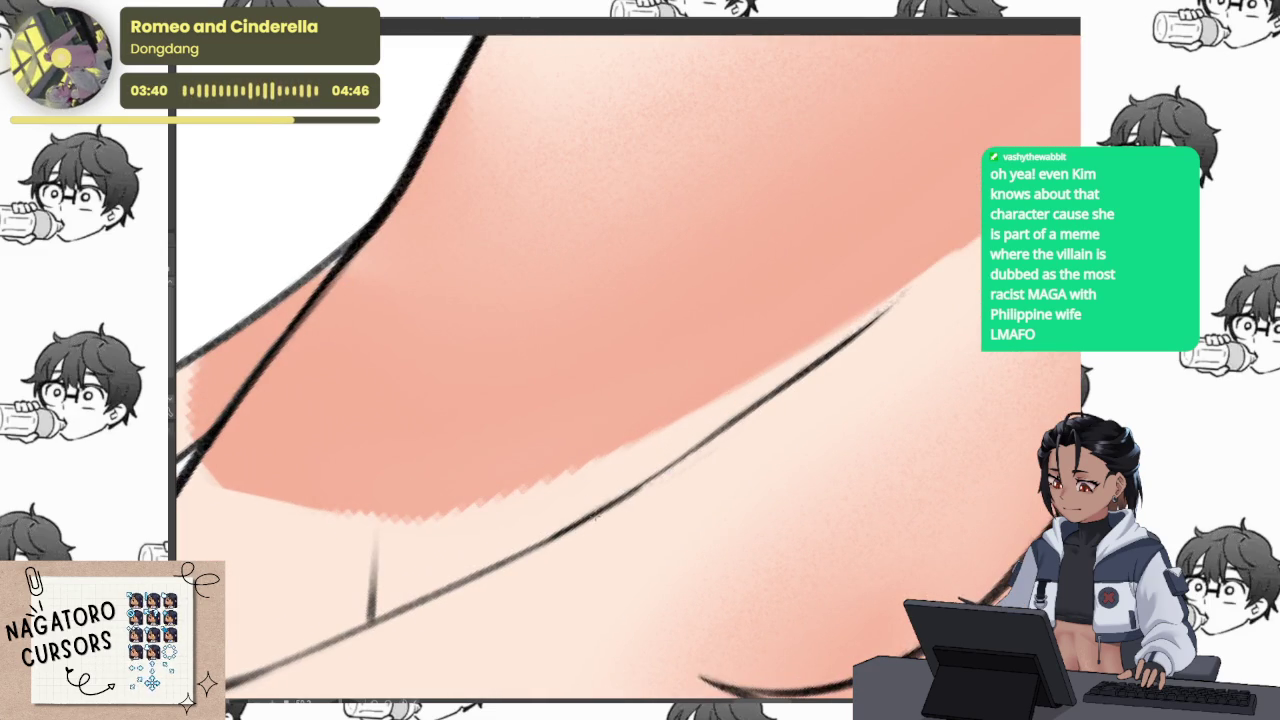
left_click_drag(860, 333, 647, 500)
scroll(646, 521, "down", 5)
scroll(690, 488, "up", 2)
scroll(690, 488, "up", 3)
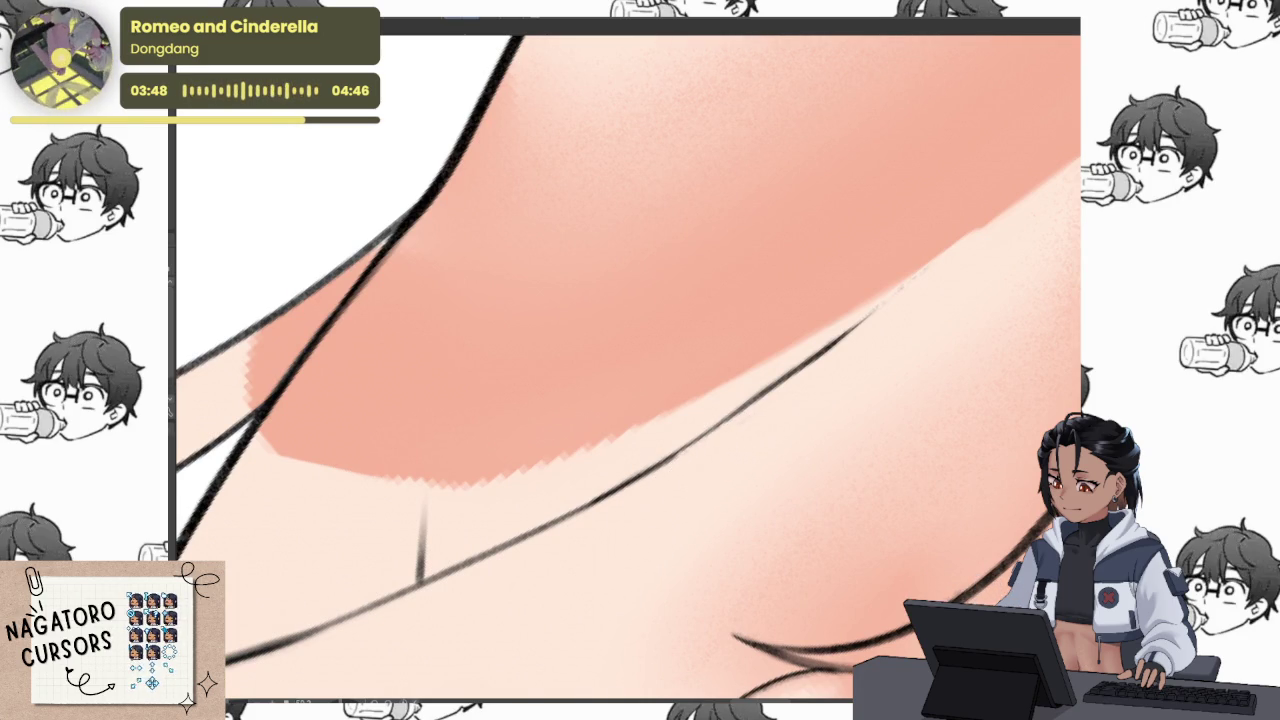
left_click_drag(494, 556, 834, 354)
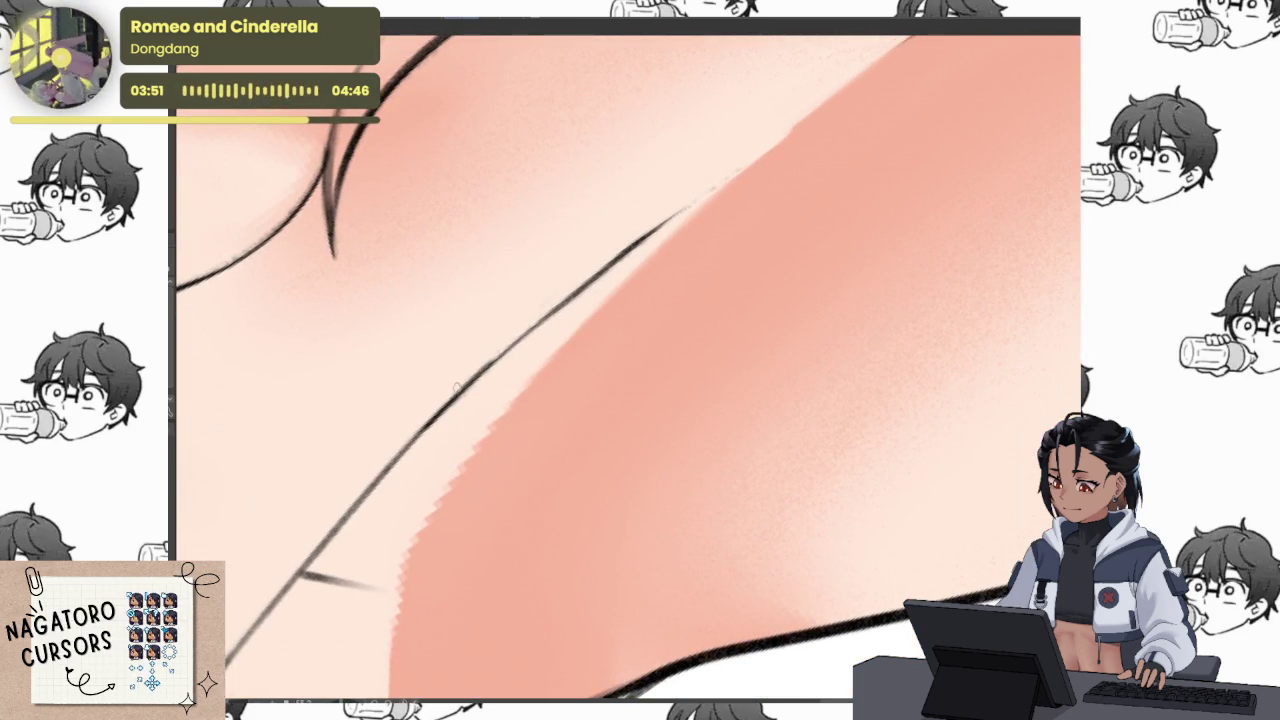
mouse_move(684, 212)
left_mouse_down()
mouse_move(472, 382)
mouse_move(617, 257)
left_mouse_up()
left_click_drag(530, 330, 778, 150)
left_click_drag(511, 362, 757, 172)
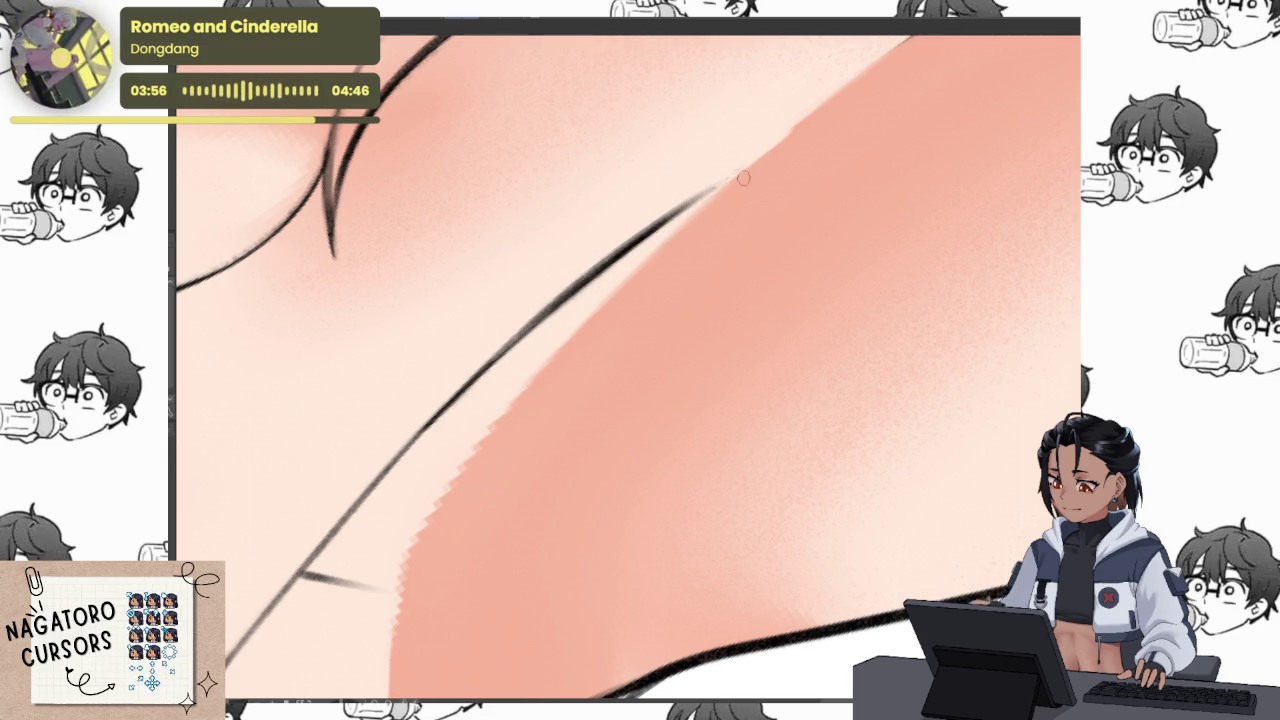
scroll(826, 294, "down", 1)
scroll(828, 277, "down", 4)
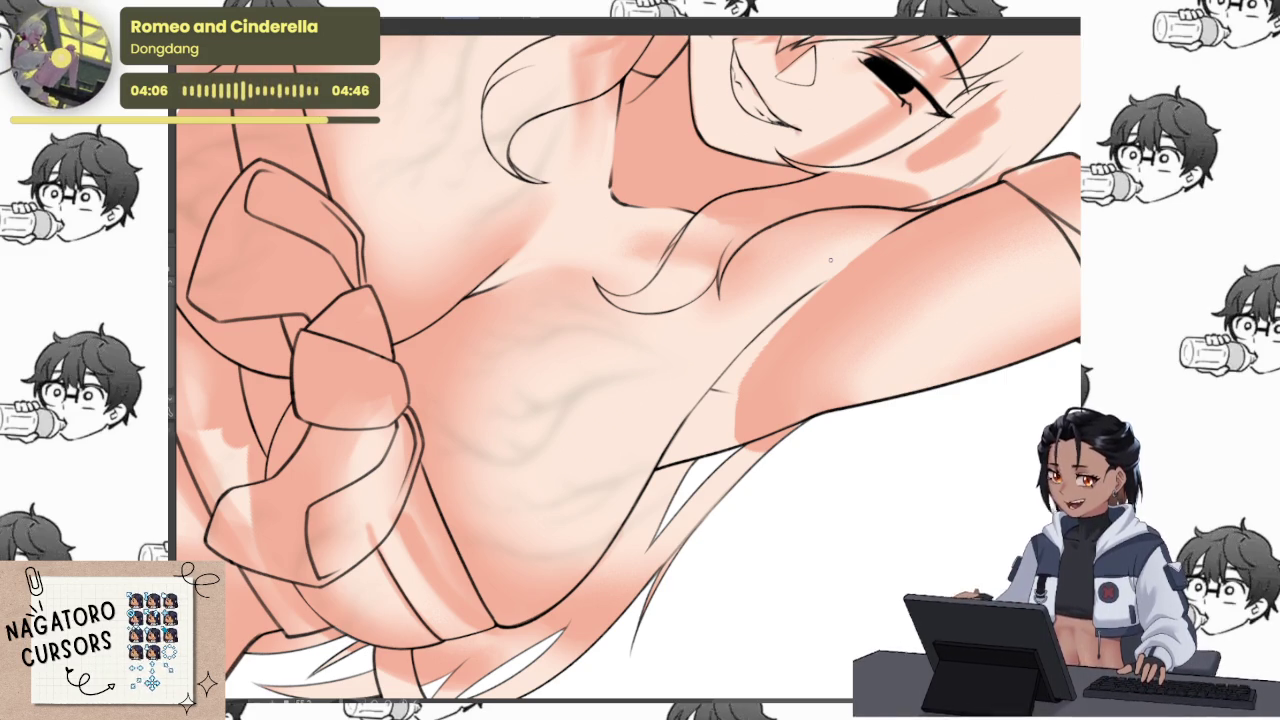
Remove a stray dark smear and extend the salmon shading downward below the armpit
left_click_drag(830, 260, 758, 338)
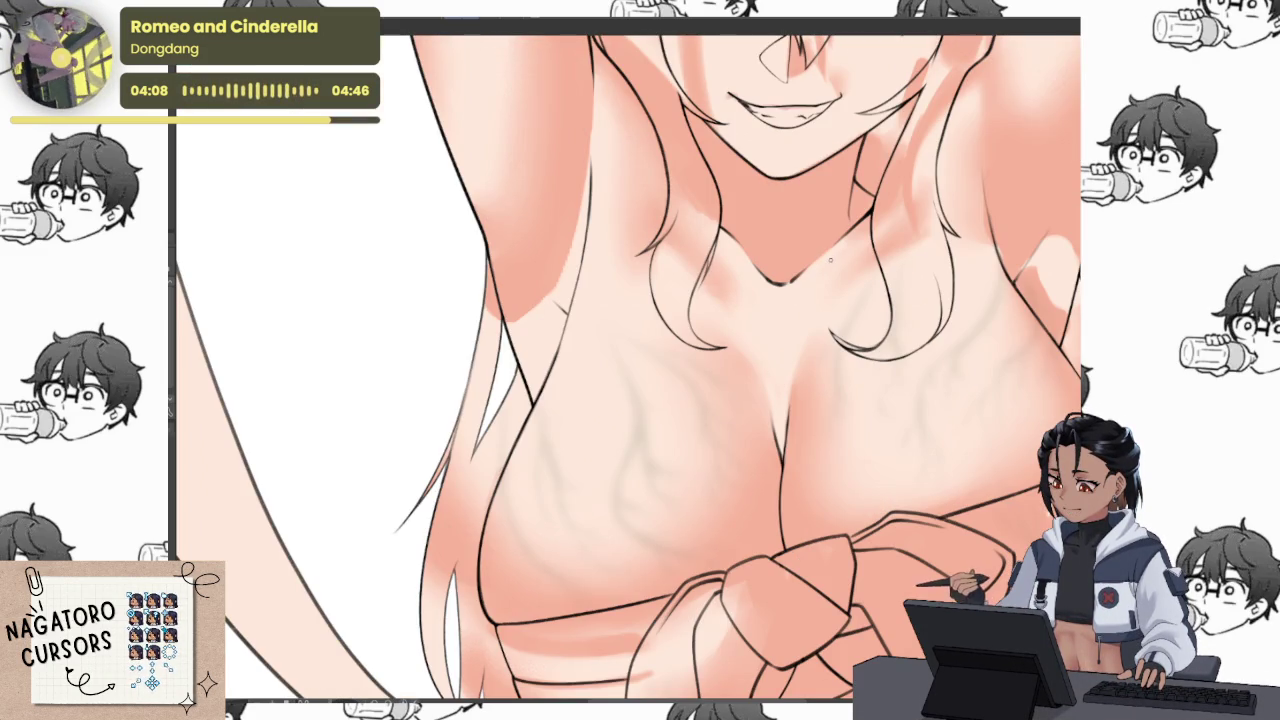
left_click_drag(830, 260, 1013, 290)
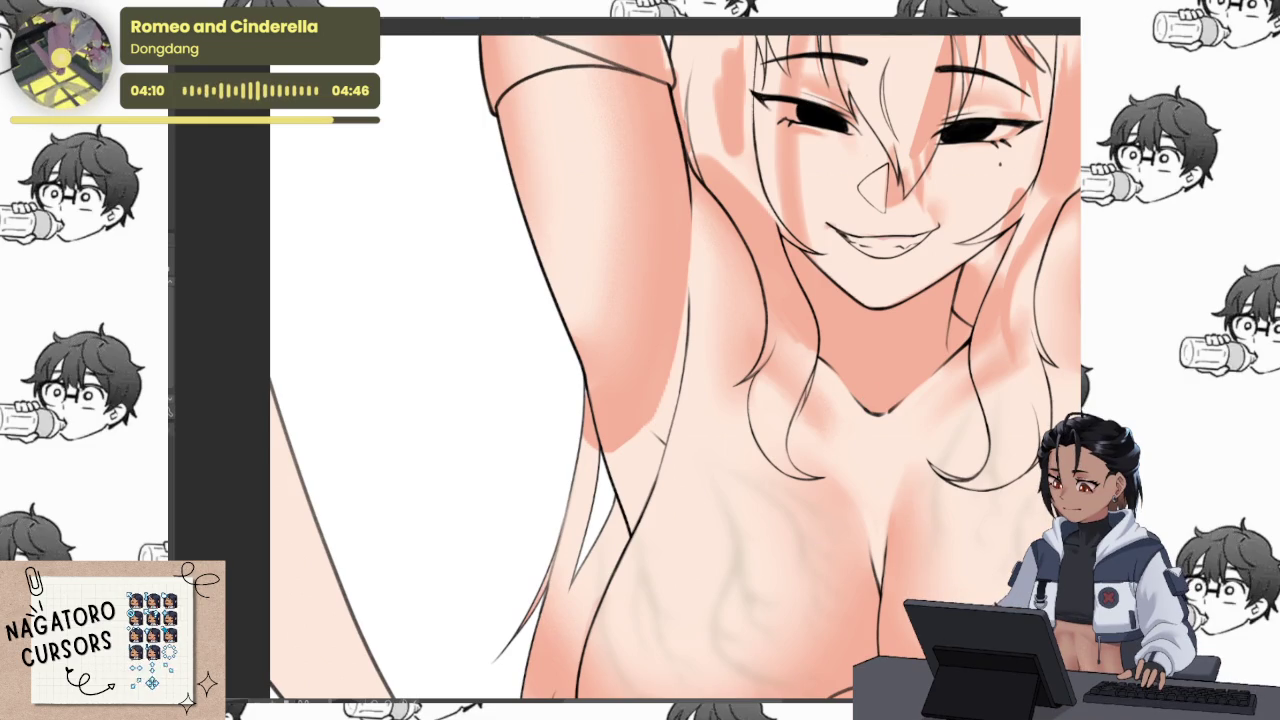
left_click_drag(878, 393, 638, 335)
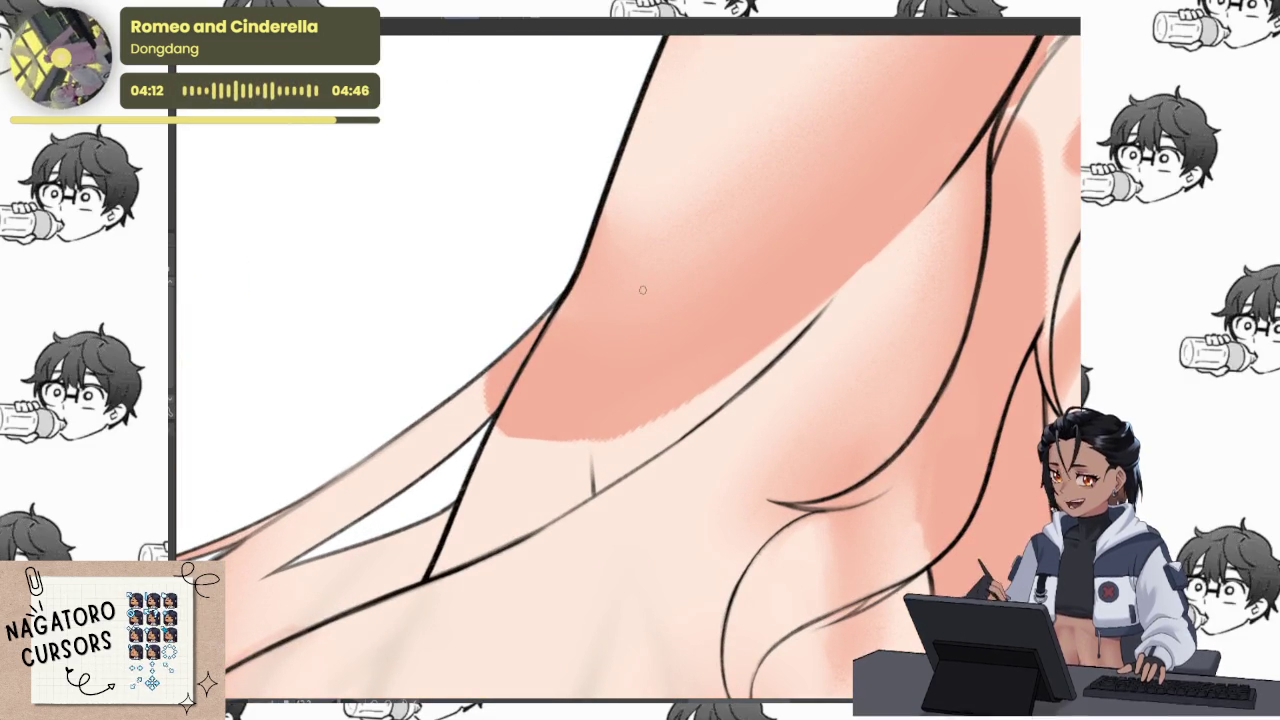
left_click_drag(638, 335, 623, 408)
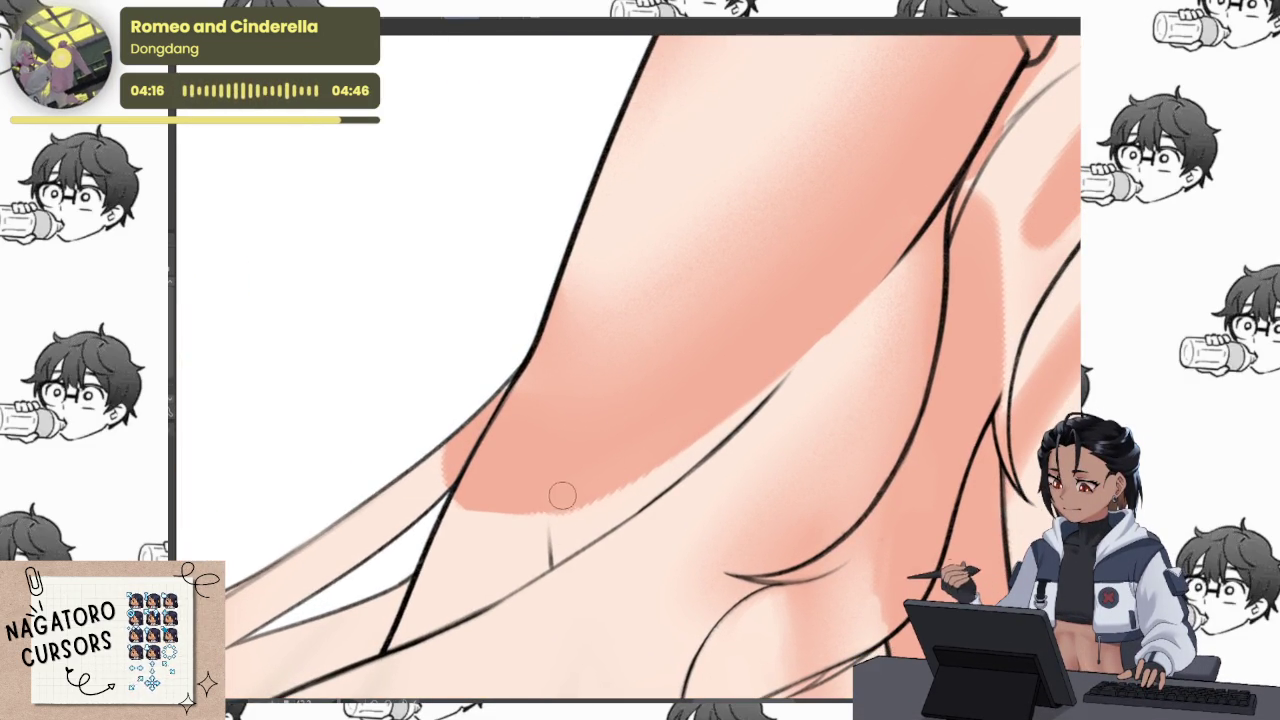
key("ctrl+z")
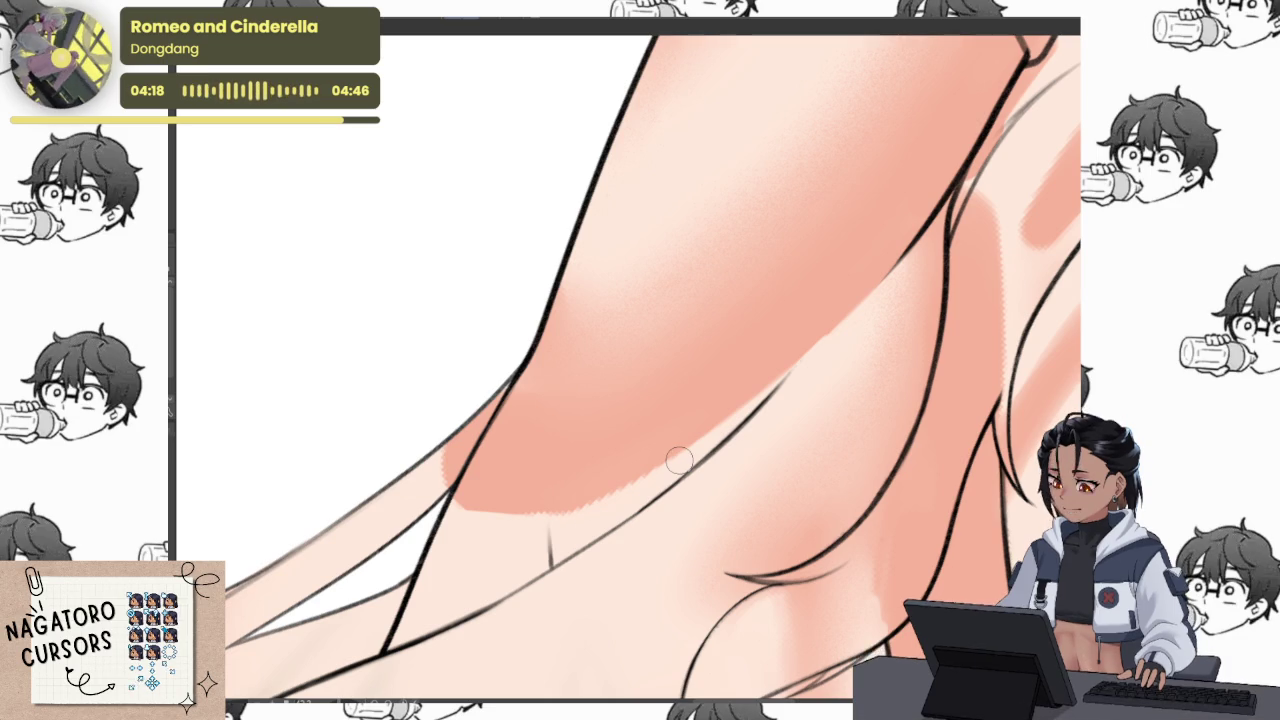
mouse_move(574, 477)
left_mouse_down()
mouse_move(559, 546)
mouse_move(600, 505)
left_mouse_up()
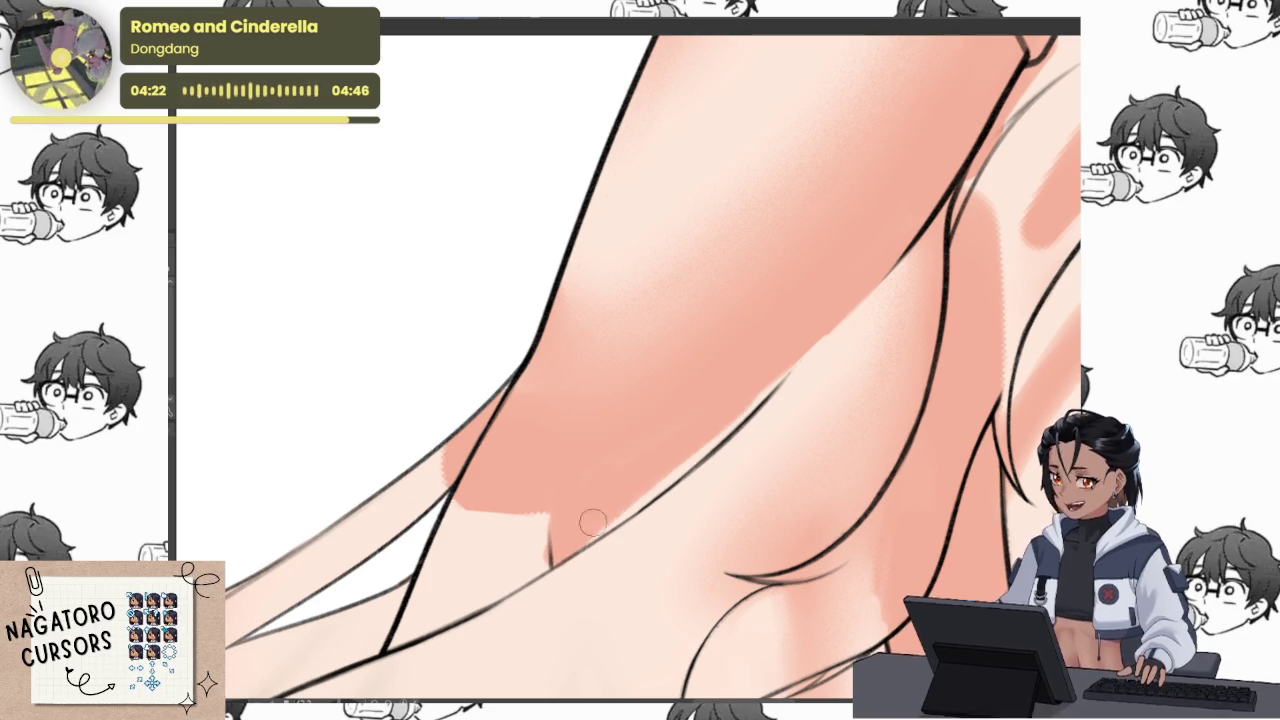
scroll(686, 325, "down", 2)
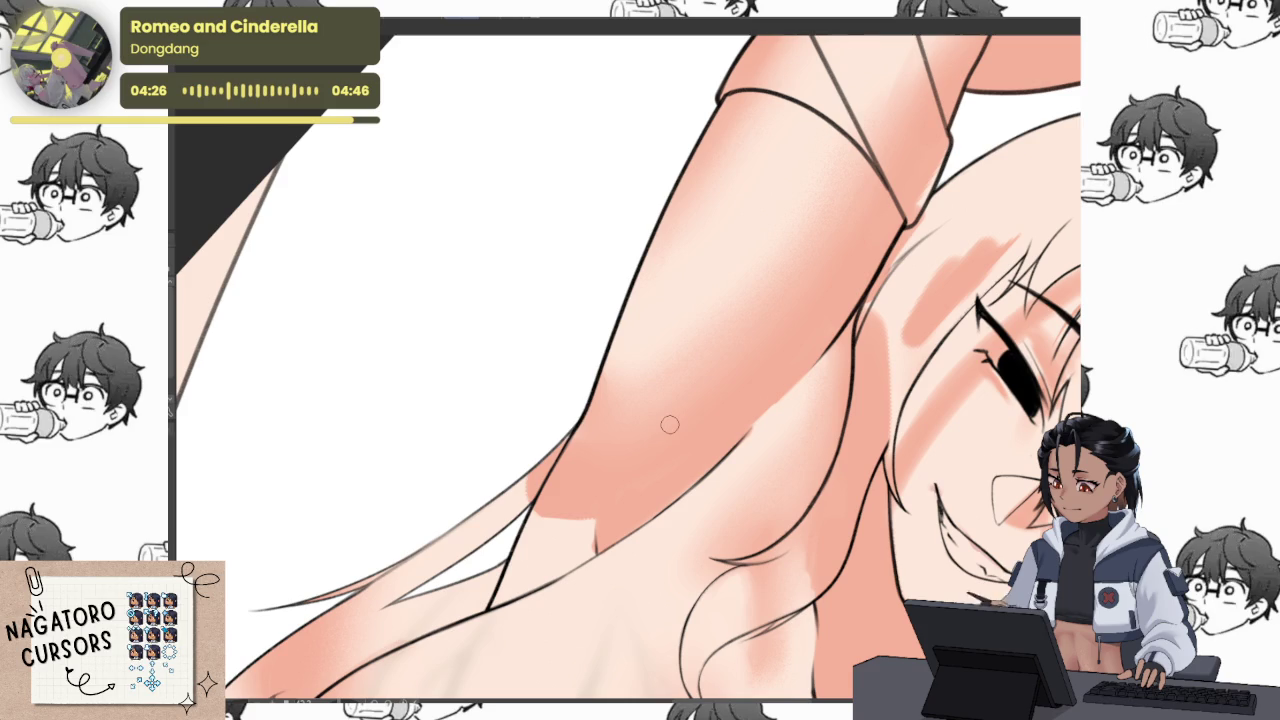
scroll(695, 432, "down", 2)
scroll(657, 486, "up", 3)
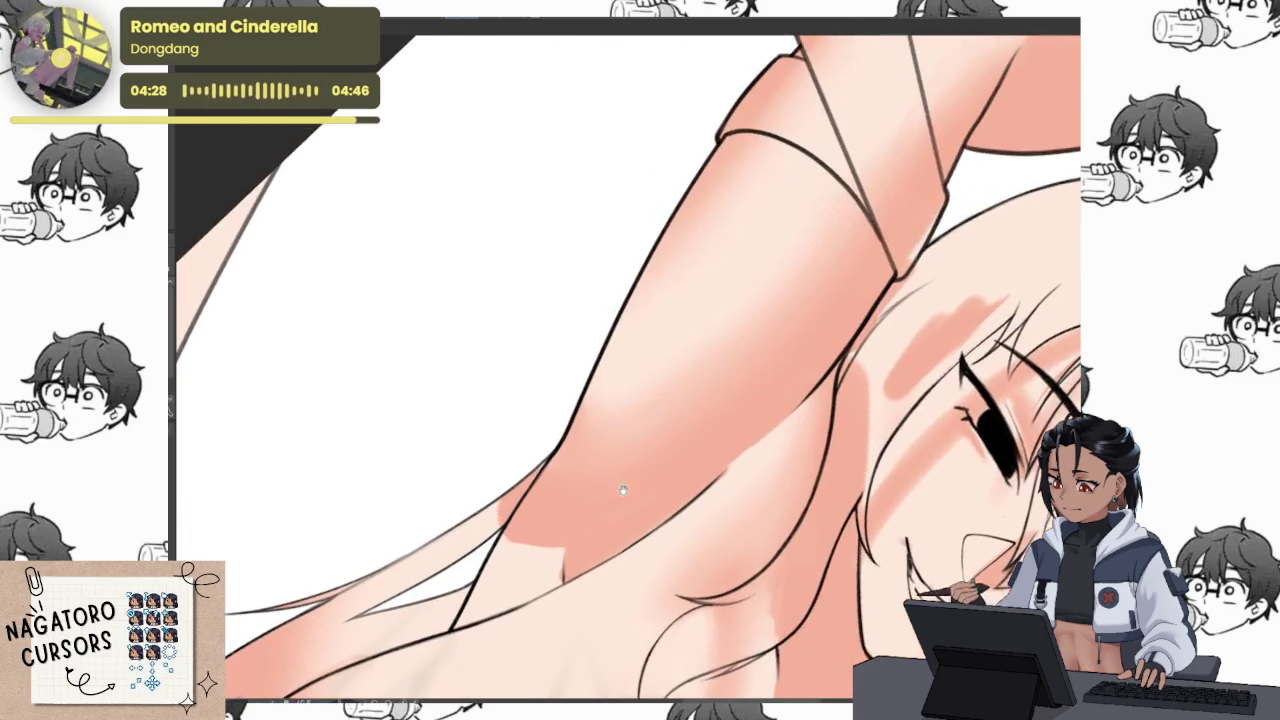
Paint and blend darker salmon shading along the raised arm's left edge
left_click_drag(580, 440, 598, 408)
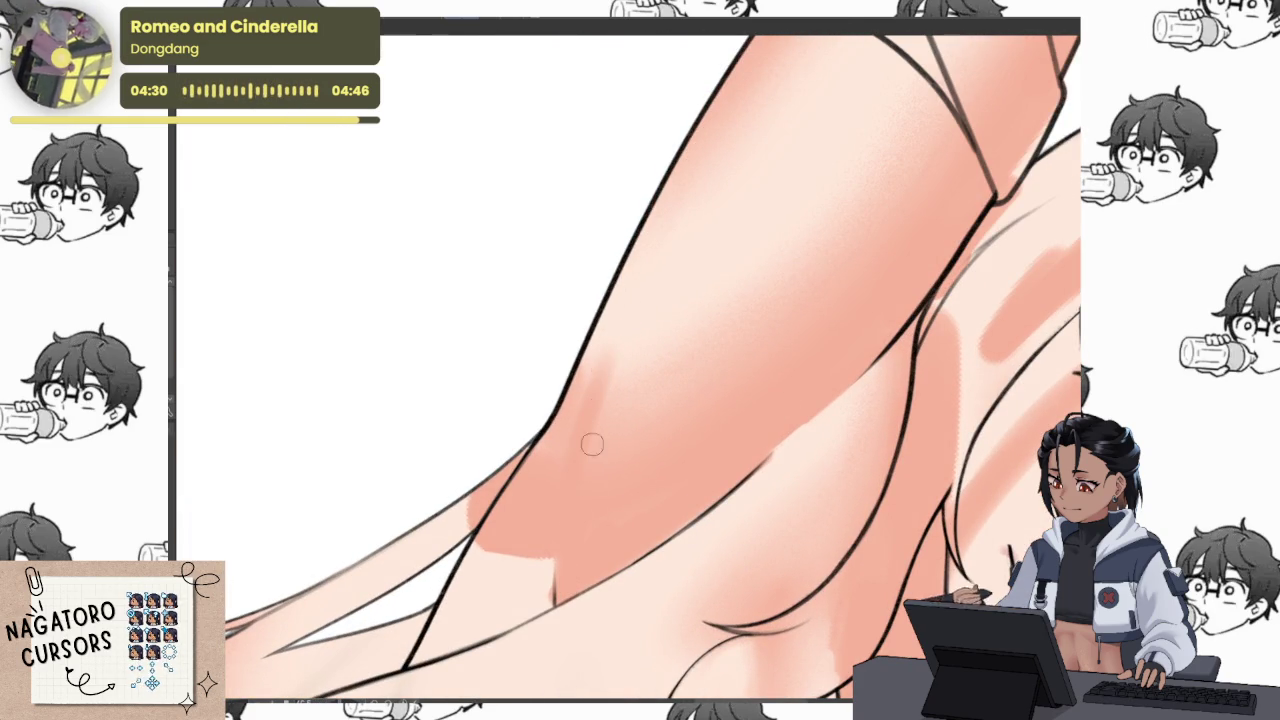
left_click_drag(597, 330, 552, 490)
left_click_drag(556, 400, 565, 453)
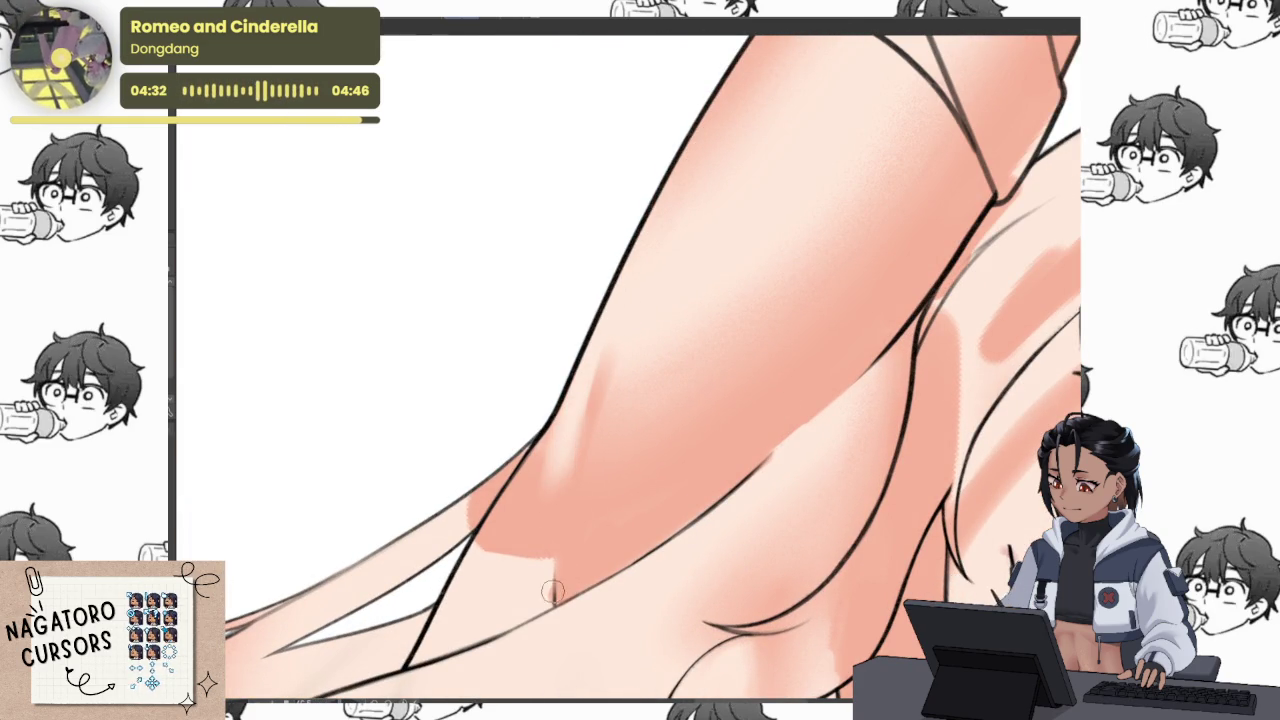
scroll(557, 460, "down", 2)
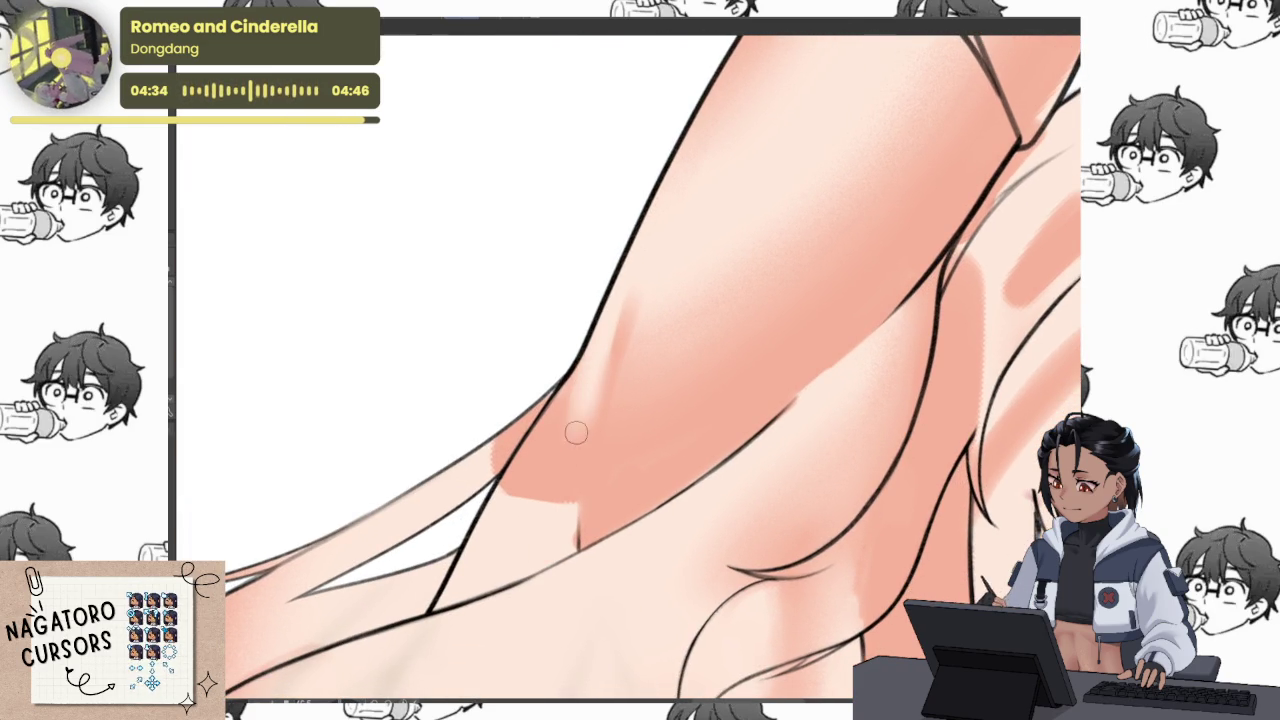
left_click_drag(571, 434, 557, 563)
left_click_drag(560, 400, 567, 494)
mouse_move(570, 412)
left_mouse_down()
mouse_move(572, 394)
mouse_move(450, 600)
left_mouse_up()
left_click_drag(565, 370, 490, 540)
left_click_drag(510, 490, 487, 551)
left_click_drag(576, 378, 522, 507)
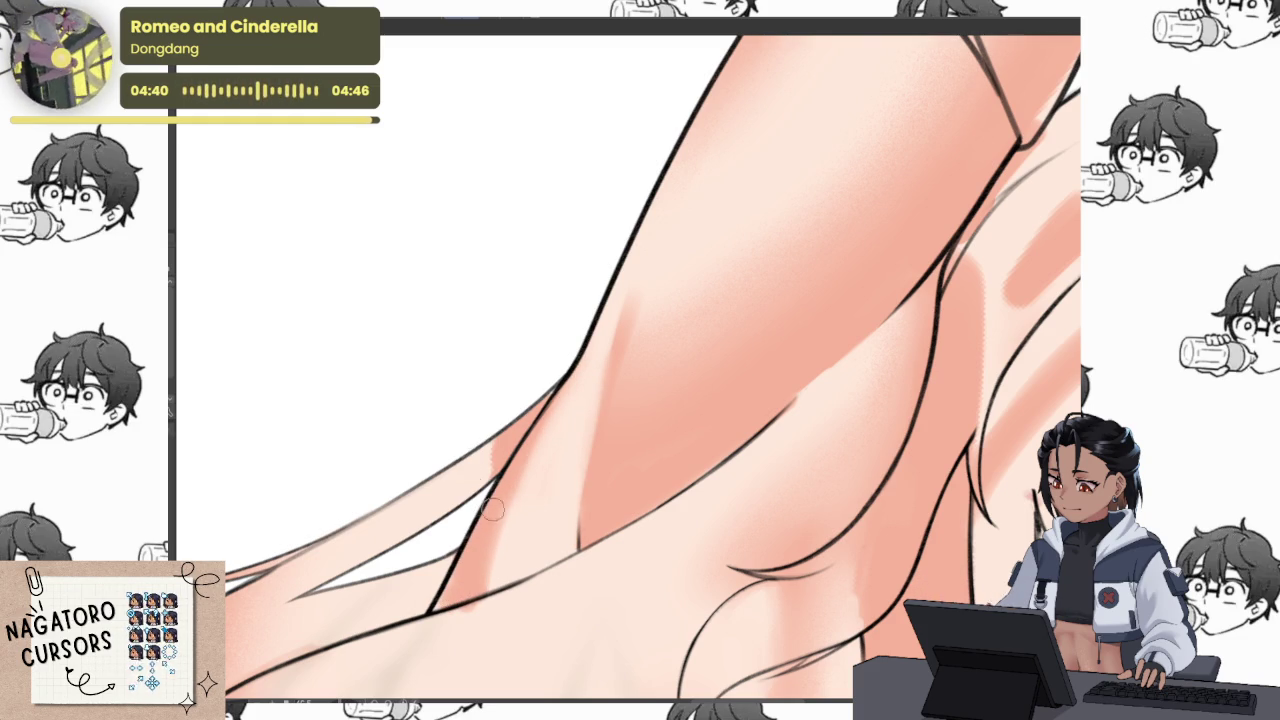
Shade and soften the arm crease, check the drawing mirrored, and fit the whole artwork upright
mouse_move(519, 562)
left_mouse_down()
mouse_move(689, 457)
mouse_move(705, 492)
left_mouse_up()
mouse_move(618, 425)
left_mouse_down()
mouse_move(598, 505)
mouse_move(648, 311)
left_mouse_up()
mouse_move(573, 475)
left_mouse_down()
mouse_move(586, 530)
mouse_move(571, 457)
mouse_move(530, 545)
left_mouse_up()
mouse_move(560, 500)
left_mouse_down()
mouse_move(746, 372)
mouse_move(666, 409)
mouse_move(592, 491)
left_mouse_up()
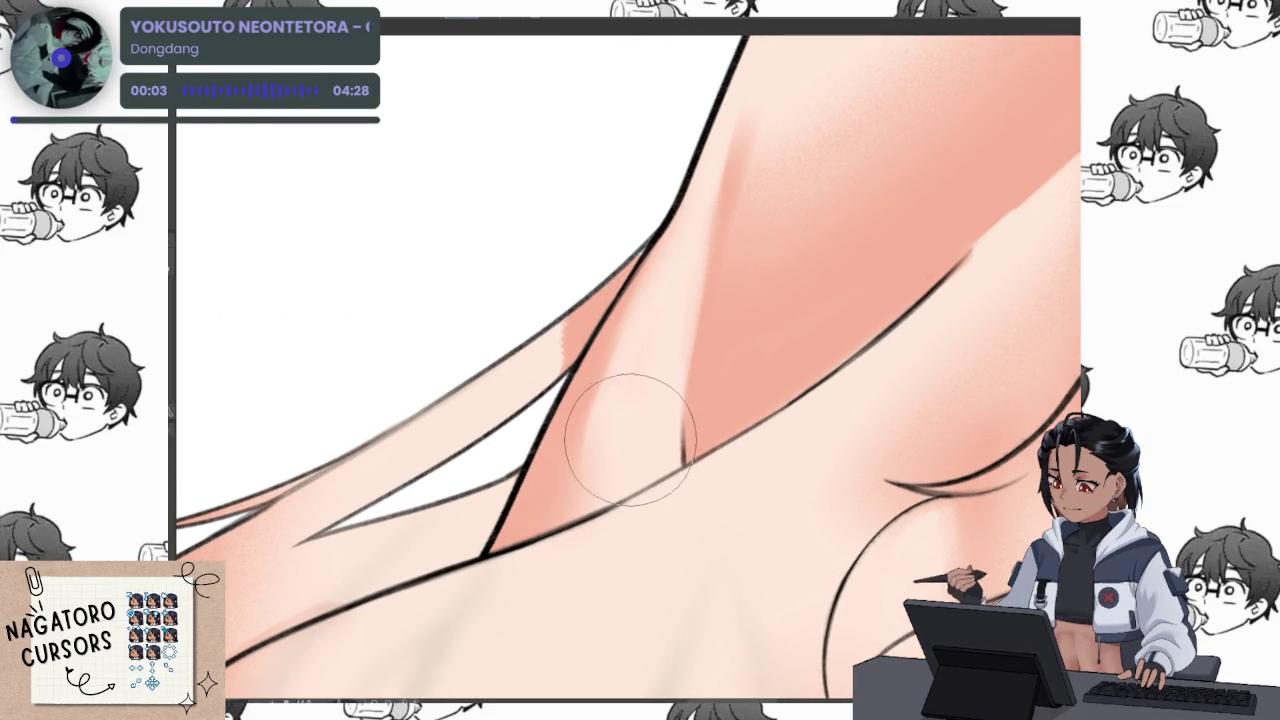
mouse_move(600, 400)
left_mouse_down()
mouse_move(586, 491)
mouse_move(640, 370)
left_mouse_up()
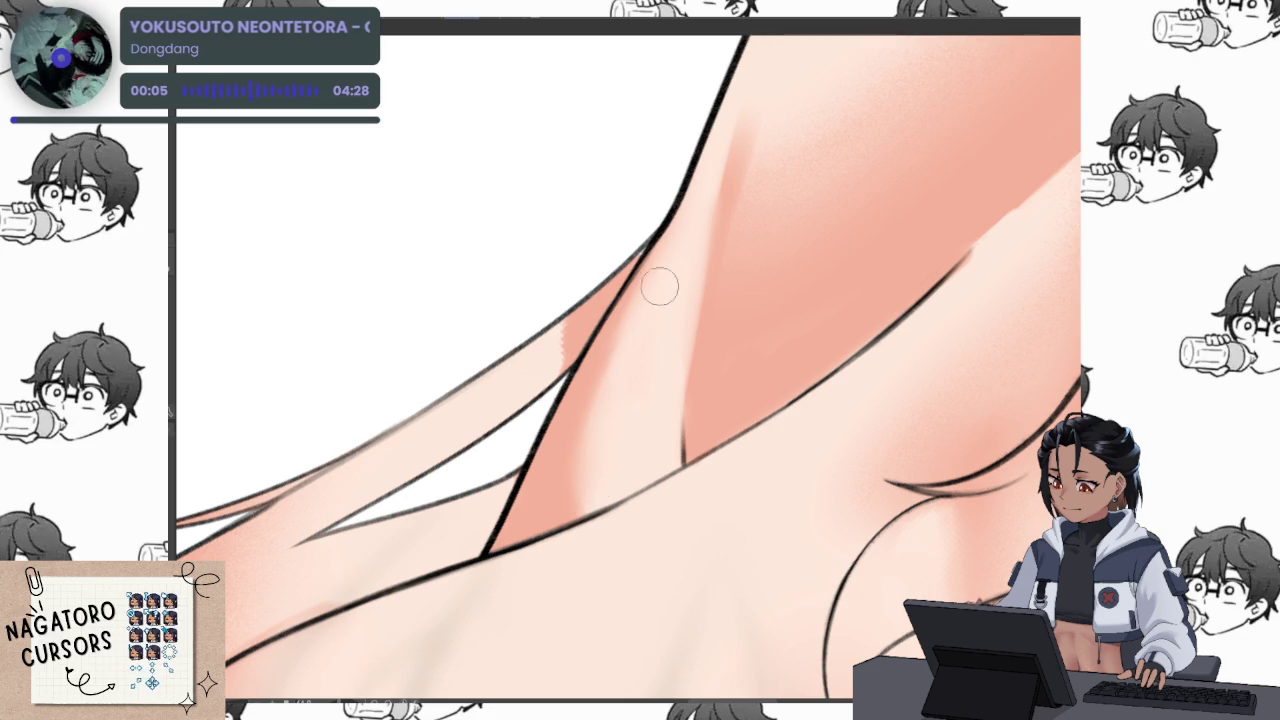
scroll(574, 480, "down", 5)
key("m")
key("m")
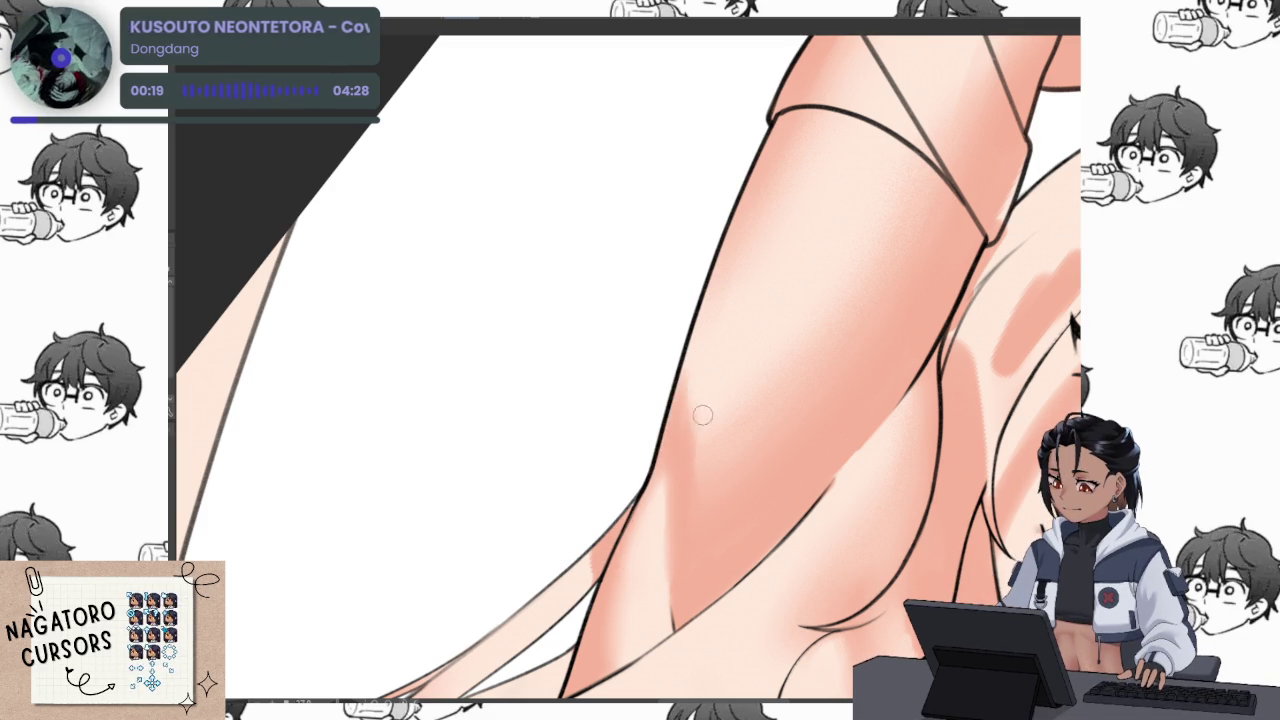
mouse_move(720, 509)
left_mouse_down()
mouse_move(666, 380)
mouse_move(640, 434)
mouse_move(666, 457)
left_mouse_up()
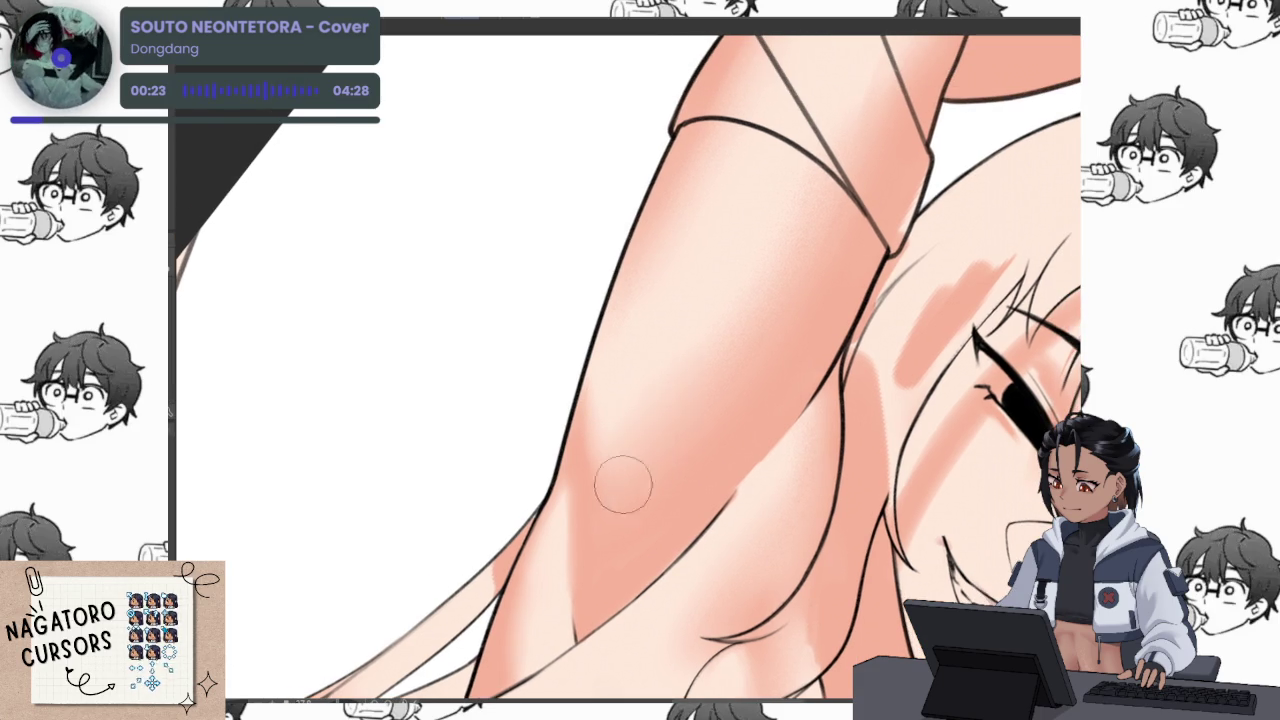
key("ctrl+0")
key("ctrl+@")
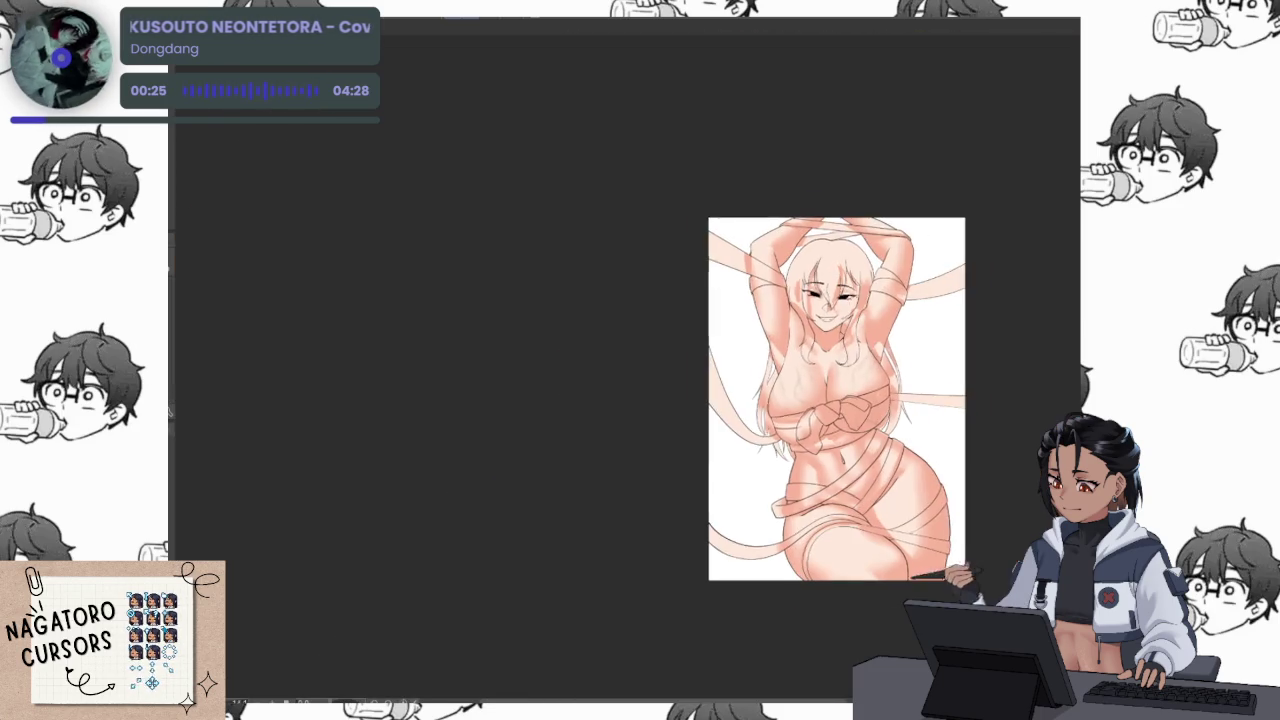
scroll(850, 278, "up", 5)
scroll(797, 437, "up", 2)
left_click_drag(797, 437, 781, 419)
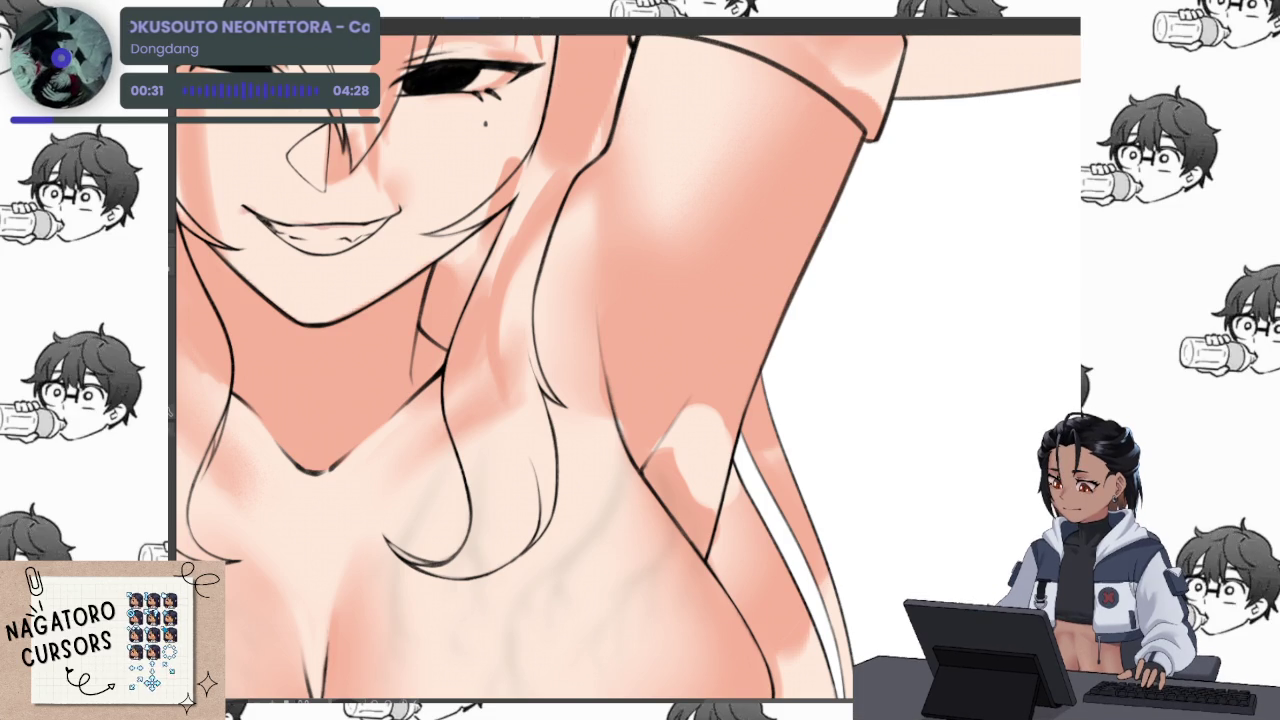
scroll(816, 397, "down", 3)
scroll(816, 397, "down", 2)
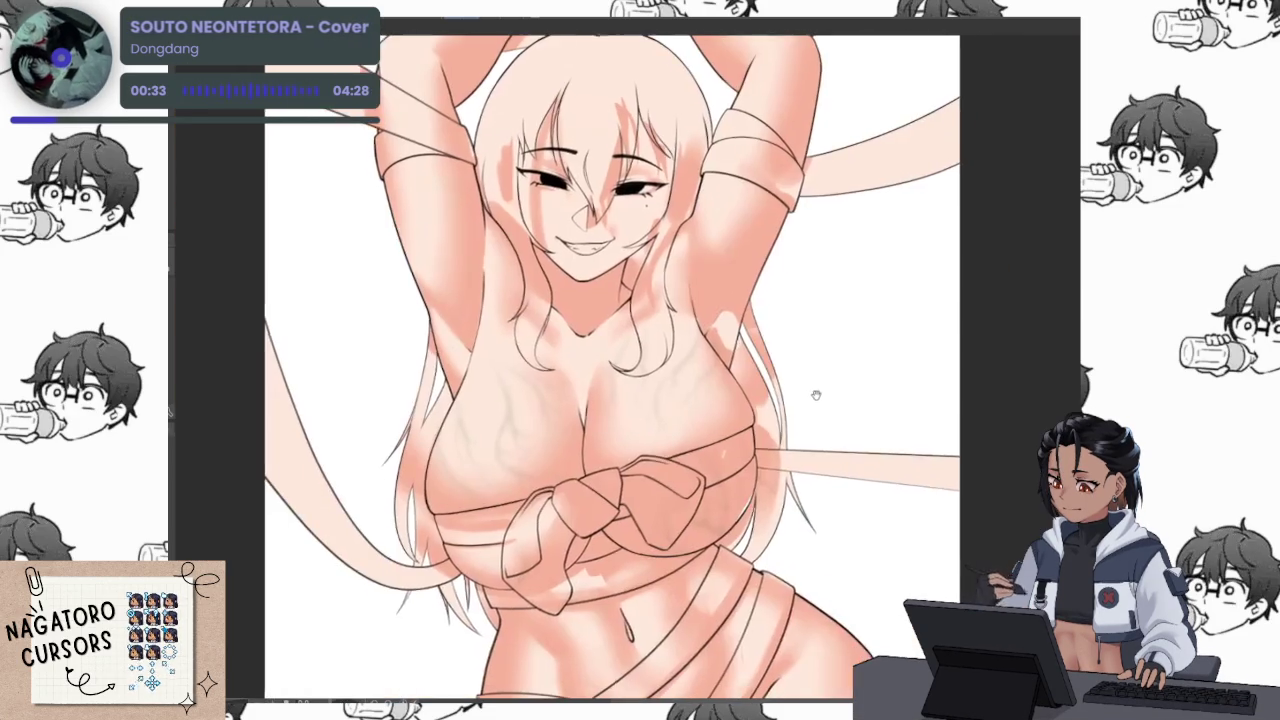
scroll(816, 397, "up", 3)
scroll(820, 422, "up", 2)
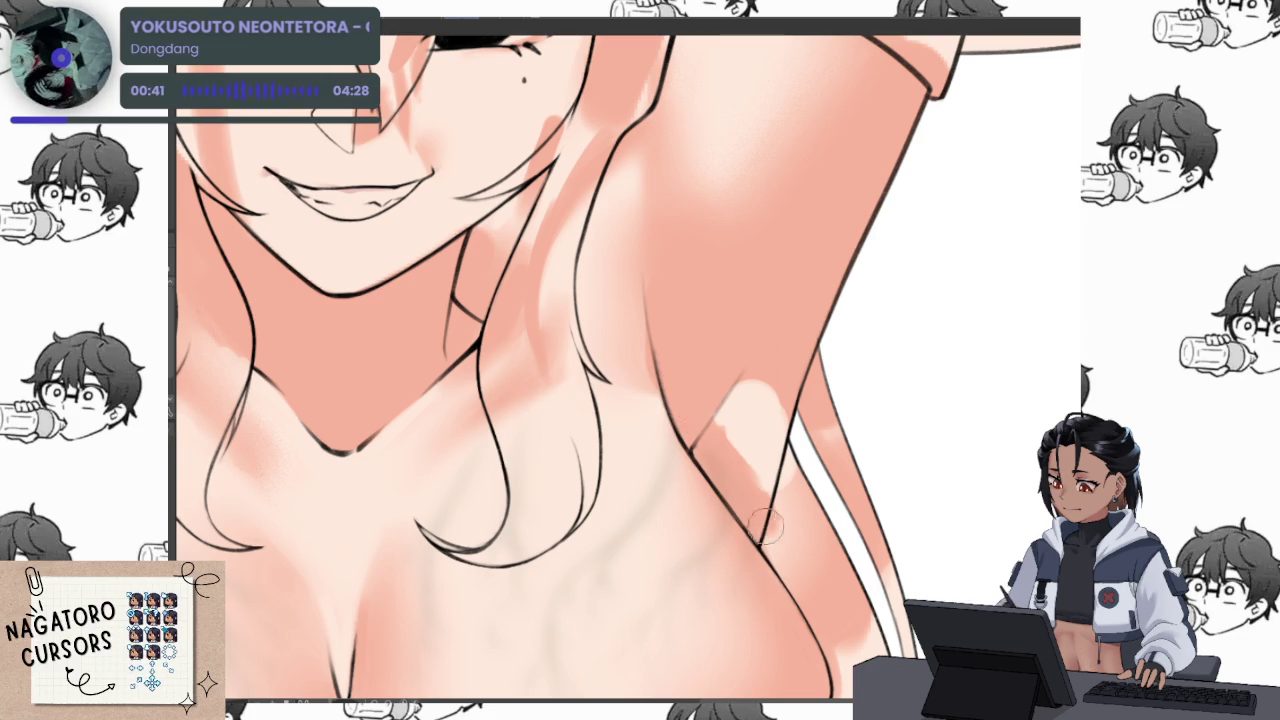
left_click_drag(757, 512, 828, 404)
scroll(828, 404, "down", 5)
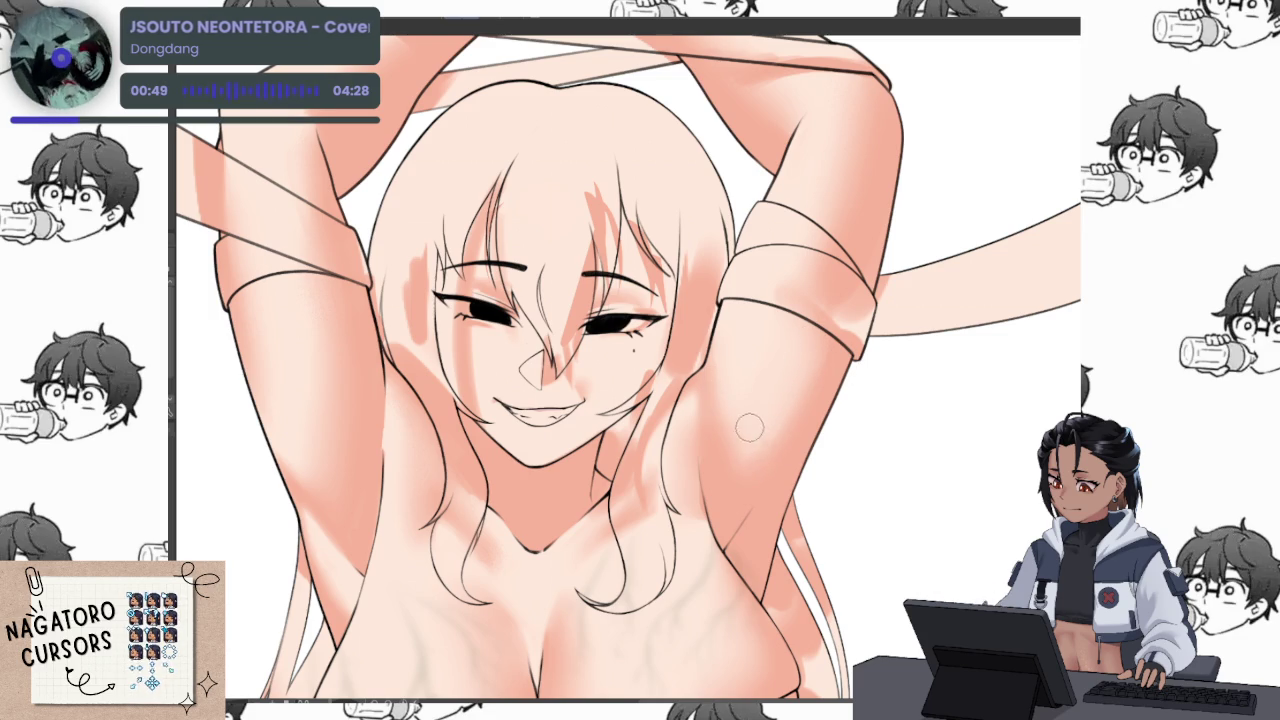
scroll(840, 365, "down", 5)
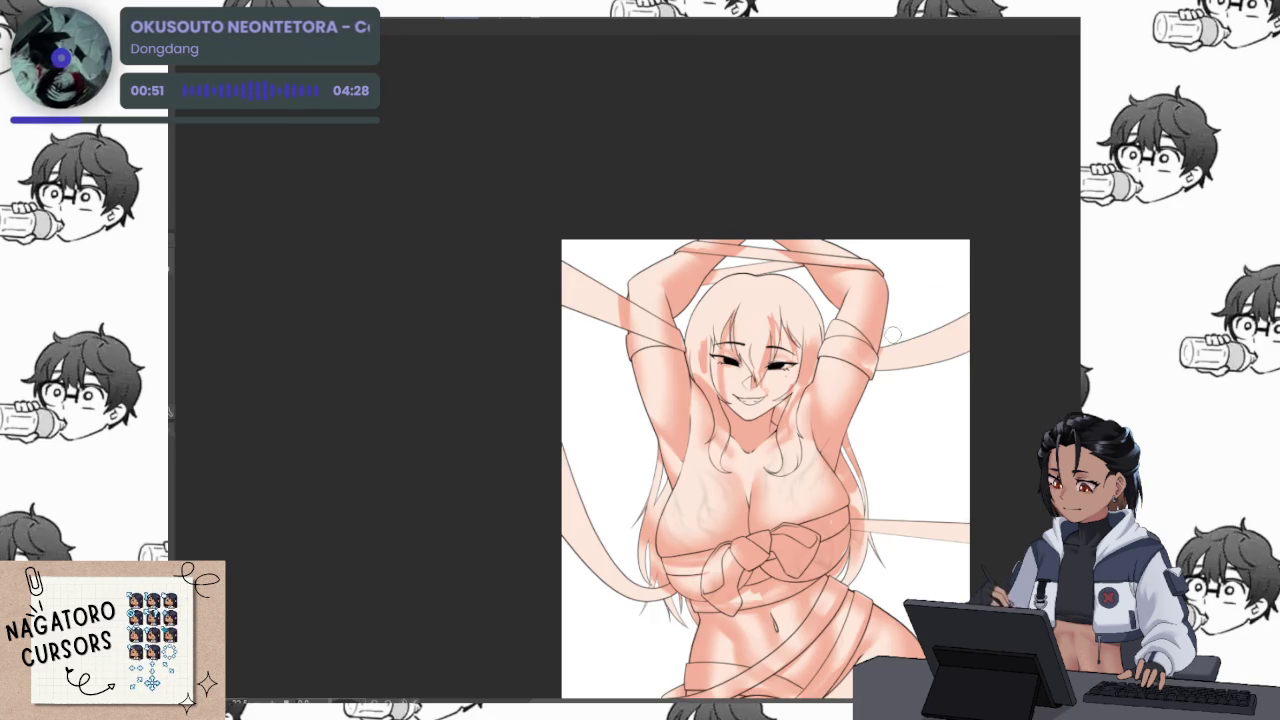
scroll(836, 240, "up", 5)
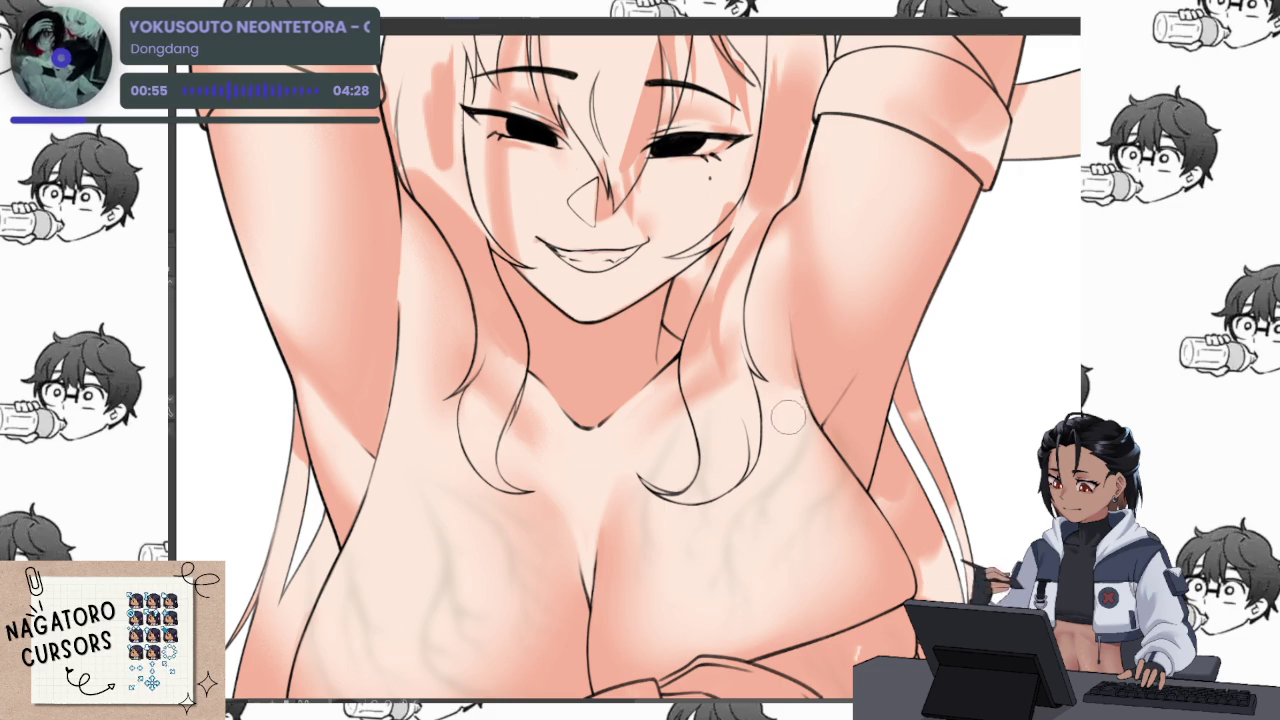
scroll(790, 415, "up", 3)
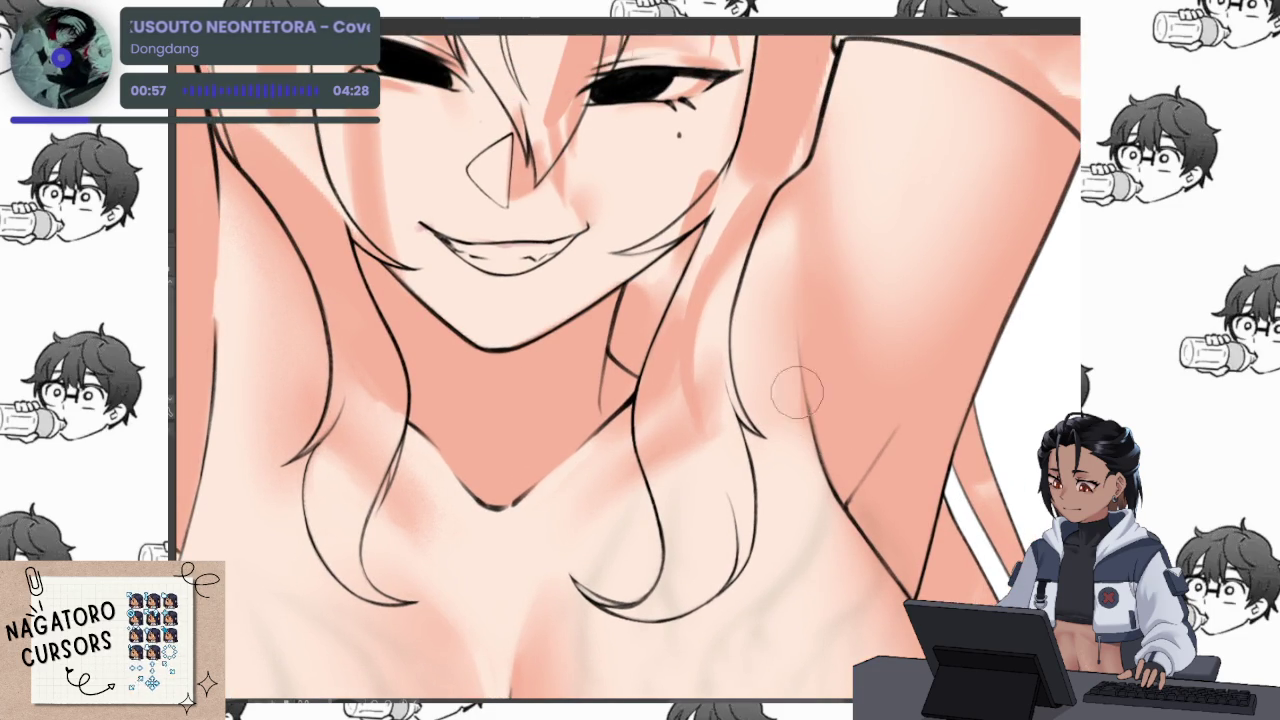
left_click_drag(790, 375, 816, 450)
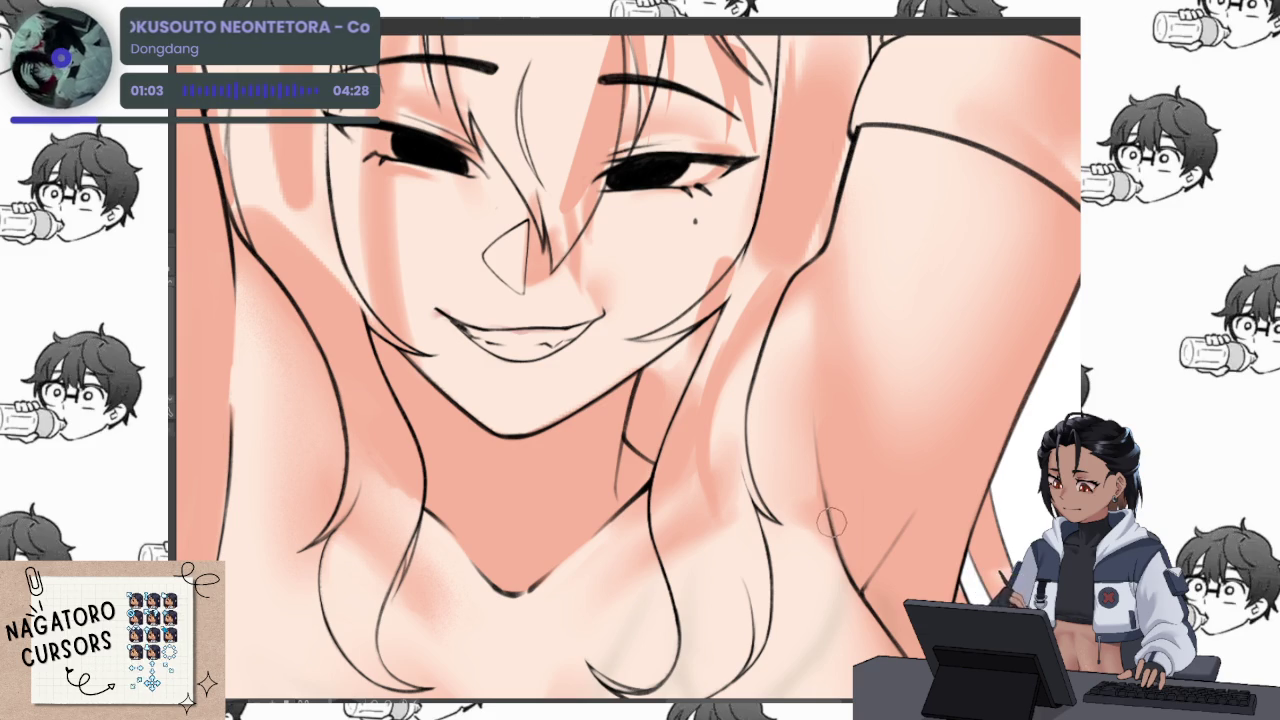
scroll(800, 410, "up", 1)
scroll(800, 412, "up", 1)
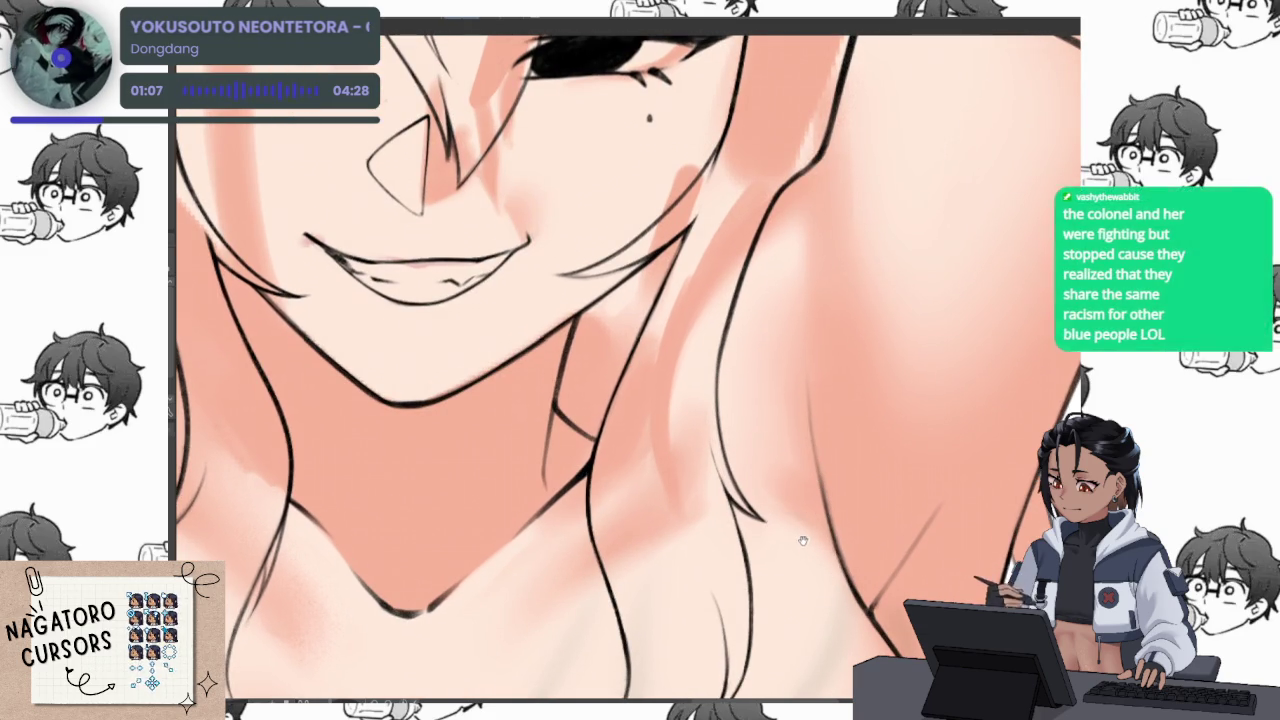
left_click_drag(803, 541, 800, 495)
mouse_move(716, 498)
left_mouse_down()
mouse_move(702, 484)
mouse_move(877, 399)
left_mouse_up()
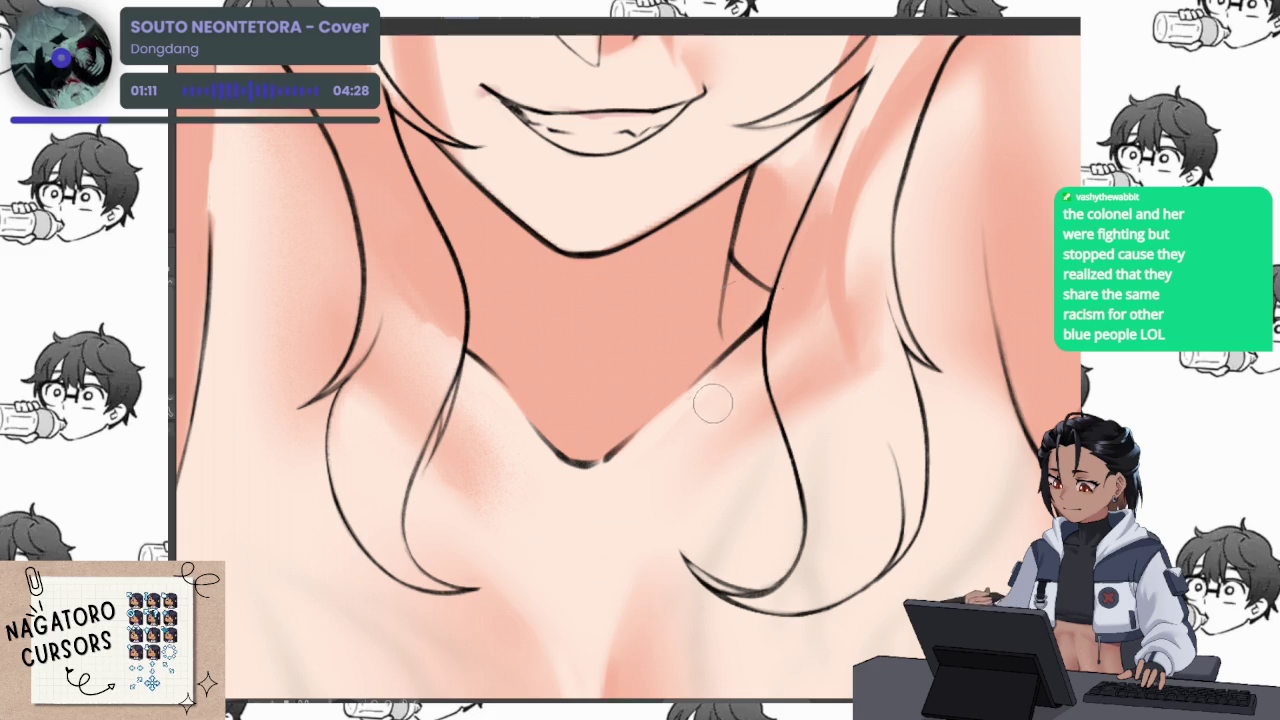
scroll(776, 367, "down", 2)
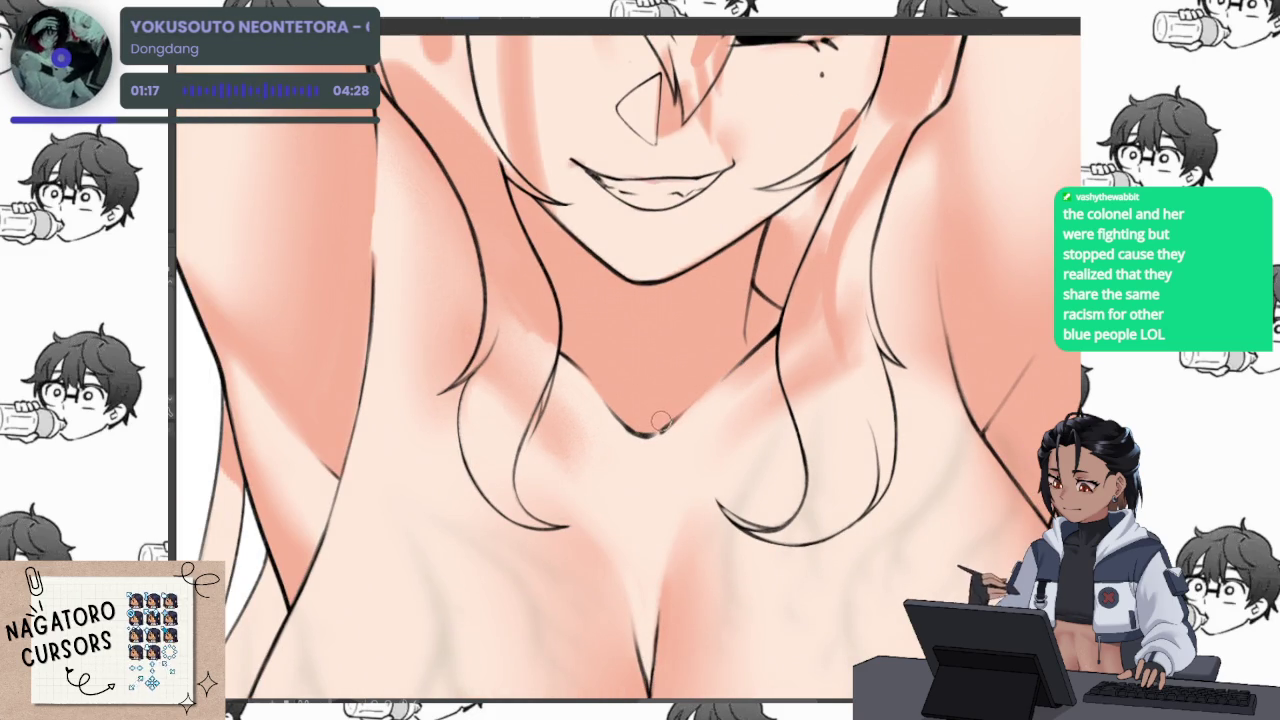
key("ctrl+0")
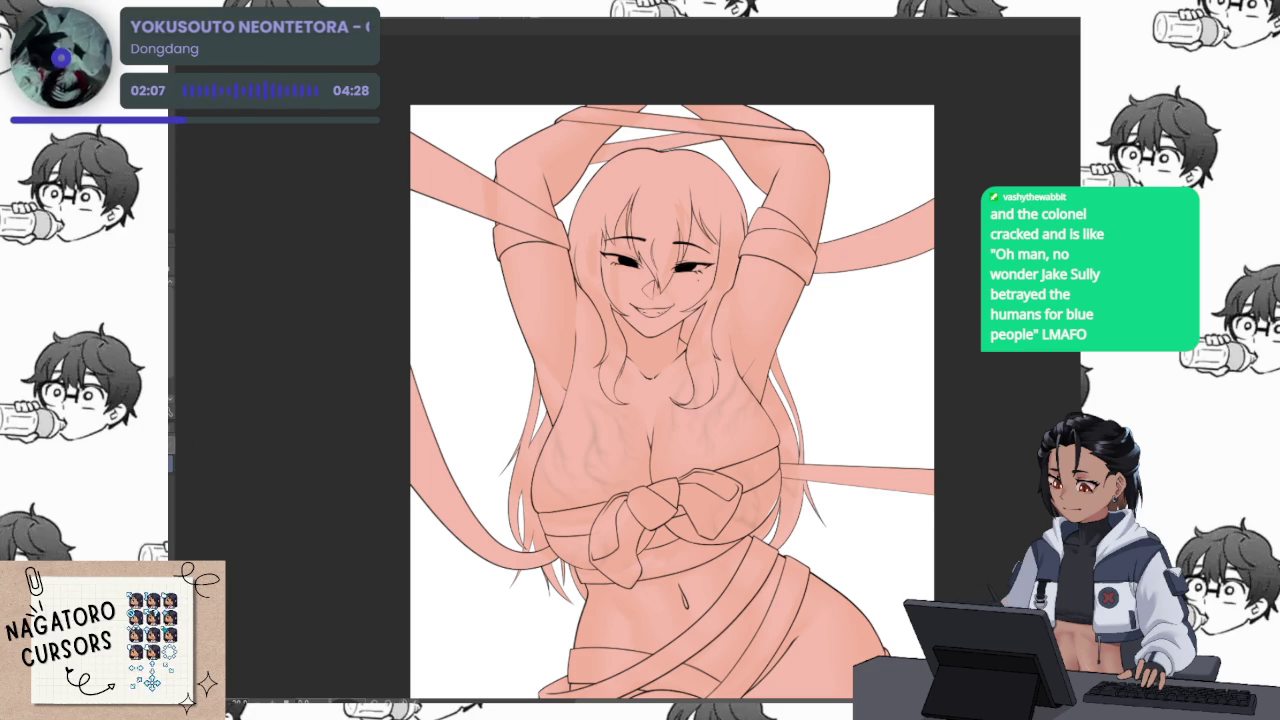
Compare the figure with and without the recolour, keeping the deeper pink tone on body and hair
key("ctrl+z")
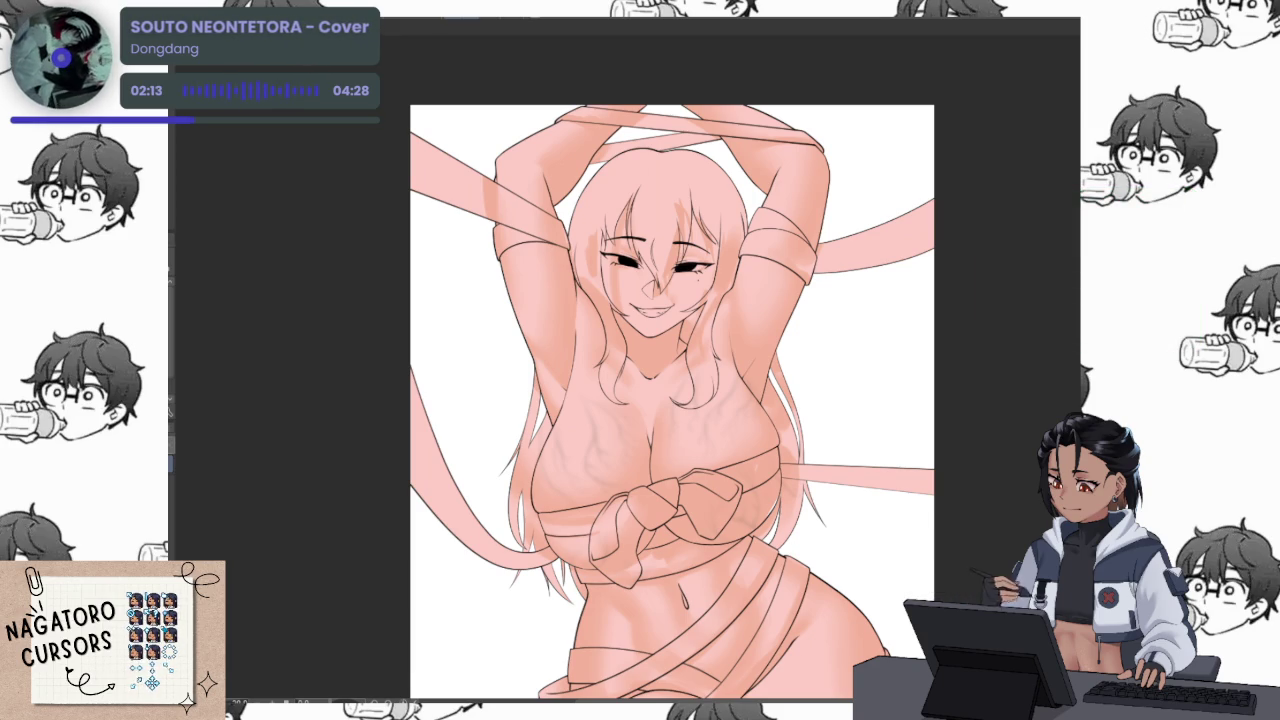
key("ctrl+z")
key("ctrl+z")
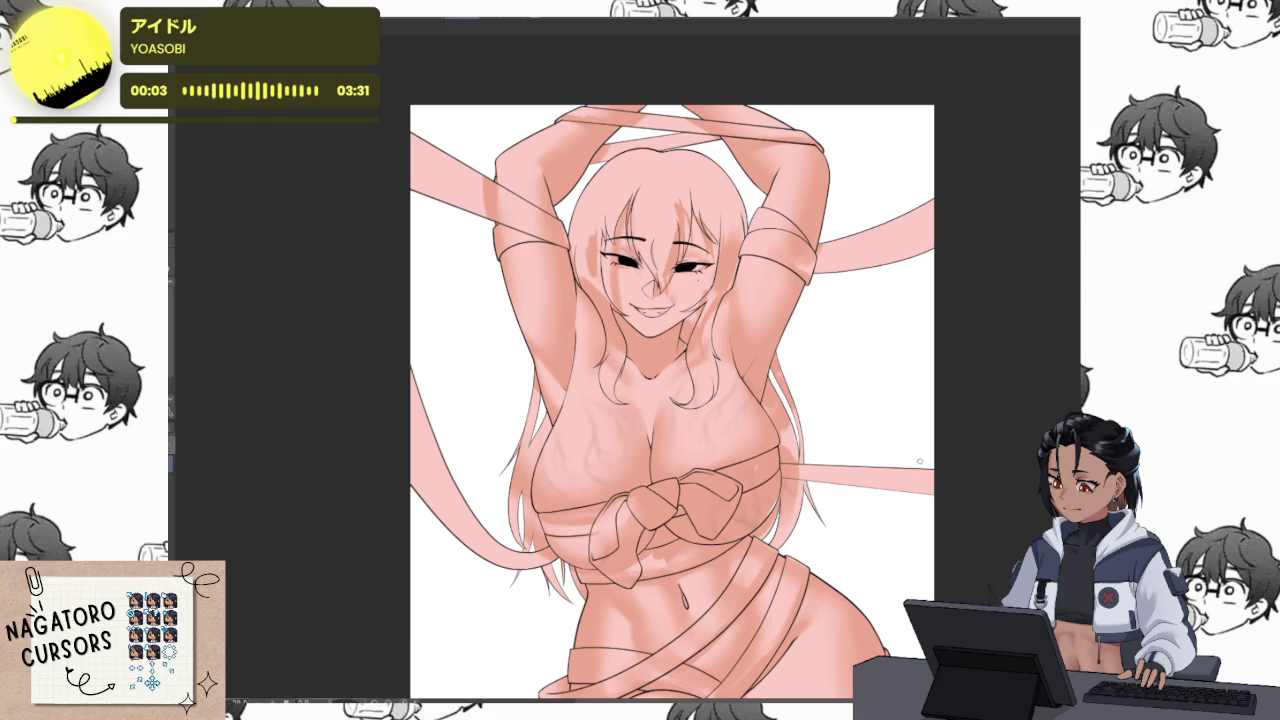
mouse_move(919, 461)
left_mouse_down()
mouse_move(880, 463)
mouse_move(916, 410)
left_mouse_up()
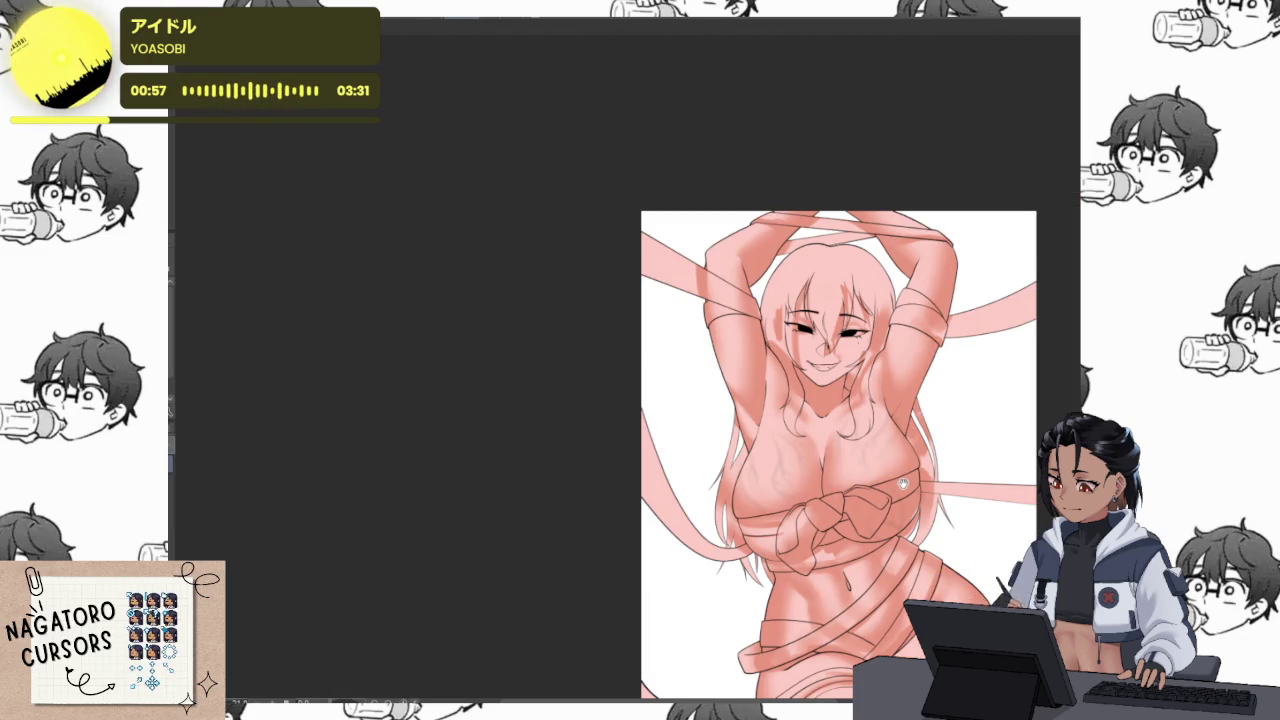
scroll(866, 364, "up", 3)
scroll(887, 397, "up", 2)
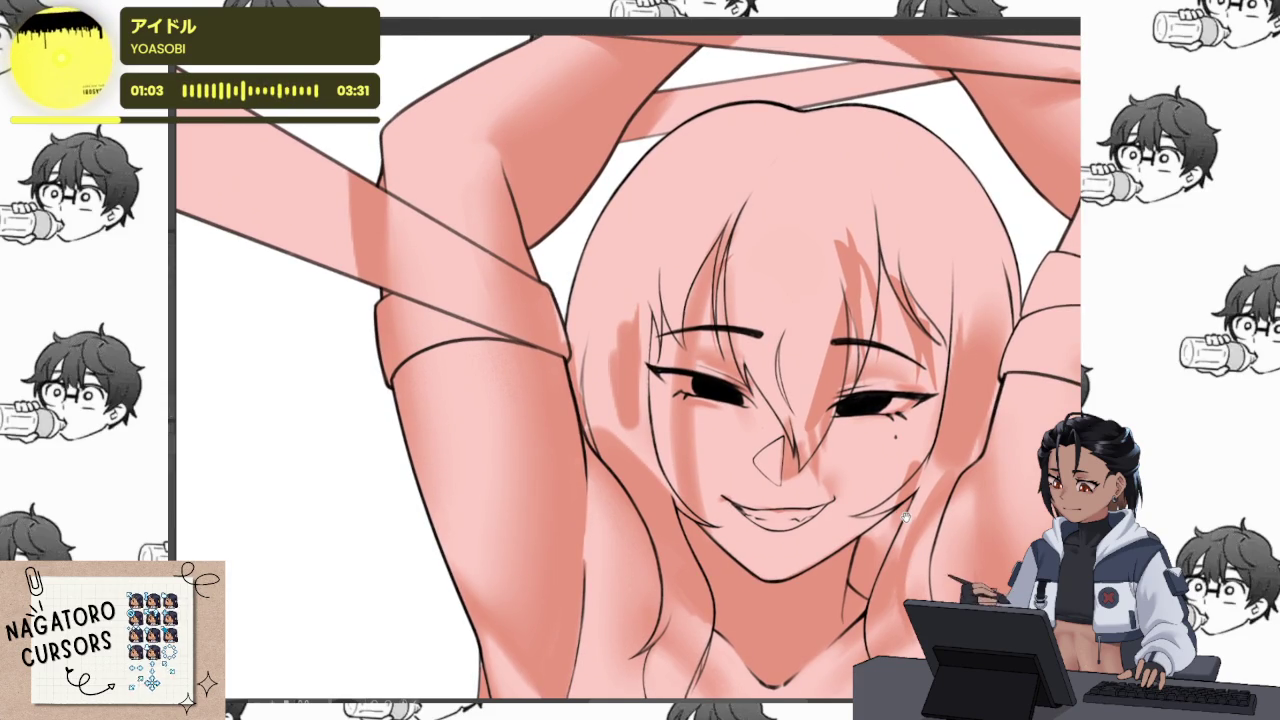
Undo the last shading stroke to lighten the face, hair and chest shading, then zoom out
key("ctrl+z")
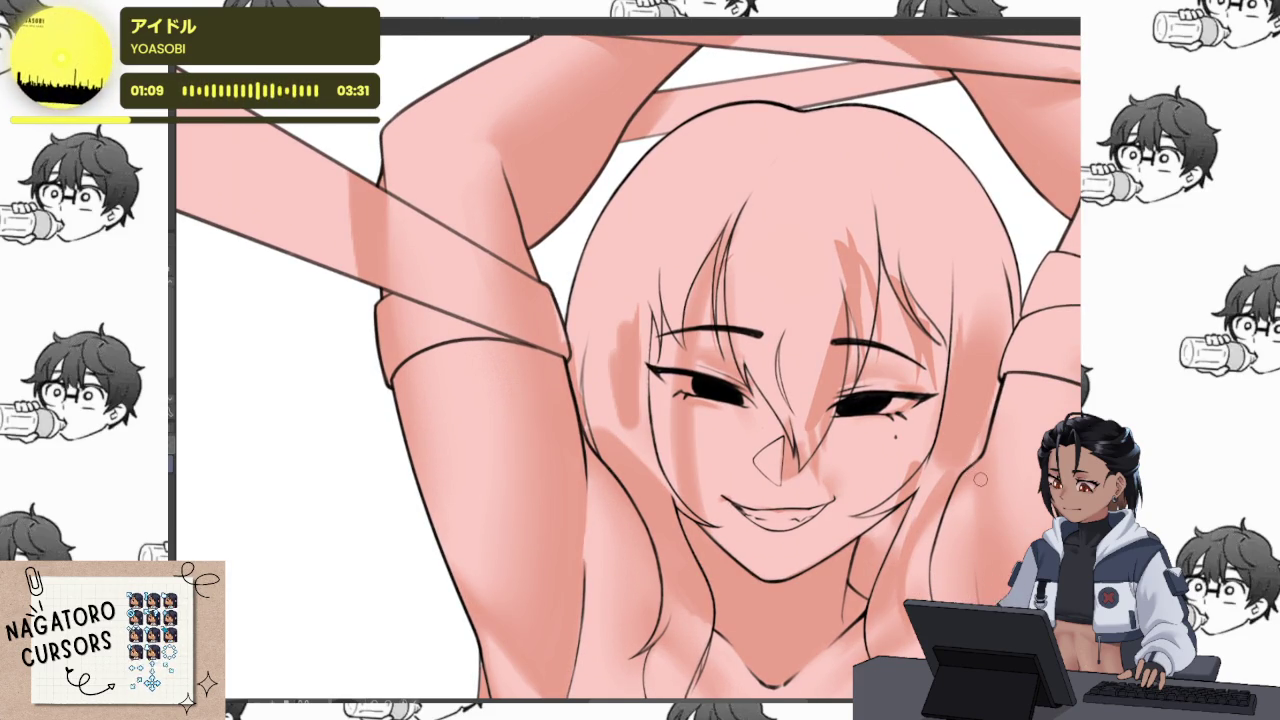
scroll(975, 470, "down", 5)
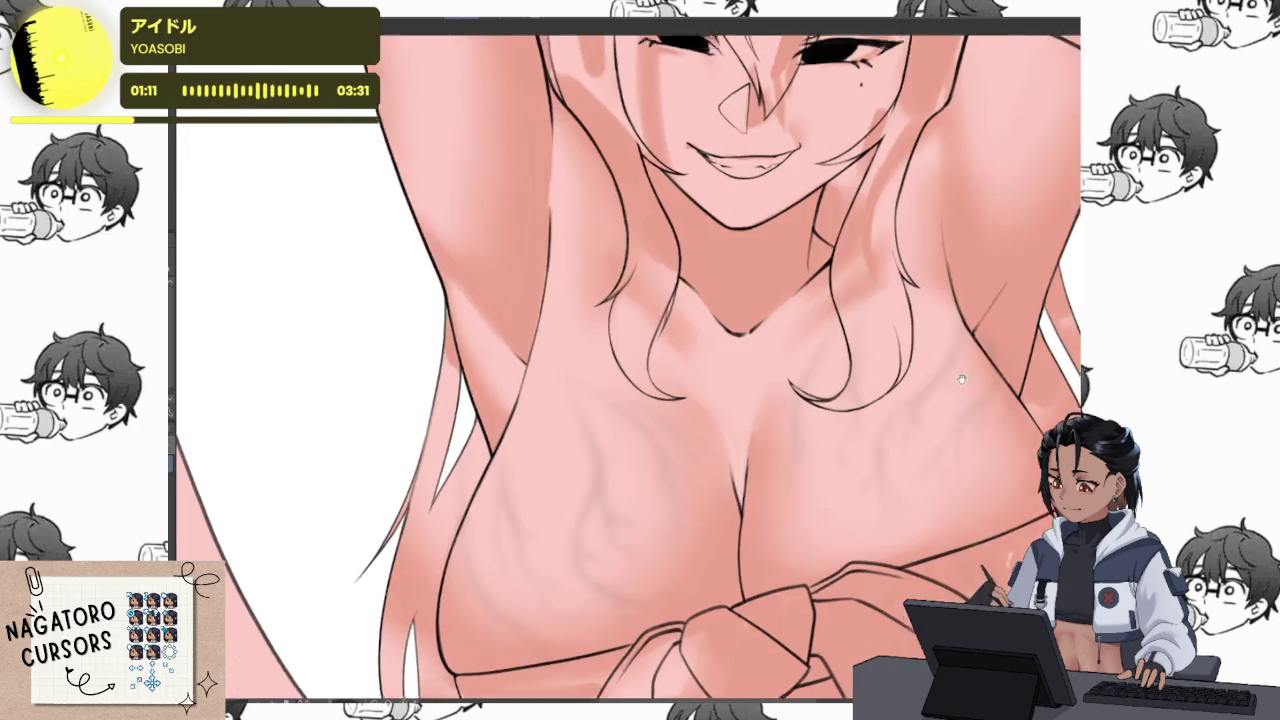
scroll(969, 376, "down", 3)
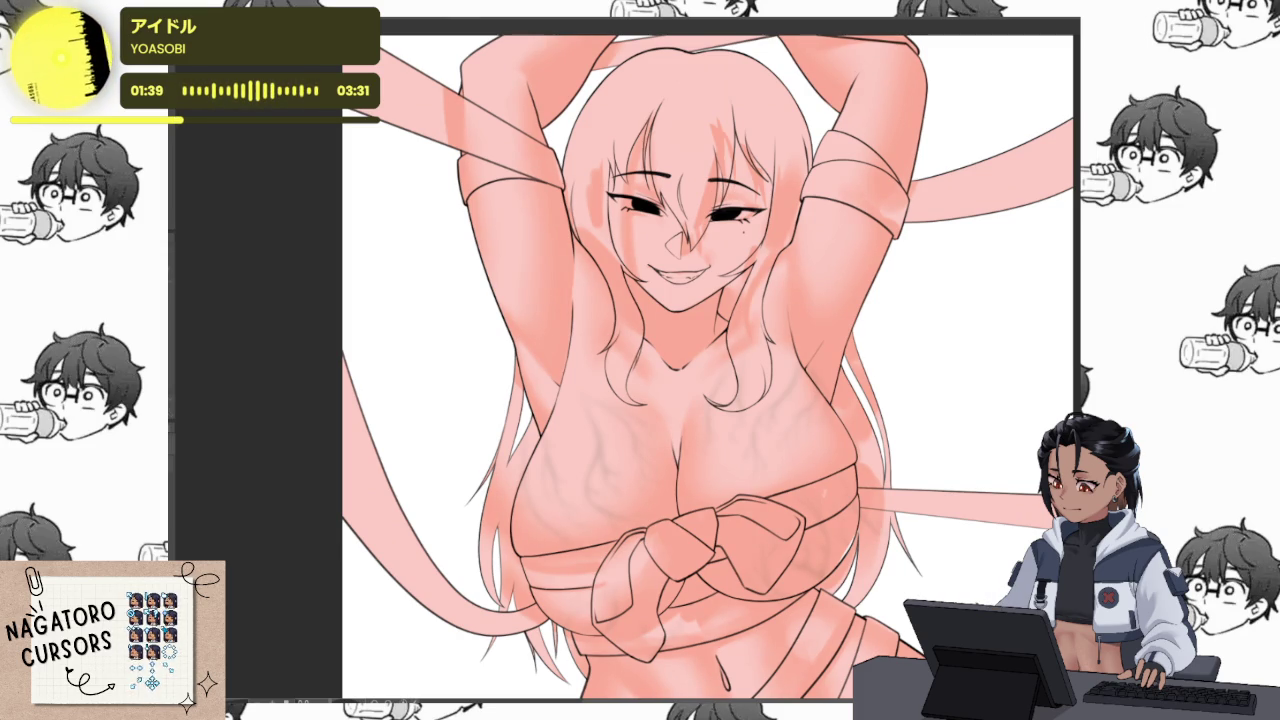
scroll(903, 448, "down", 3)
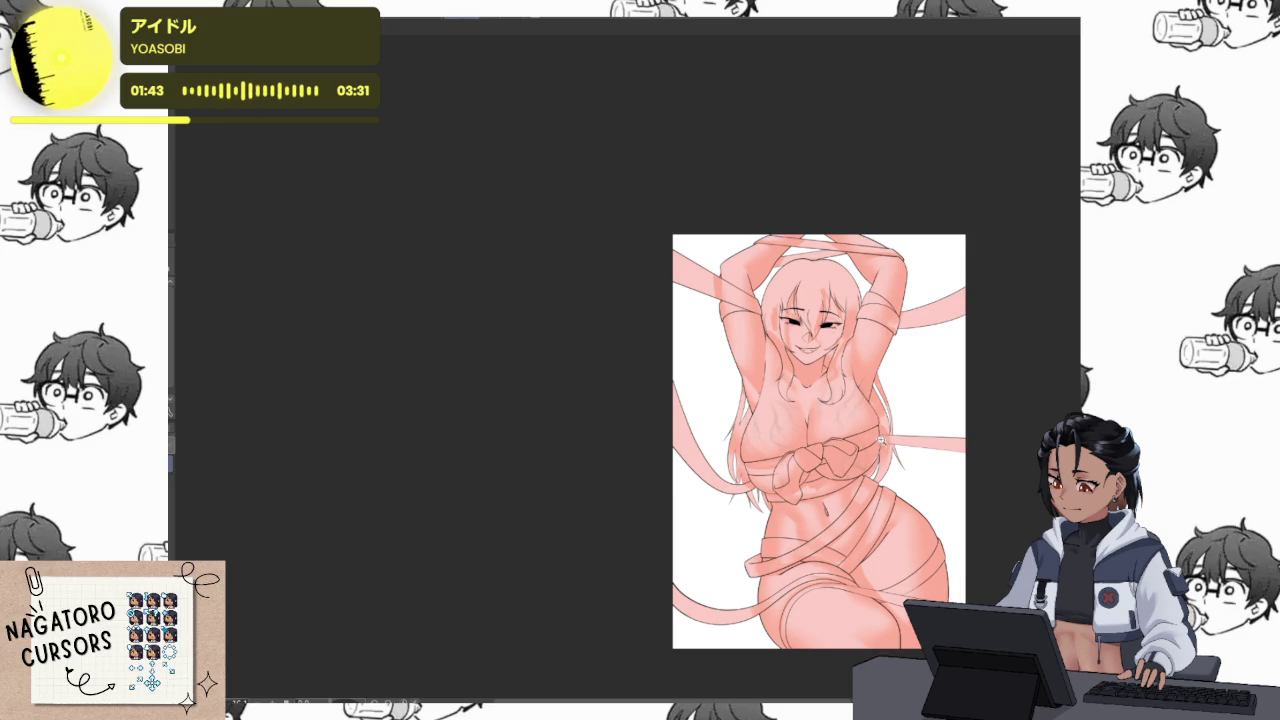
Compare the darker and lighter skin shading with undo and redo, keeping the lighter version
scroll(878, 437, "up", 2)
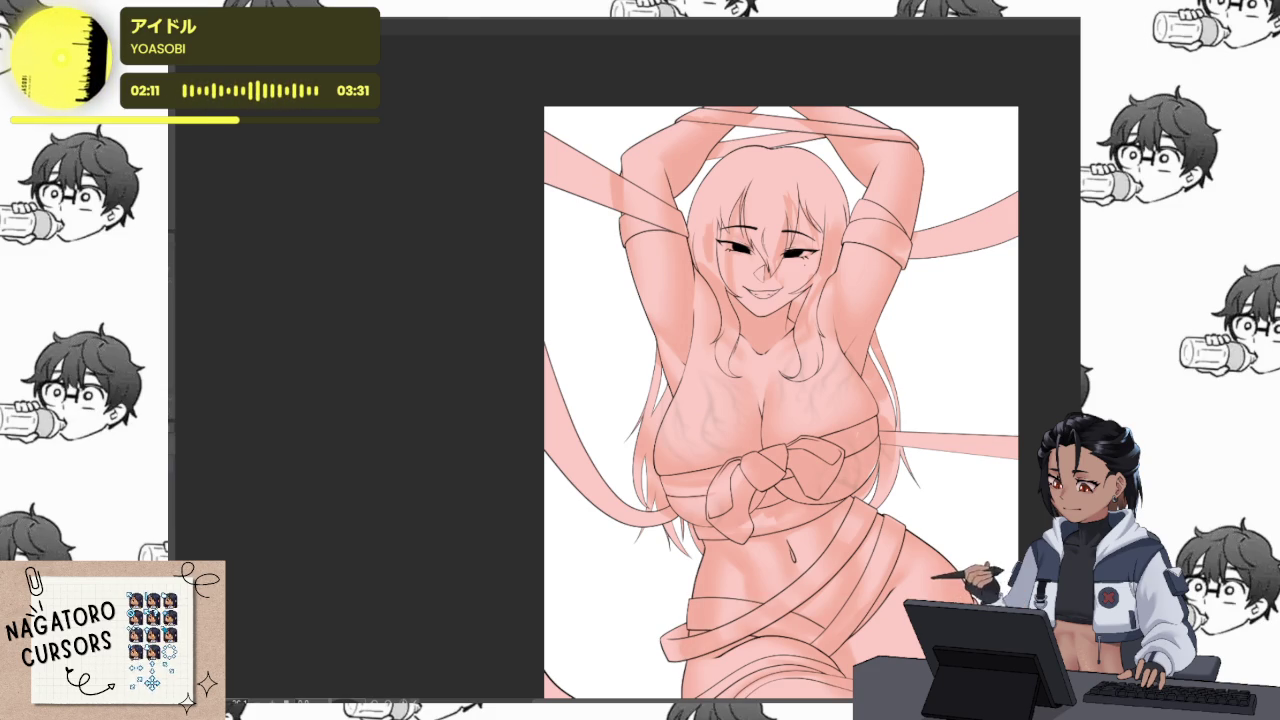
key("ctrl+z")
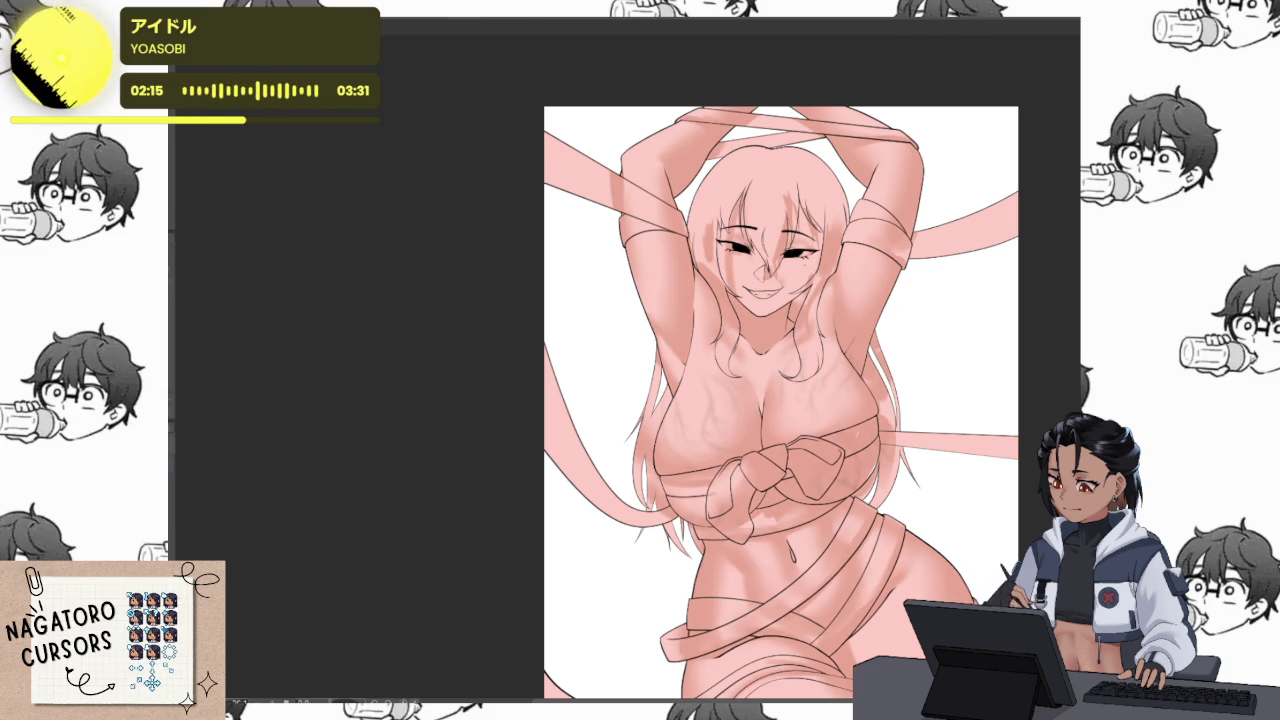
key("ctrl+y")
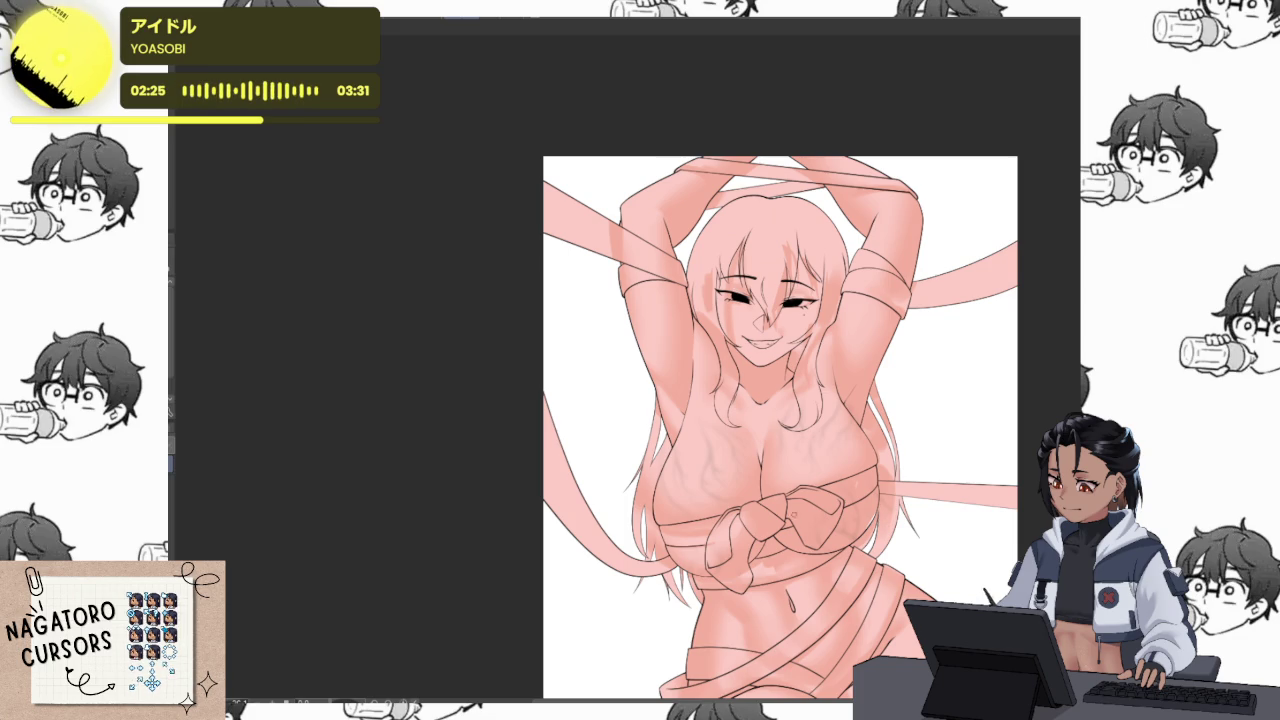
Lighten the upper lip, add pink blush near the mouth corner, and enlarge the brush
scroll(789, 497, "up", 5)
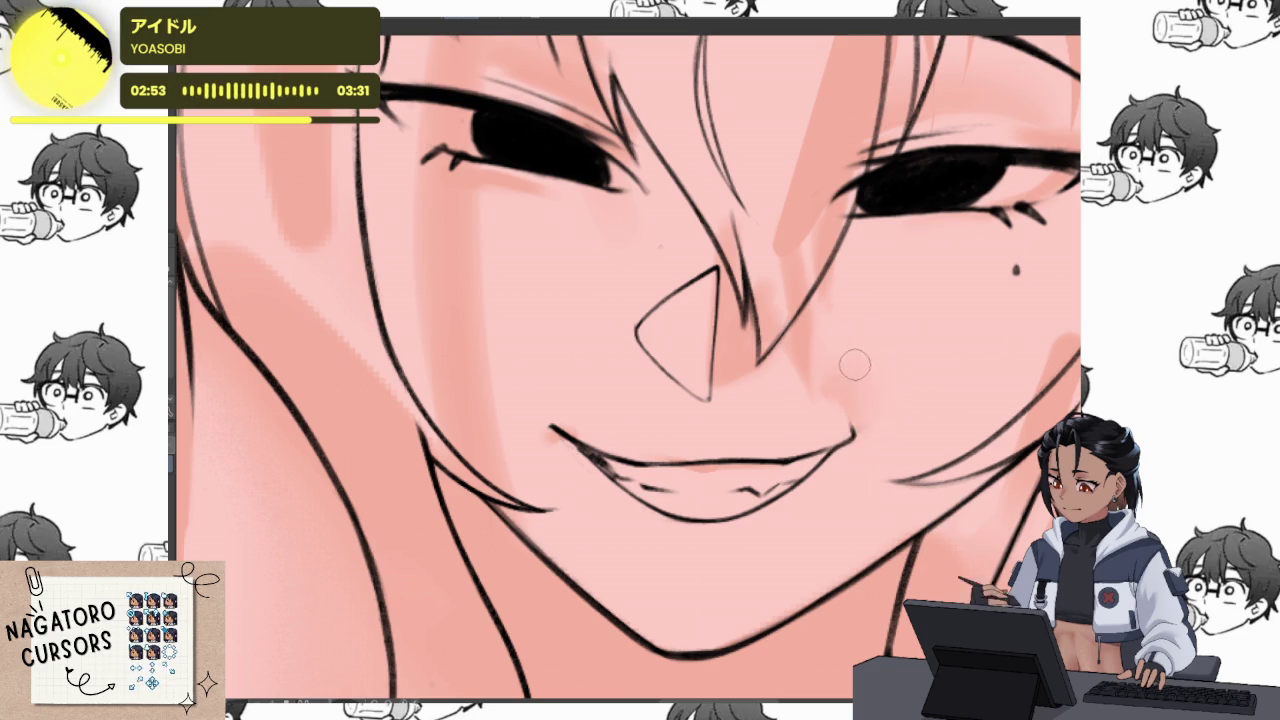
left_click_drag(797, 457, 645, 466)
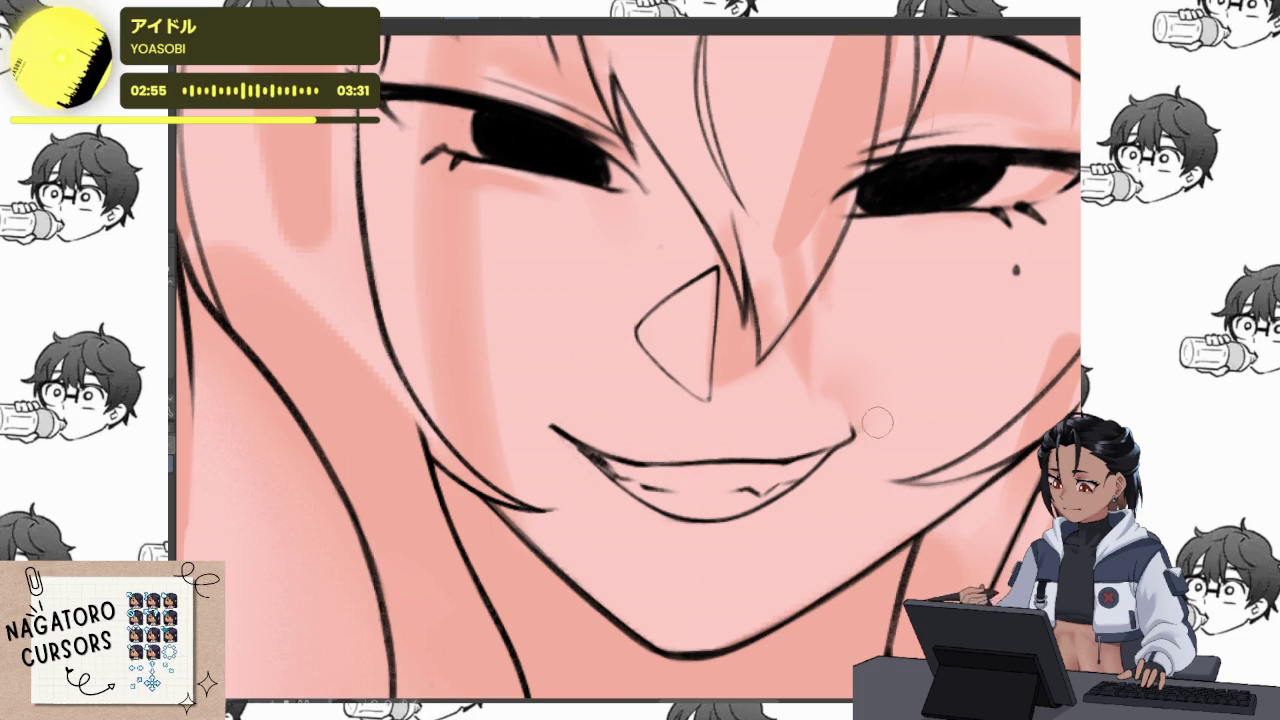
left_click_drag(858, 406, 857, 417)
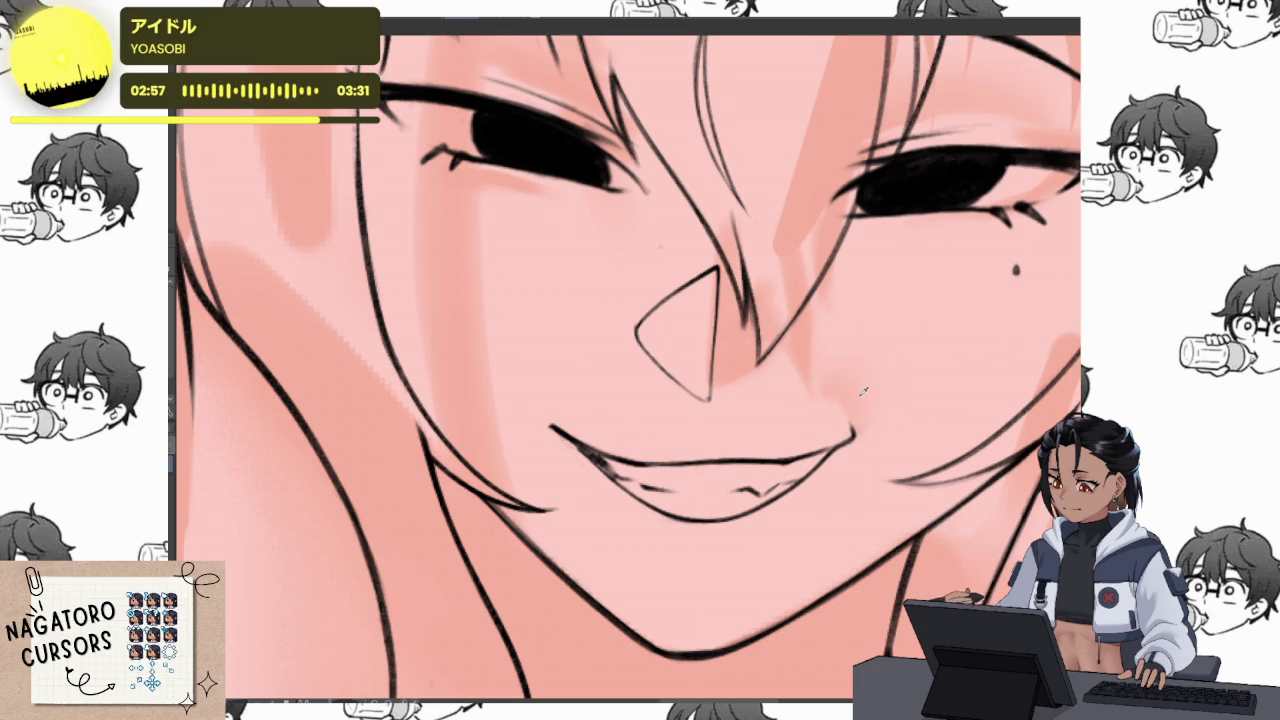
key("bracketright")
key("bracketright")
key("bracketright")
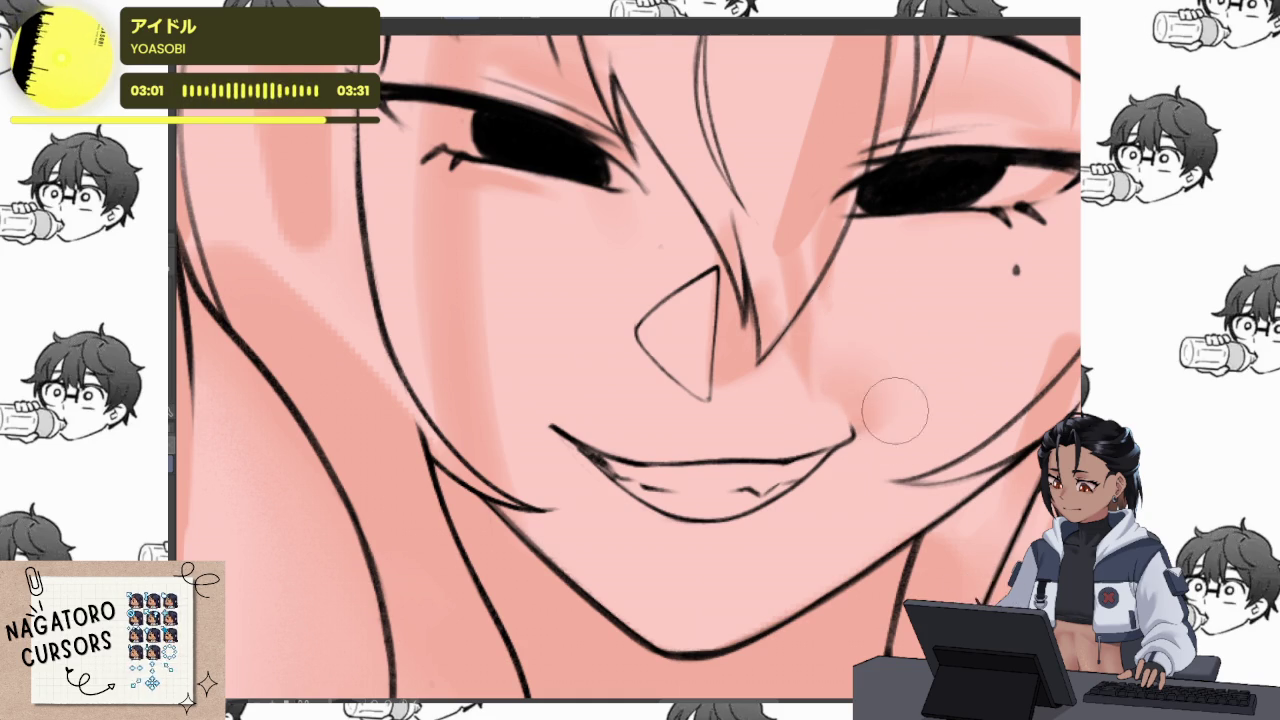
scroll(876, 506, "down", 2)
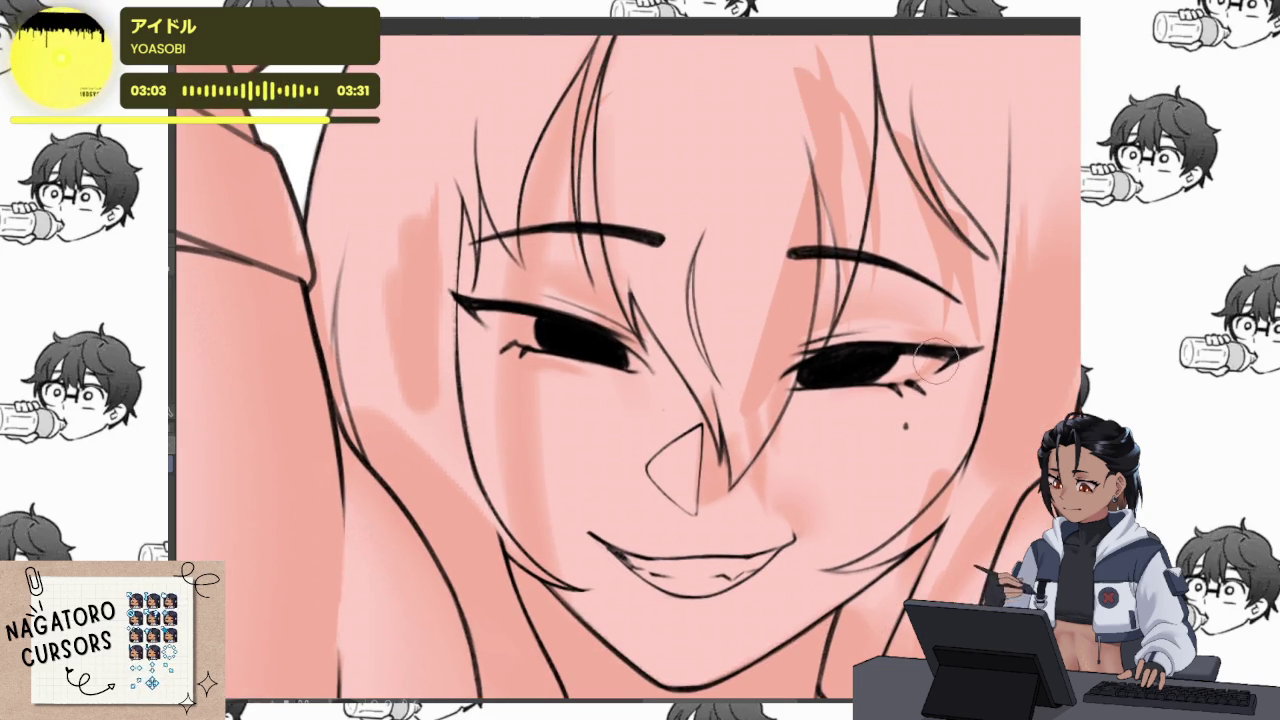
scroll(925, 425, "up", 1)
scroll(925, 425, "up", 1)
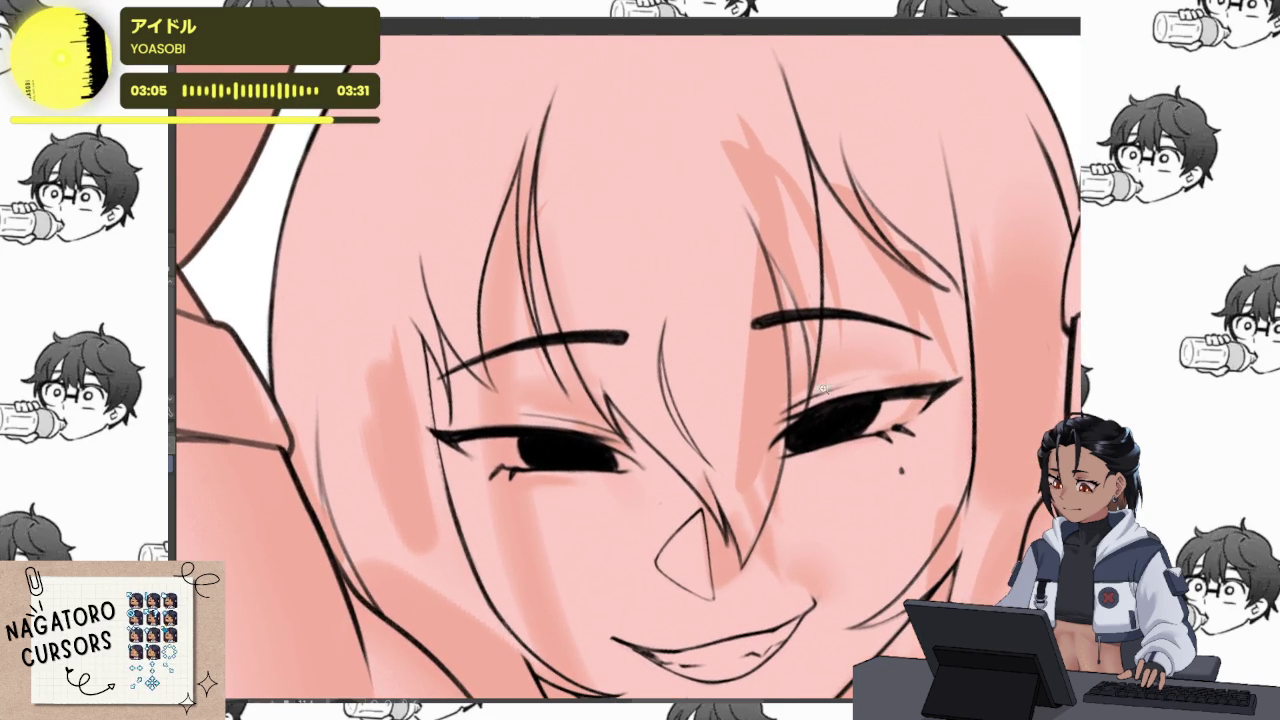
scroll(924, 392, "up", 2)
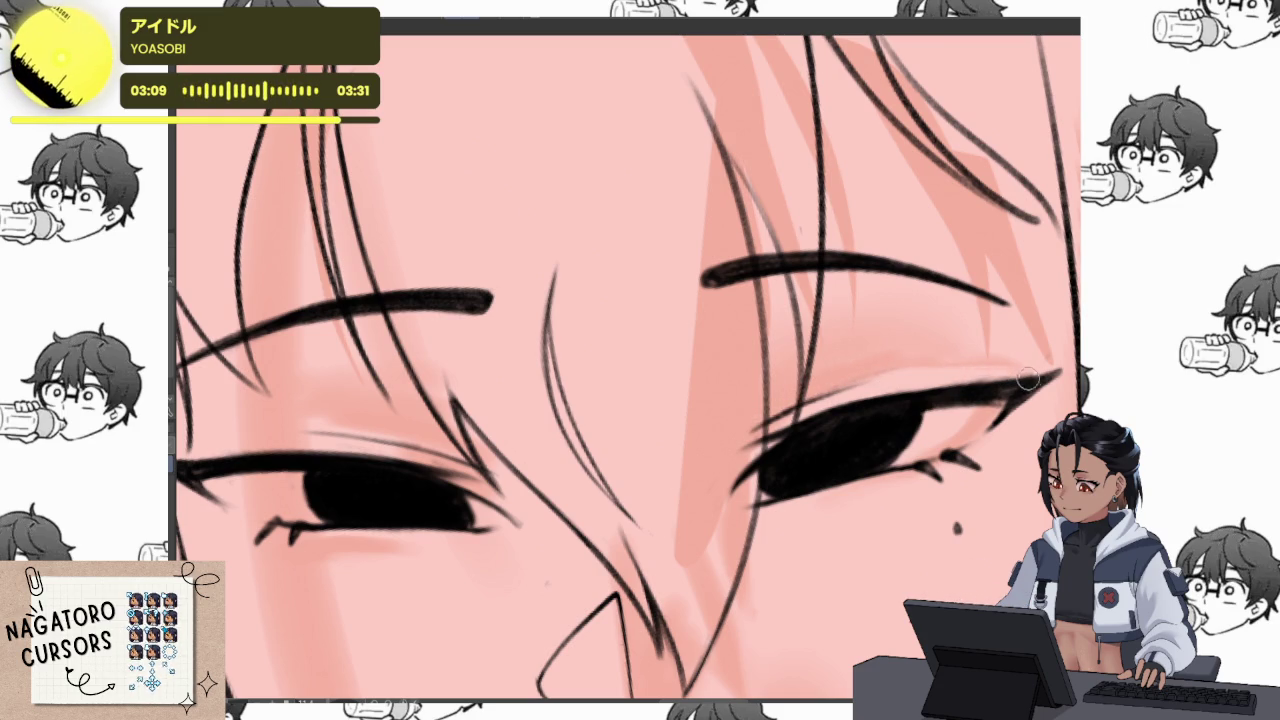
key("bracketright")
key("bracketright")
key("bracketright")
Paint a soft pink blush patch on the chin just under the lower lip
scroll(878, 312, "down", 3)
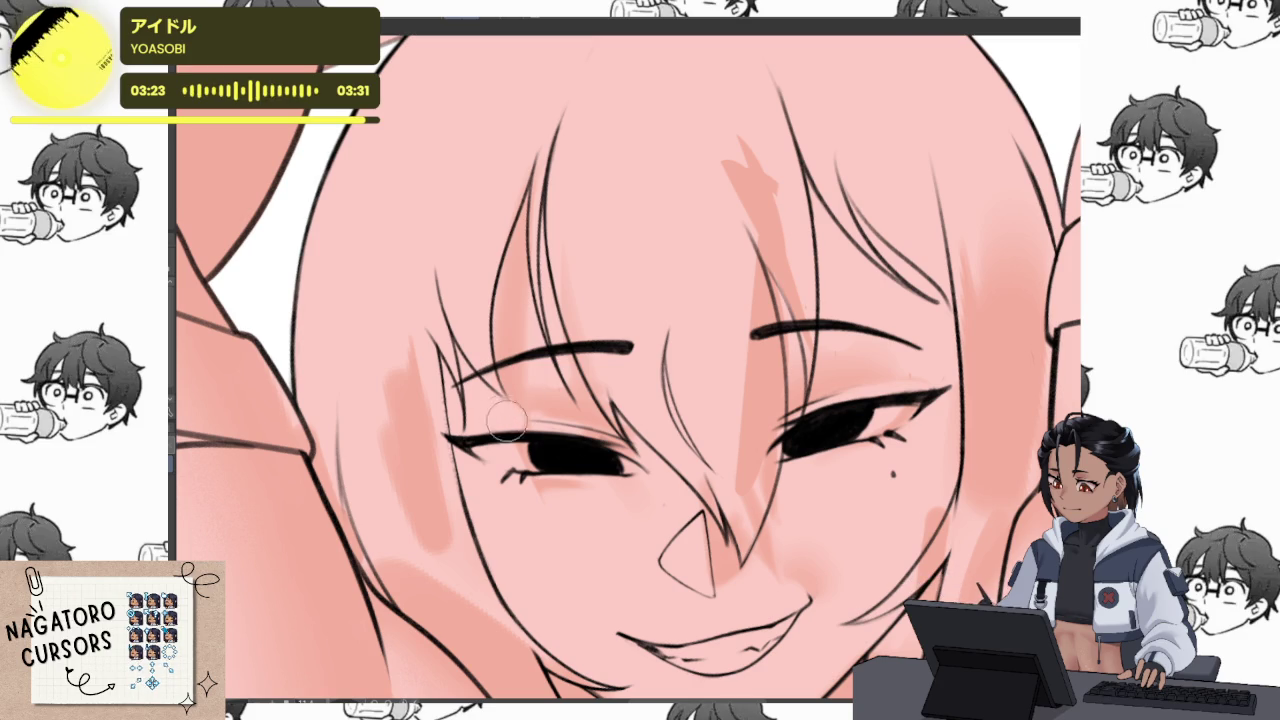
scroll(800, 320, "down", 3)
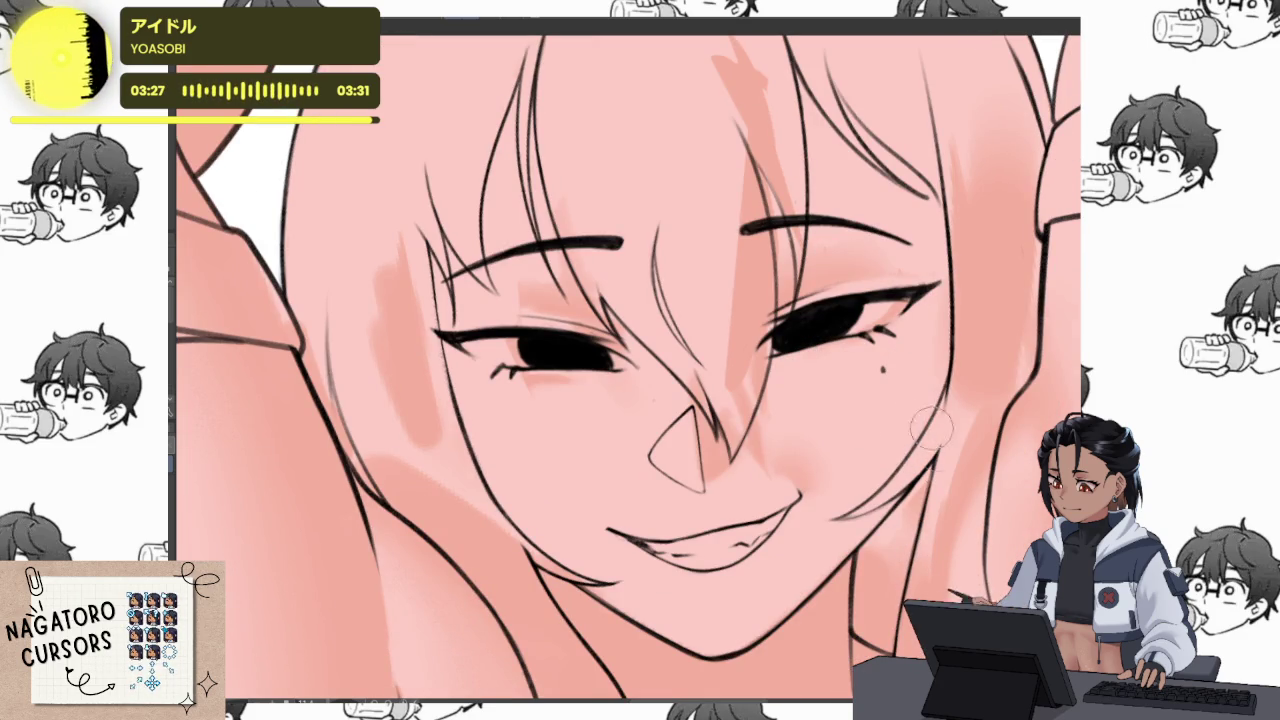
scroll(878, 535, "up", 2)
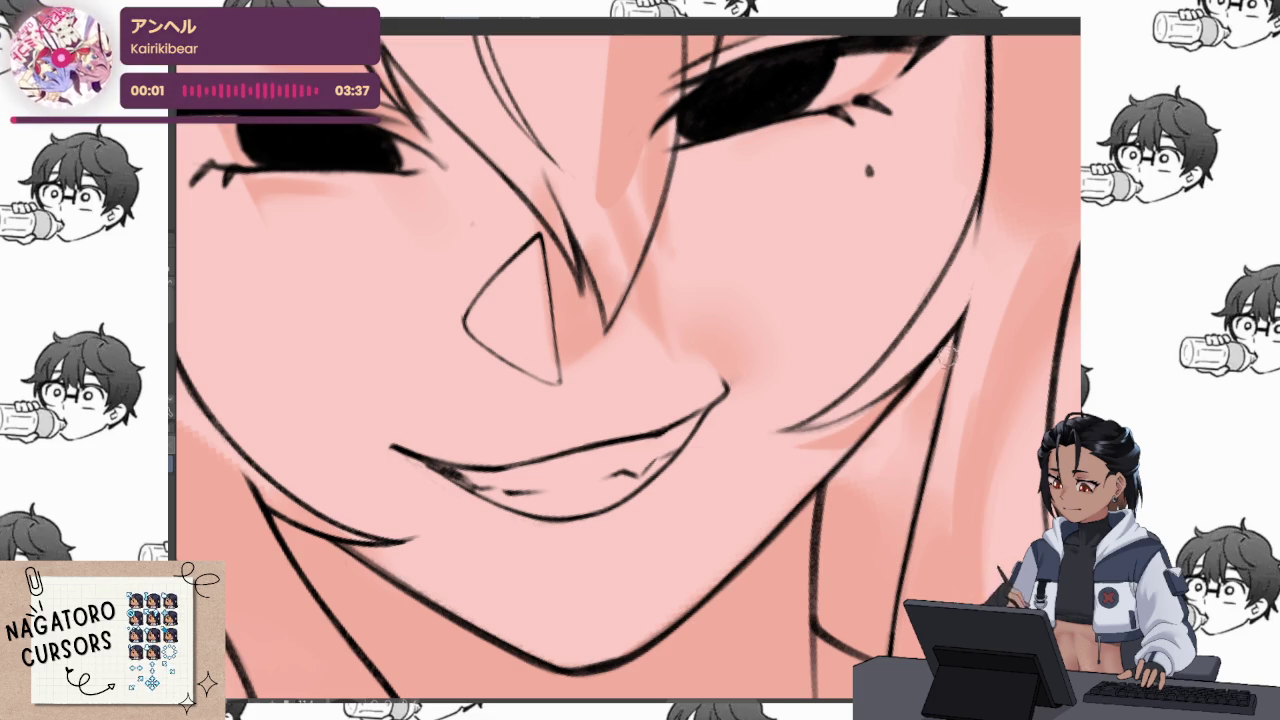
left_click_drag(748, 539, 810, 439)
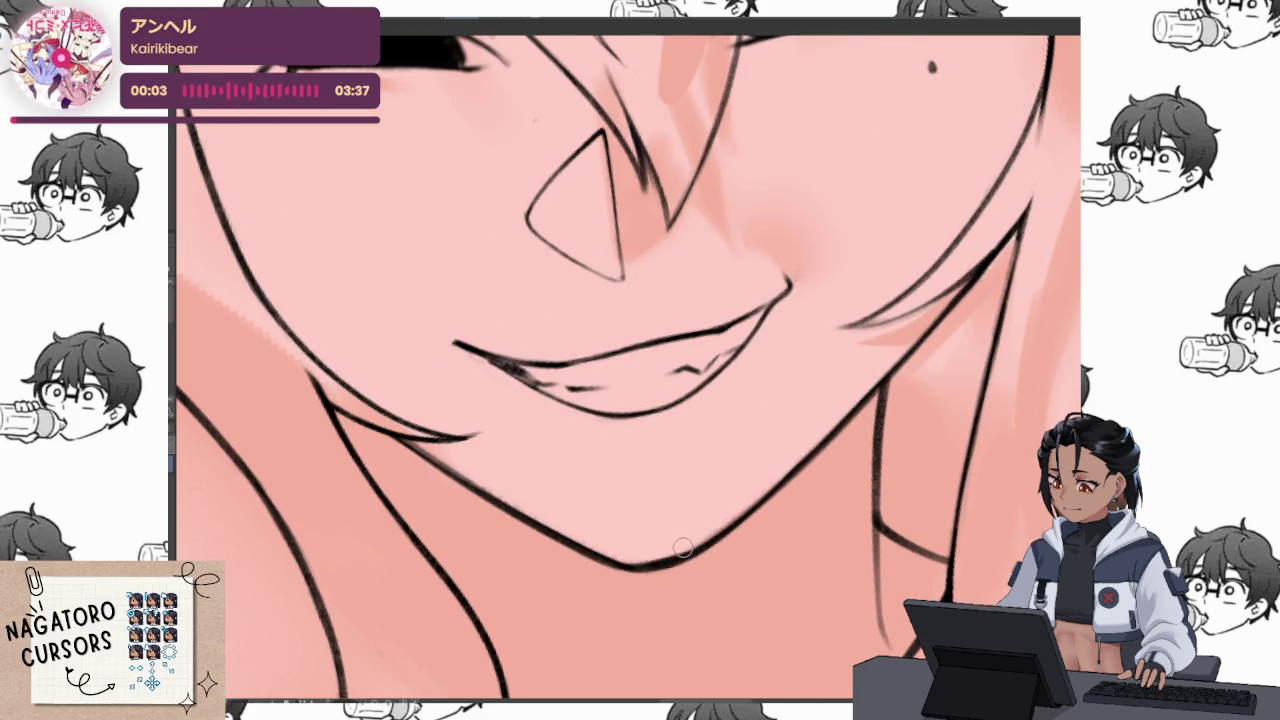
scroll(684, 546, "down", 3)
left_click(726, 504)
left_click_drag(690, 530, 743, 522)
scroll(783, 492, "down", 3)
left_click(806, 513)
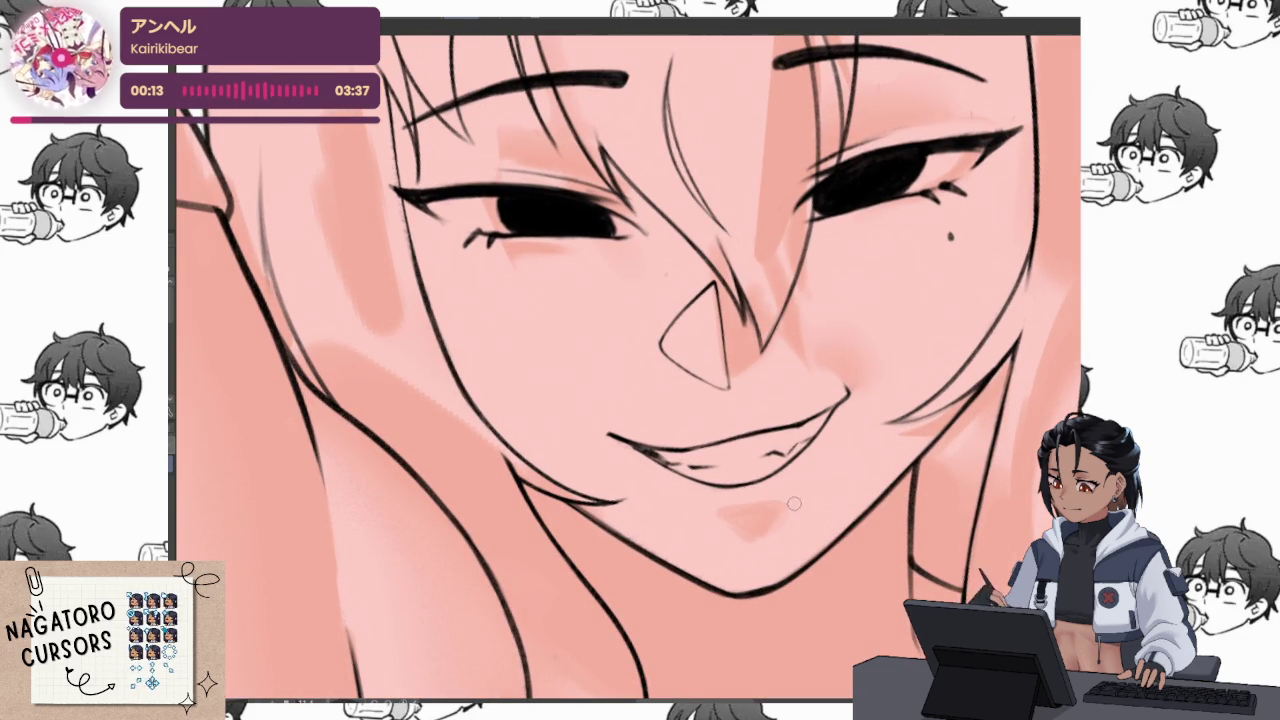
mouse_move(910, 513)
left_mouse_down()
mouse_move(529, 569)
mouse_move(585, 519)
left_mouse_up()
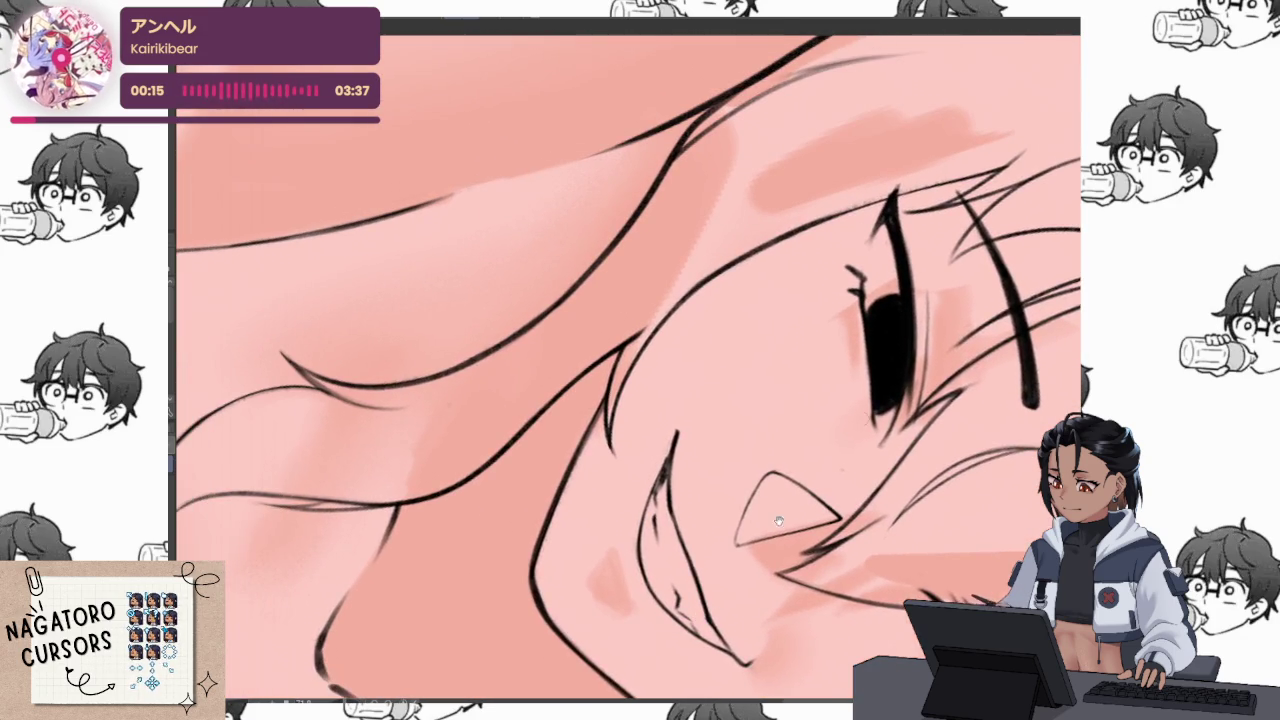
Zoom and rotate the canvas view to level the eye on the viewer's left
scroll(585, 519, "up", 2)
scroll(585, 519, "up", 1)
scroll(590, 490, "up", 1)
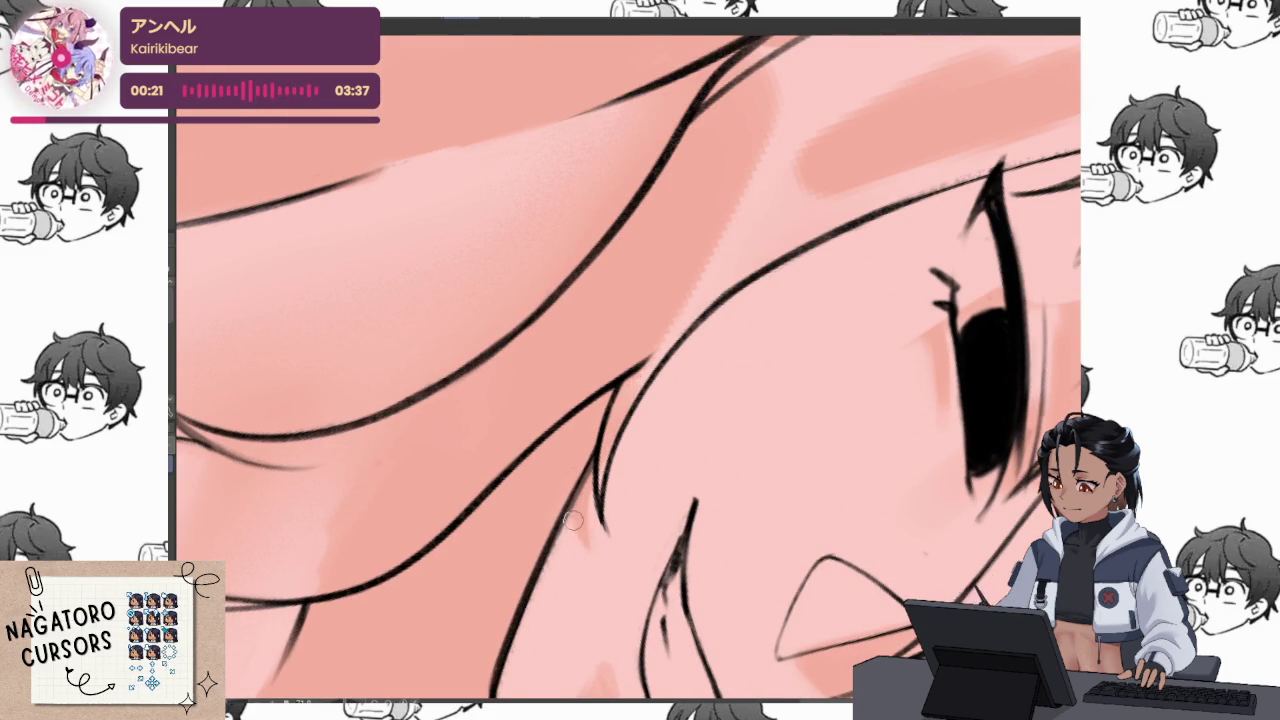
scroll(672, 543, "down", 2)
scroll(884, 413, "up", 2)
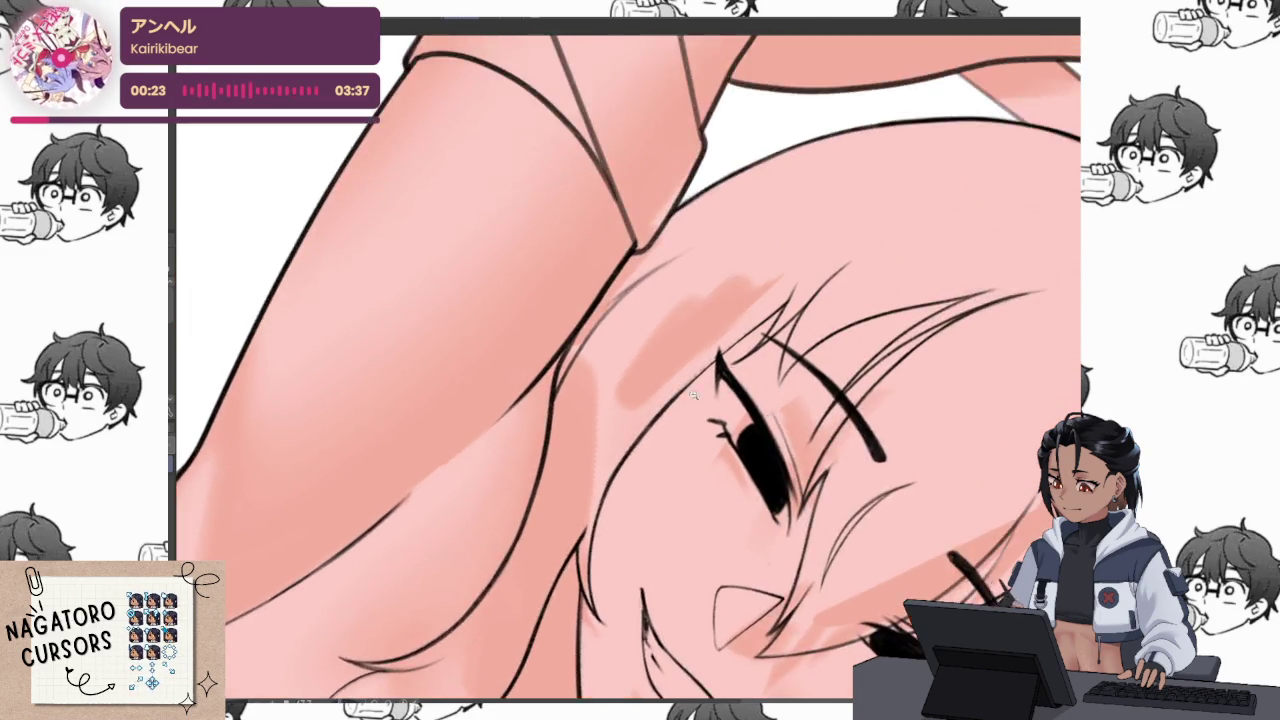
scroll(884, 413, "up", 2)
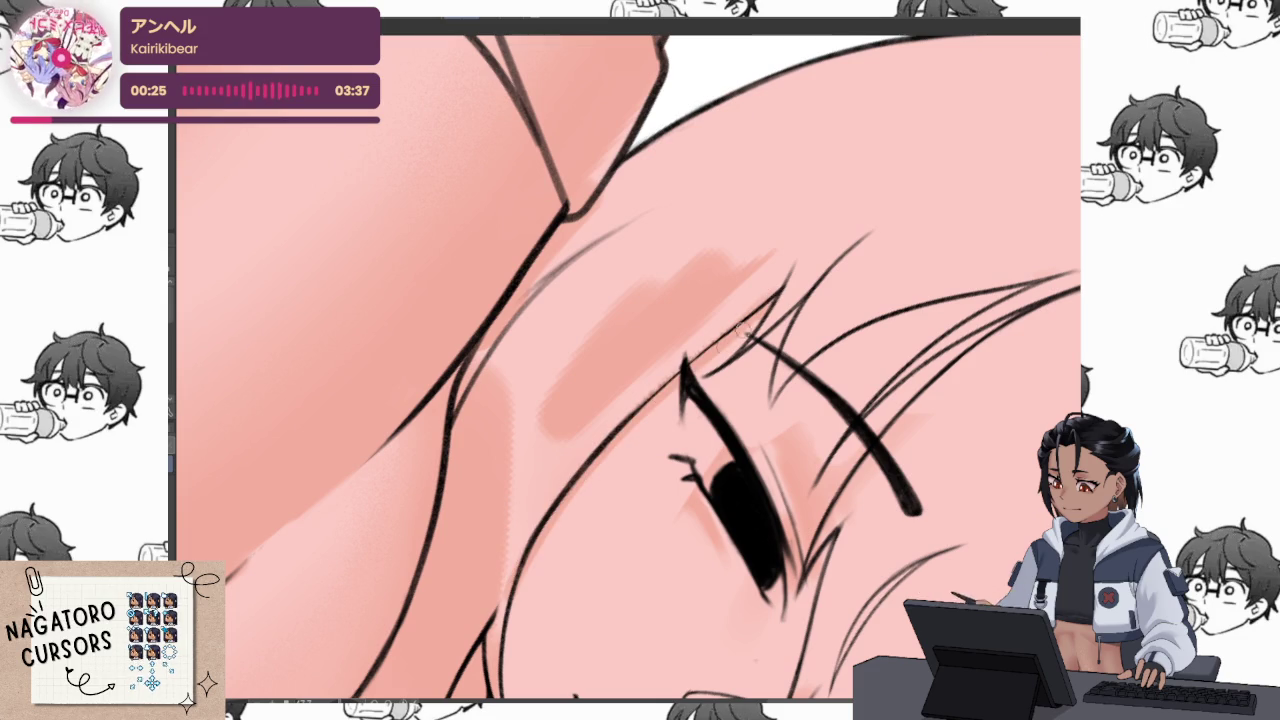
scroll(770, 334, "up", 1)
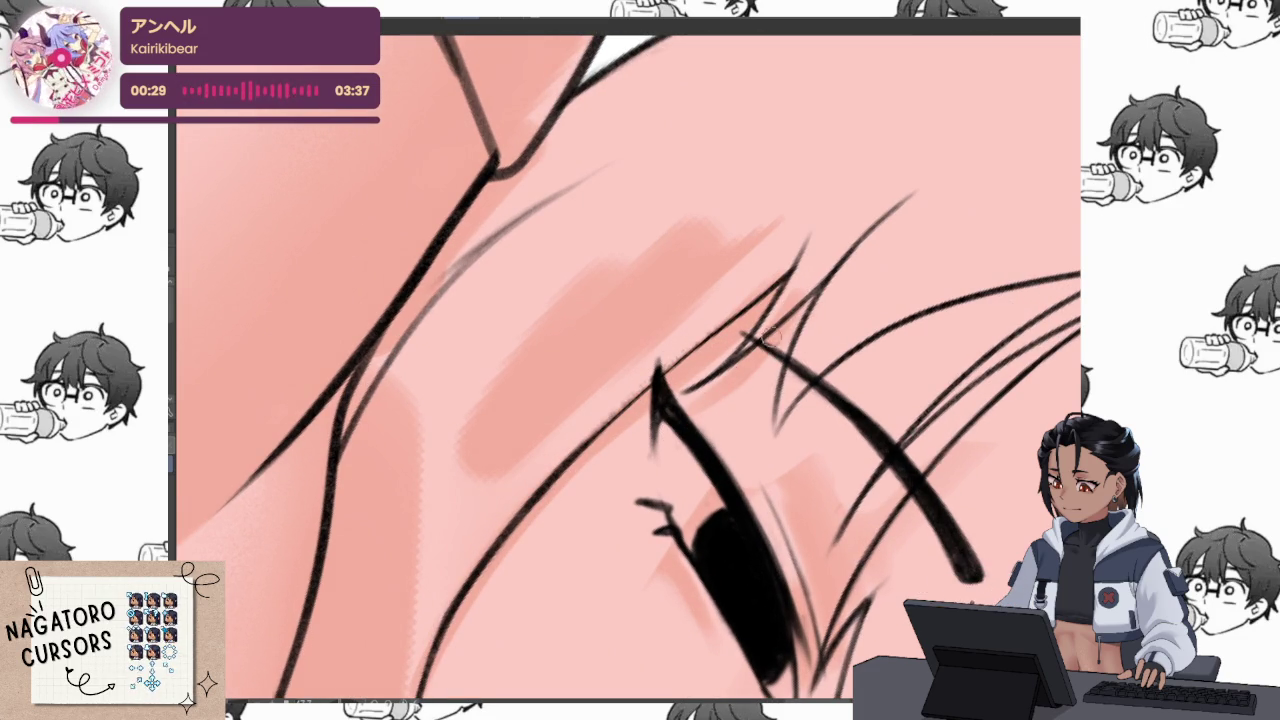
left_click_drag(686, 432, 698, 396)
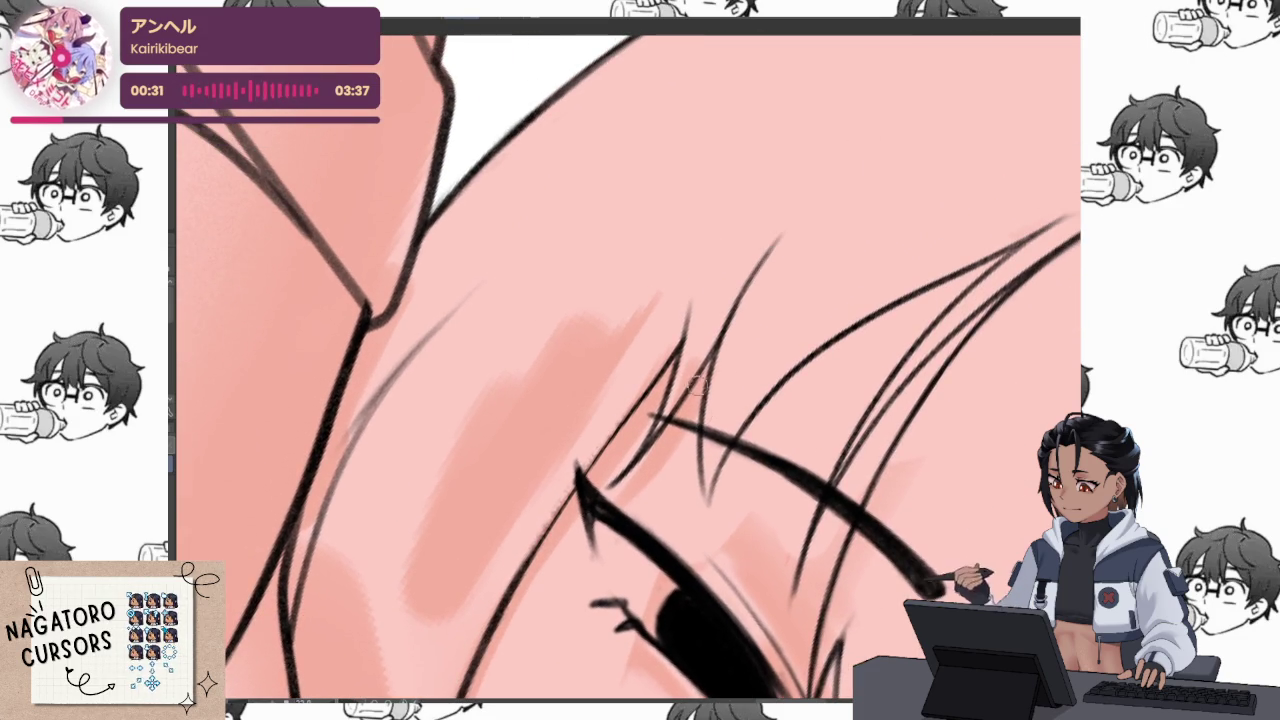
mouse_move(807, 491)
left_mouse_down()
mouse_move(908, 418)
mouse_move(817, 360)
left_mouse_up()
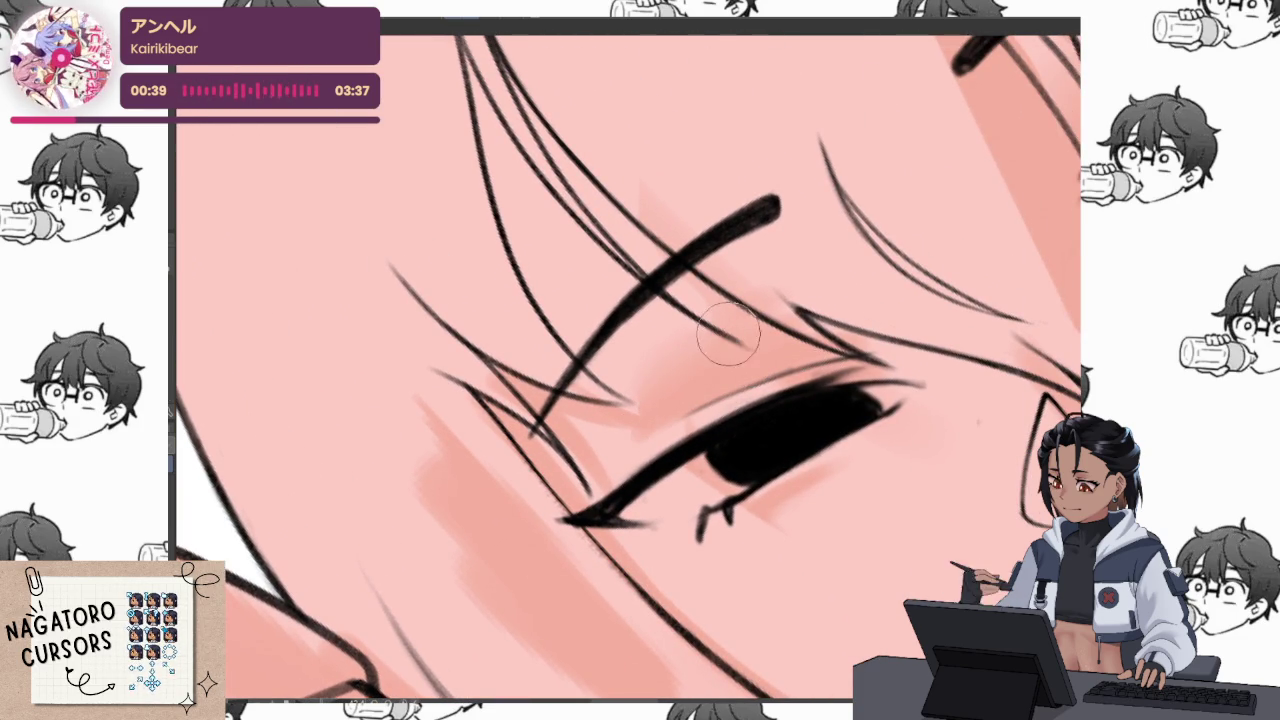
left_click_drag(699, 360, 727, 430)
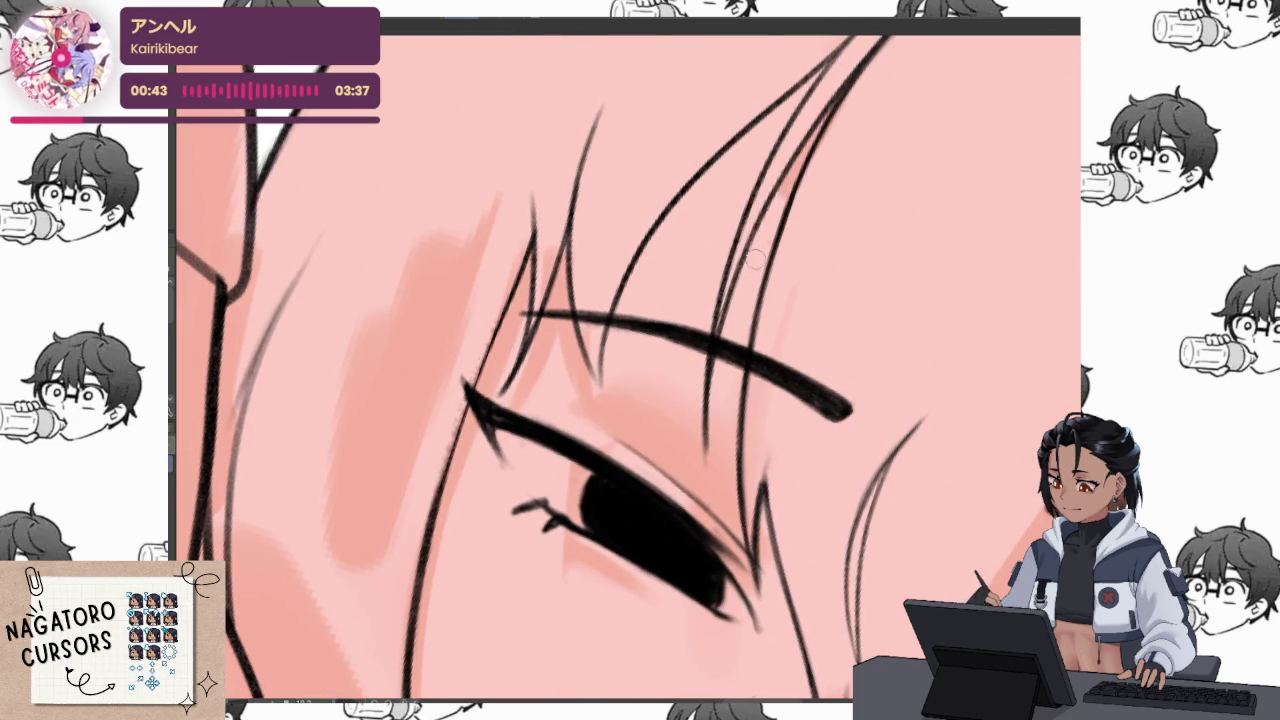
Shade the hair strands above the eyelid darker pink, then straighten the view and shrink the brush
left_click_drag(840, 95, 730, 445)
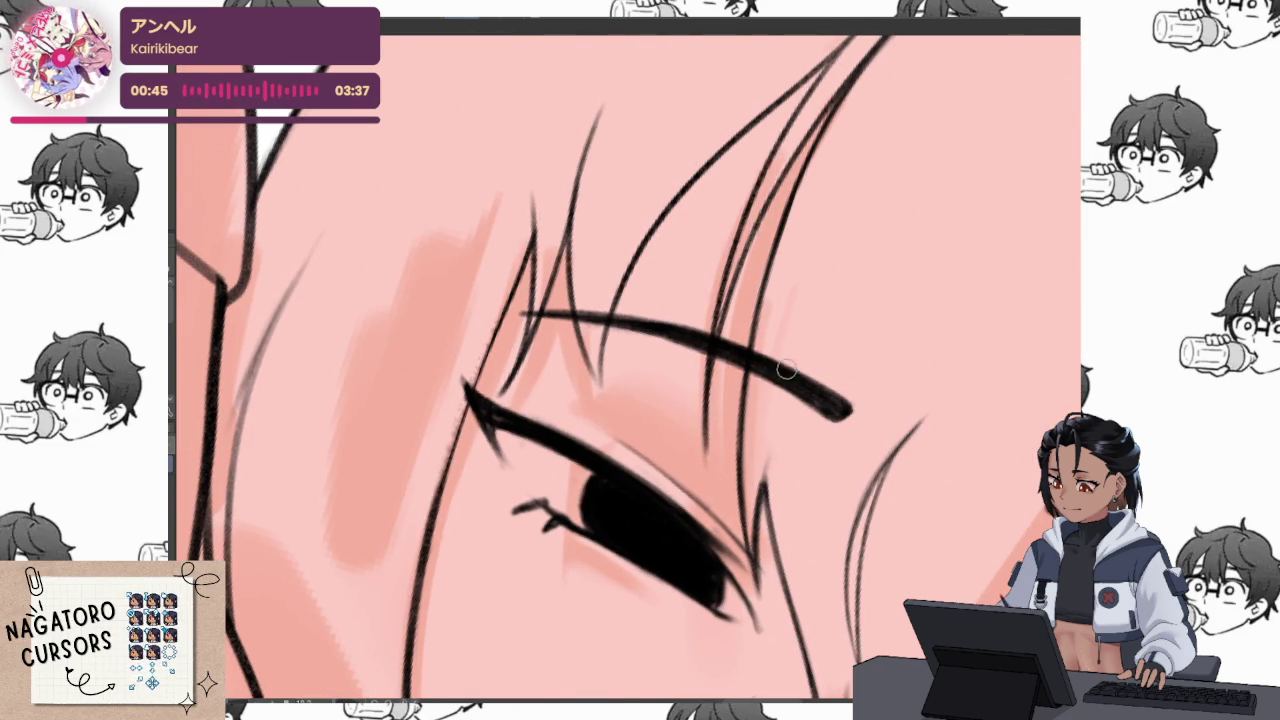
scroll(798, 285, "down", 3)
scroll(761, 444, "up", 3)
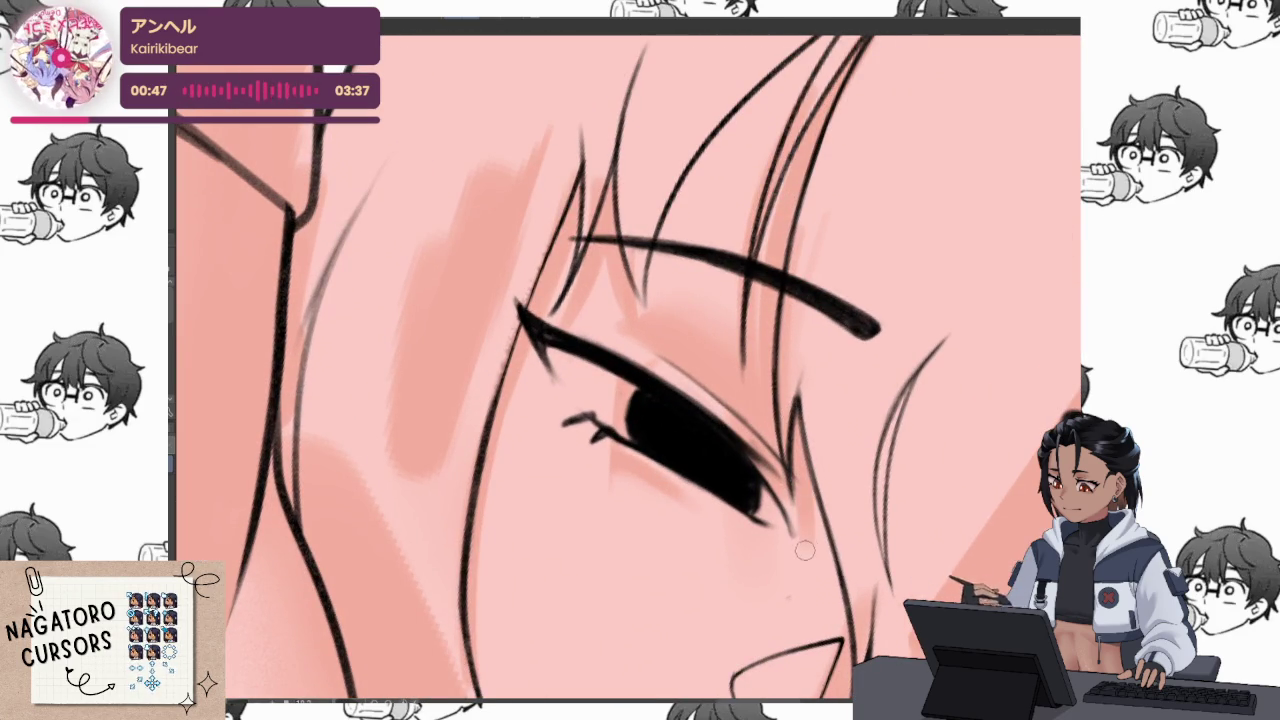
key("5")
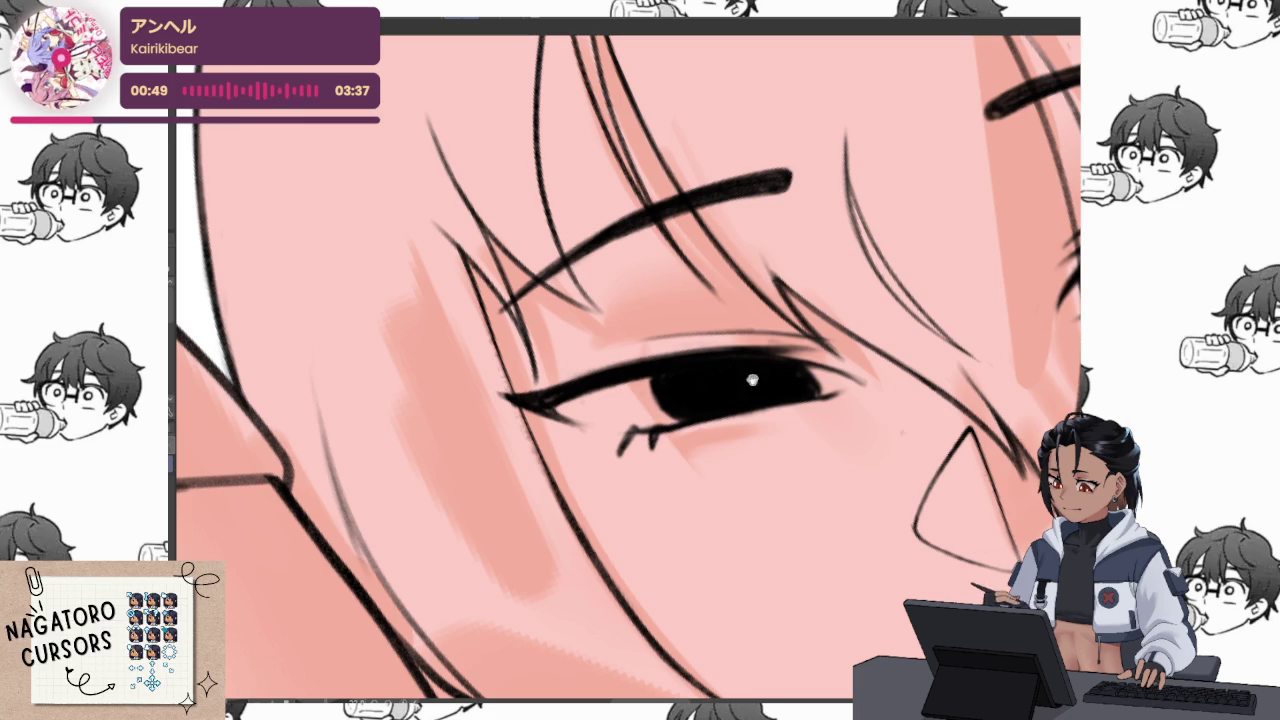
key("bracketleft")
key("bracketleft")
key("bracketleft")
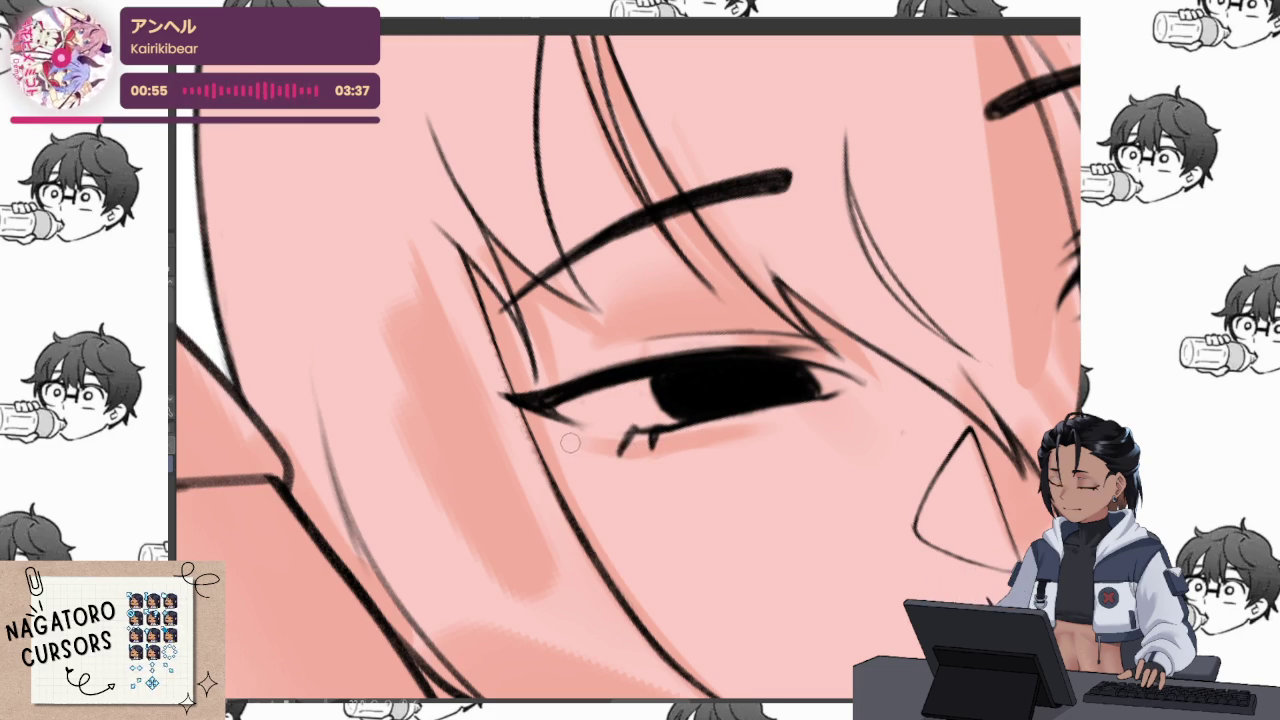
scroll(669, 467, "right", 5)
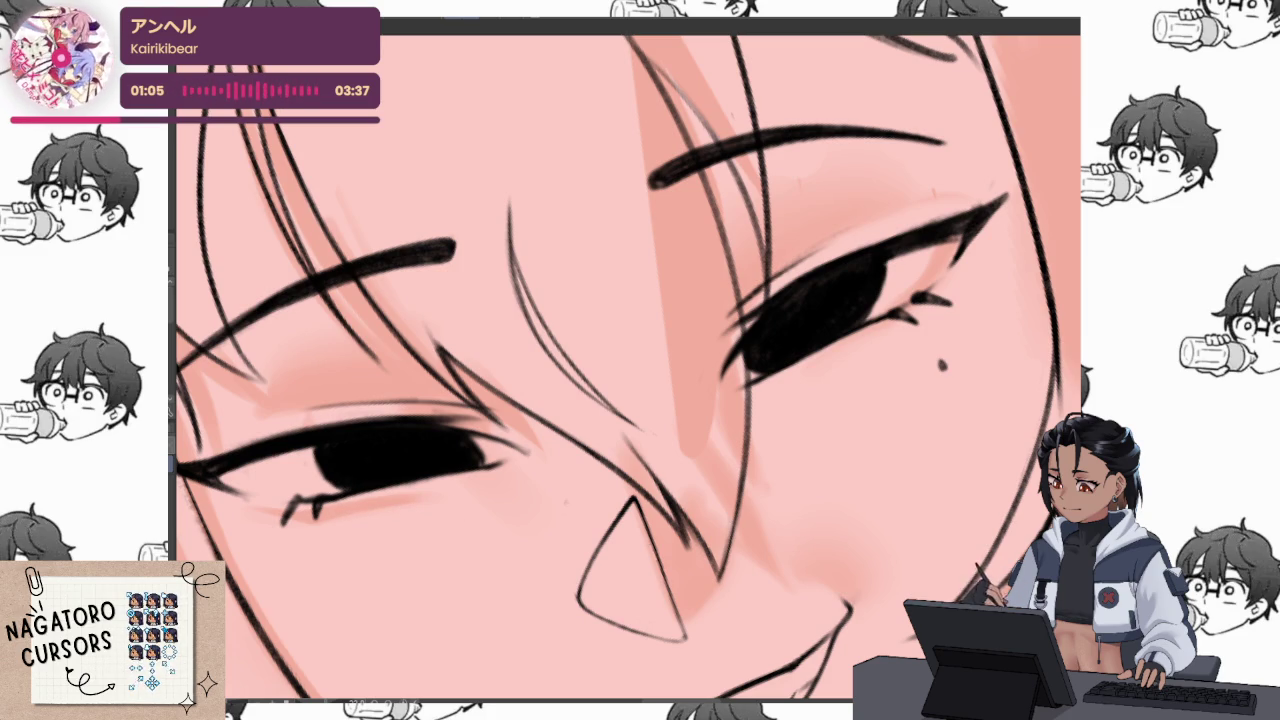
Add small thin lashes above the mole-side eye's upper lid
left_click_drag(820, 417, 760, 498)
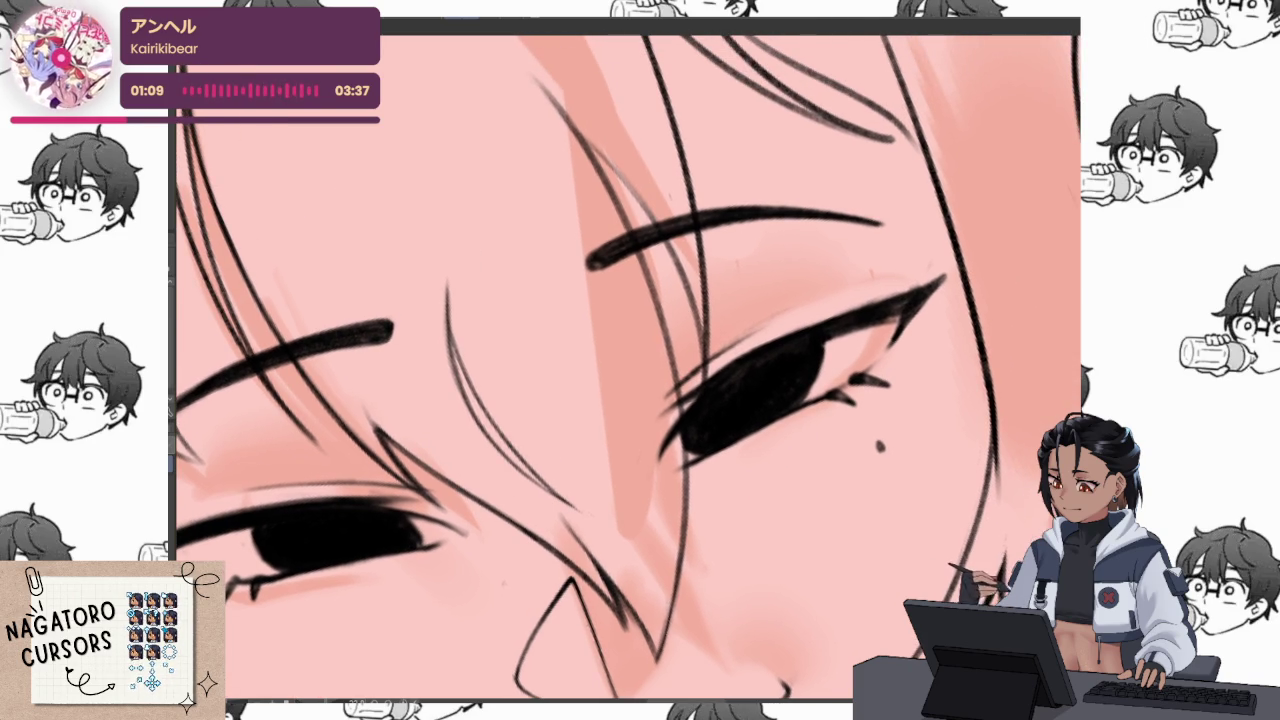
left_click_drag(872, 298, 894, 276)
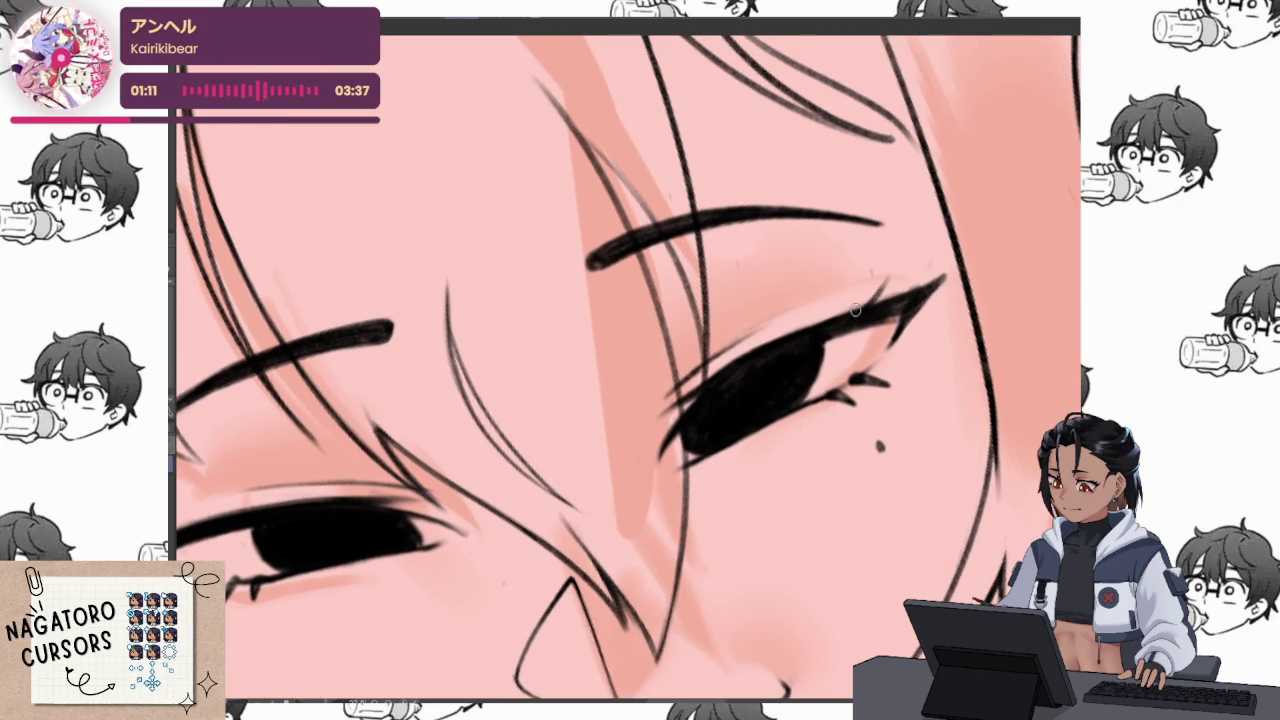
left_click_drag(850, 312, 878, 278)
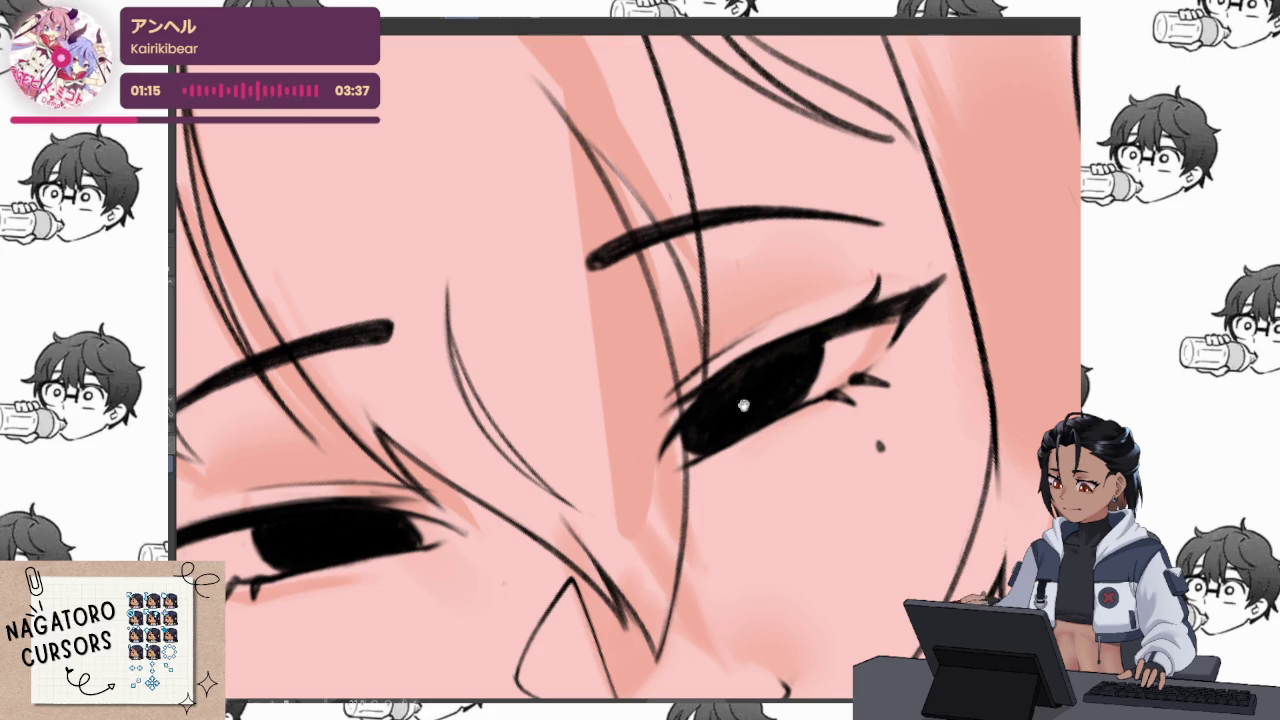
left_click_drag(715, 376, 600, 340)
scroll(548, 308, "up", 5)
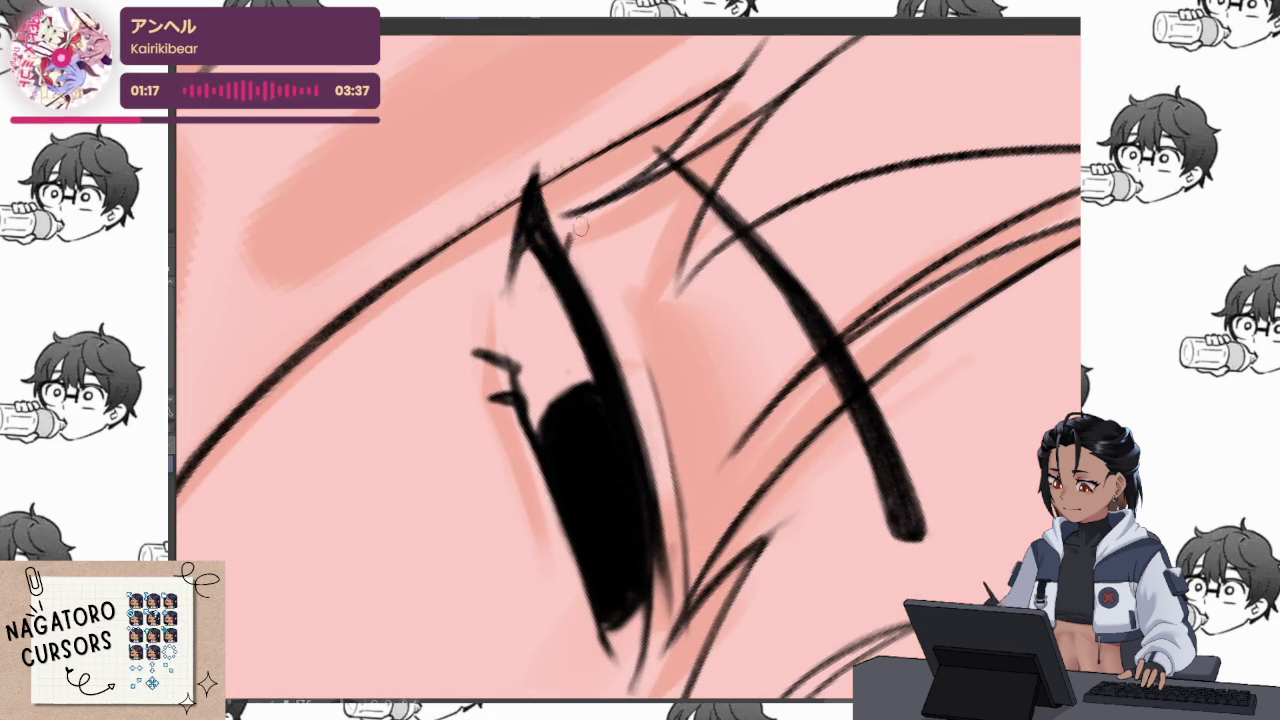
mouse_move(567, 250)
left_mouse_down()
mouse_move(580, 212)
mouse_move(574, 282)
mouse_move(576, 220)
left_mouse_up()
scroll(694, 337, "down", 5)
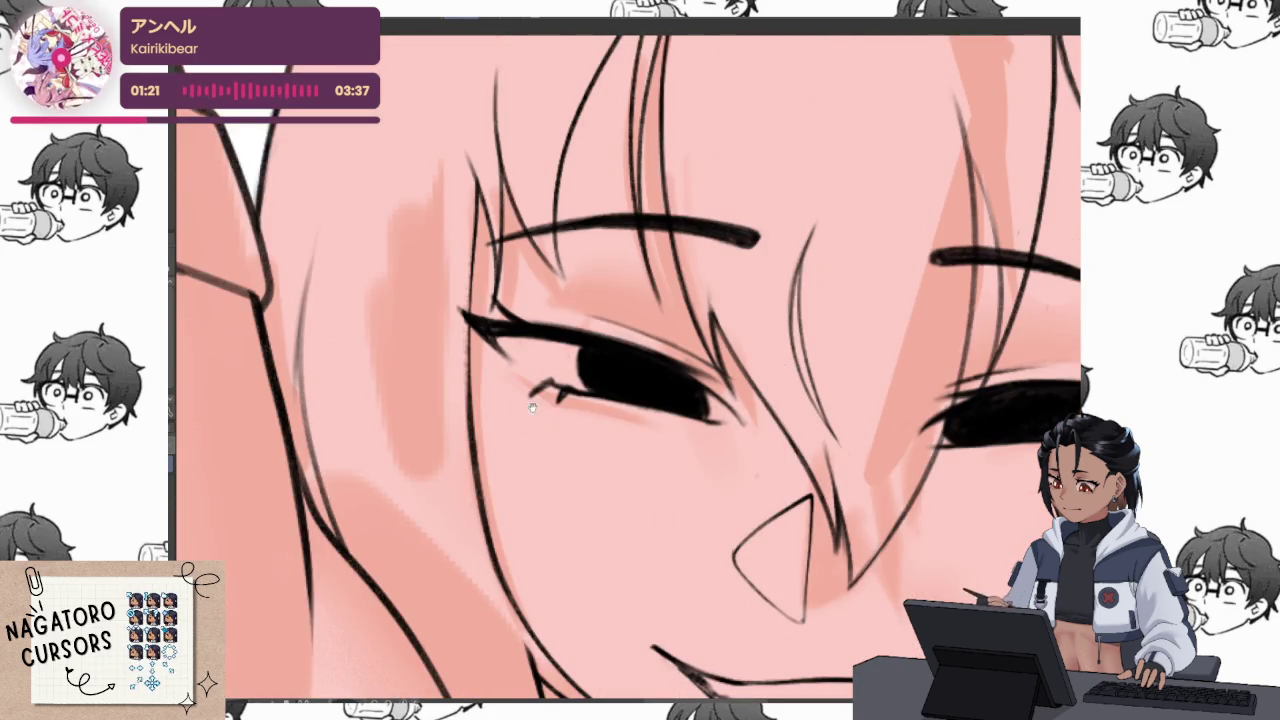
scroll(469, 429, "up", 2)
scroll(469, 429, "up", 3)
Draw the lower-lash stroke under the eye, undo its thin tail, and redraw it
left_click_drag(556, 368, 512, 425)
key("ctrl+z")
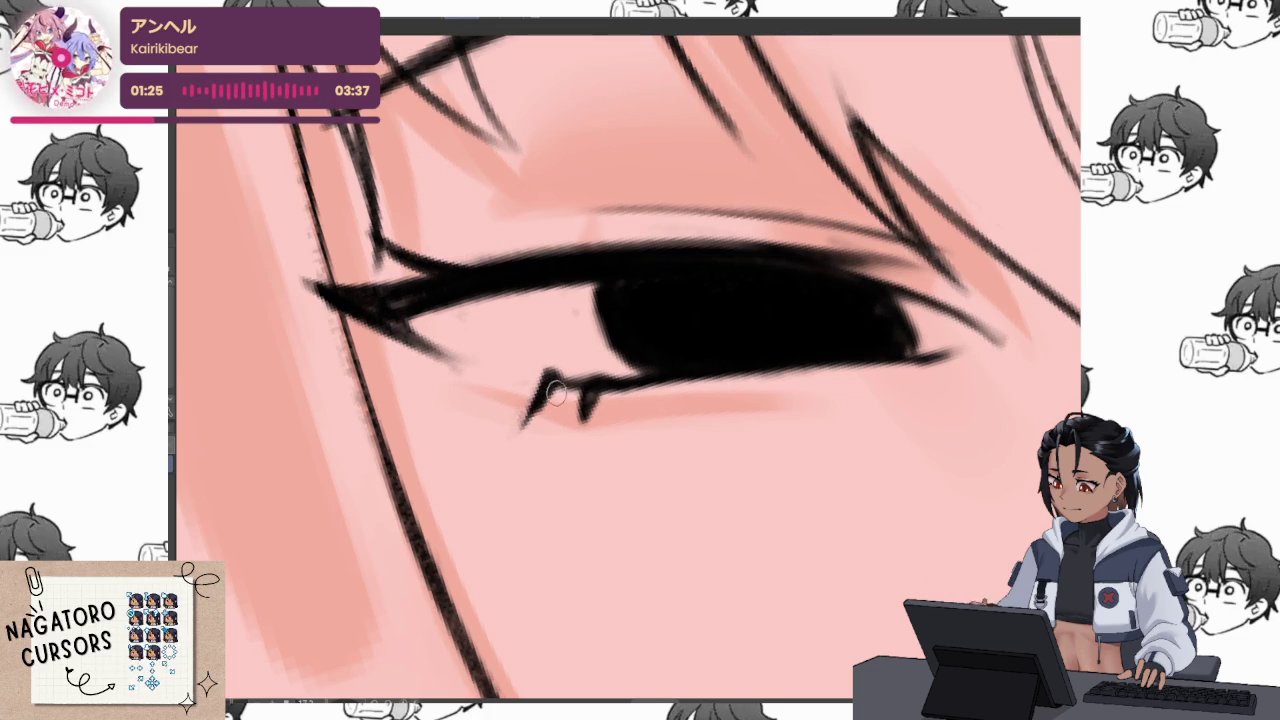
left_click_drag(558, 370, 526, 425)
scroll(700, 400, "down", 3)
scroll(759, 410, "down", 2)
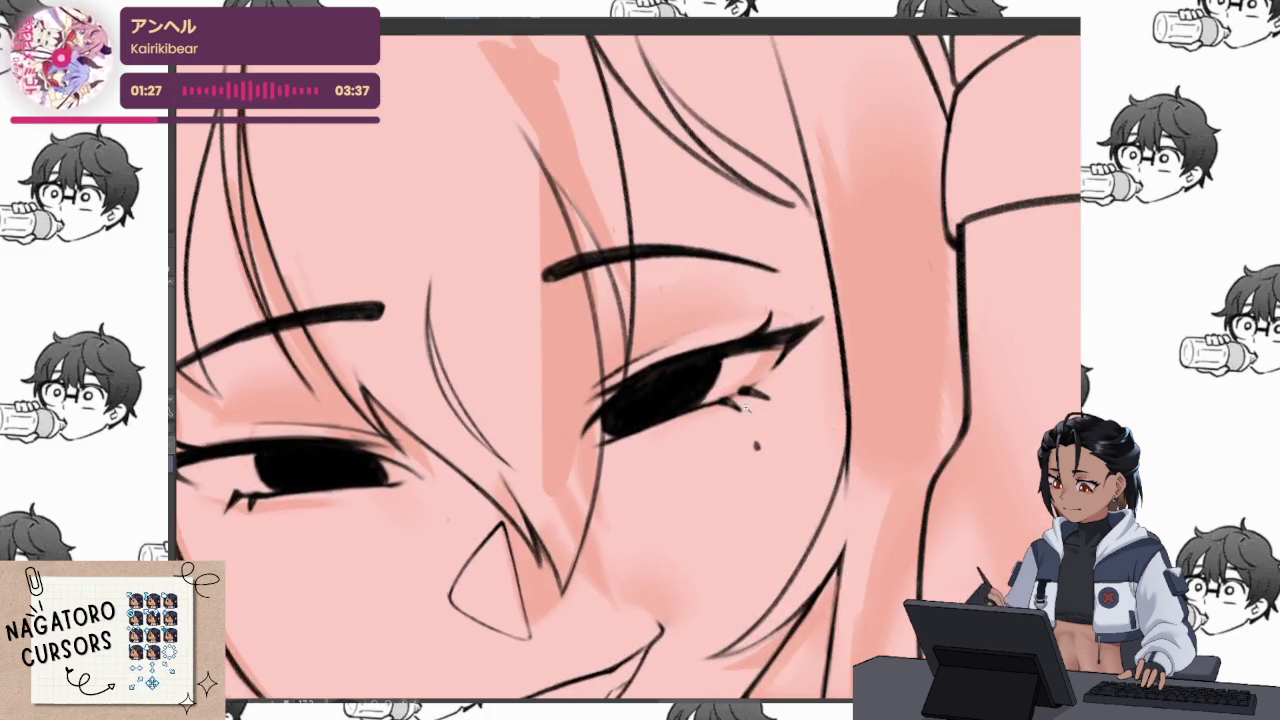
scroll(760, 411, "up", 5)
scroll(874, 416, "down", 5)
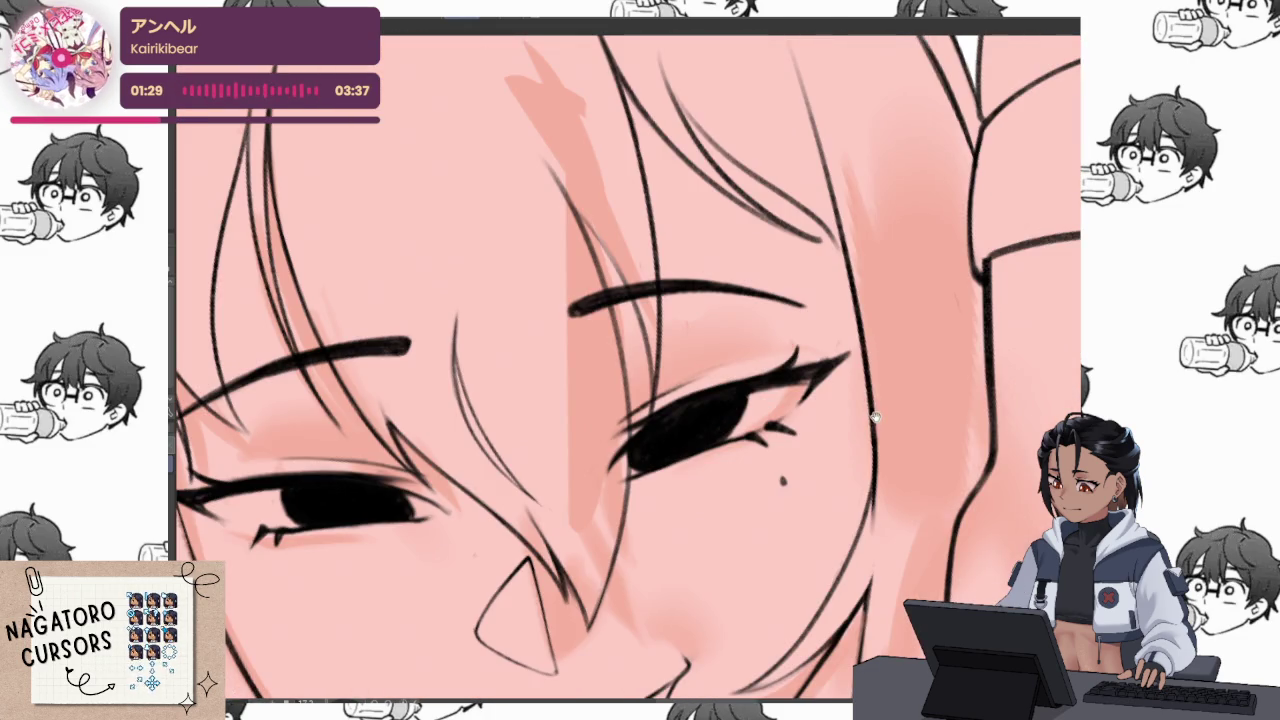
scroll(822, 384, "down", 2)
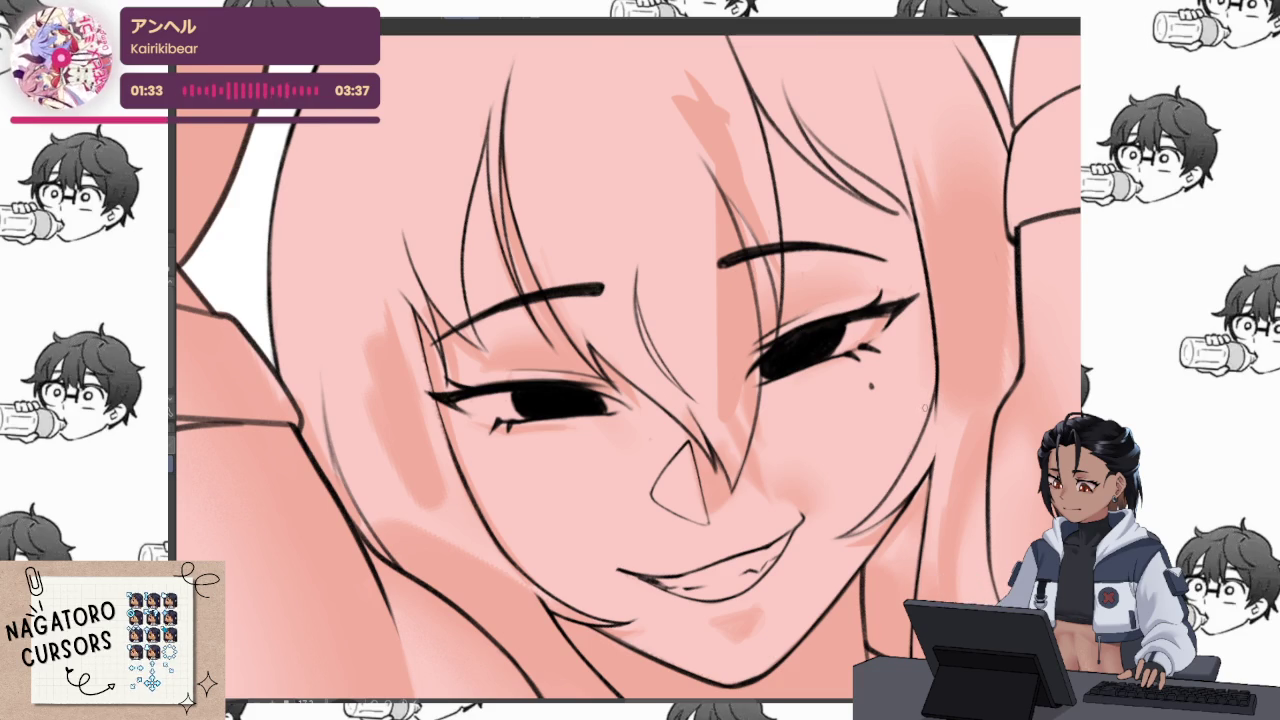
Rotate and zoom in closely on the viewer's-left eye with a smaller brush
left_click_drag(925, 405, 921, 366)
left_click_drag(853, 344, 700, 400)
scroll(529, 423, "up", 5)
key("bracketleft")
key("bracketleft")
key("bracketleft")
key("bracketleft")
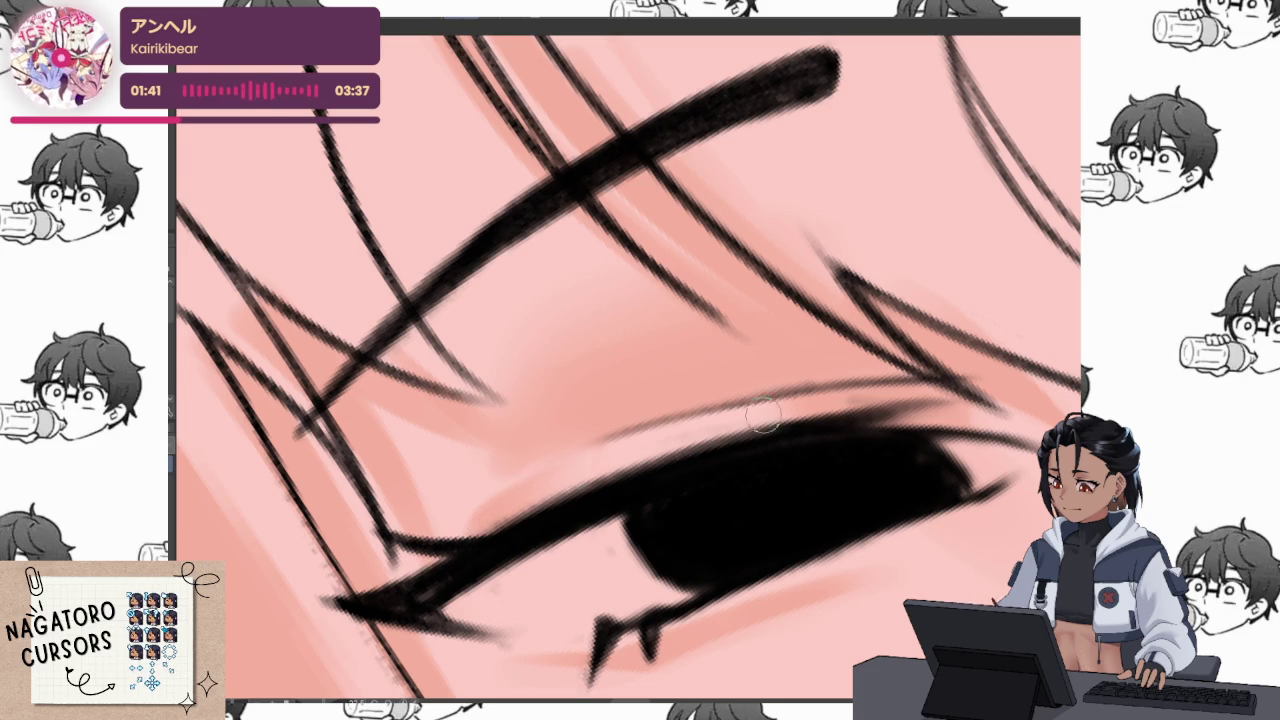
scroll(780, 412, "down", 4)
scroll(777, 456, "up", 1)
scroll(777, 456, "up", 3)
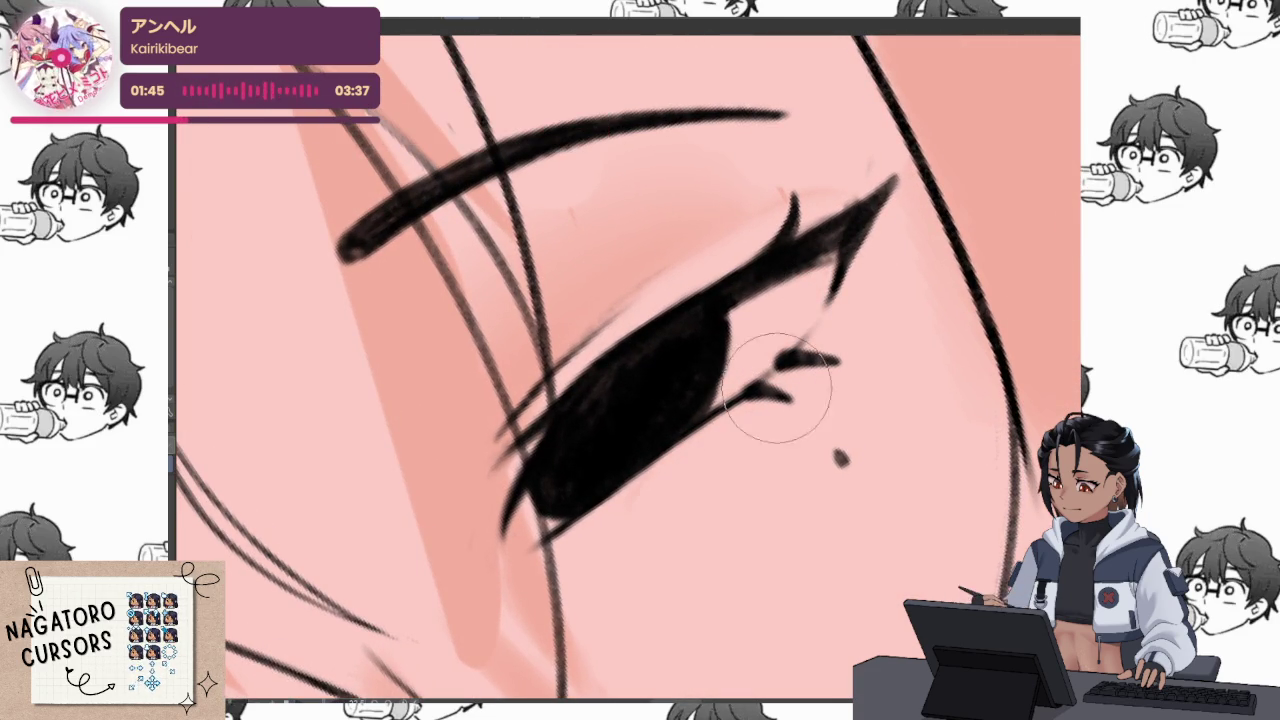
mouse_move(857, 286)
left_mouse_down()
mouse_move(808, 371)
mouse_move(690, 458)
left_mouse_up()
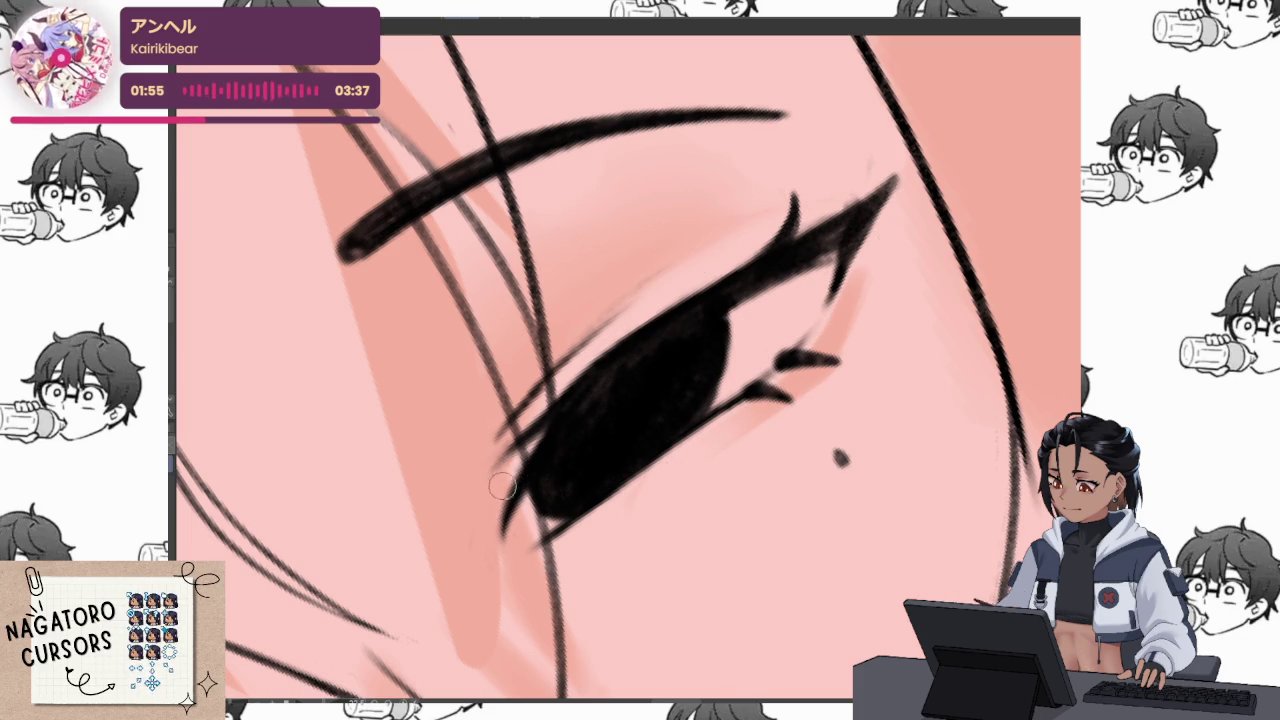
left_click_drag(818, 228, 648, 312)
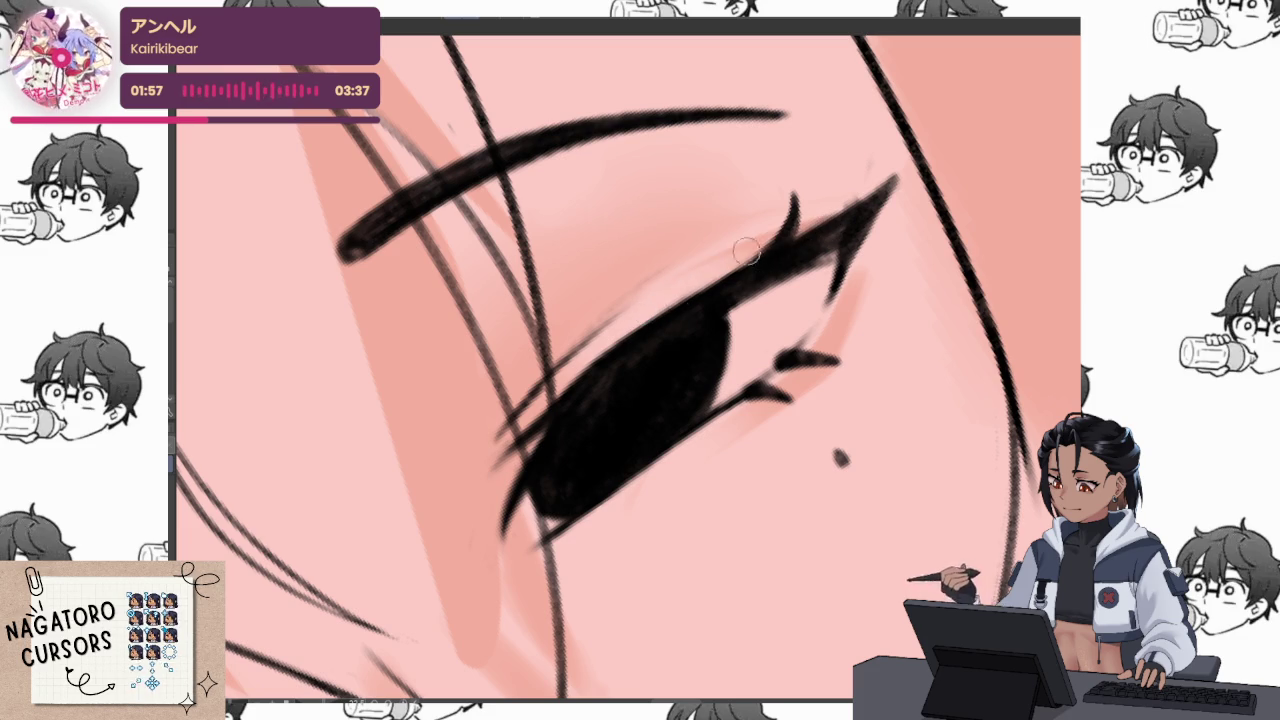
scroll(879, 236, "down", 5)
scroll(880, 505, "down", 1)
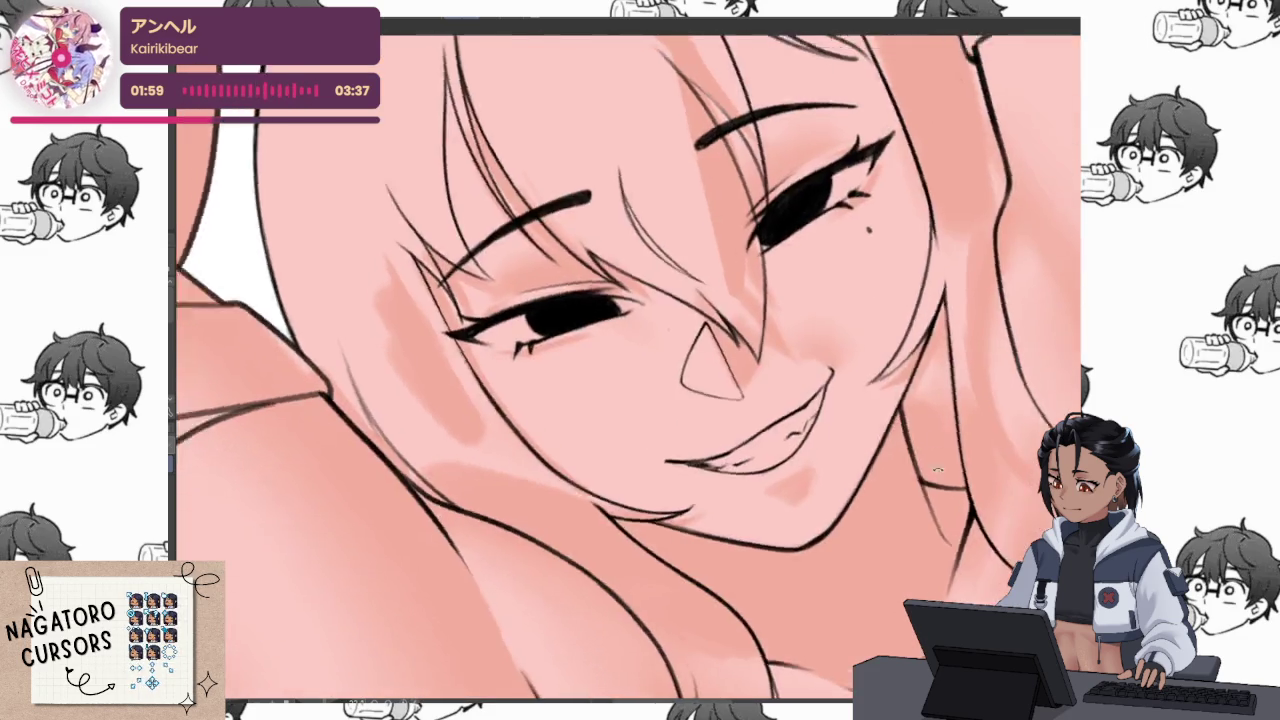
scroll(870, 540, "down", 1)
scroll(860, 580, "down", 1)
scroll(838, 657, "down", 1)
left_click_drag(838, 657, 836, 383)
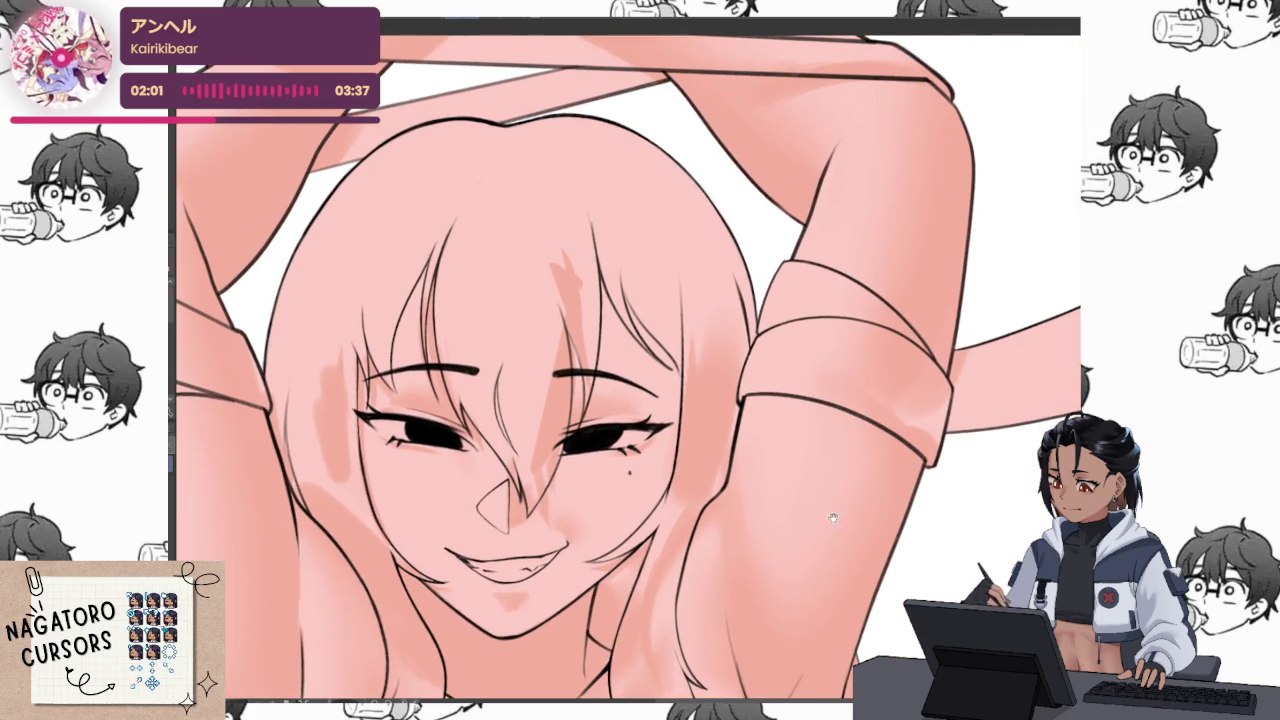
scroll(733, 494, "up", 1)
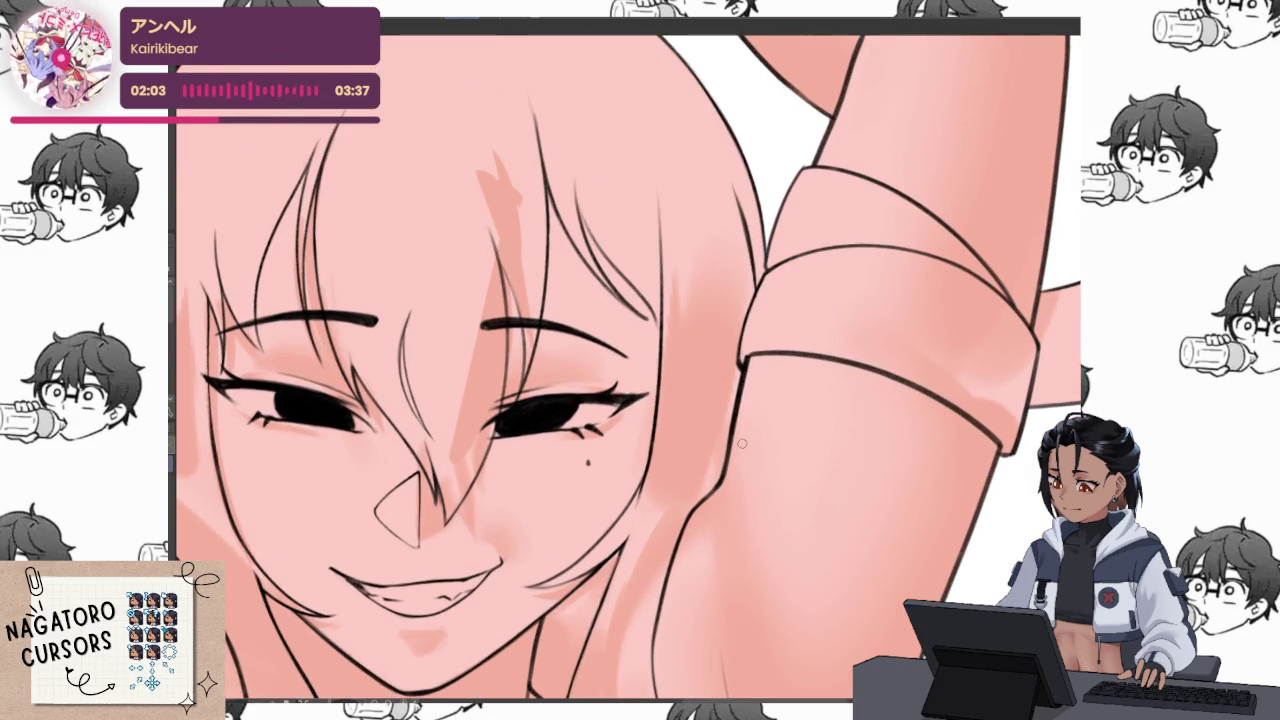
Shade both sides of the lower hair curve below the chin in darker pink
mouse_move(760, 564)
left_mouse_down()
mouse_move(706, 443)
mouse_move(690, 620)
mouse_move(686, 456)
left_mouse_up()
scroll(686, 456, "up", 2)
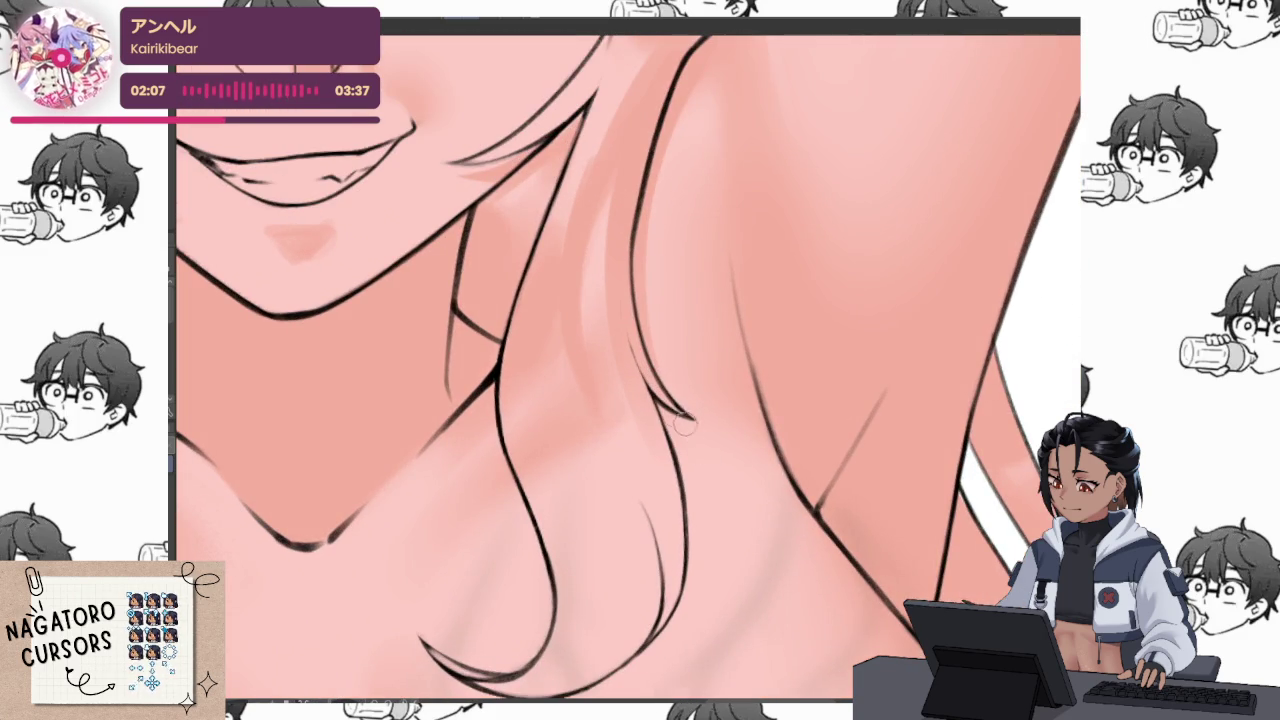
scroll(685, 450, "up", 2)
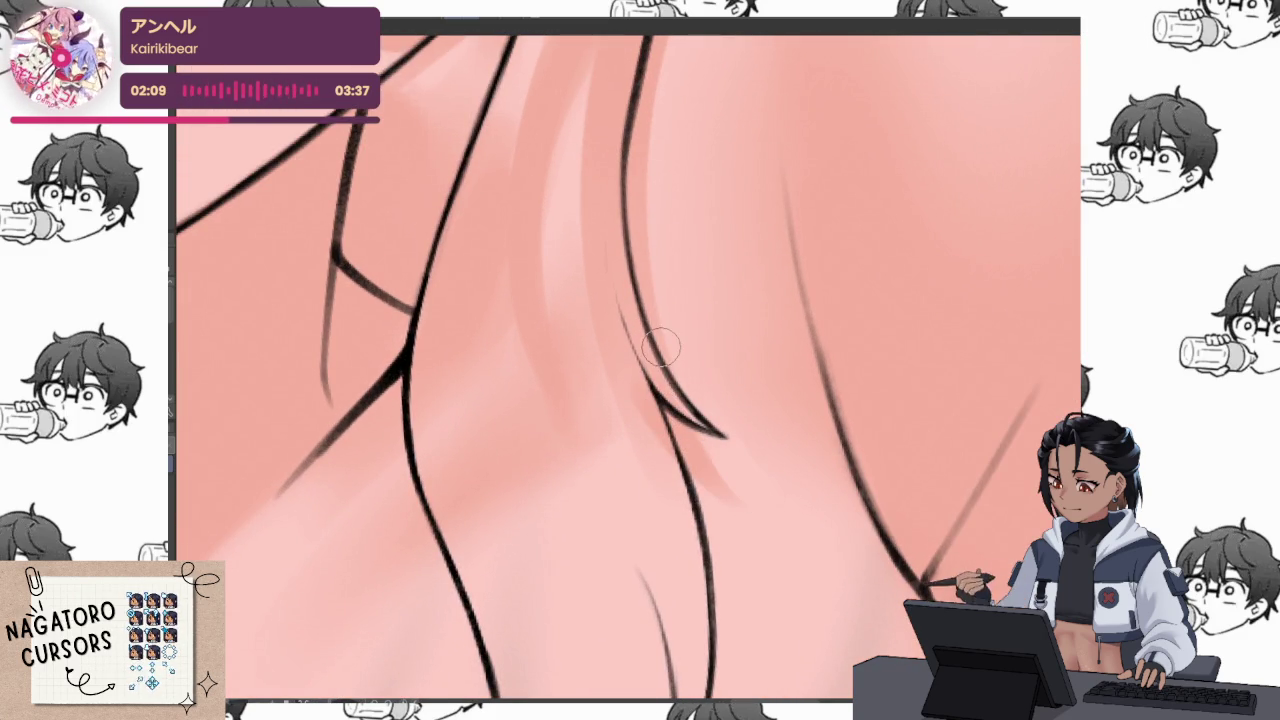
left_click_drag(756, 490, 771, 263)
left_click_drag(697, 187, 495, 640)
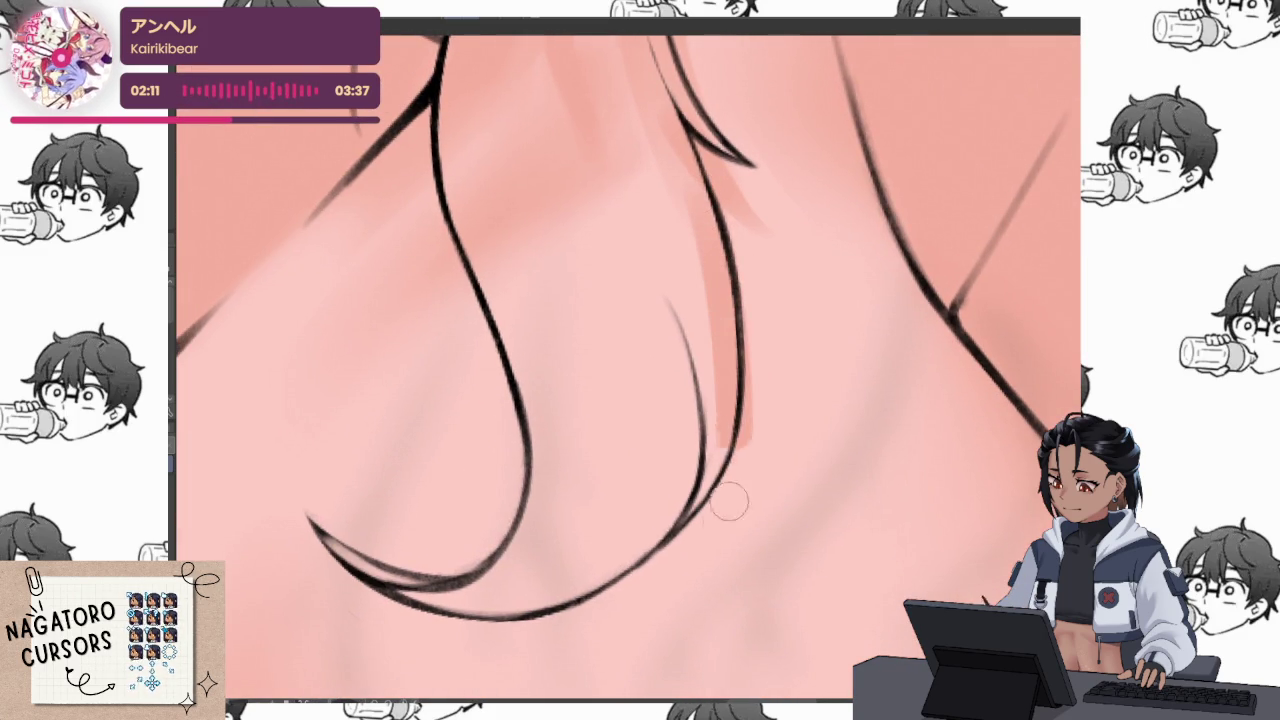
mouse_move(440, 537)
left_mouse_down()
mouse_move(646, 543)
mouse_move(531, 534)
mouse_move(780, 333)
mouse_move(646, 574)
mouse_move(480, 560)
mouse_move(629, 549)
mouse_move(743, 290)
left_mouse_up()
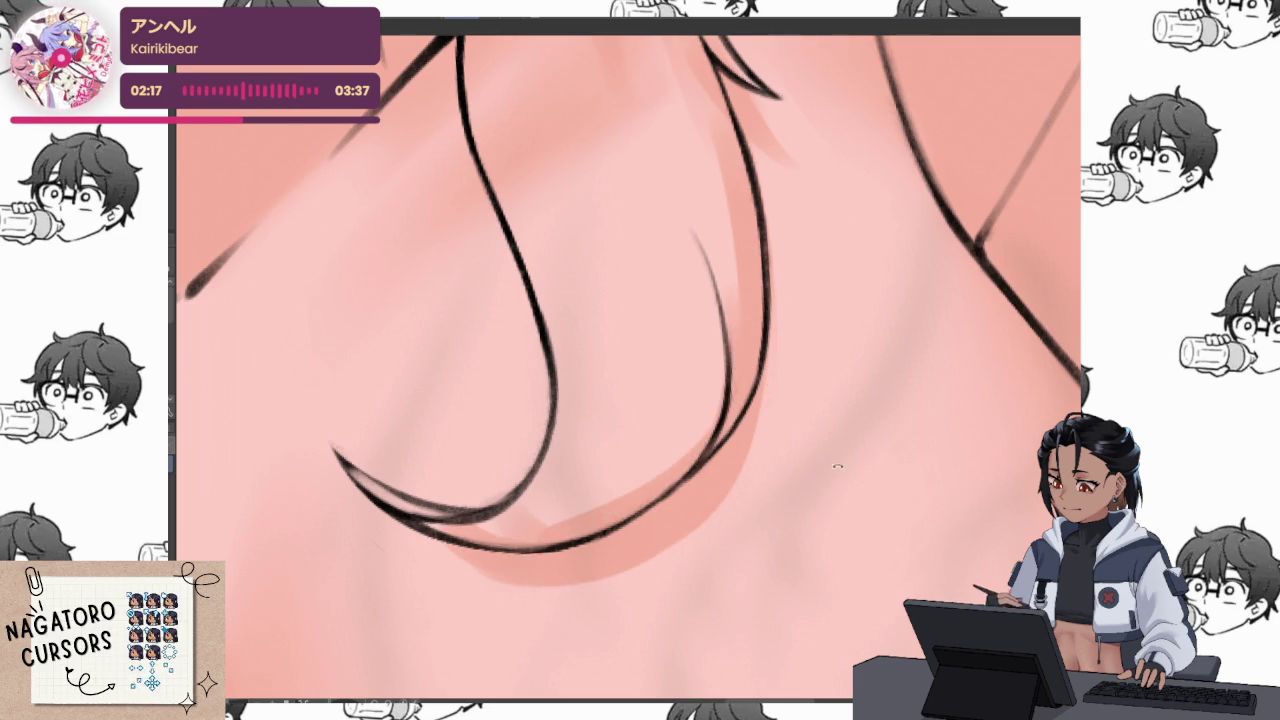
left_click_drag(833, 465, 457, 457)
left_click_drag(486, 223, 470, 350)
left_click_drag(530, 115, 444, 237)
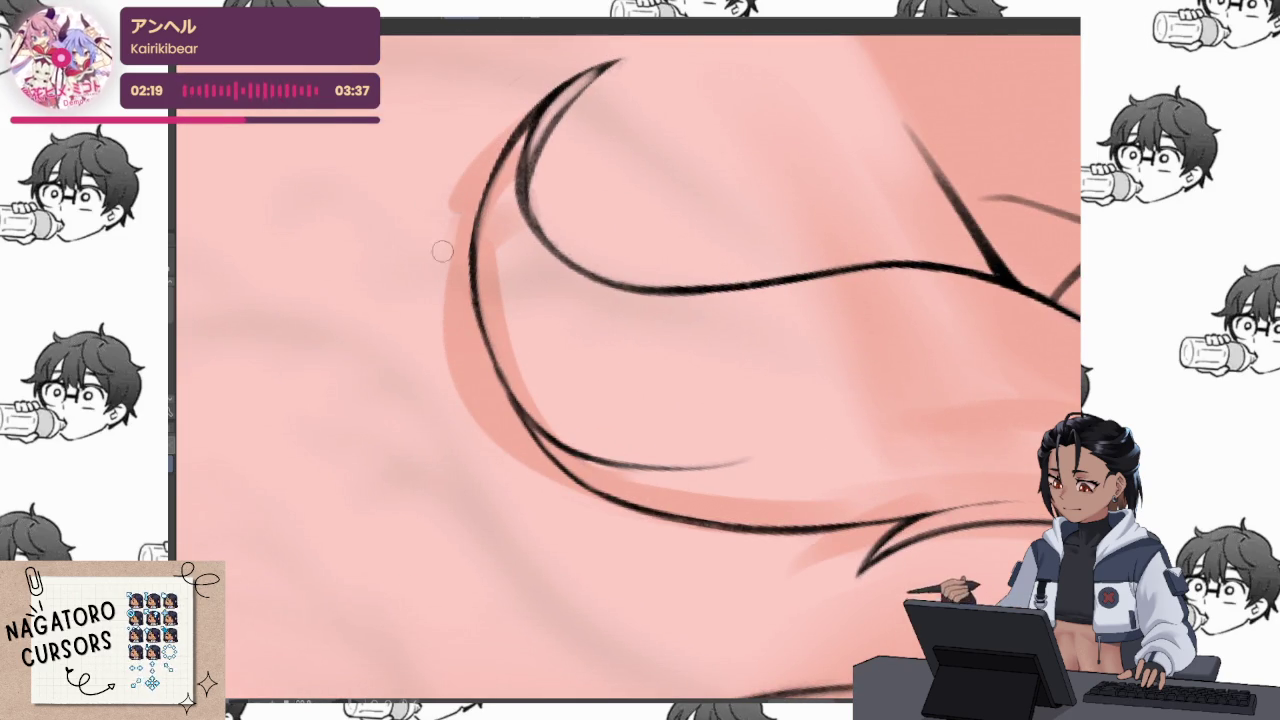
scroll(828, 360, "down", 5)
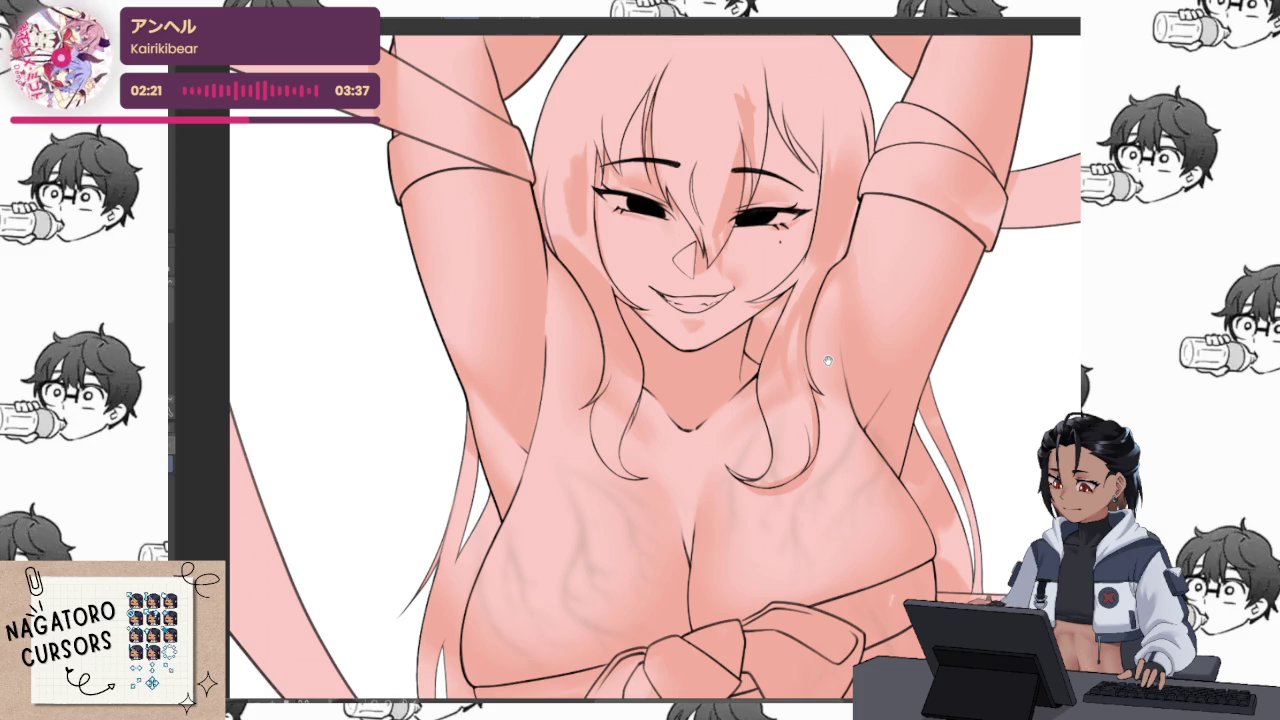
scroll(640, 450, "up", 5)
Deepen the darker pink shading down the inner hair line over the chest
left_click_drag(618, 475, 684, 262)
left_click_drag(690, 215, 615, 440)
scroll(682, 298, "up", 1)
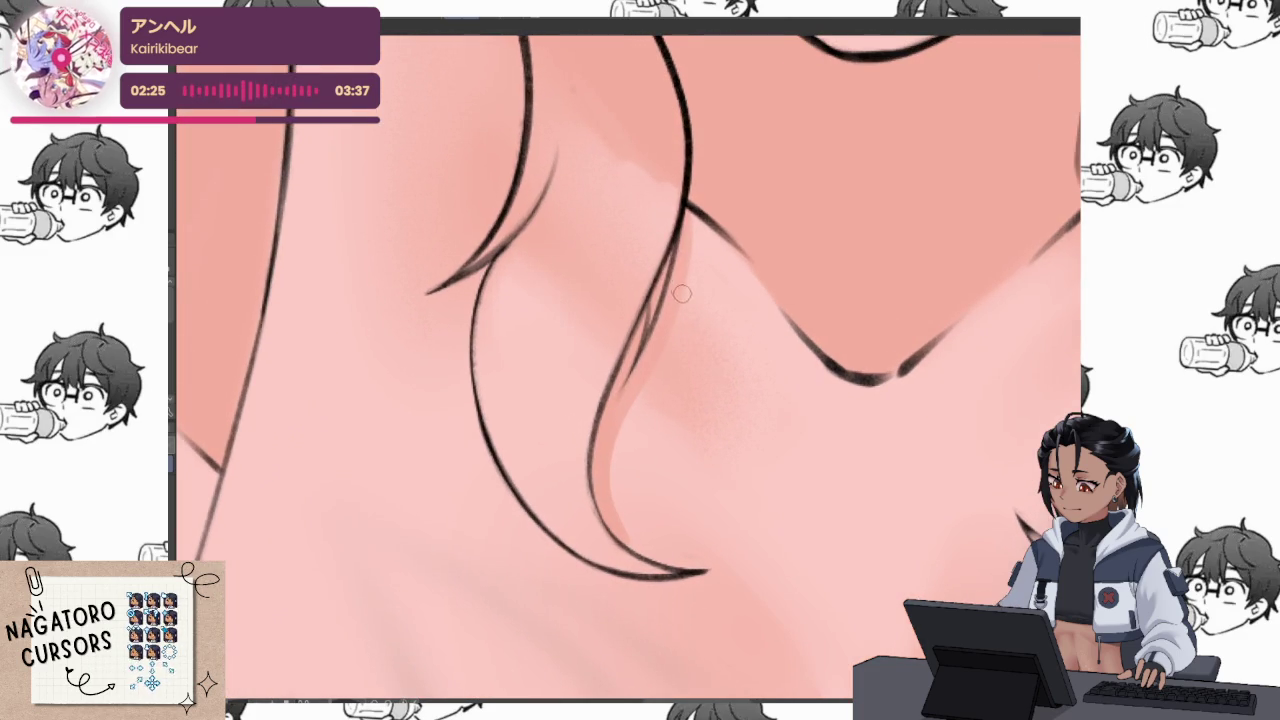
left_click_drag(677, 340, 678, 232)
left_click_drag(660, 336, 632, 445)
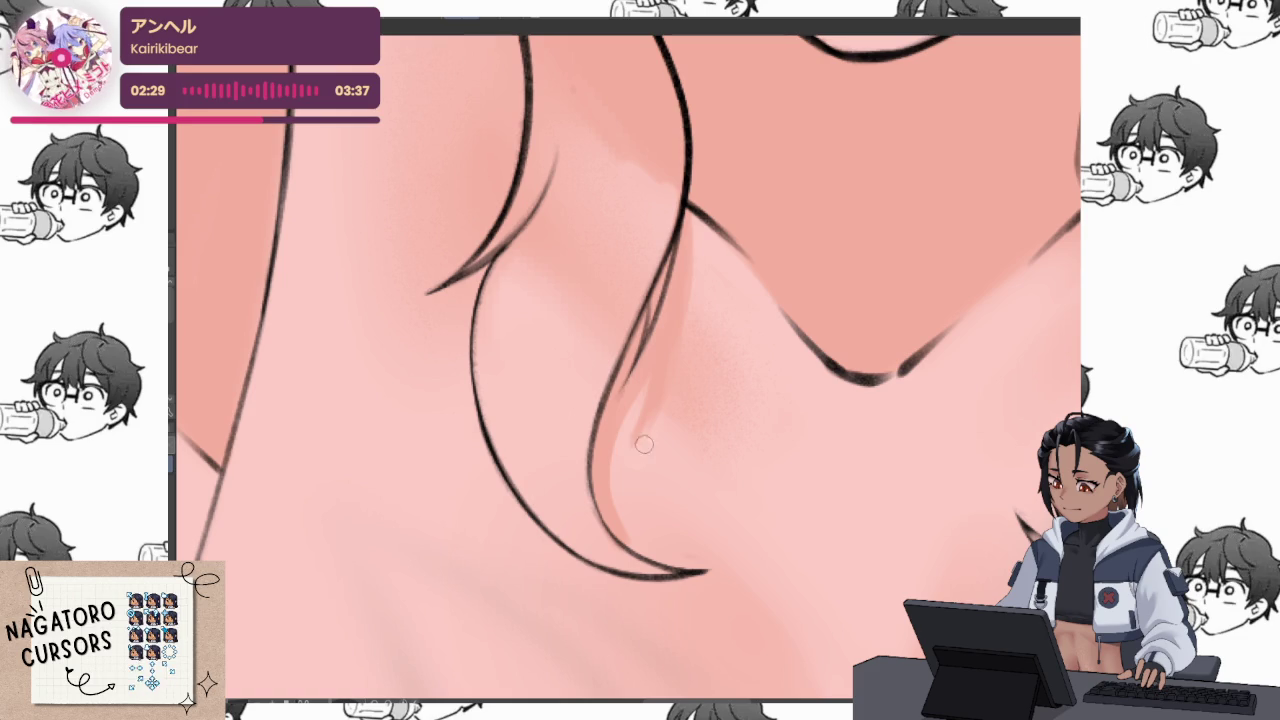
scroll(759, 336, "down", 3)
scroll(691, 453, "up", 3)
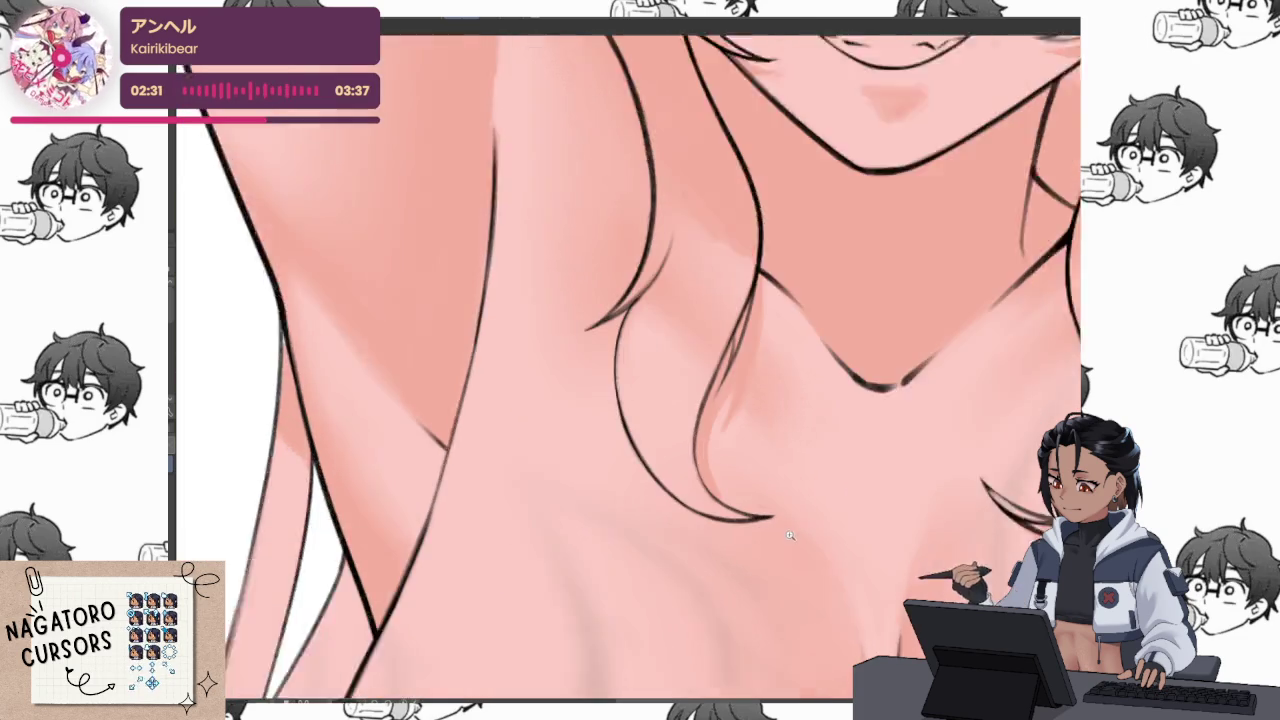
scroll(920, 497, "down", 3)
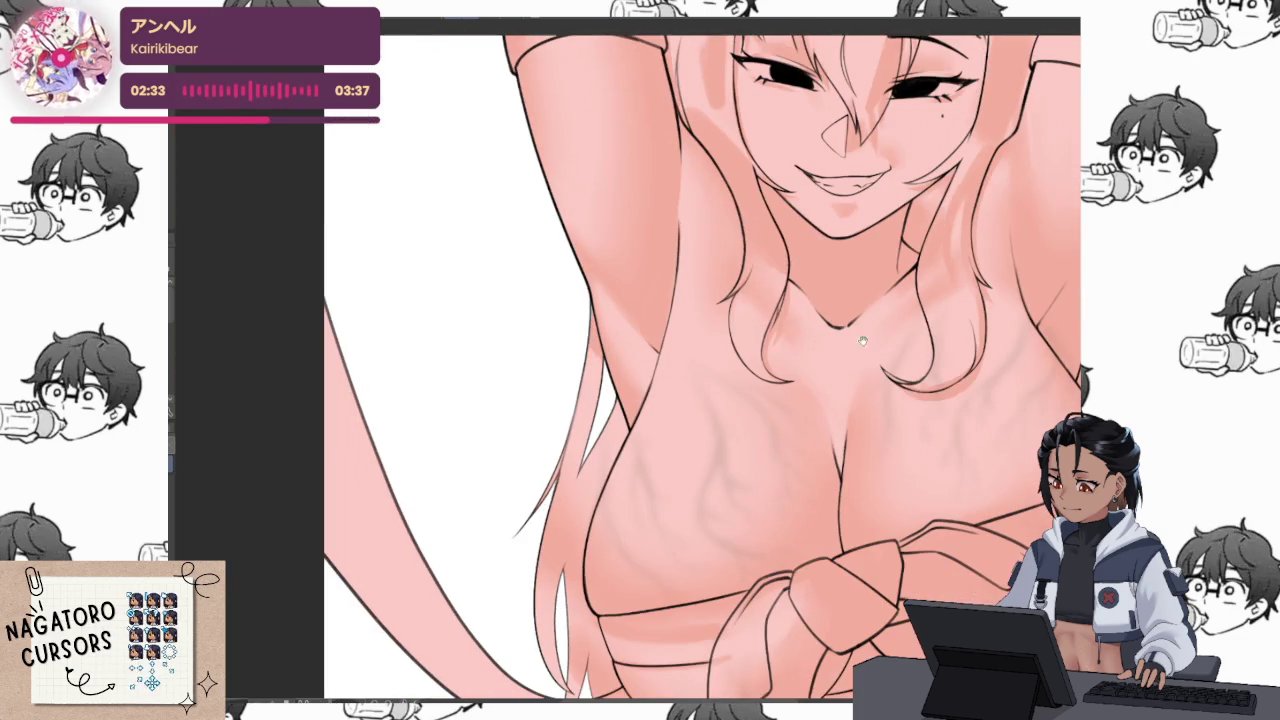
Center the whole drawing in the view and select the pink shading areas
scroll(965, 445, "down", 3)
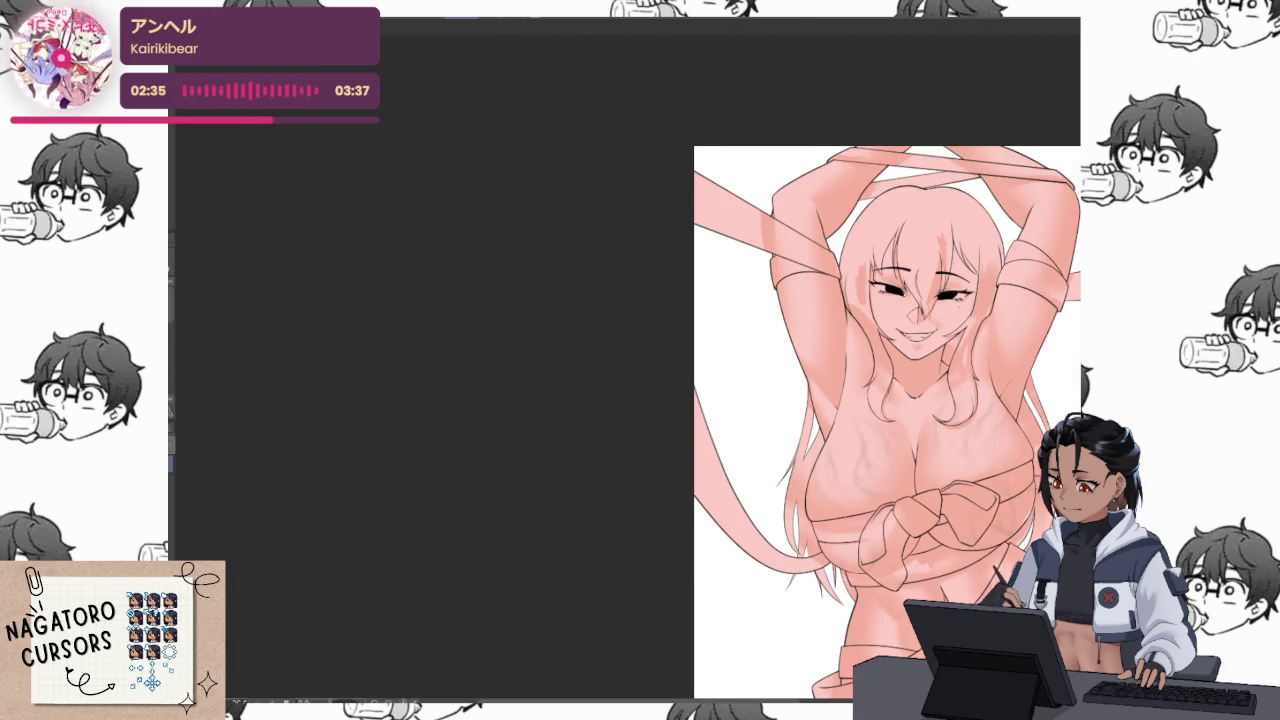
scroll(960, 435, "down", 2)
scroll(960, 435, "right", 5)
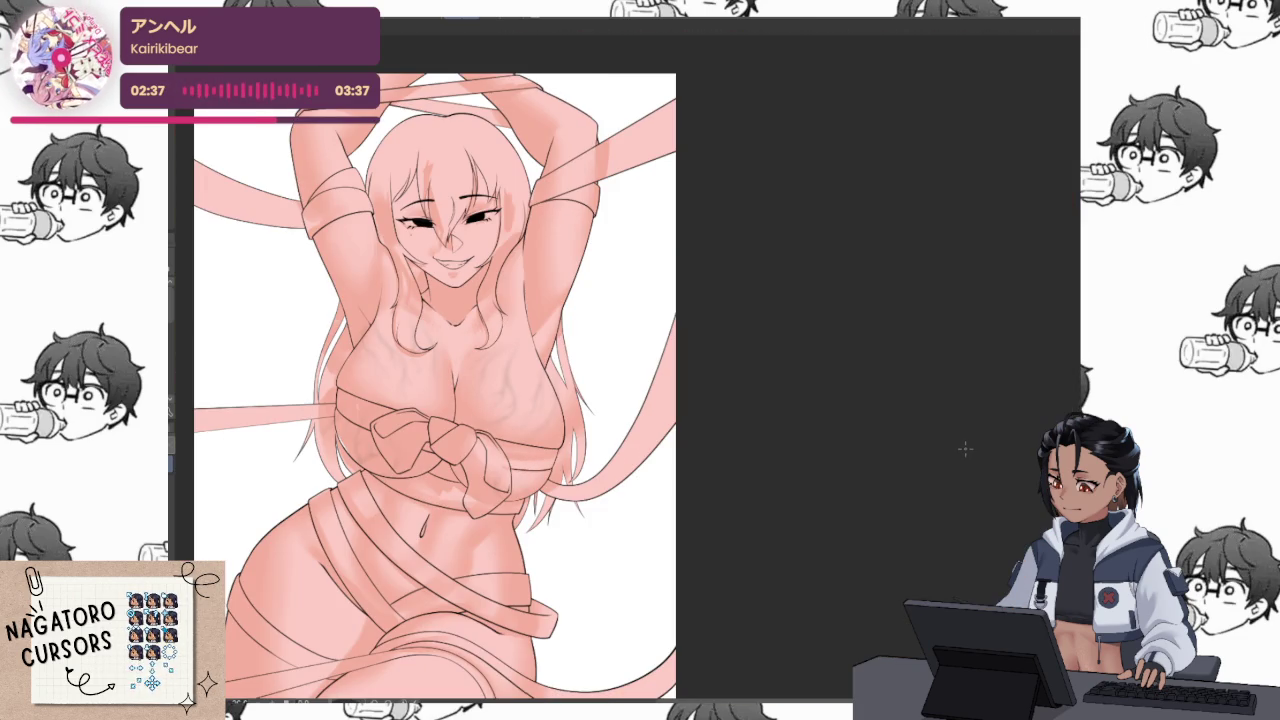
scroll(963, 456, "left", 5)
left_click_drag(965, 391, 909, 397)
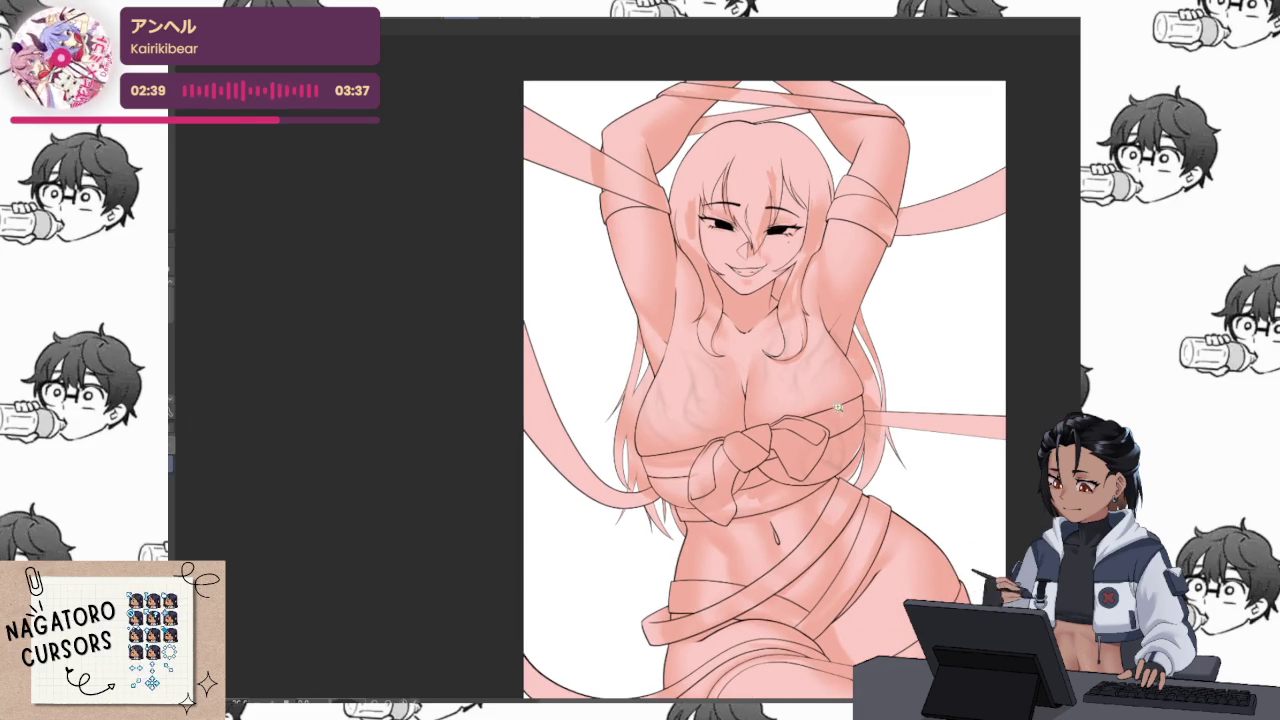
scroll(835, 401, "up", 2)
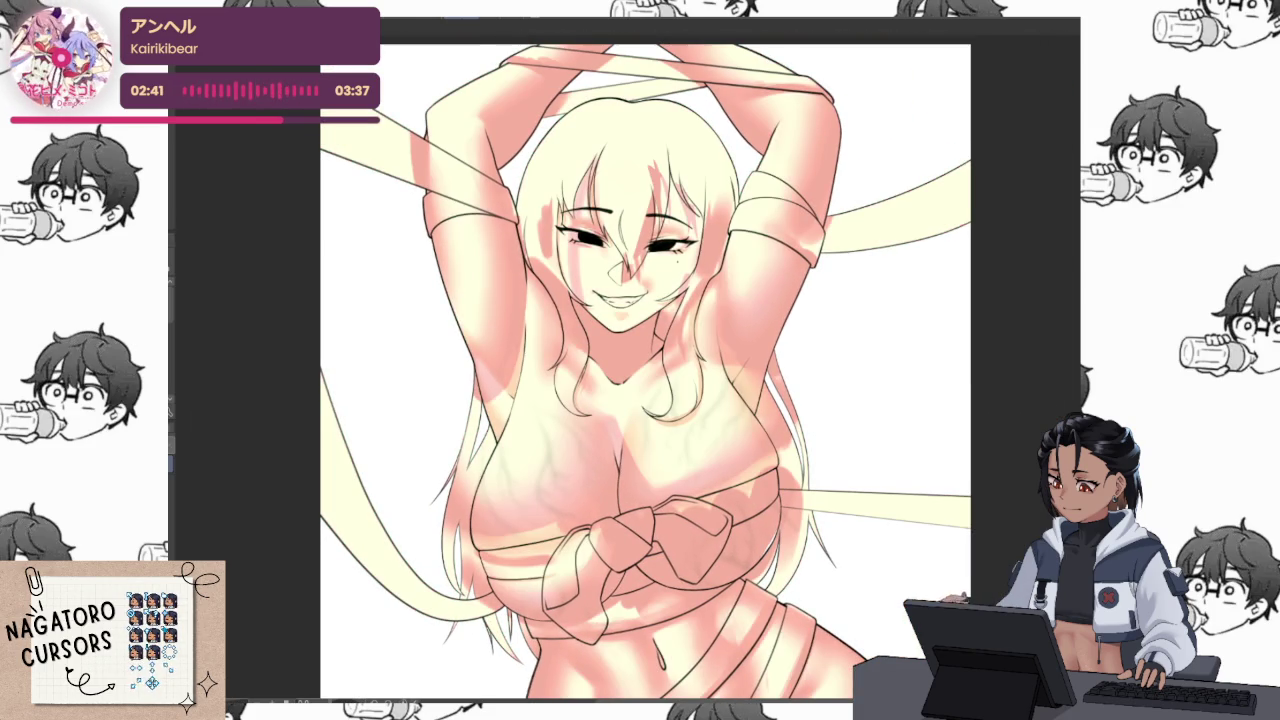
key("ctrl+shift+a")
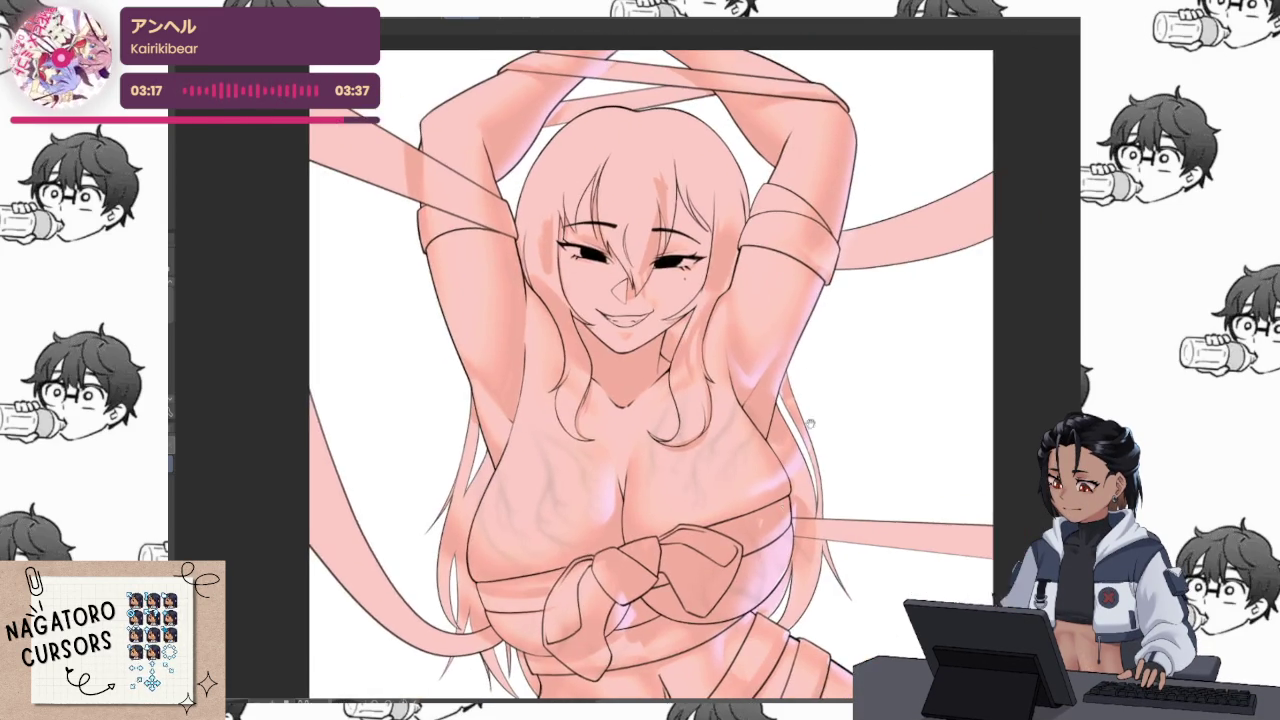
Zoom in on the bow knot, thin its highlight to a bright lilac strip, and select it
scroll(815, 390, "down", 5)
scroll(825, 405, "down", 3)
scroll(835, 420, "down", 1)
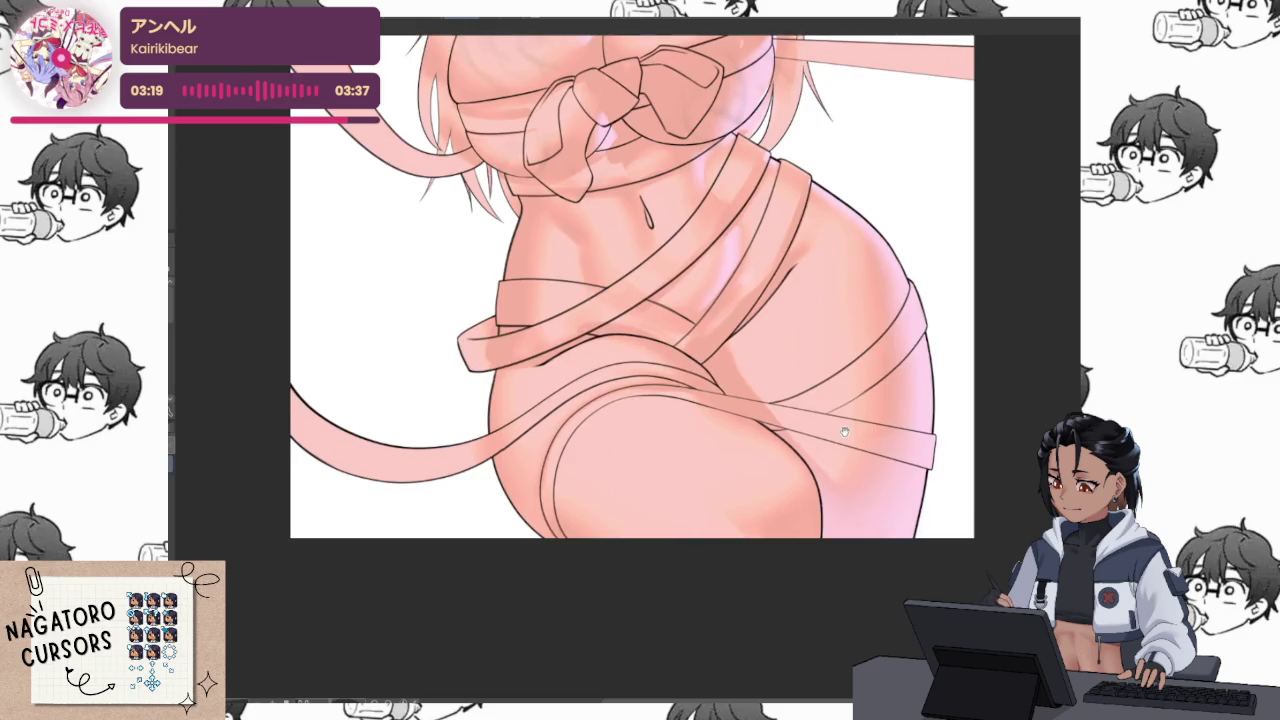
scroll(820, 425, "up", 2)
scroll(790, 420, "up", 2)
scroll(760, 410, "up", 2)
scroll(707, 400, "up", 3)
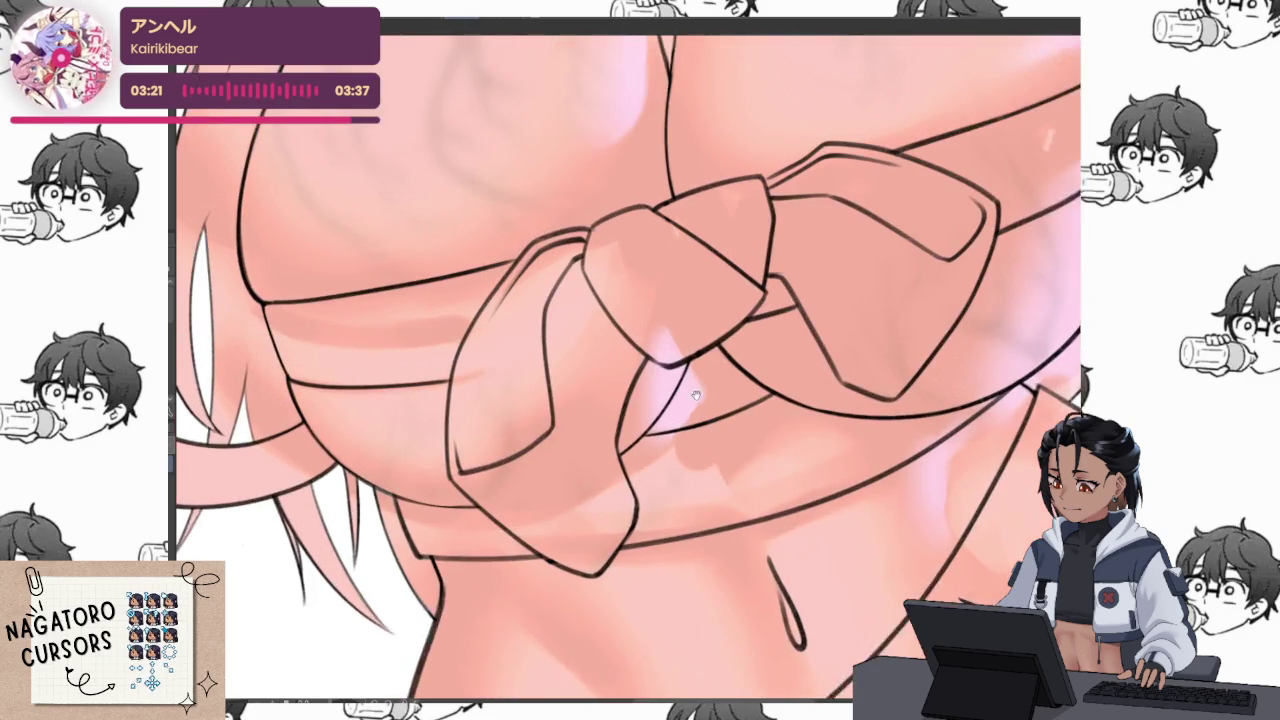
scroll(707, 400, "up", 1)
left_click(667, 409)
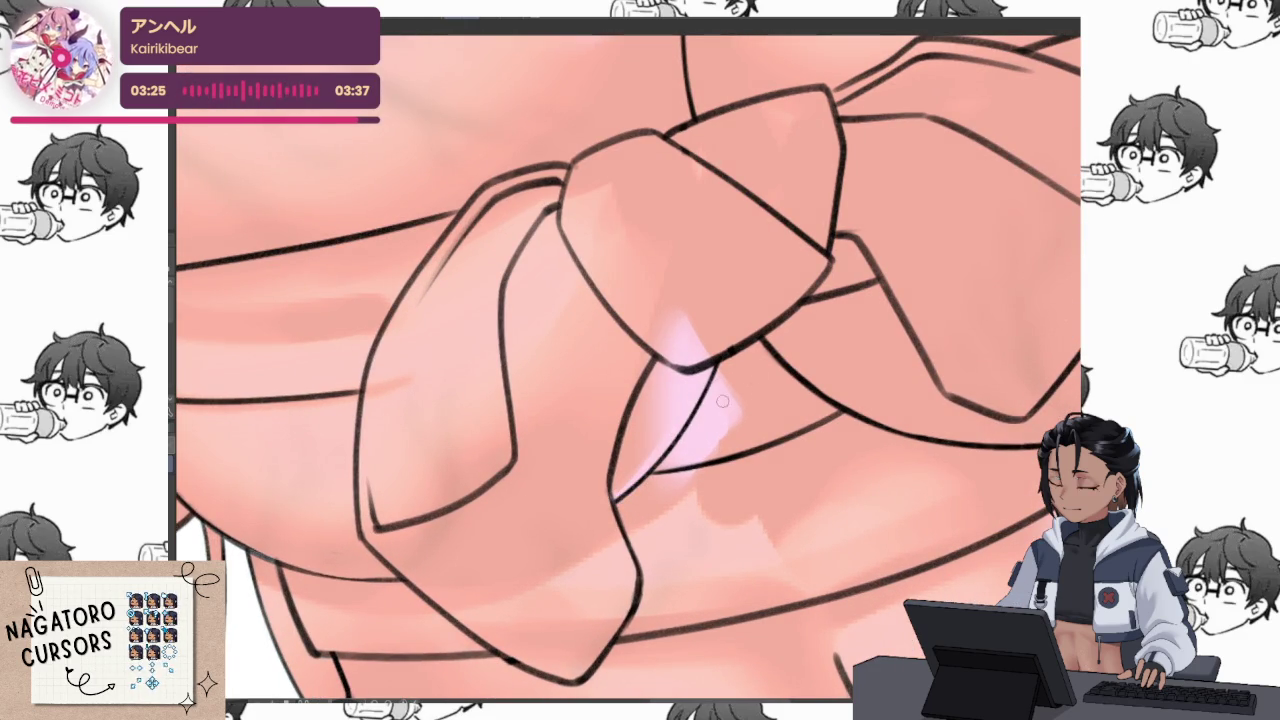
left_click_drag(735, 375, 638, 525)
left_click_drag(680, 343, 630, 440)
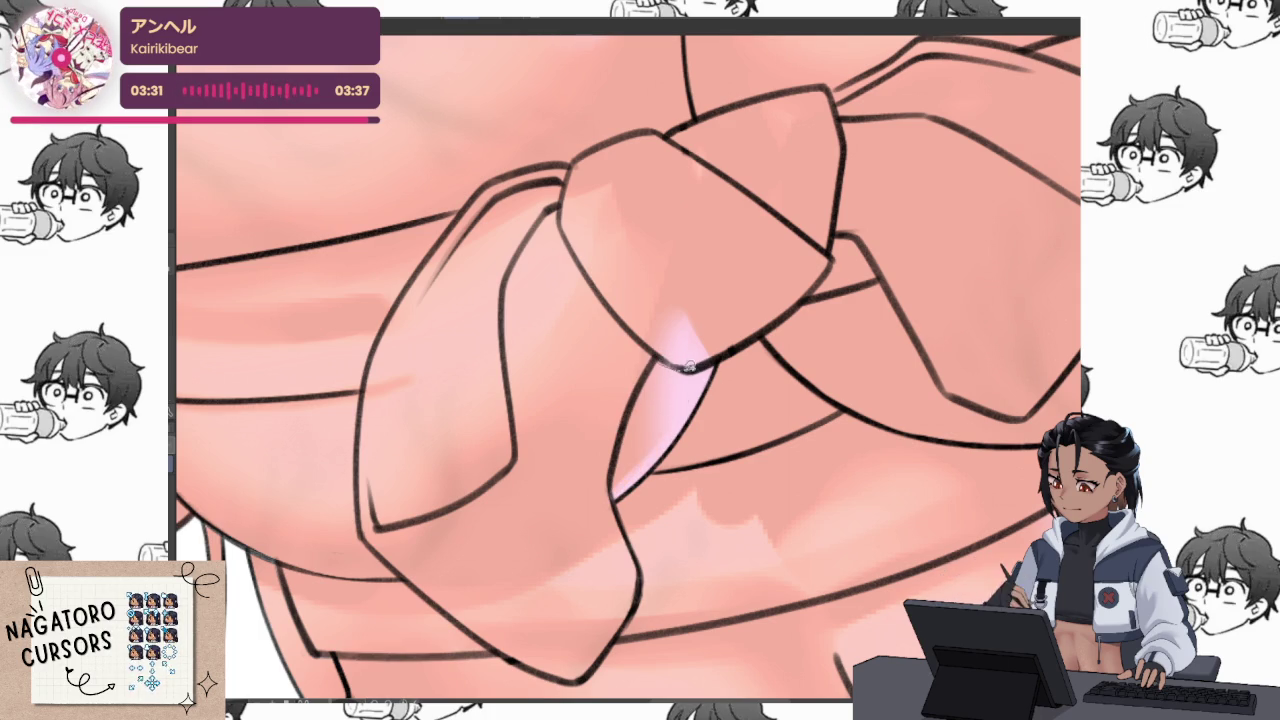
left_click(622, 448)
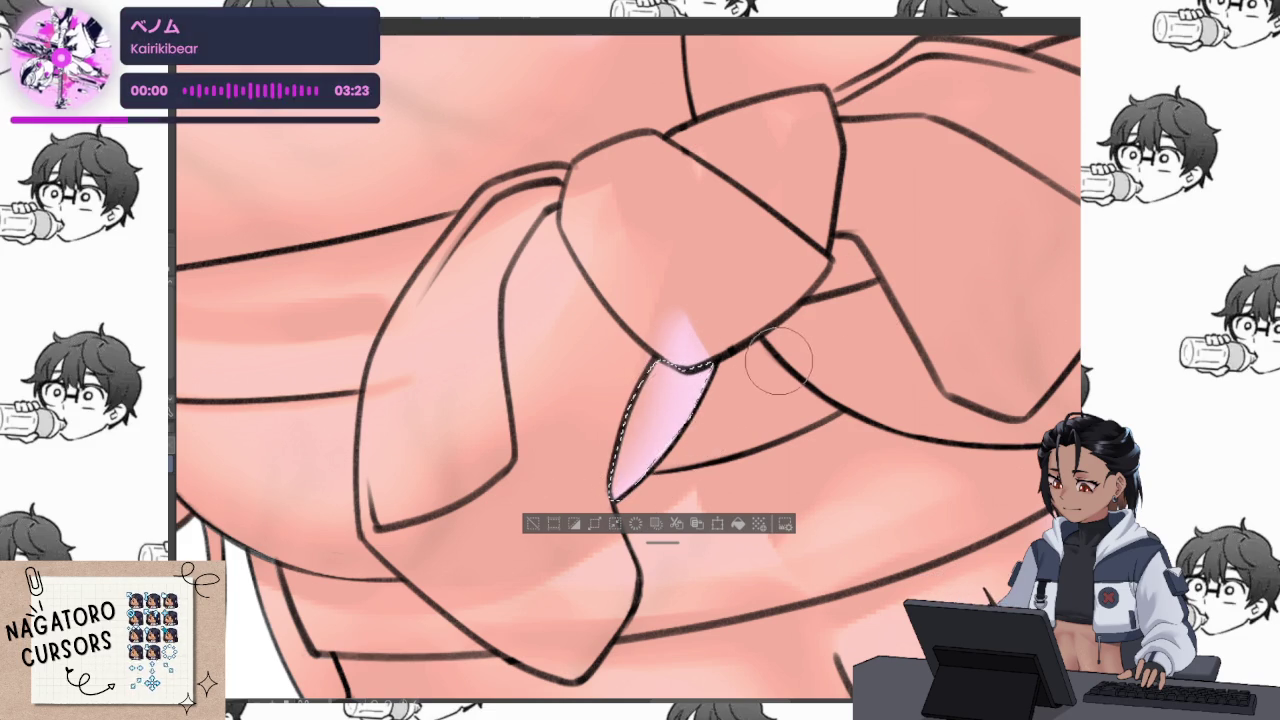
Deselect, then undo the lilac belly tint and the broad highlight streak across the chest
key("ctrl+d")
scroll(822, 360, "down", 5)
scroll(937, 357, "up", 2)
scroll(880, 340, "up", 2)
scroll(825, 320, "up", 2)
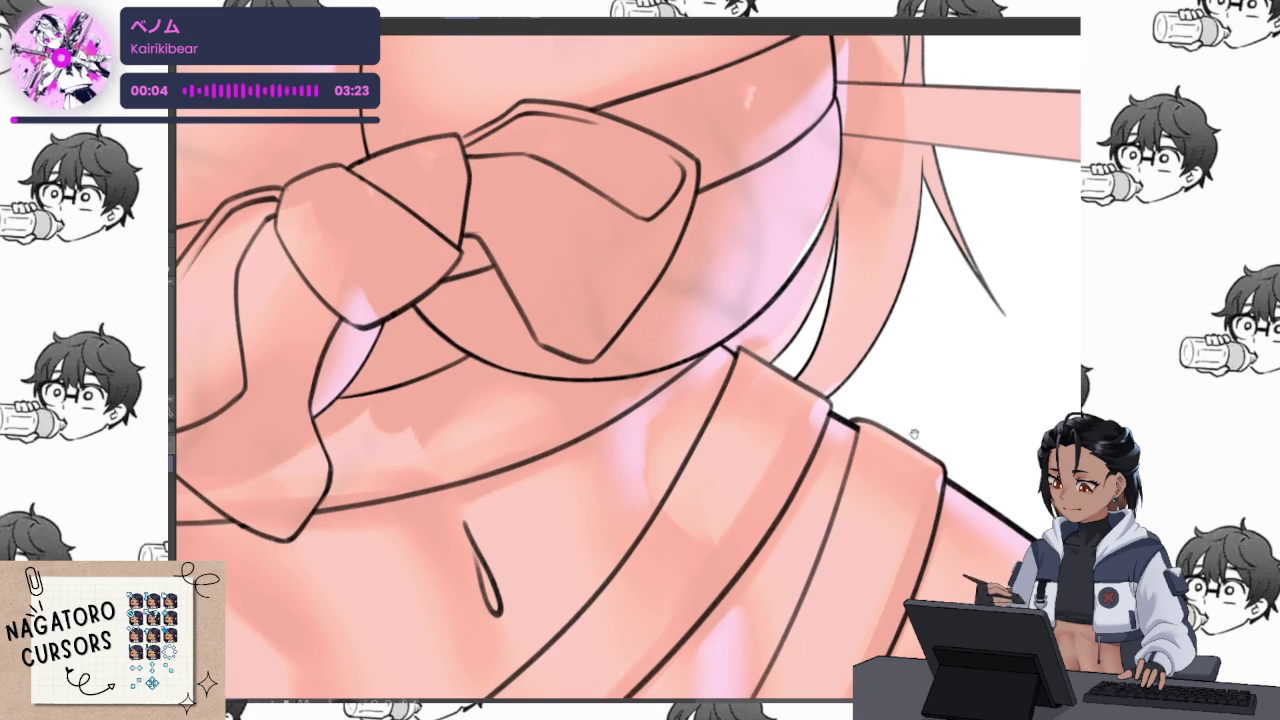
scroll(849, 400, "up", 5)
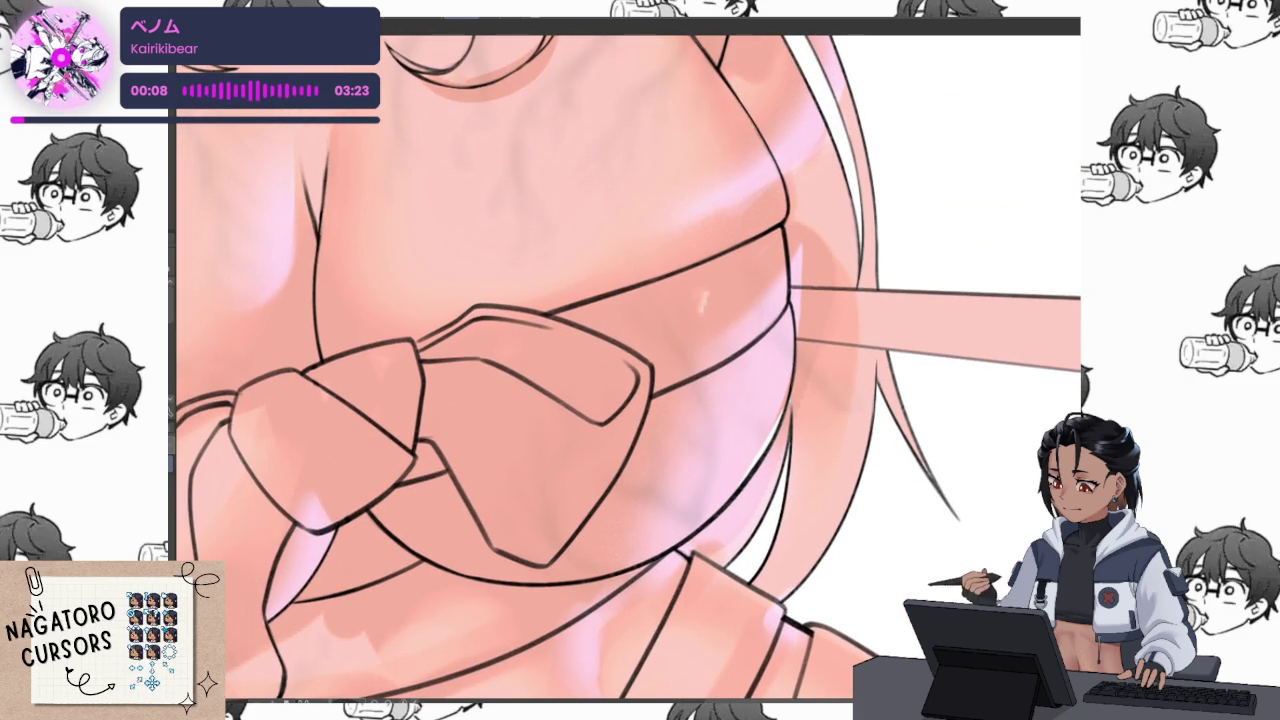
key("ctrl+z")
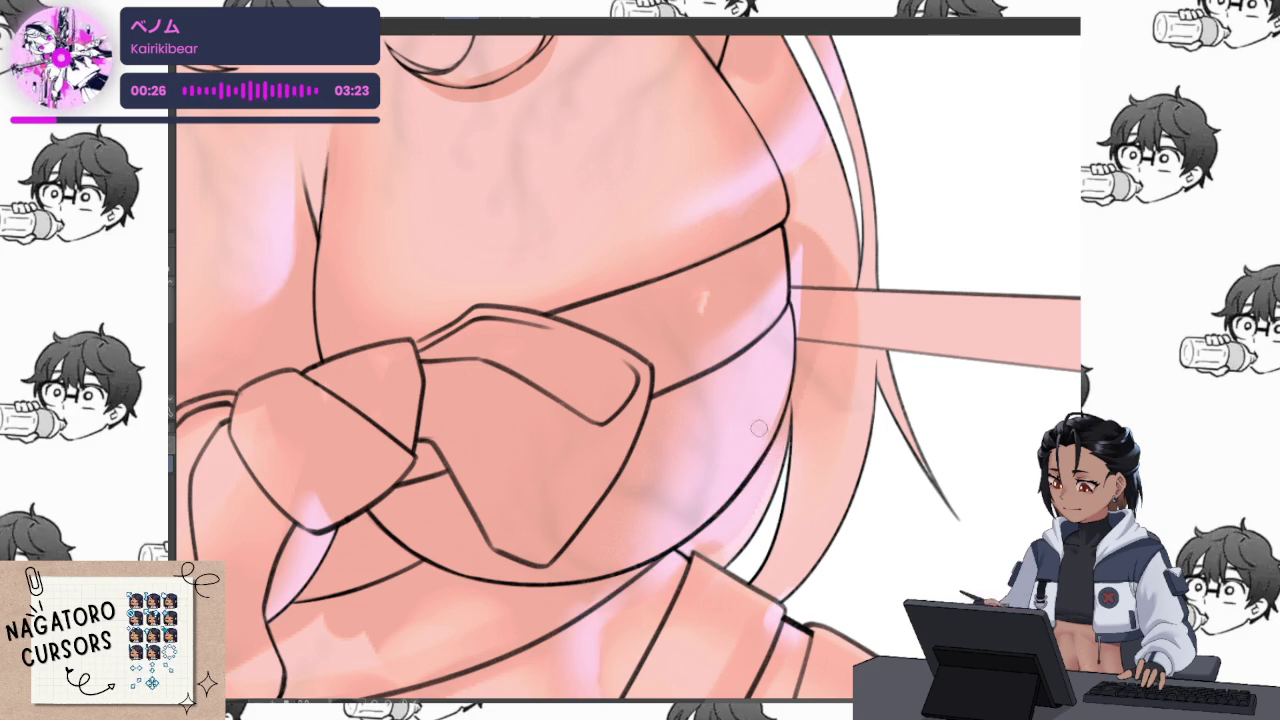
scroll(760, 445, "up", 2)
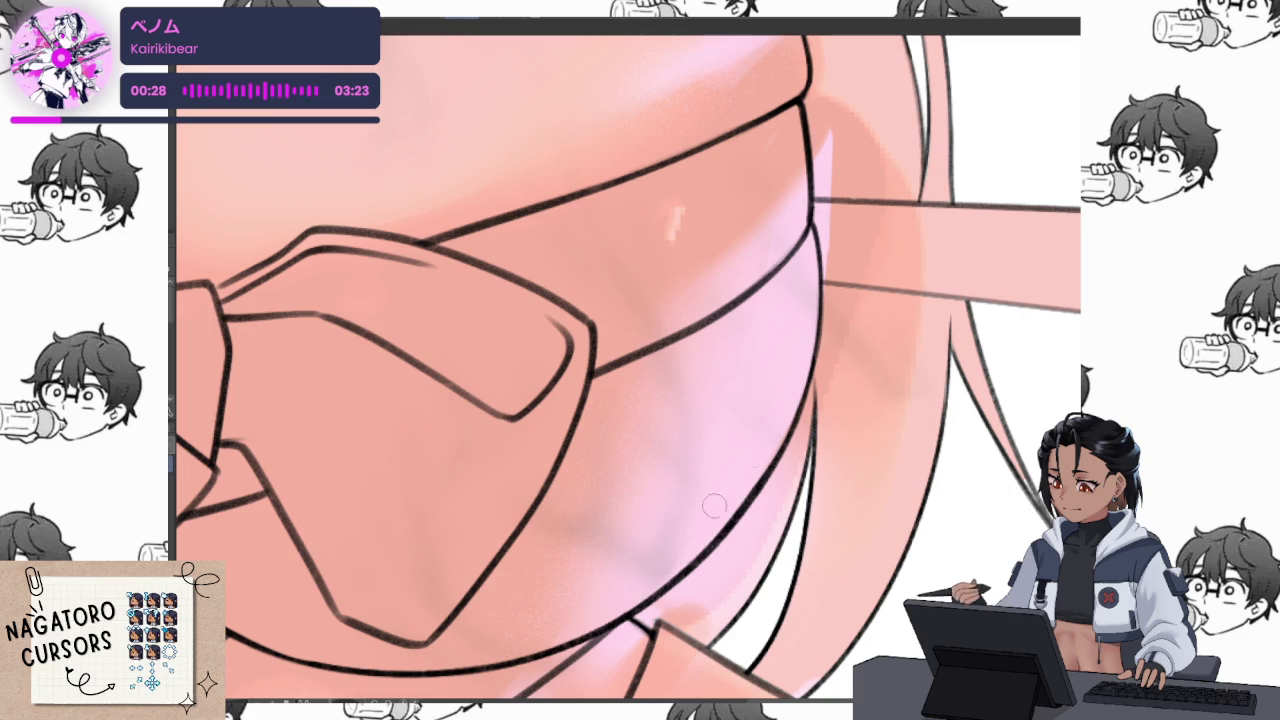
scroll(704, 536, "up", 2)
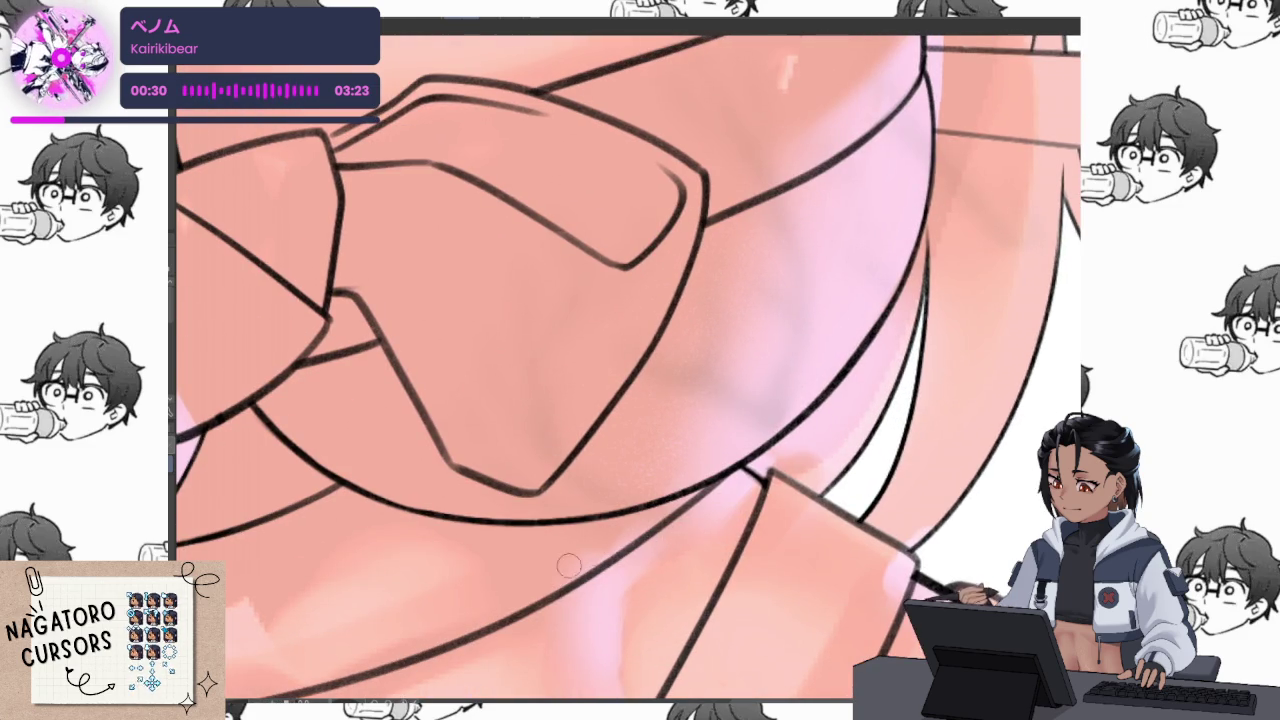
scroll(555, 575, "down", 3)
scroll(862, 385, "up", 3)
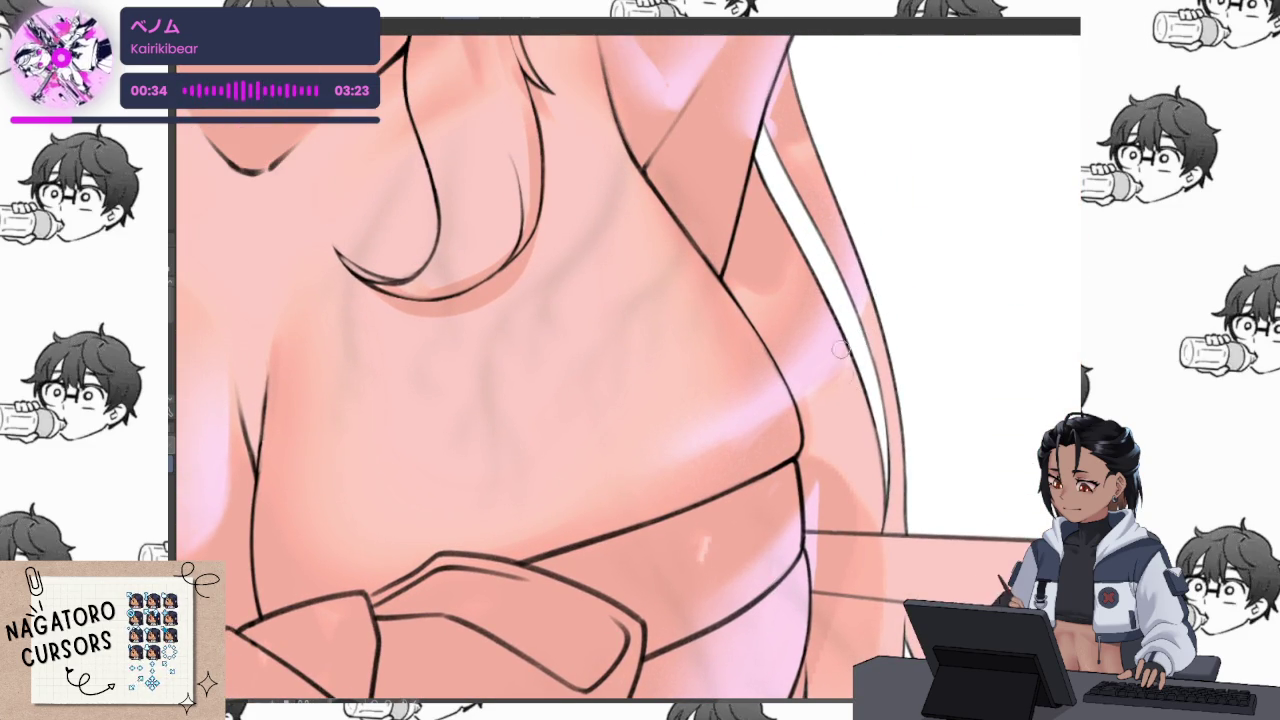
key("ctrl+z")
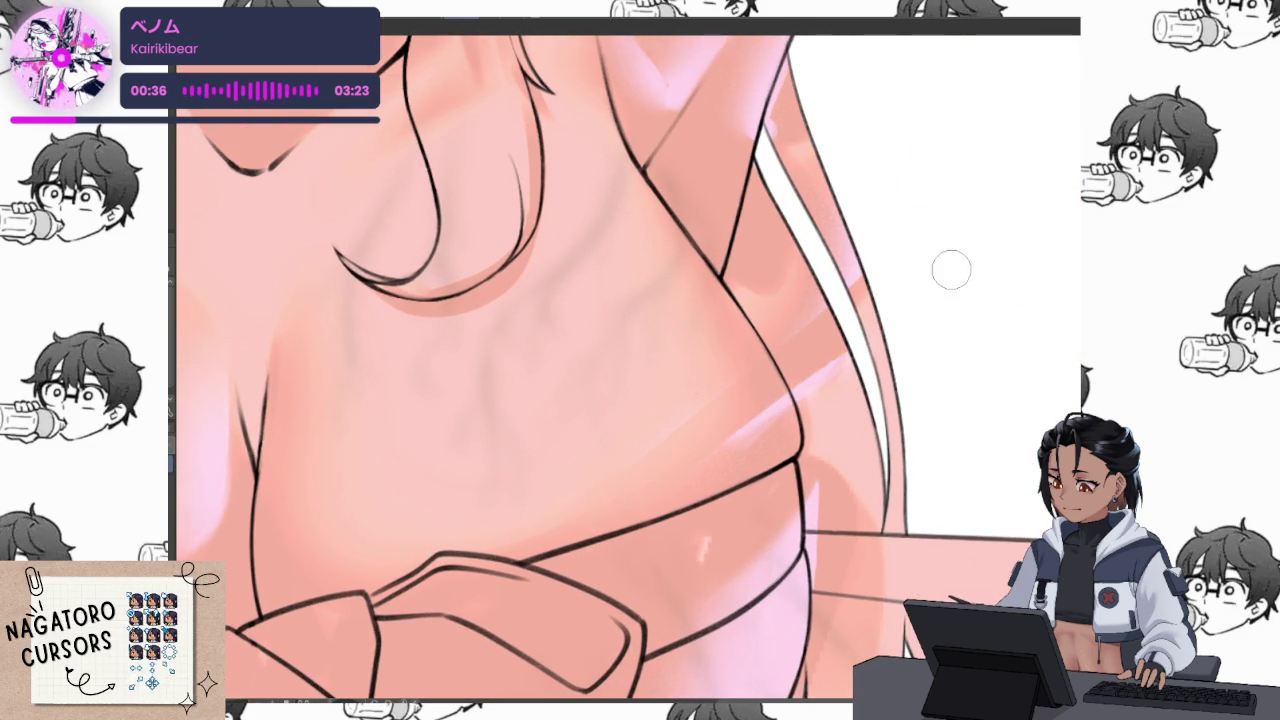
scroll(774, 420, "down", 2)
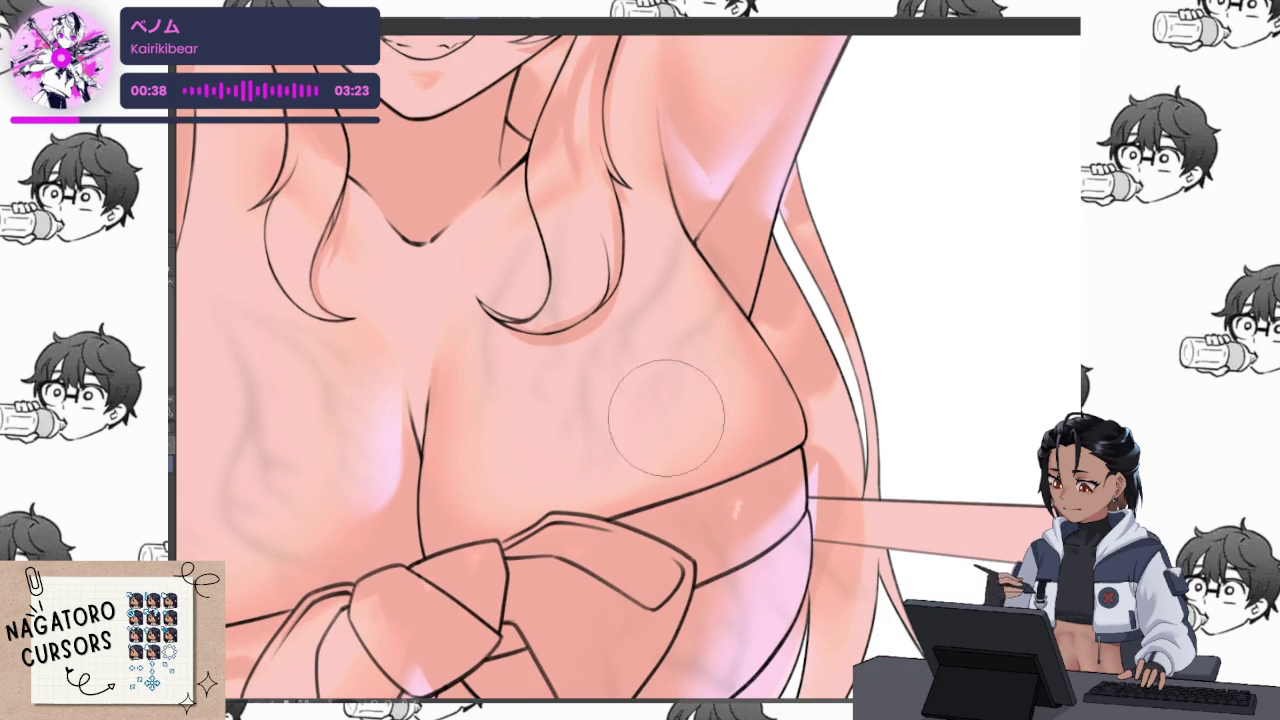
scroll(766, 340, "up", 2)
Paint pale pink highlights down the chest's right edge and along its underside
mouse_move(740, 307)
left_mouse_down()
mouse_move(796, 472)
mouse_move(672, 522)
mouse_move(797, 462)
left_mouse_up()
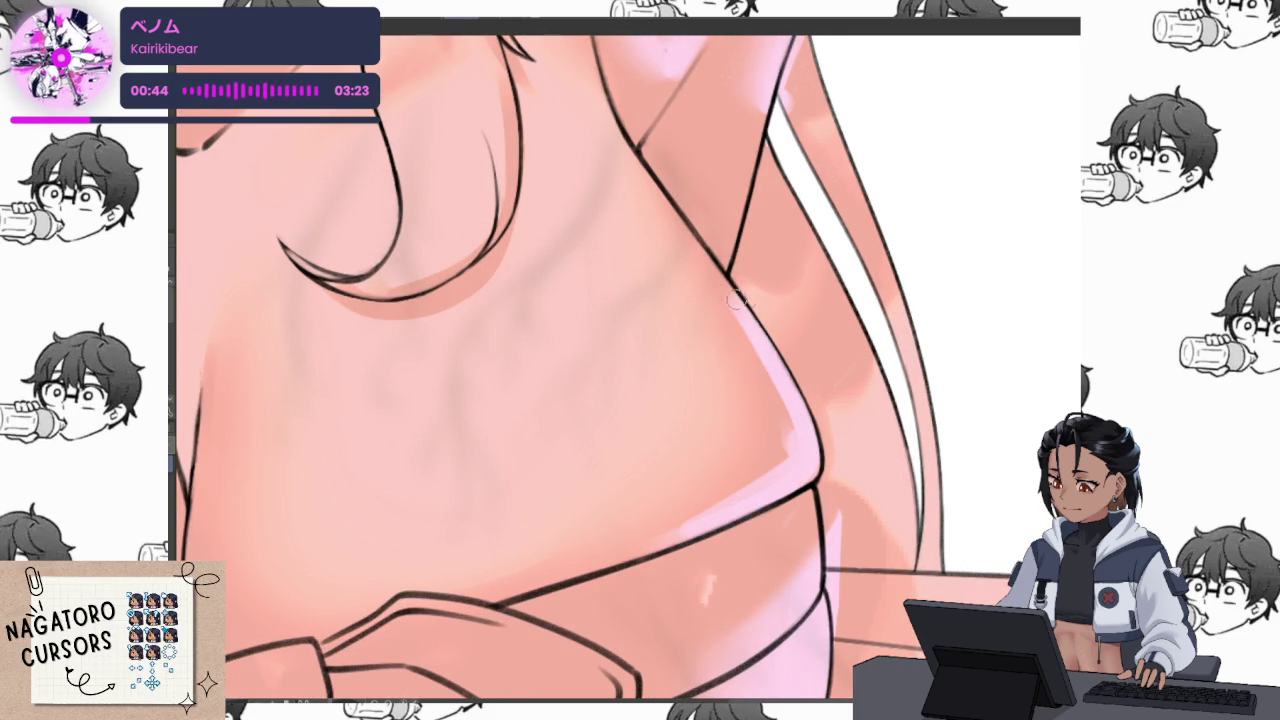
left_click_drag(728, 290, 790, 468)
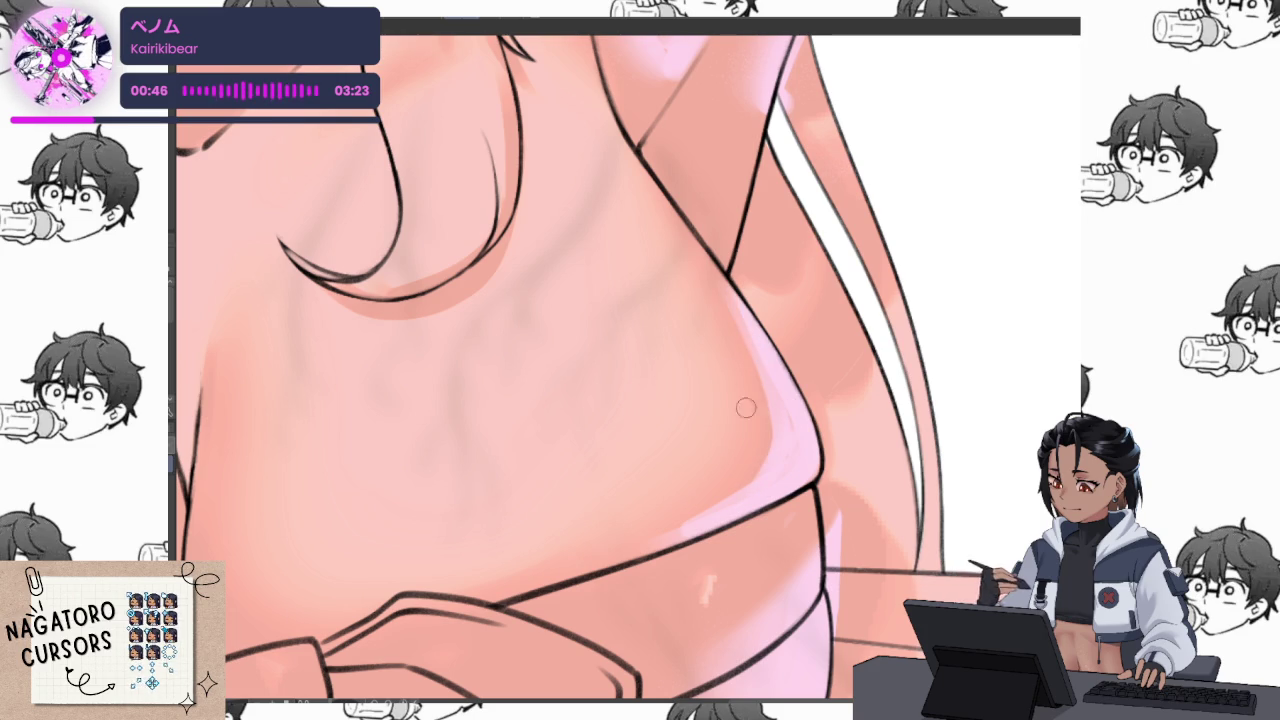
left_click_drag(744, 351, 768, 455)
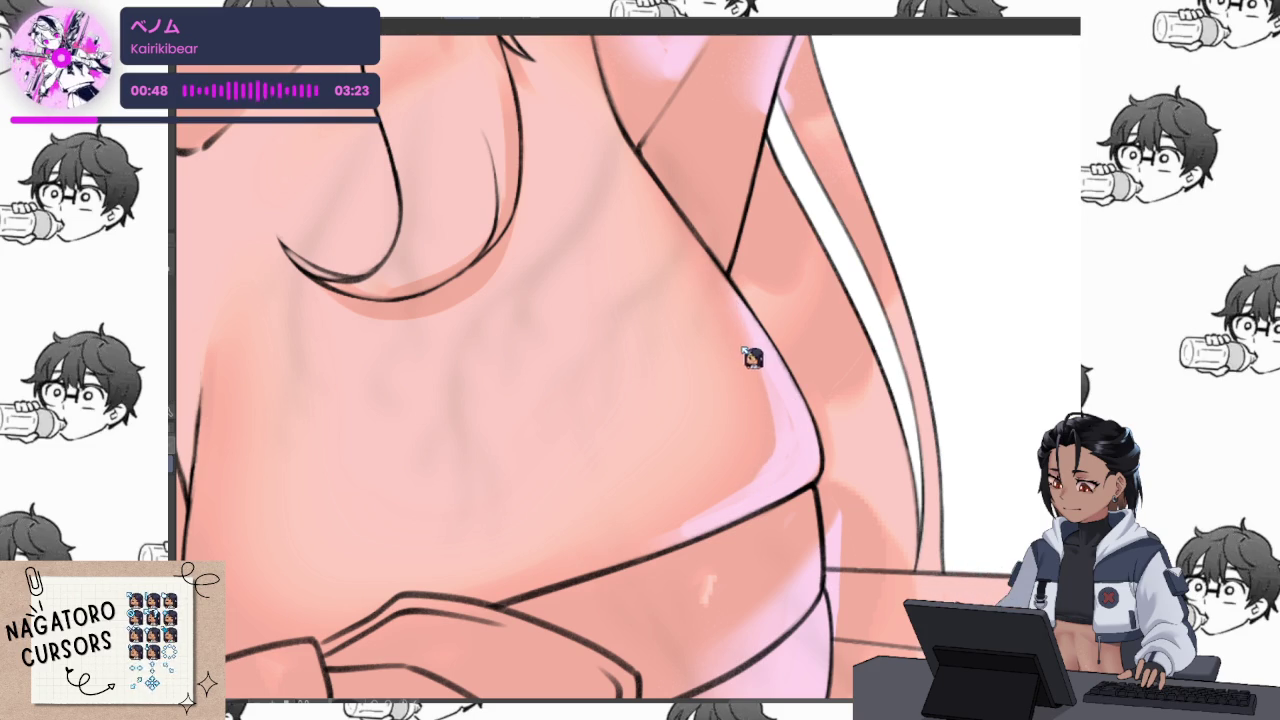
left_click_drag(749, 357, 771, 437)
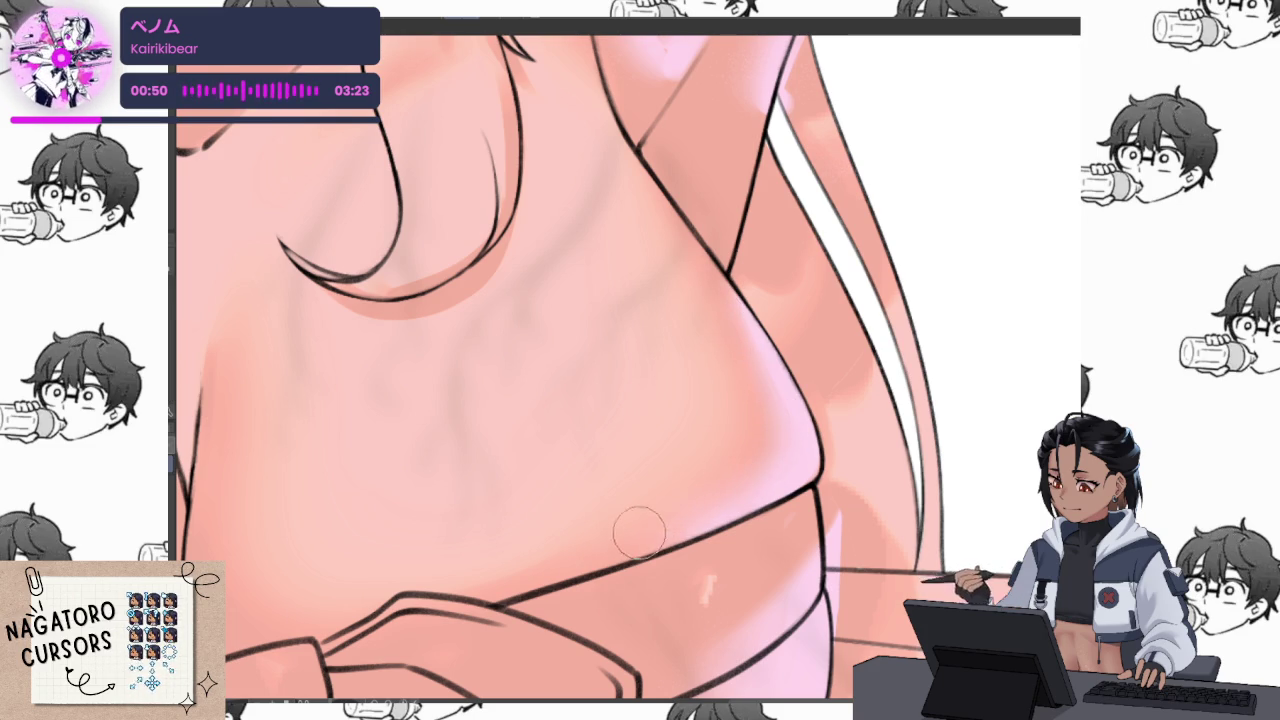
scroll(850, 445, "down", 2)
scroll(850, 450, "up", 2)
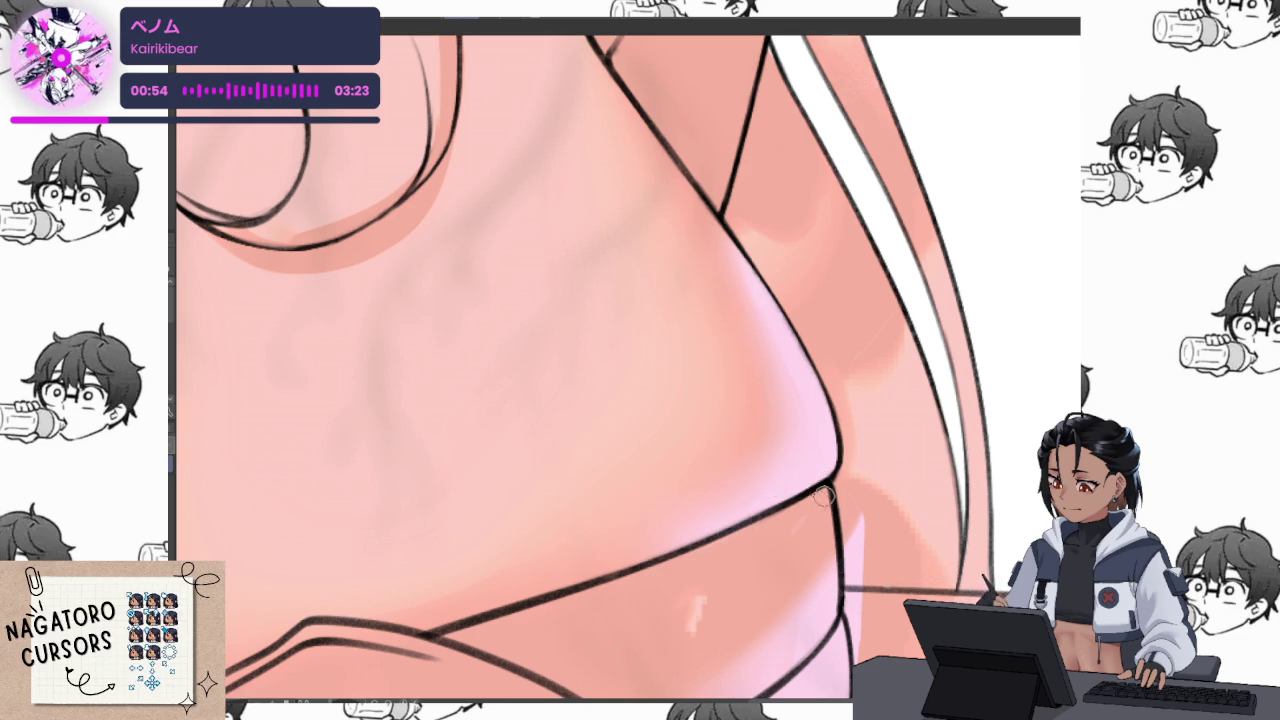
left_click_drag(821, 497, 925, 425)
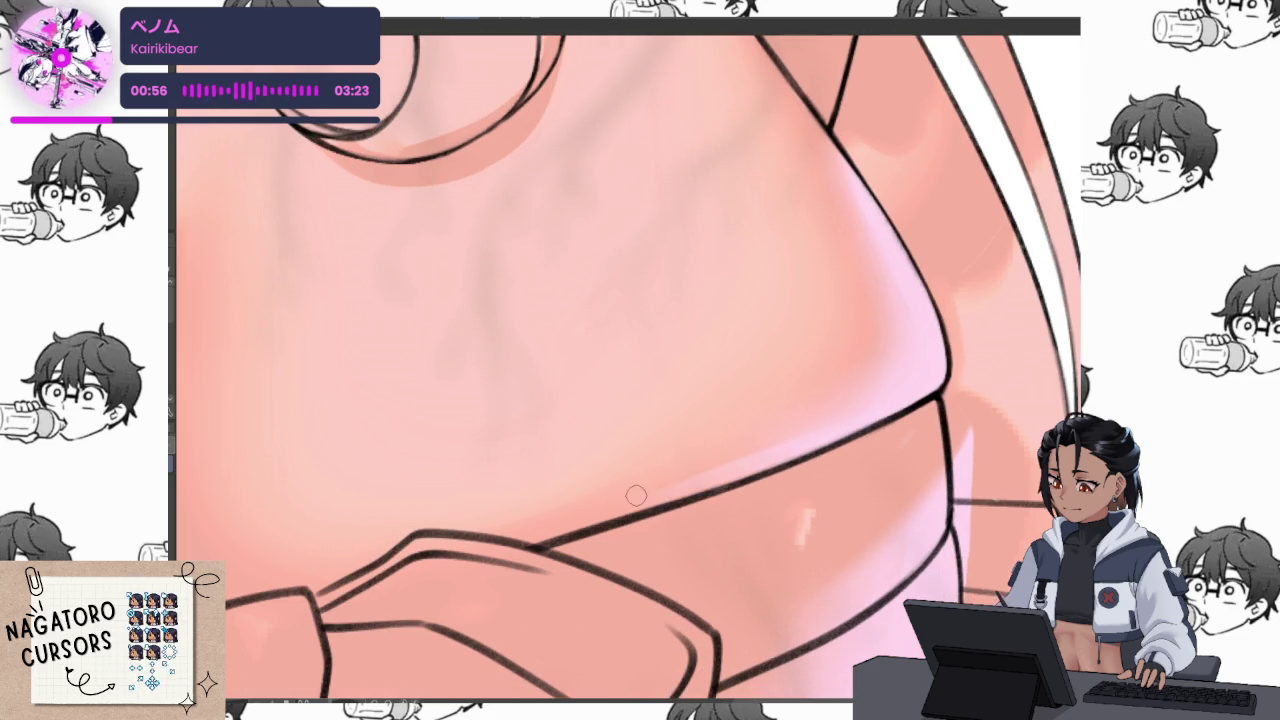
scroll(1012, 268, "down", 5)
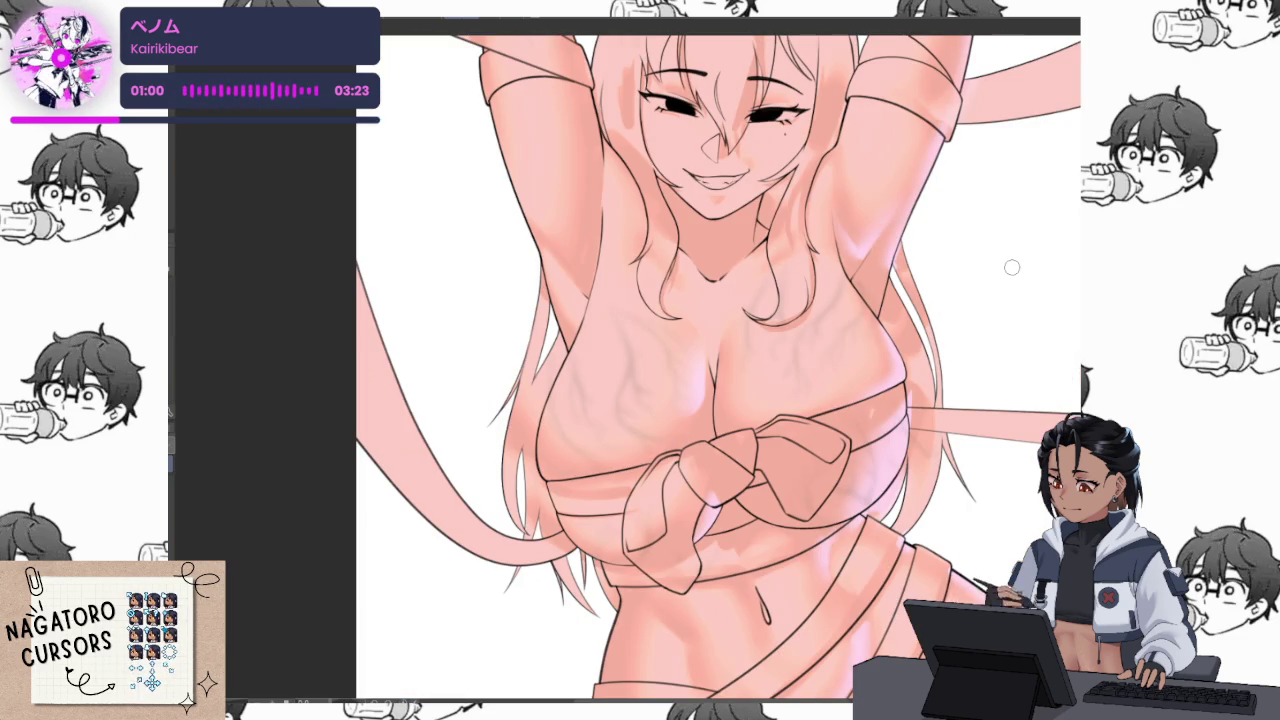
Paint a light pink highlight along the right armpit crease
scroll(850, 480, "up", 3)
scroll(727, 562, "up", 2)
scroll(727, 562, "up", 1)
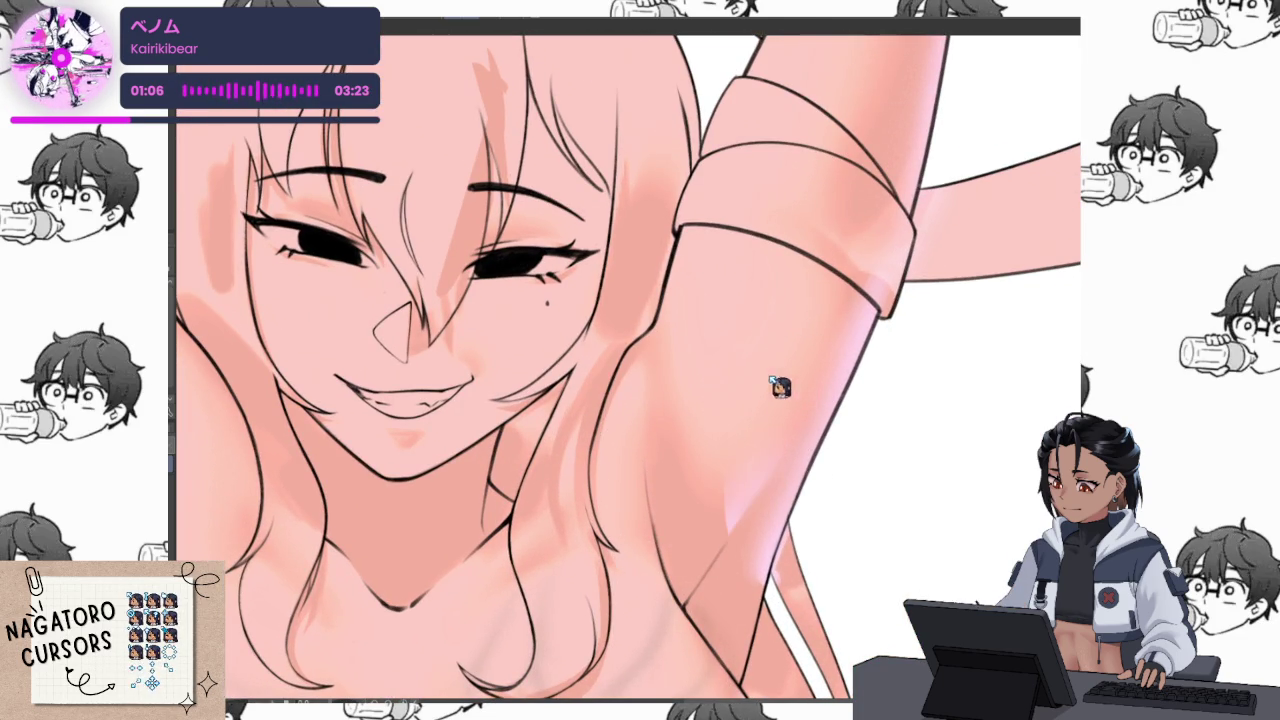
scroll(741, 433, "up", 1)
scroll(741, 433, "up", 1)
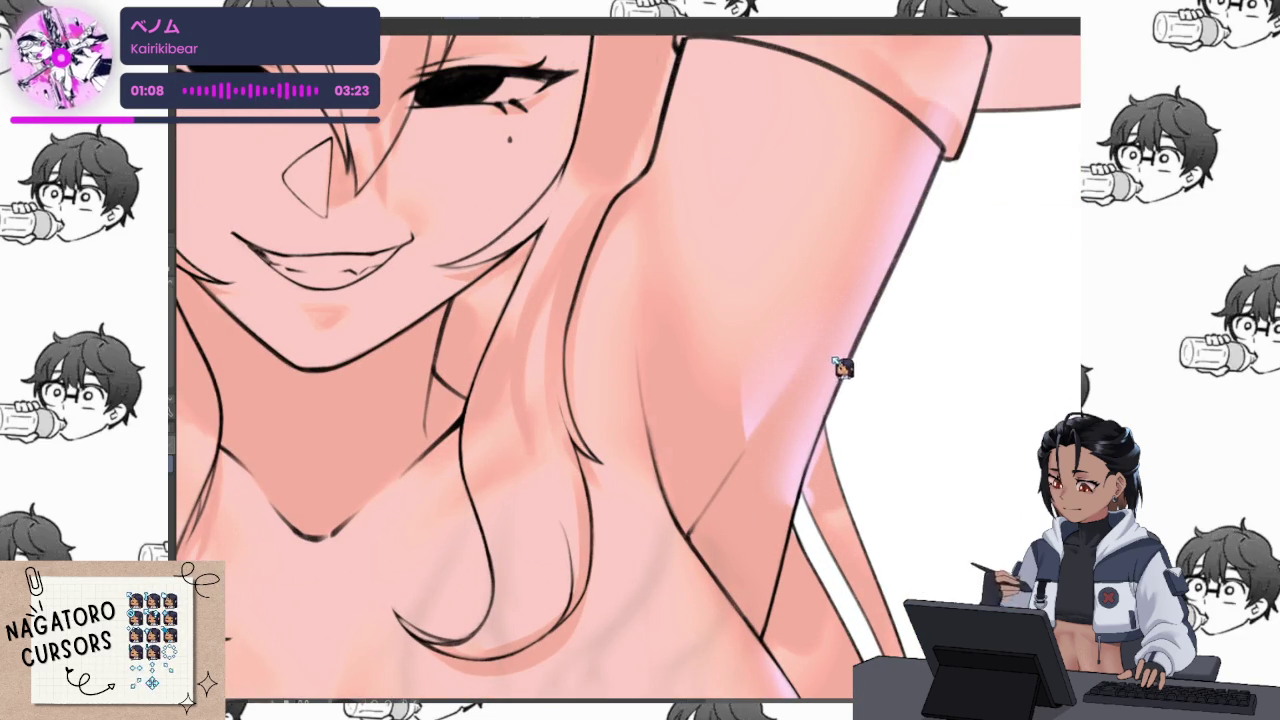
left_click_drag(688, 524, 745, 445)
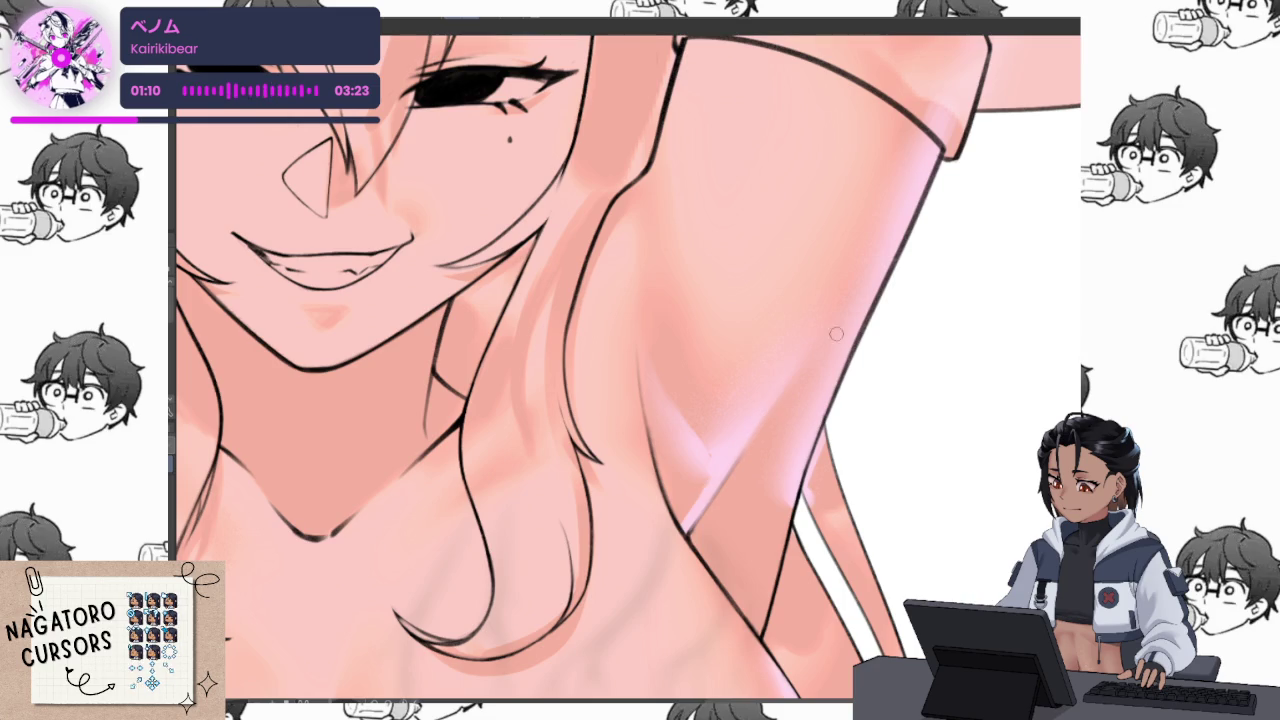
scroll(821, 338, "up", 1)
scroll(614, 523, "up", 1)
mouse_move(572, 476)
left_mouse_down()
mouse_move(611, 491)
mouse_move(674, 363)
mouse_move(646, 411)
mouse_move(609, 423)
mouse_move(640, 366)
mouse_move(595, 476)
left_mouse_up()
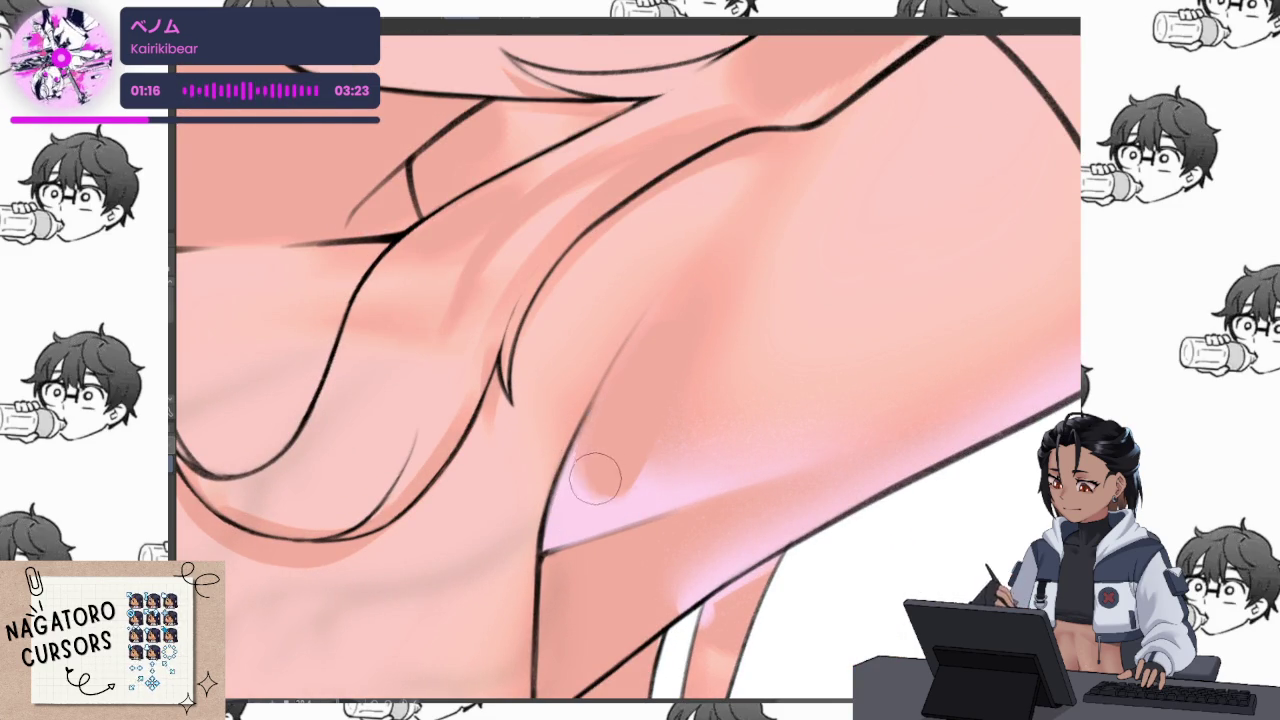
Tilt and zoom out the canvas to check the upper body, armpit and neck
key("minus")
key("minus")
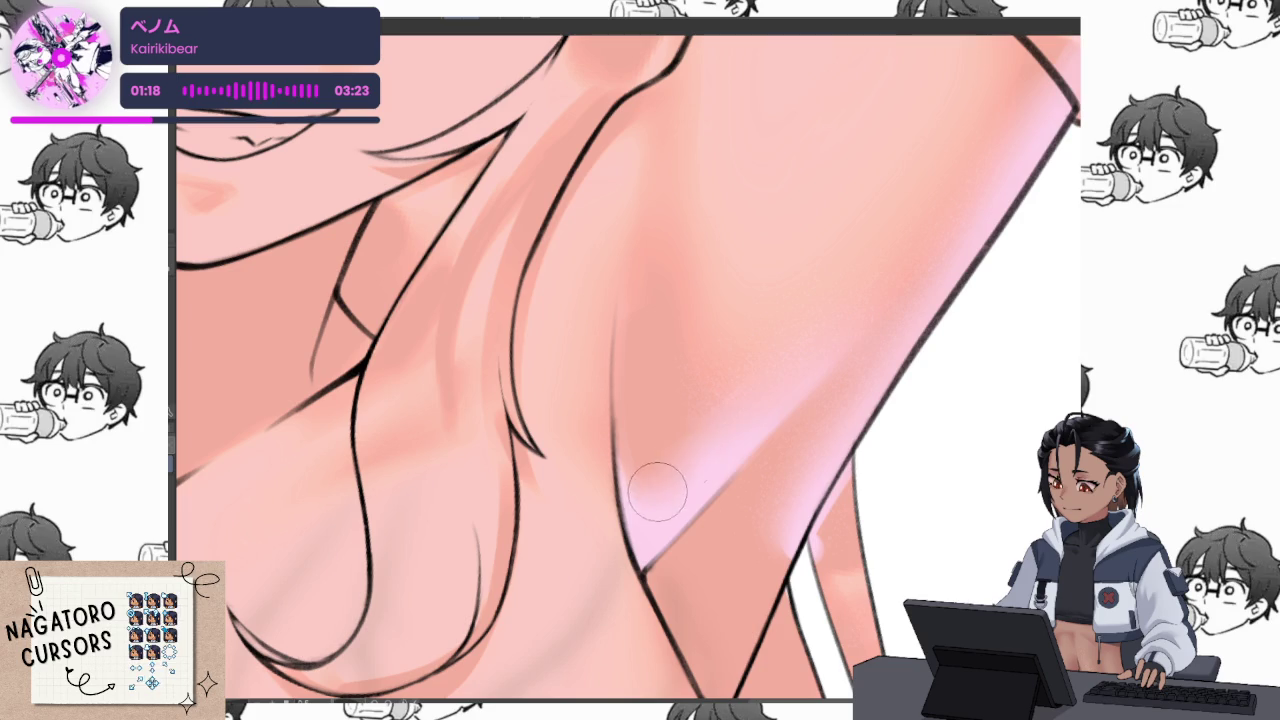
key("ctrl+minus")
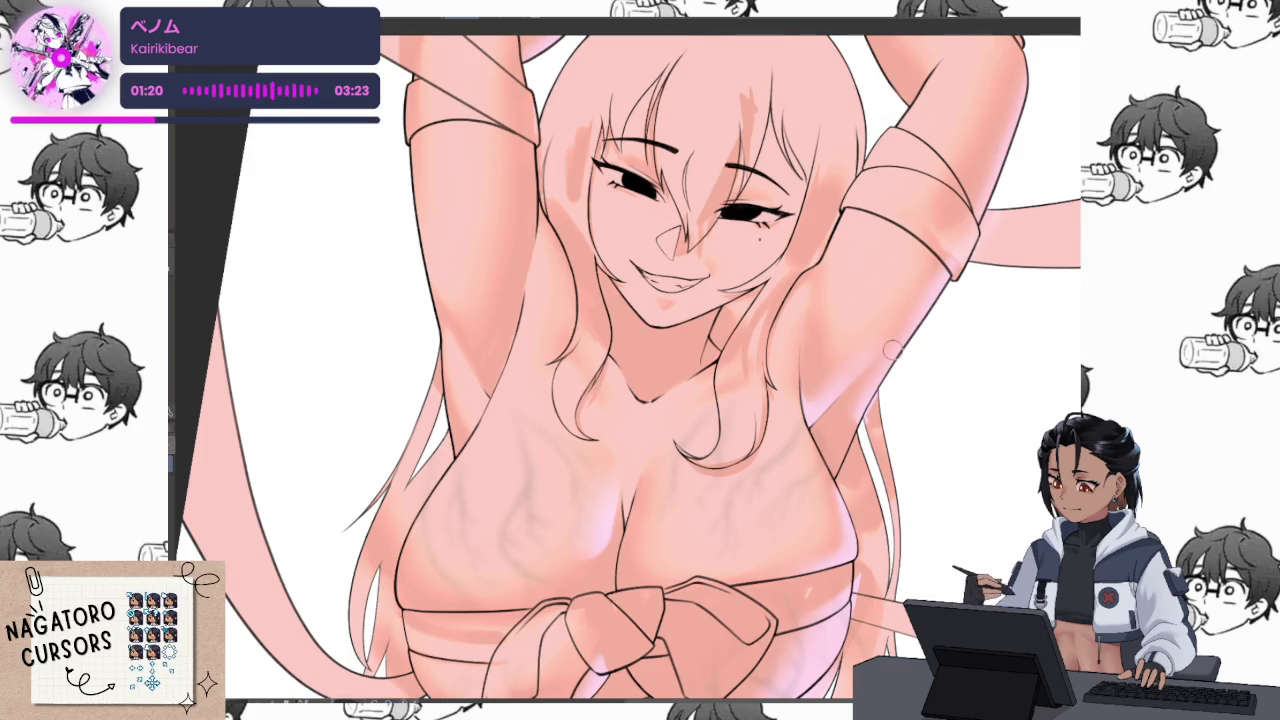
scroll(888, 287, "up", 3)
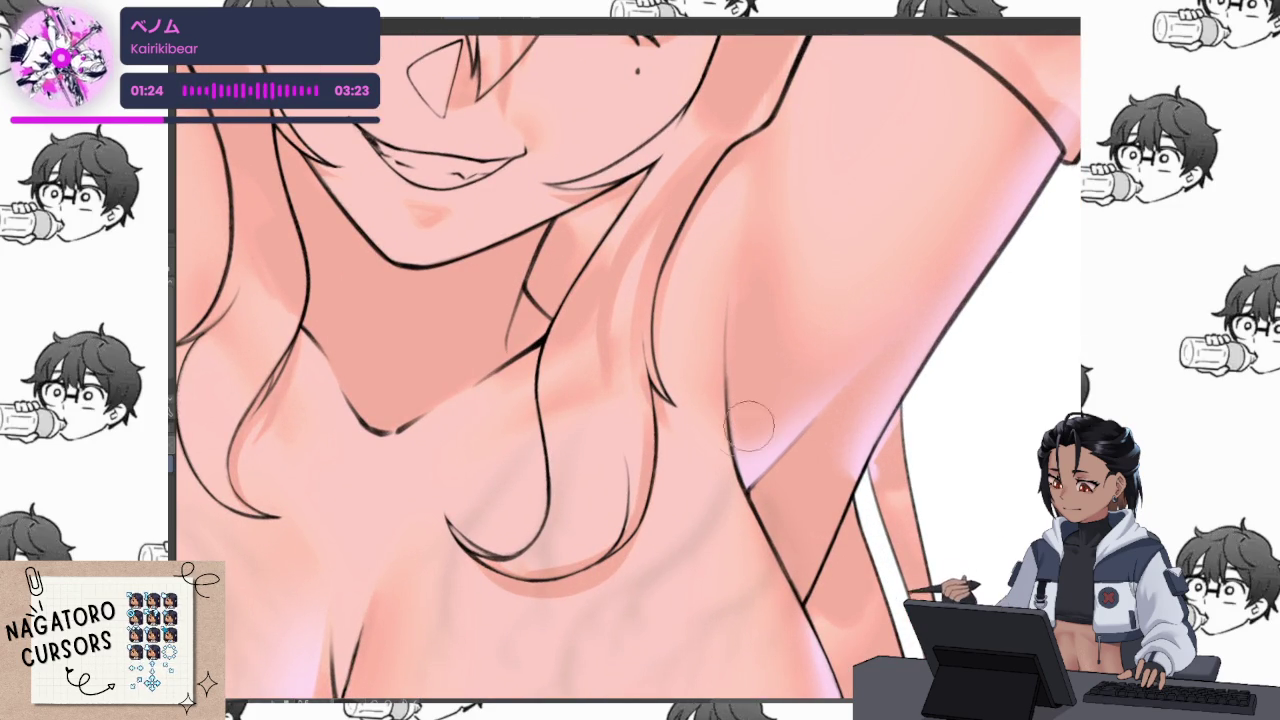
left_click_drag(814, 477, 740, 352)
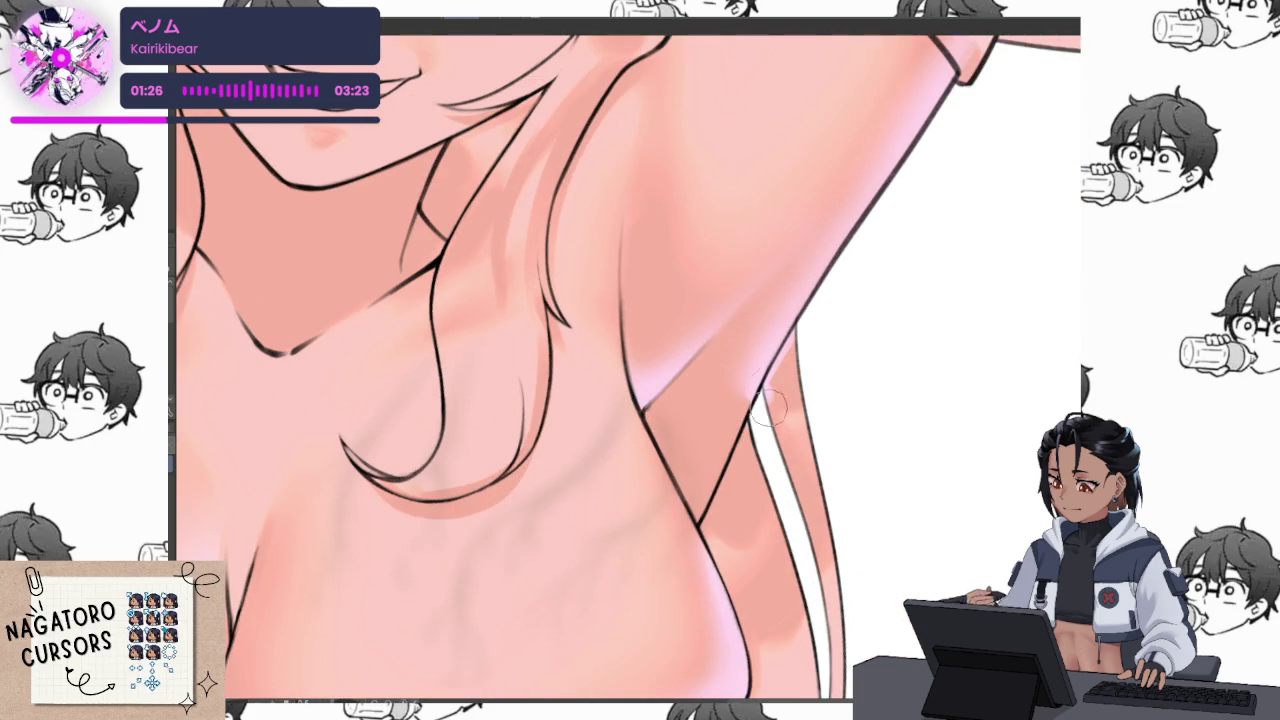
scroll(740, 352, "up", 1)
scroll(740, 352, "up", 1)
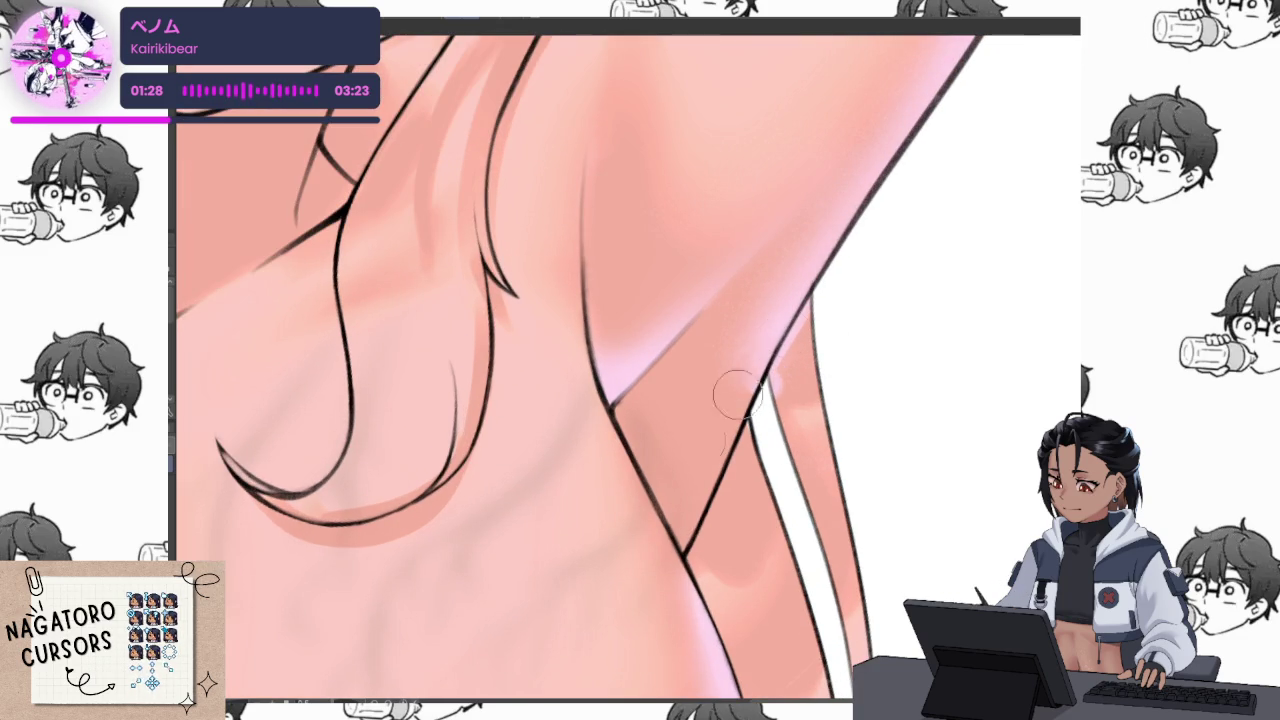
scroll(918, 316, "down", 5)
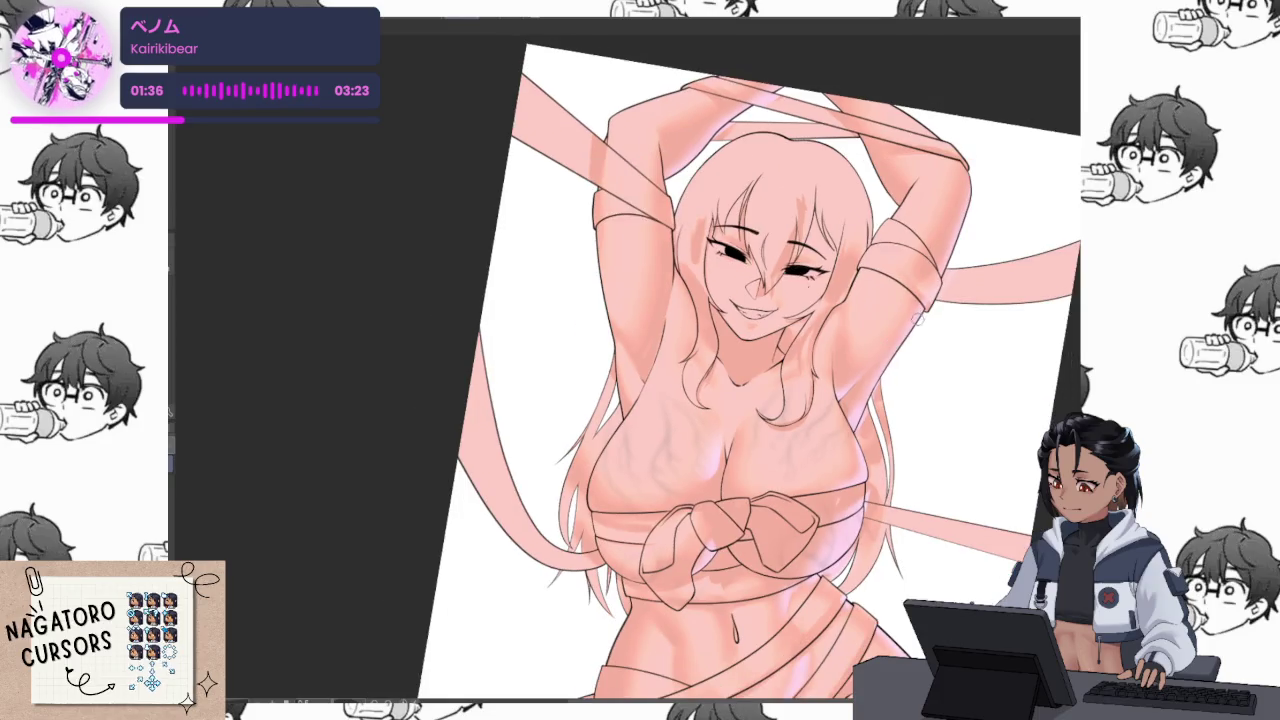
Level the canvas view and paint a red blush across the cheeks and nose
key("5")
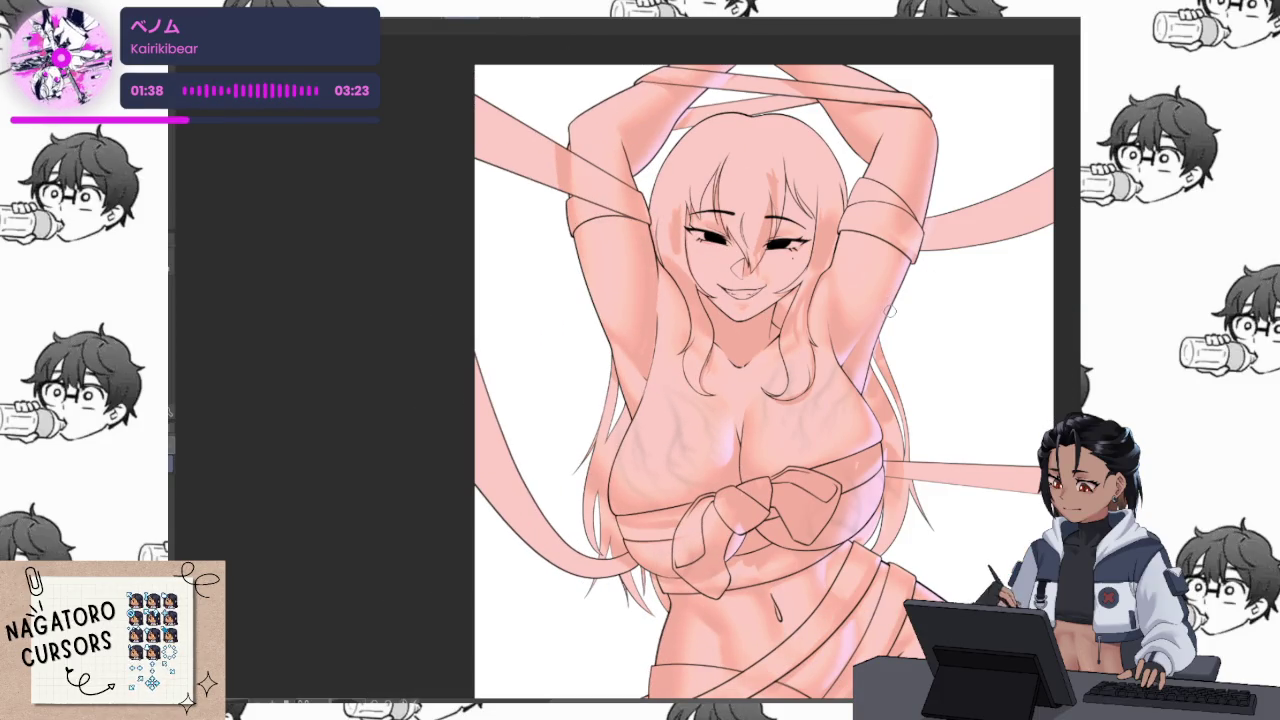
left_click_drag(700, 252, 800, 250)
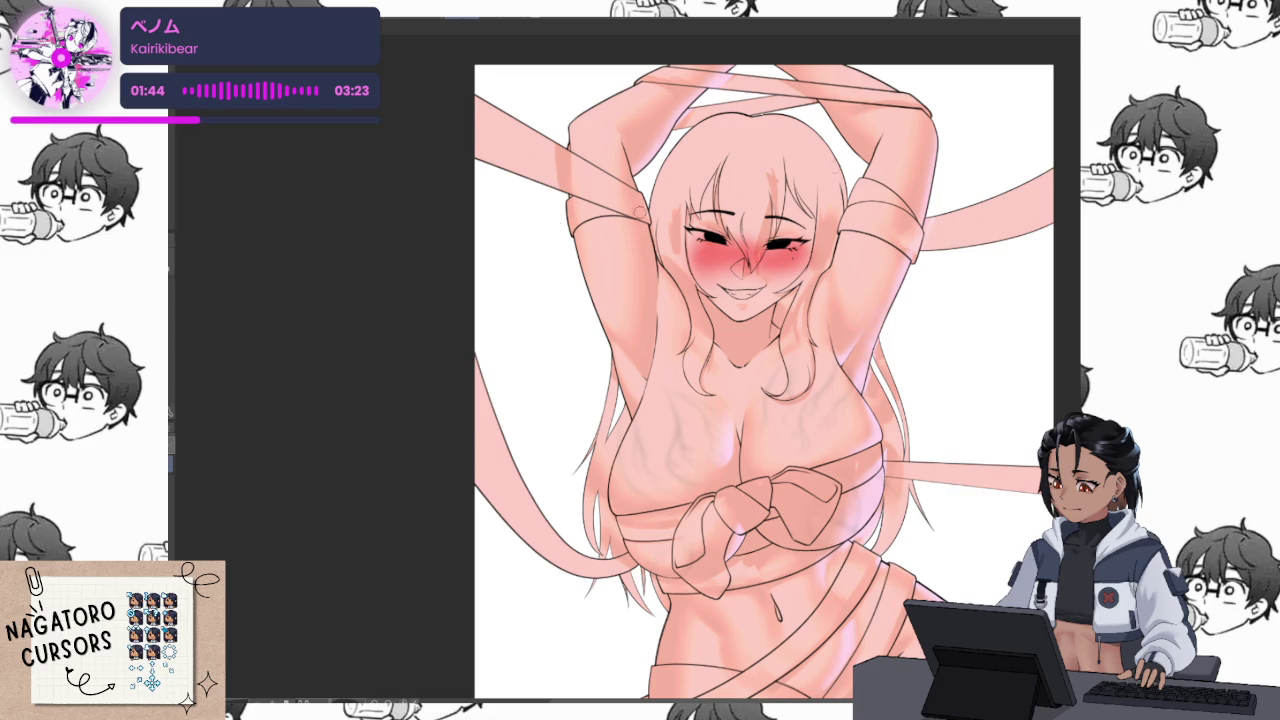
scroll(709, 492, "up", 5)
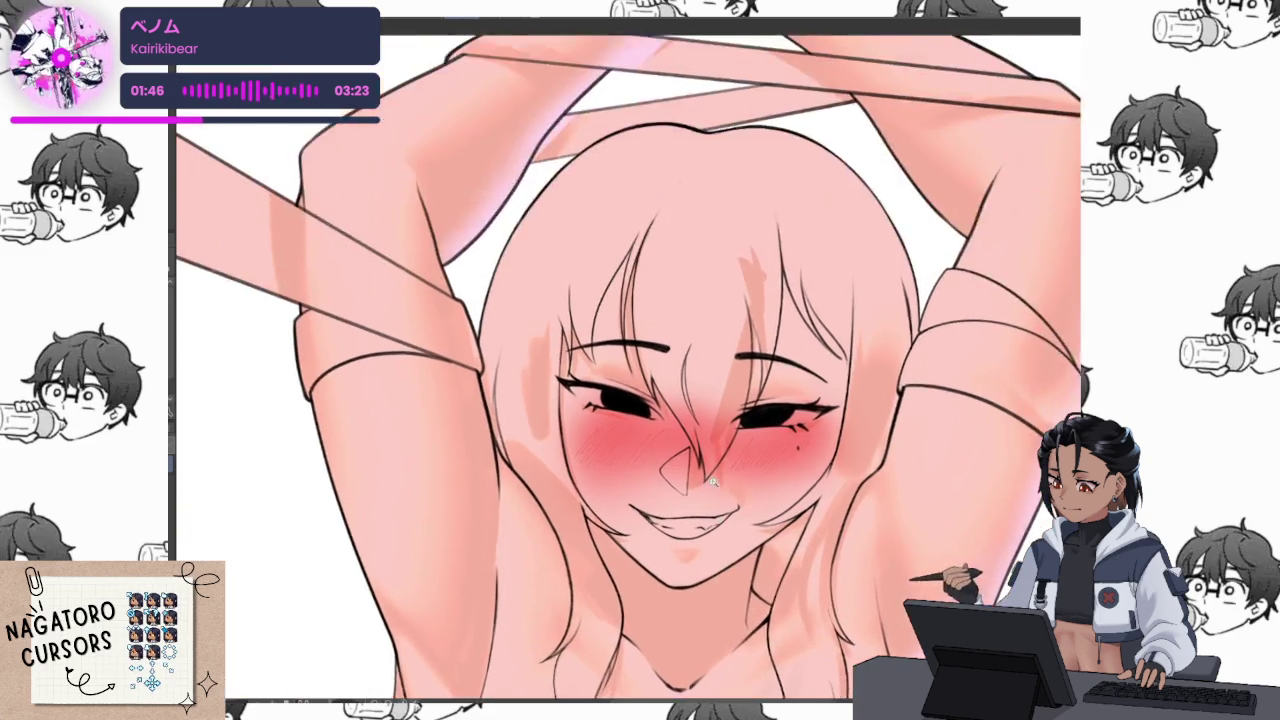
scroll(709, 492, "up", 3)
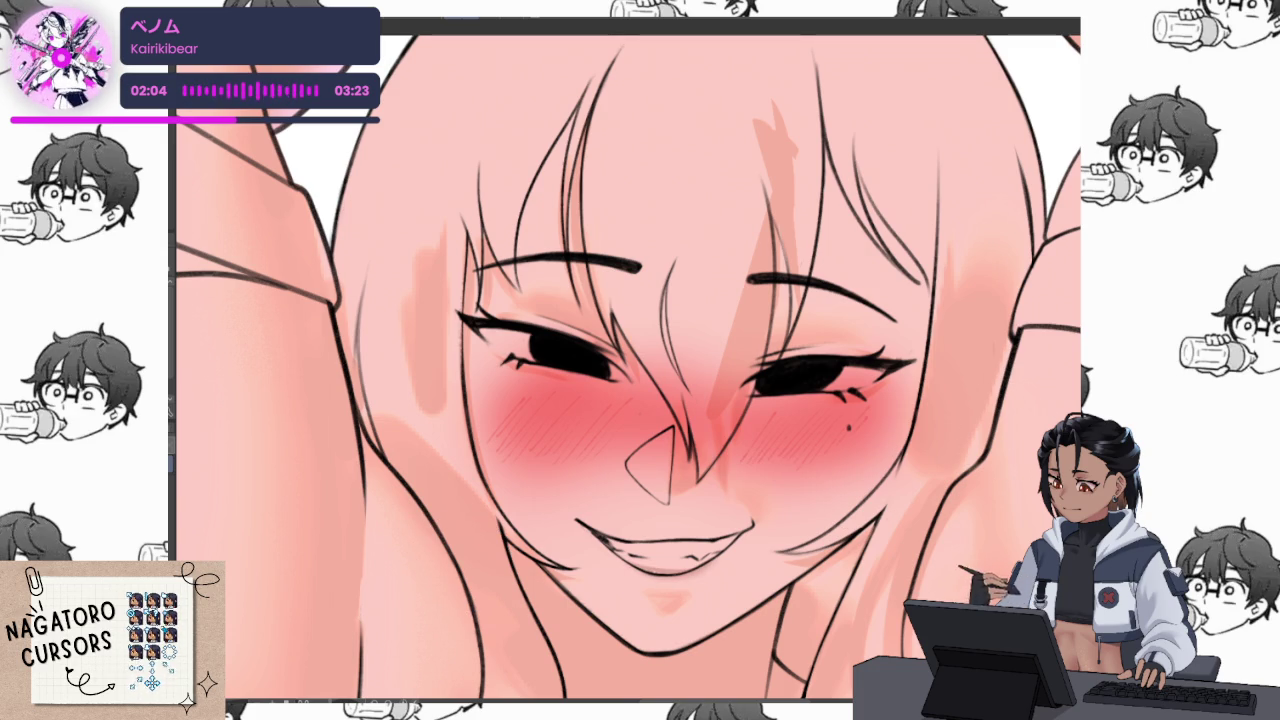
Zoom in on the mouth and undo to restore the red interior and teeth colouring
scroll(629, 369, "up", 3)
scroll(629, 369, "up", 2)
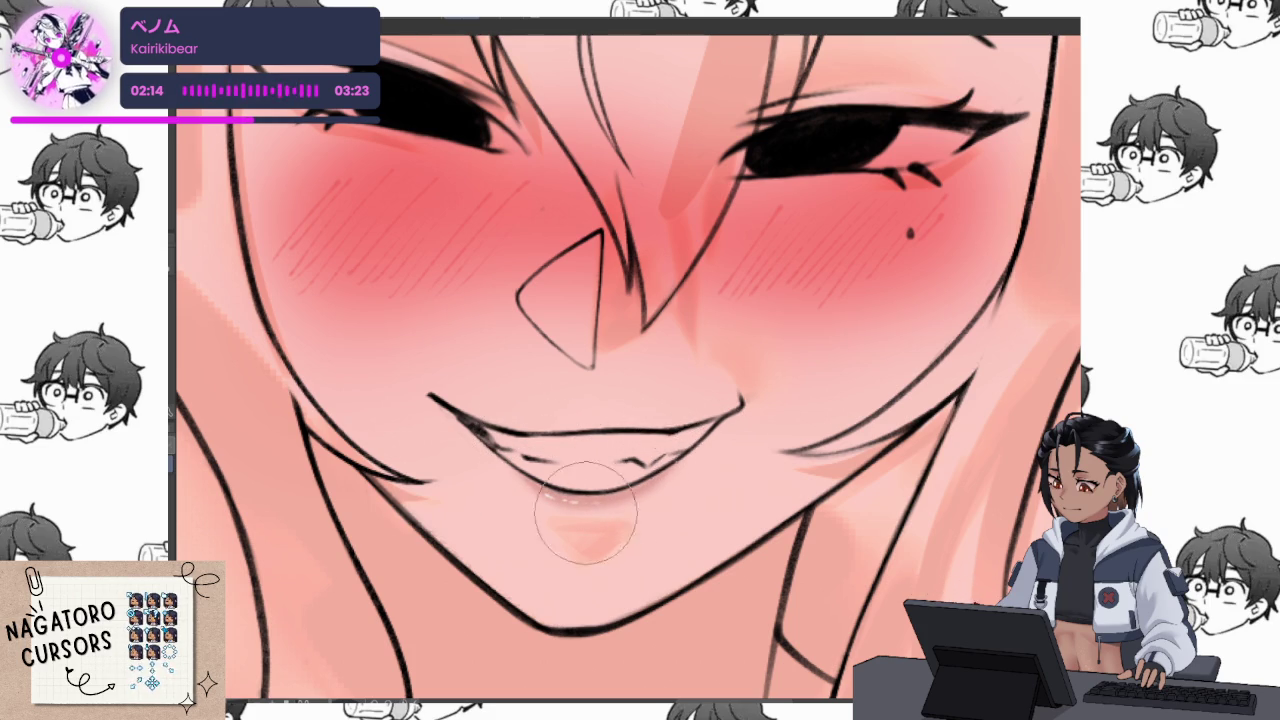
scroll(690, 495, "down", 3)
scroll(710, 513, "up", 3)
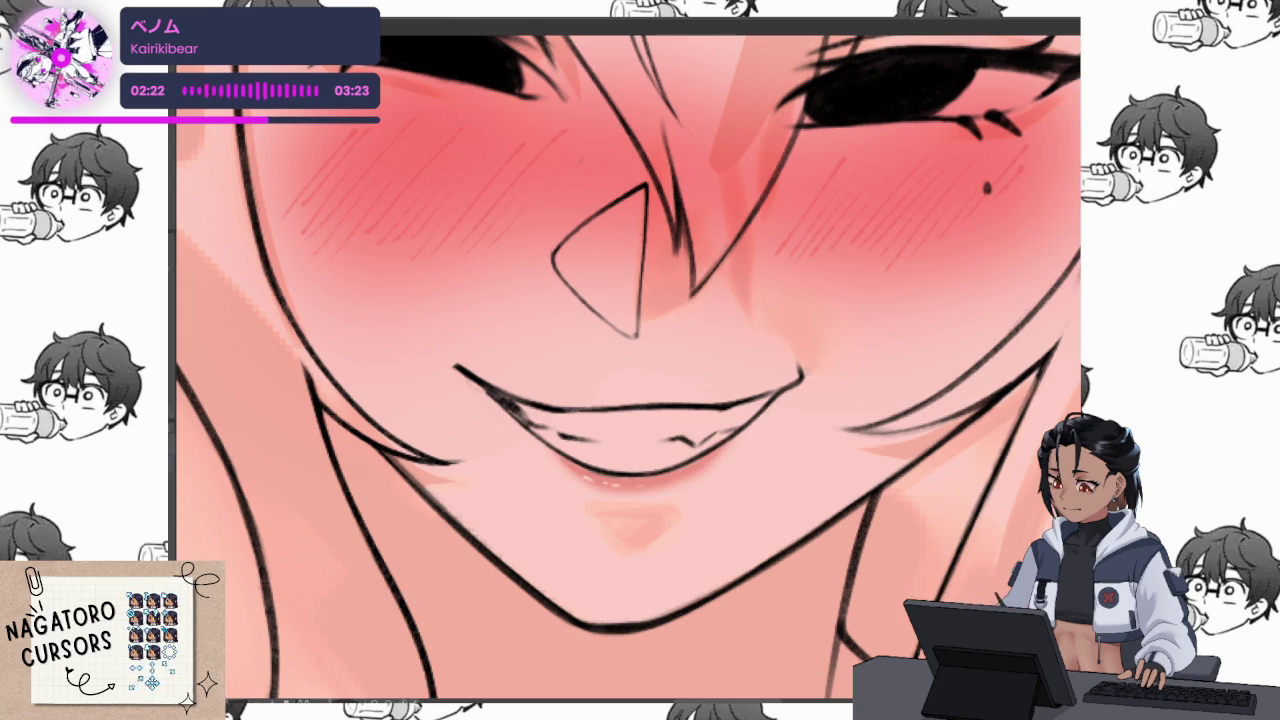
scroll(794, 477, "down", 3)
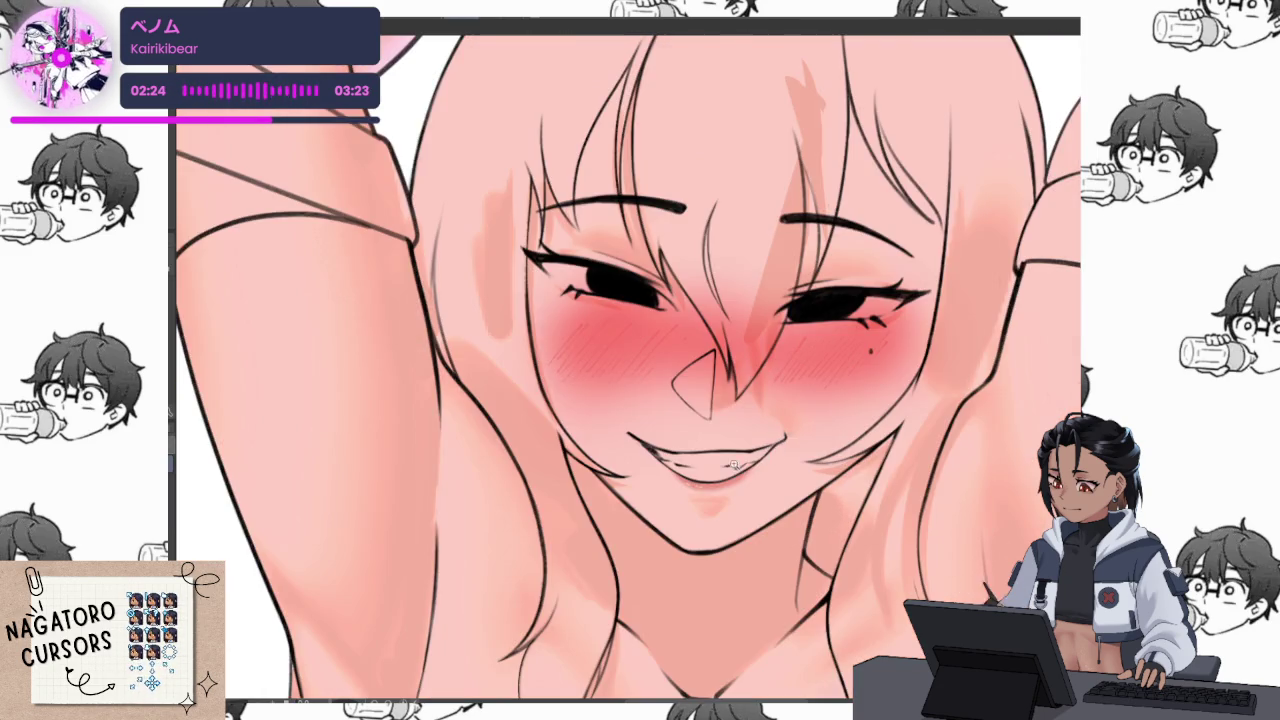
scroll(634, 460, "up", 3)
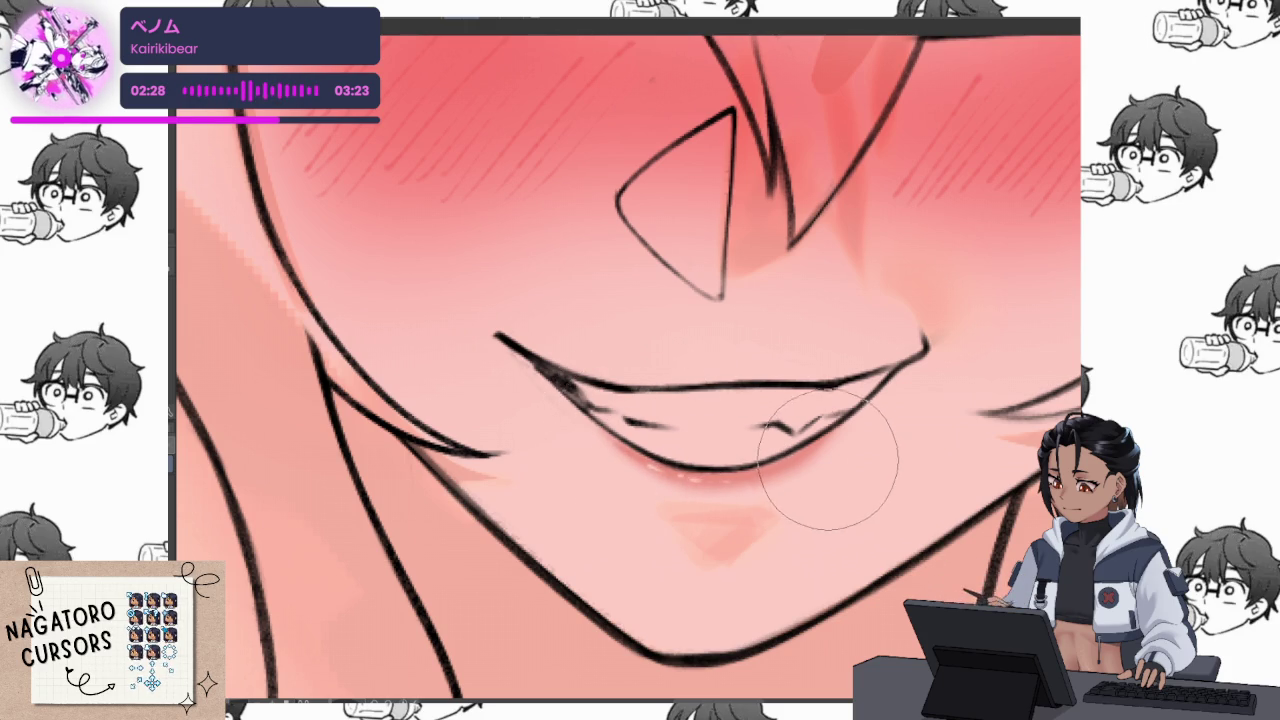
scroll(846, 420, "down", 2)
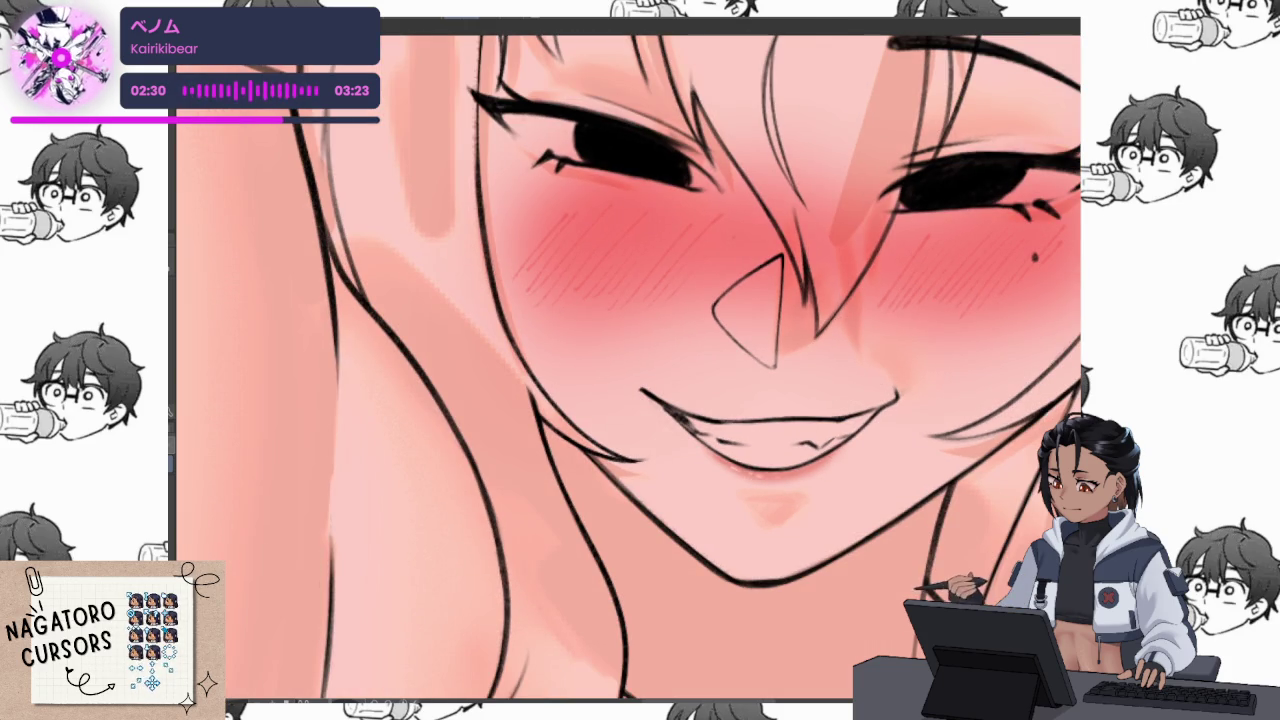
key("ctrl+z")
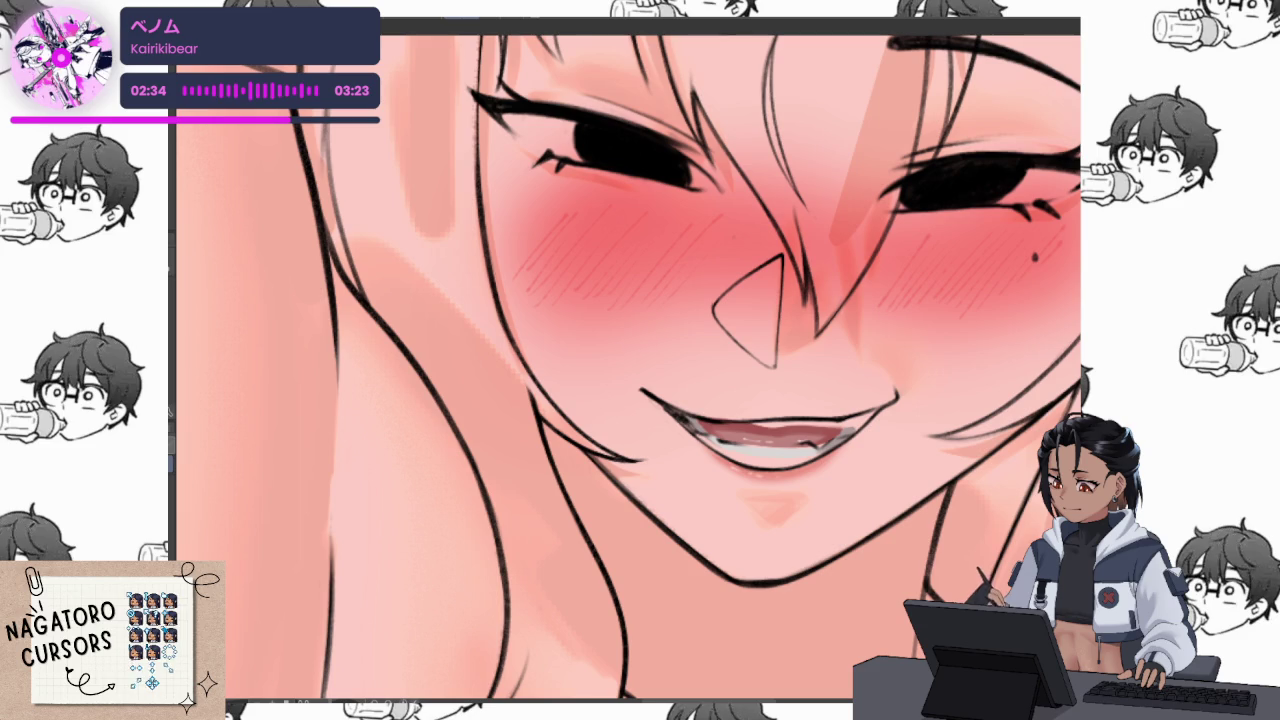
scroll(720, 408, "down", 3)
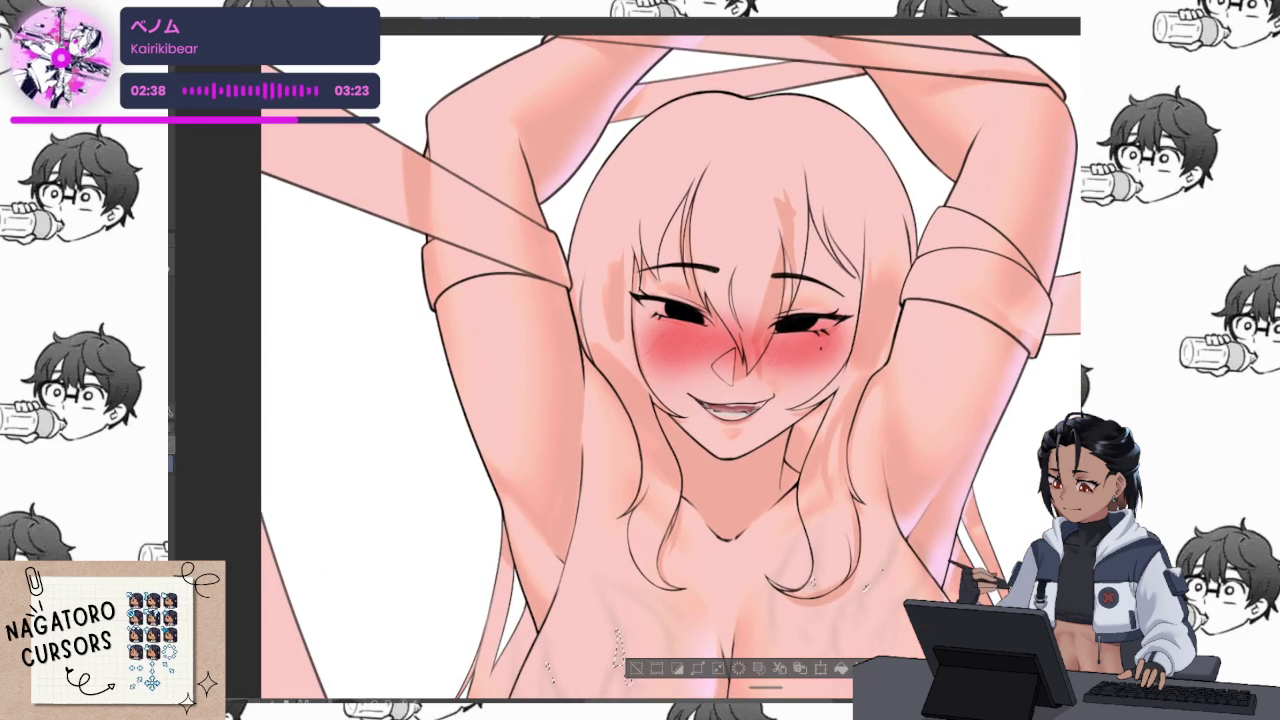
Deselect, undo the tongue and teeth colouring, and angle the mouth view with a smaller brush
left_click_drag(812, 580, 978, 540)
key("ctrl+d")
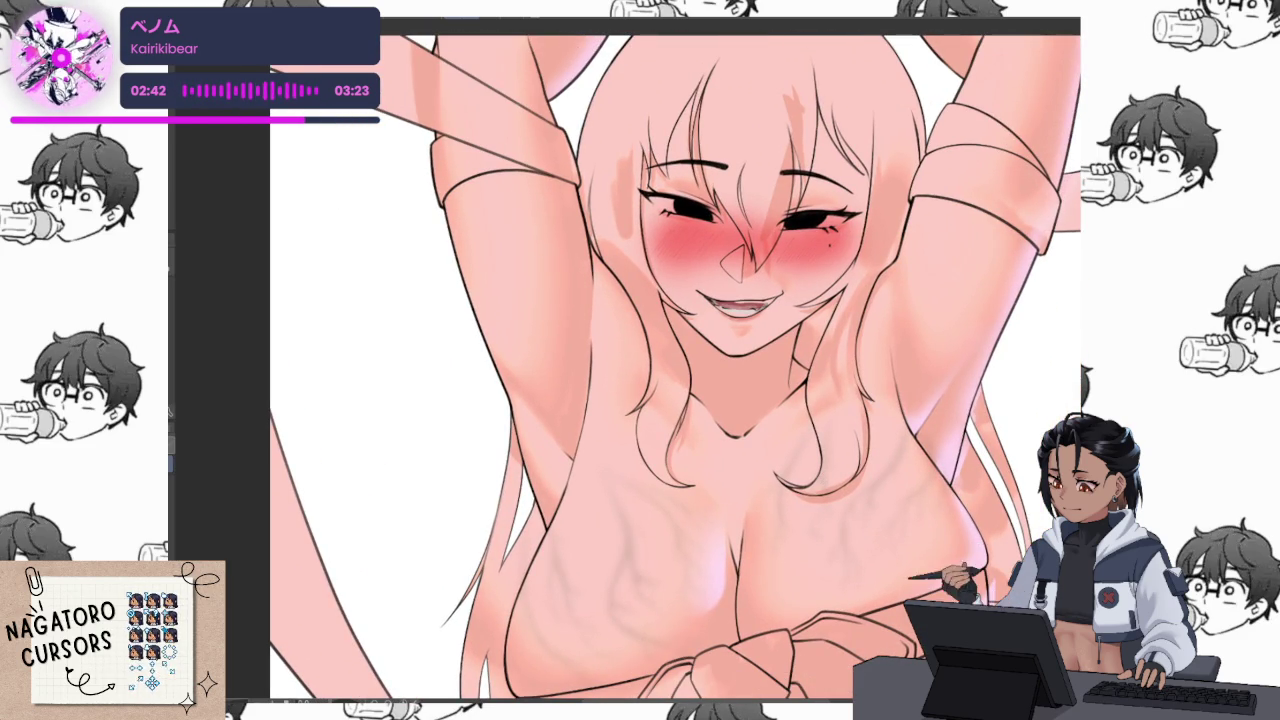
scroll(722, 441, "up", 5)
scroll(722, 441, "up", 3)
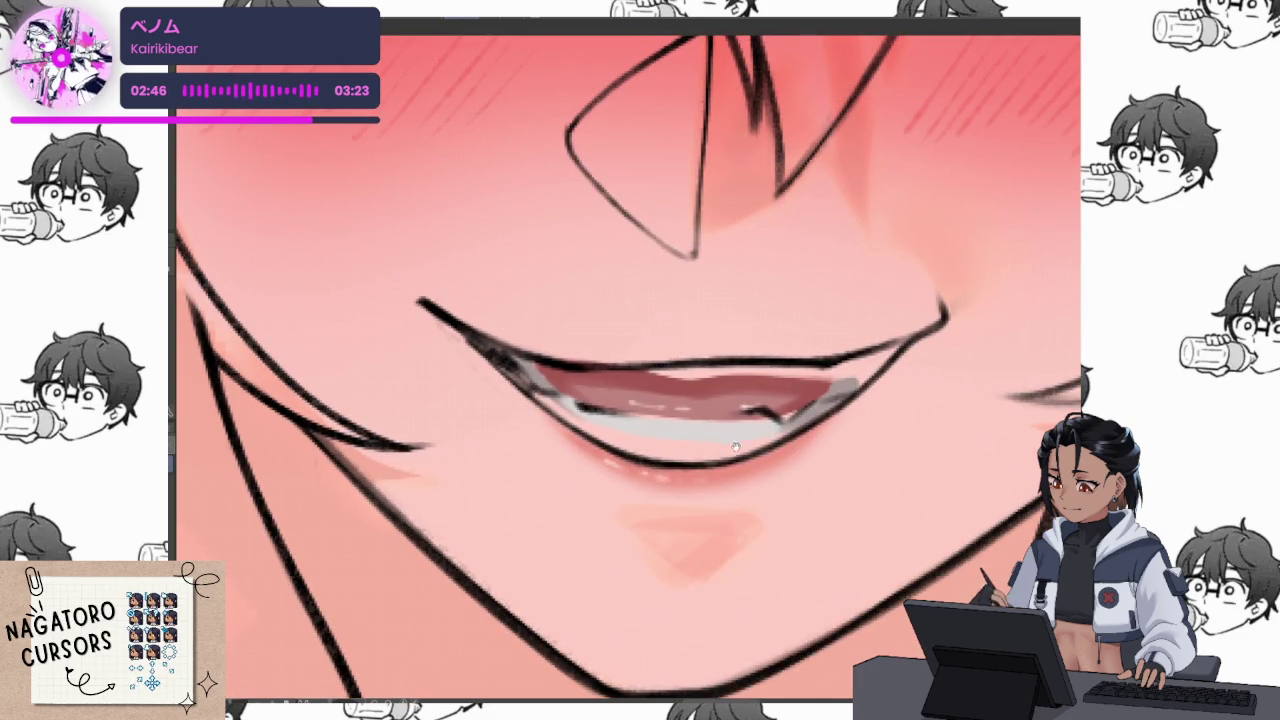
scroll(720, 430, "up", 1)
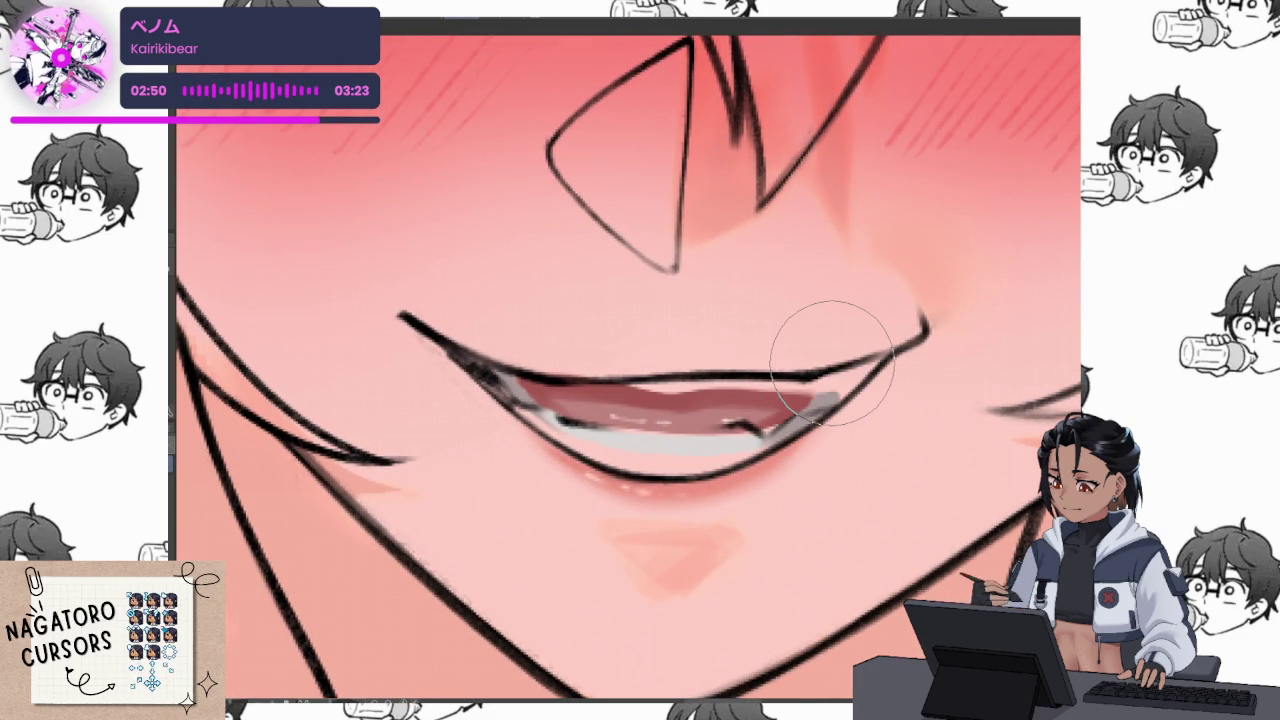
key("ctrl+z")
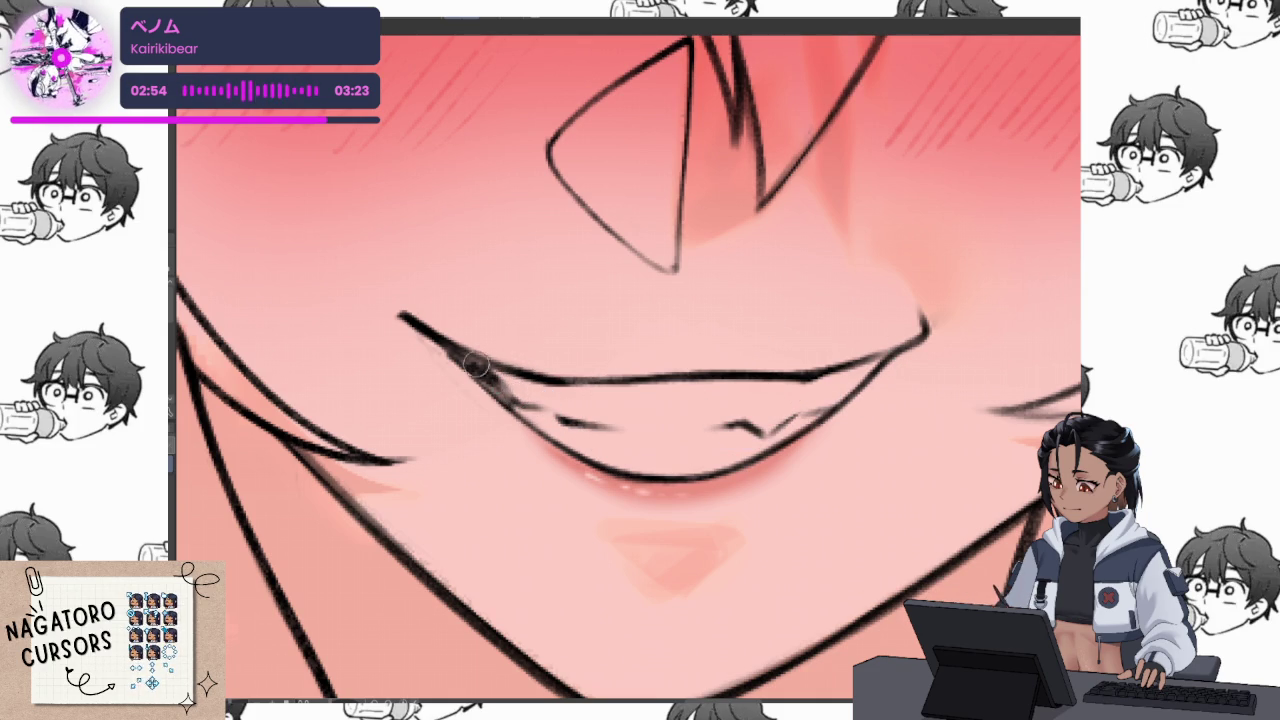
mouse_move(474, 362)
left_mouse_down()
mouse_move(540, 450)
mouse_move(815, 262)
left_mouse_up()
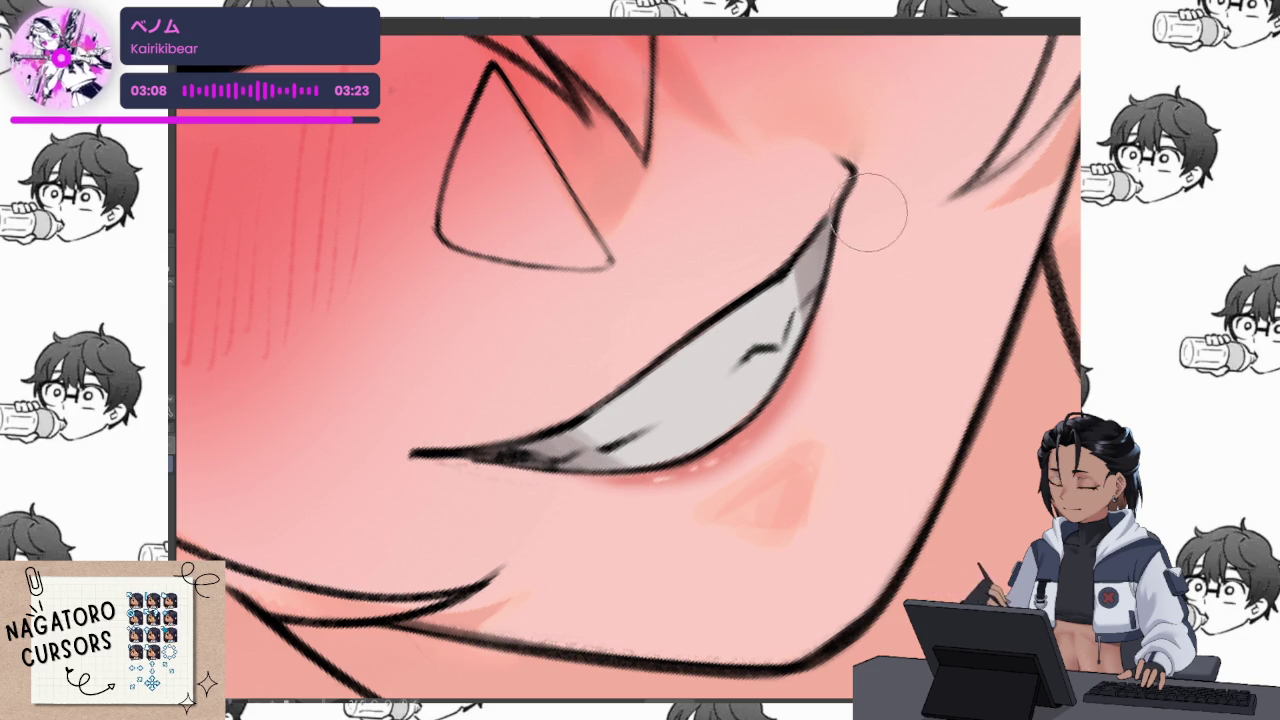
key("bracketleft")
key("bracketleft")
key("bracketleft")
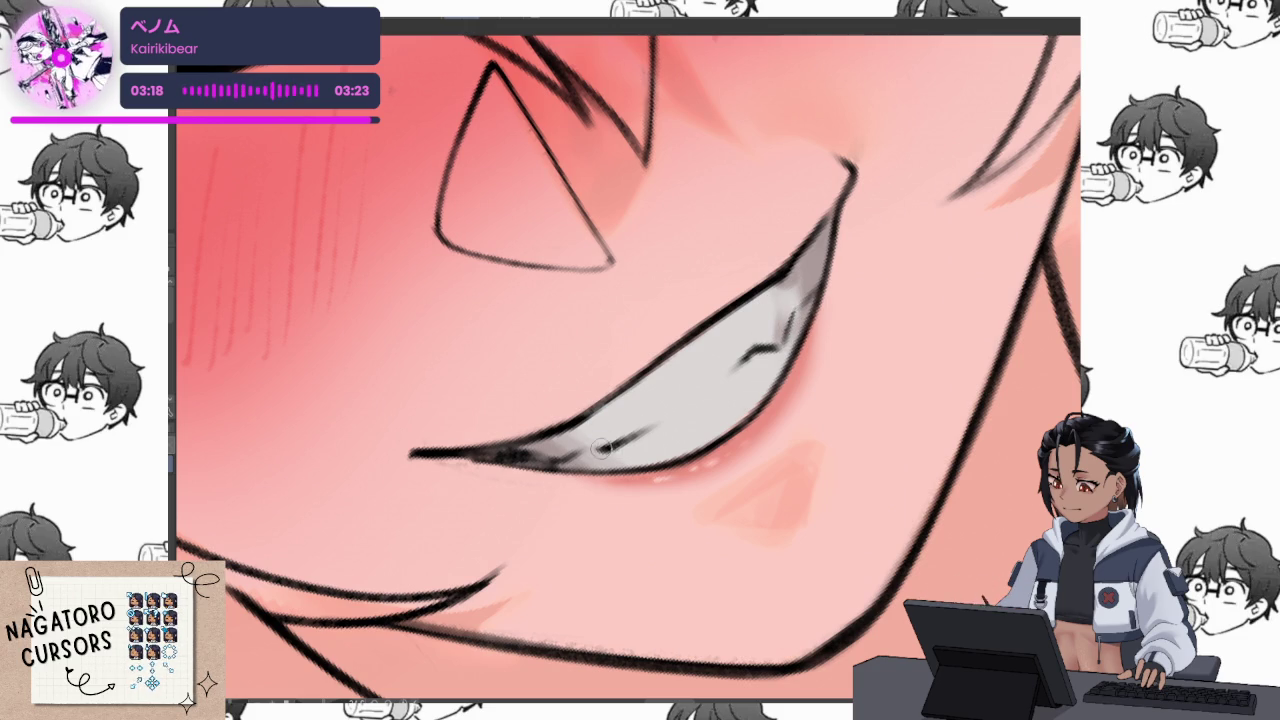
left_click_drag(606, 441, 566, 327)
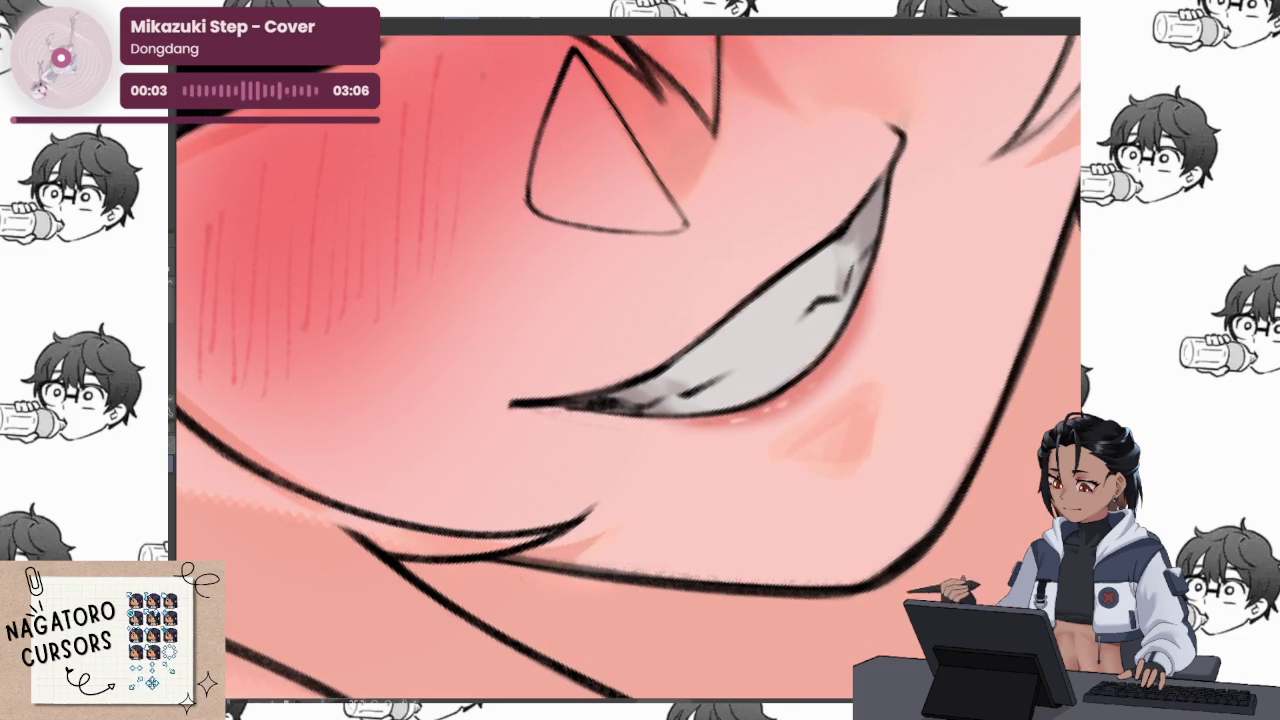
left_click(736, 390)
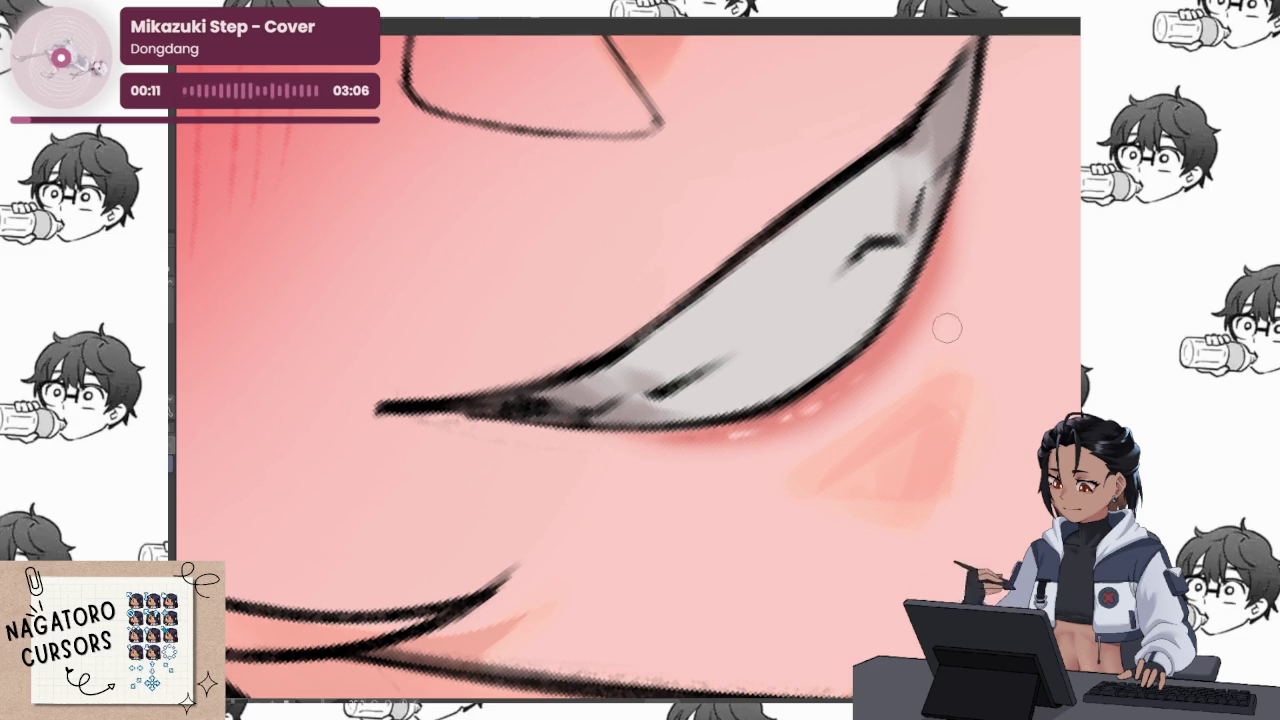
scroll(941, 316, "down", 3)
scroll(941, 316, "down", 2)
scroll(941, 316, "down", 2)
scroll(941, 316, "down", 1)
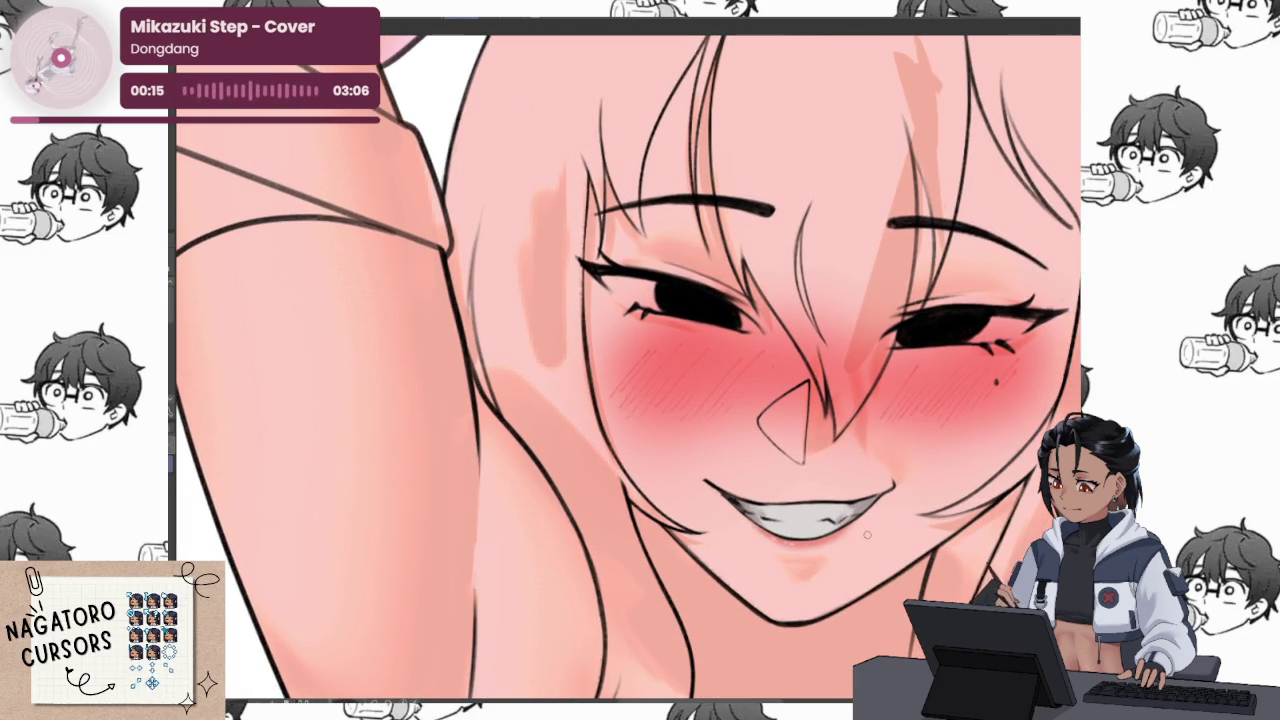
scroll(840, 455, "up", 3)
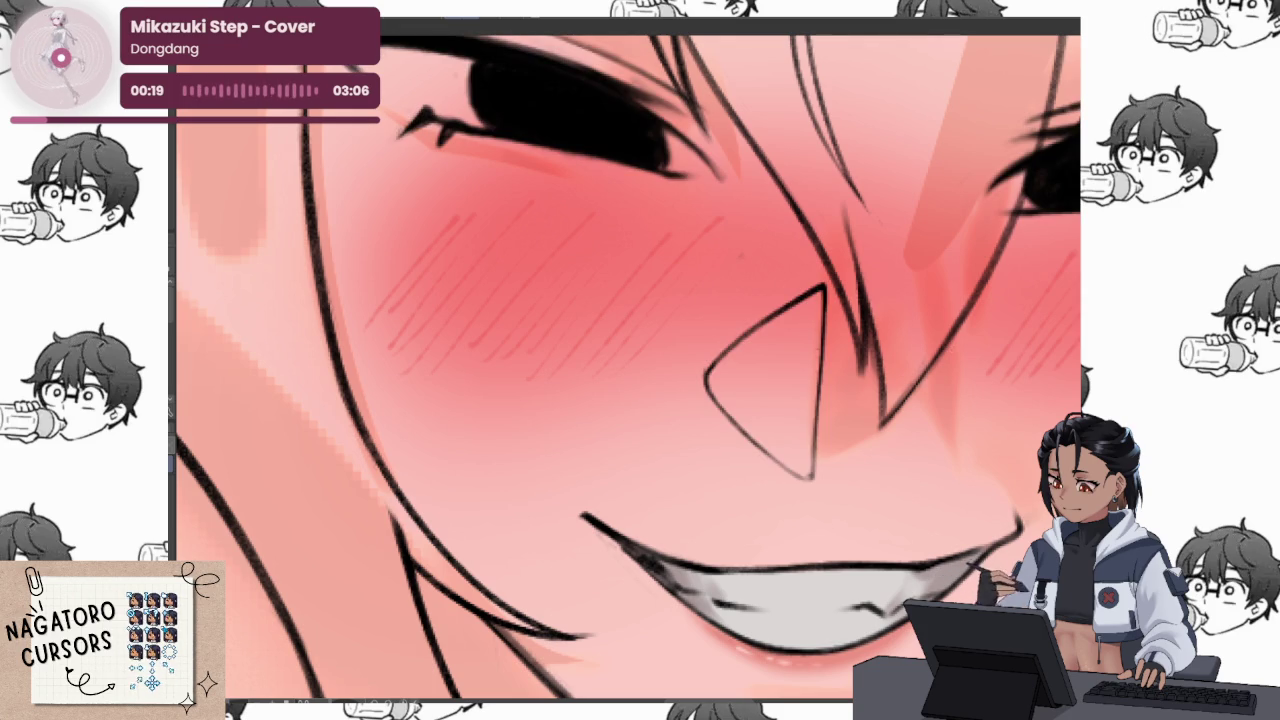
scroll(893, 477, "down", 2)
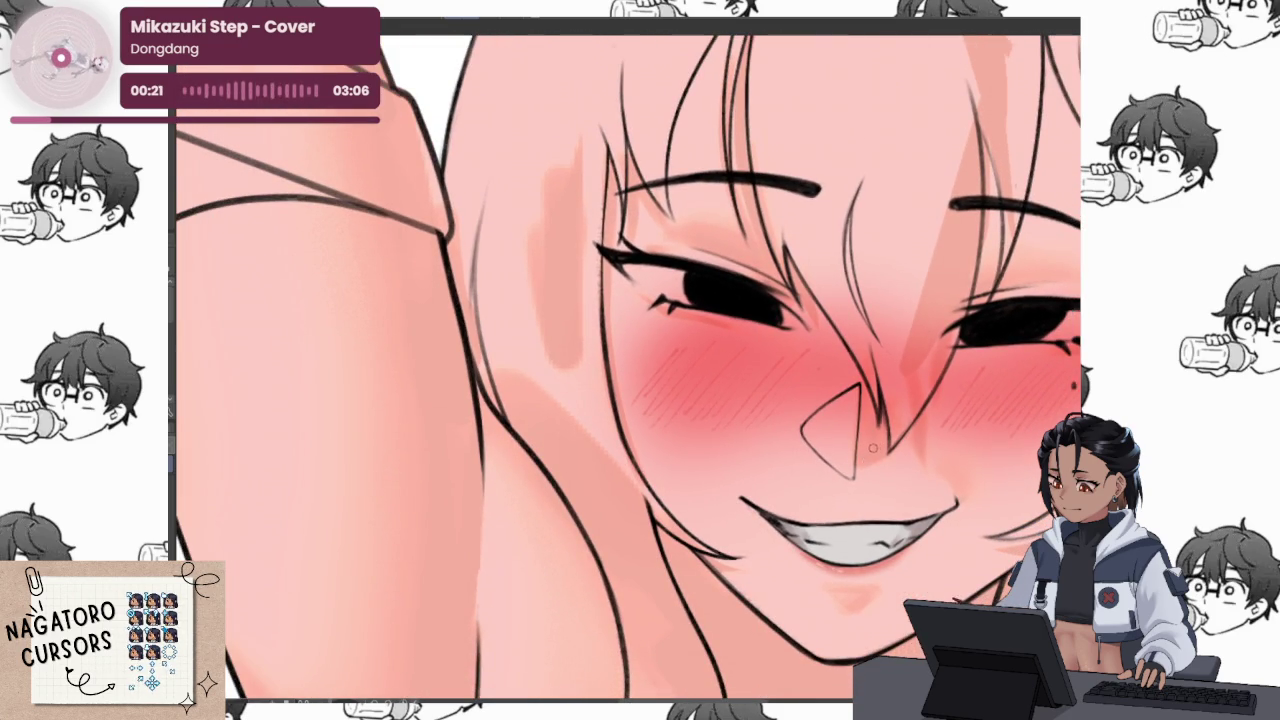
left_click_drag(881, 458, 886, 452)
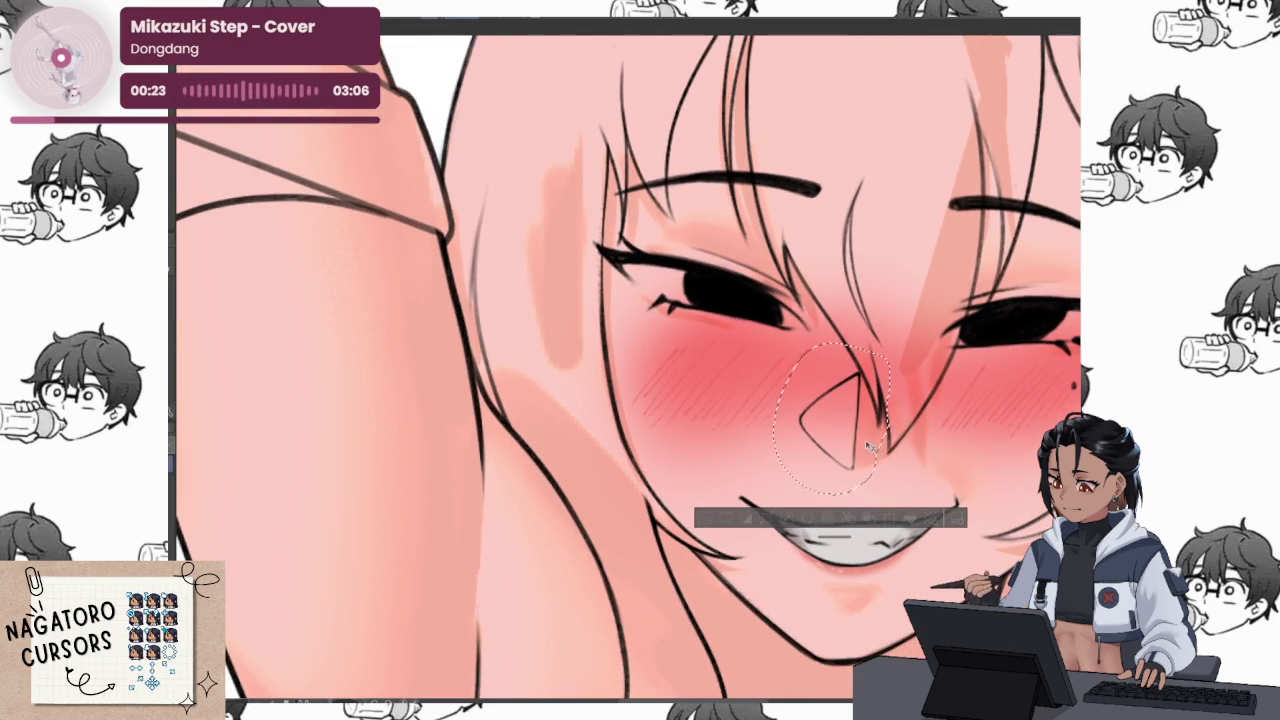
key("ctrl+d")
scroll(924, 430, "down", 1)
scroll(973, 413, "down", 1)
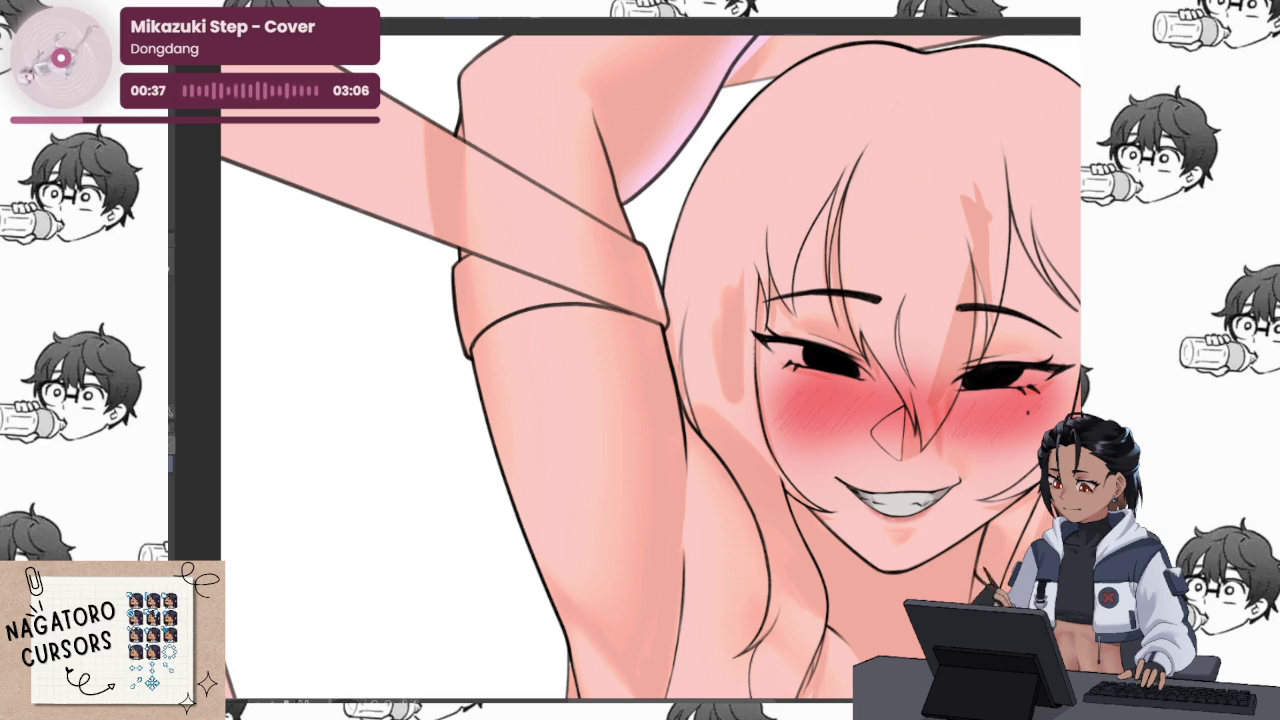
scroll(1033, 421, "up", 5)
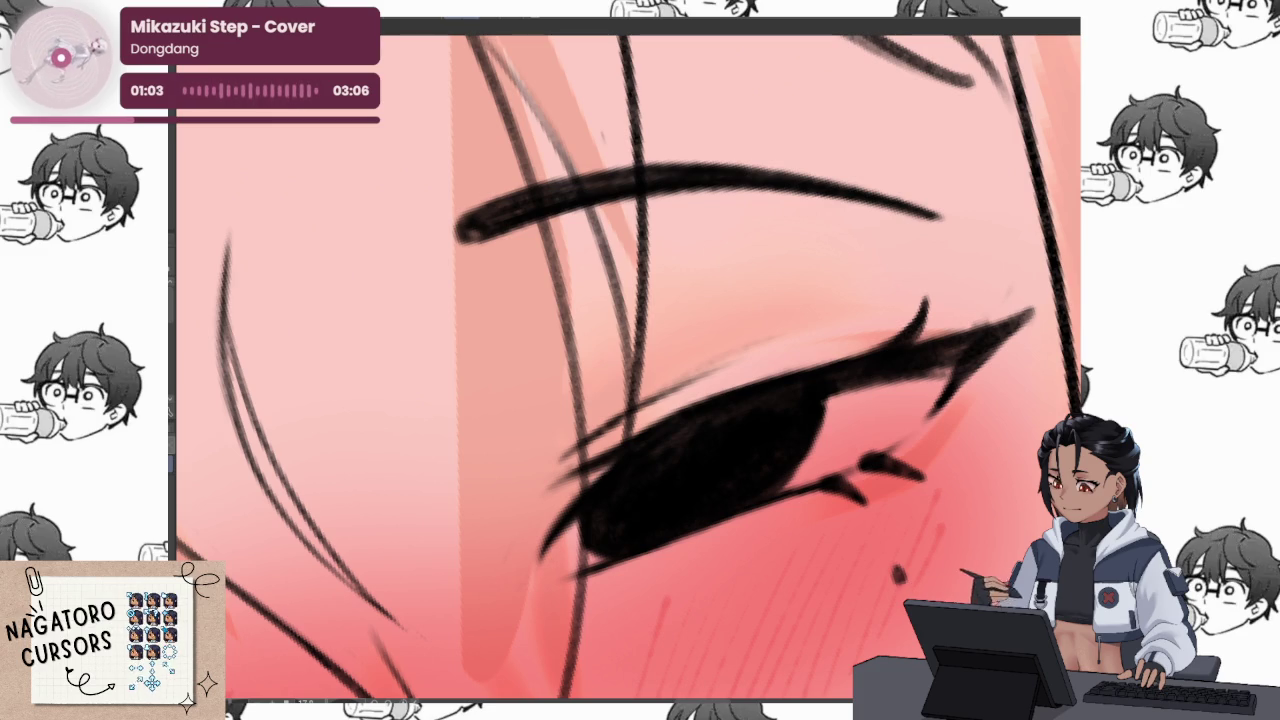
Paint white highlights into the eyes along the lash line, inner corner and upper right
mouse_move(826, 400)
left_mouse_down()
mouse_move(950, 360)
mouse_move(900, 420)
mouse_move(766, 491)
mouse_move(890, 418)
mouse_move(757, 460)
mouse_move(783, 423)
mouse_move(850, 400)
left_mouse_up()
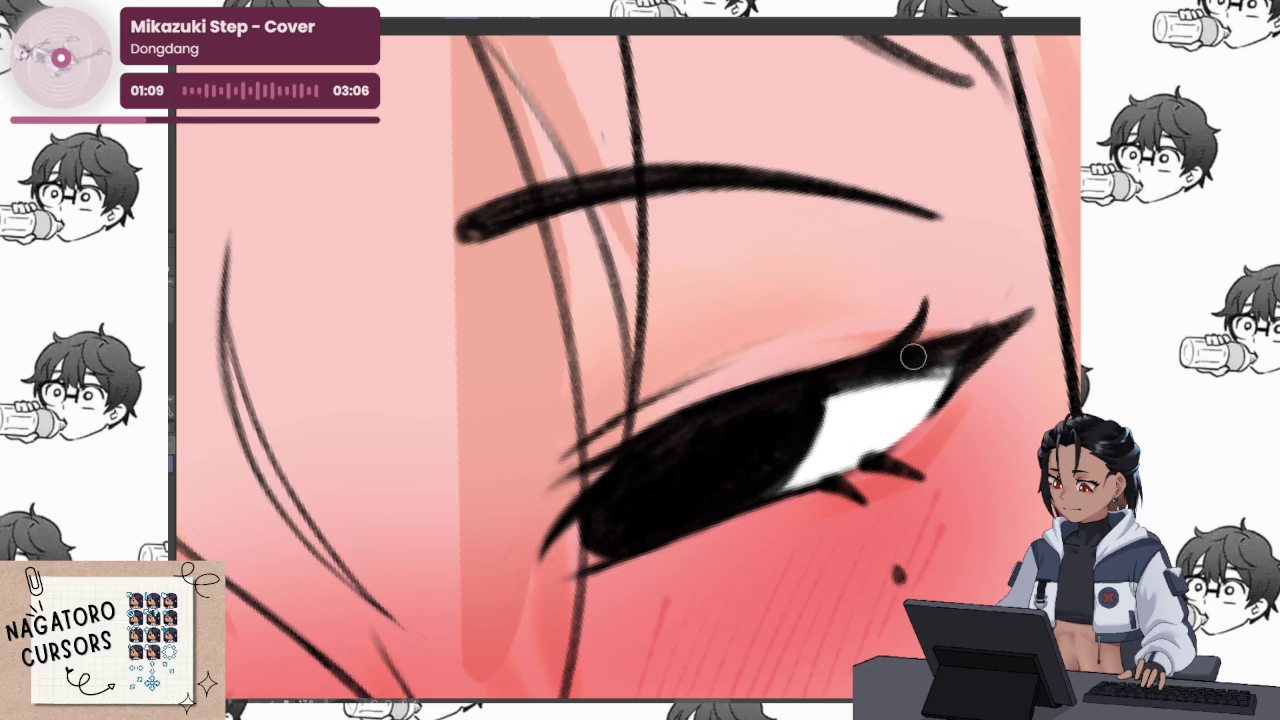
left_click_drag(591, 514, 606, 531)
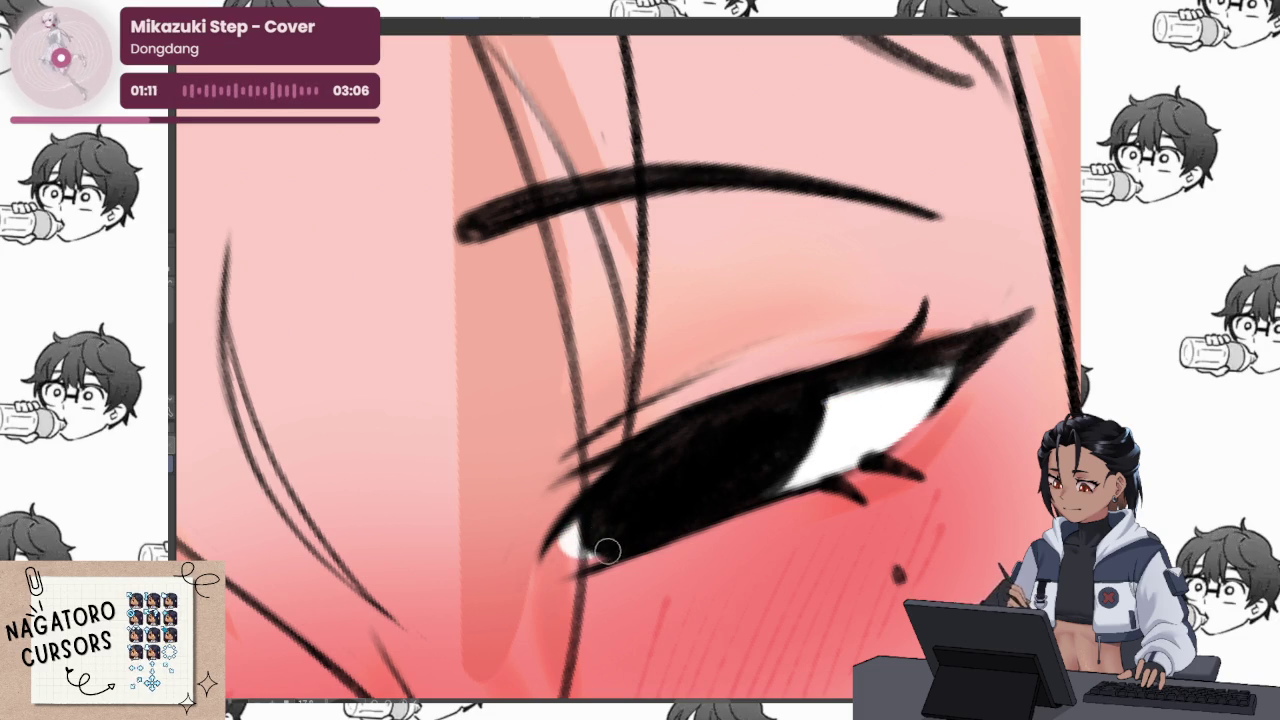
scroll(575, 550, "down", 3)
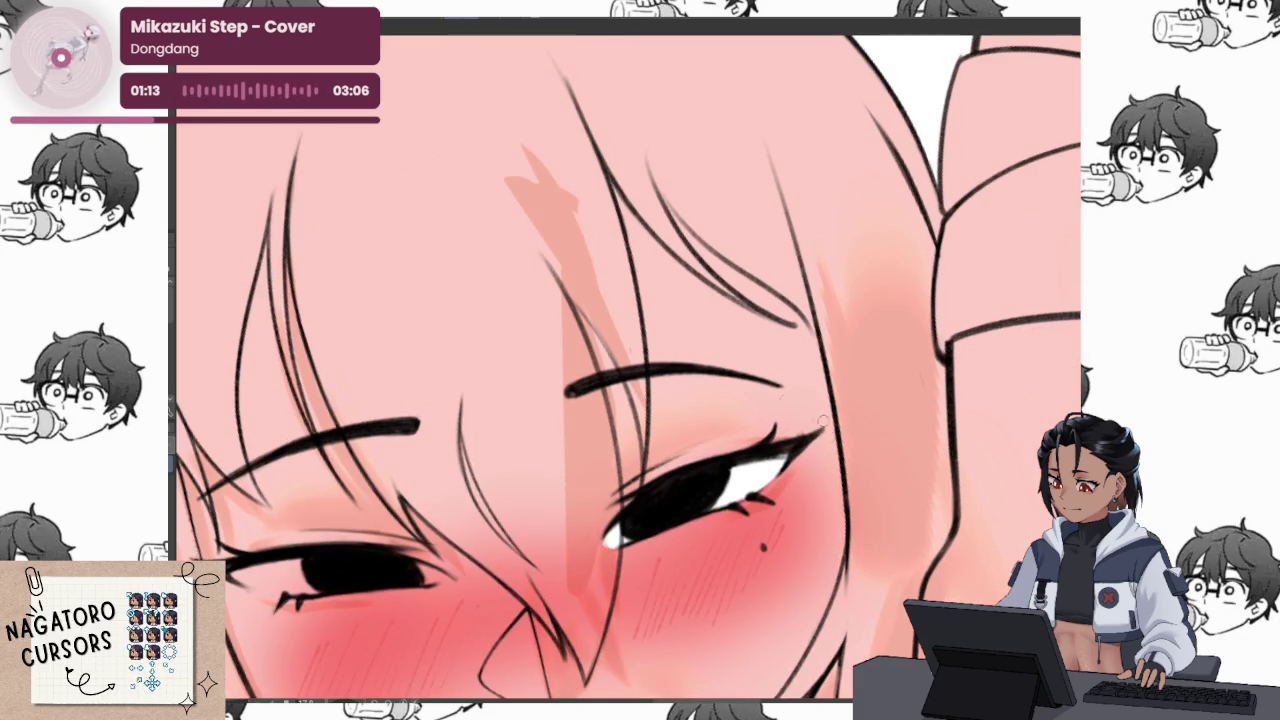
scroll(839, 475, "down", 1)
scroll(946, 432, "down", 2)
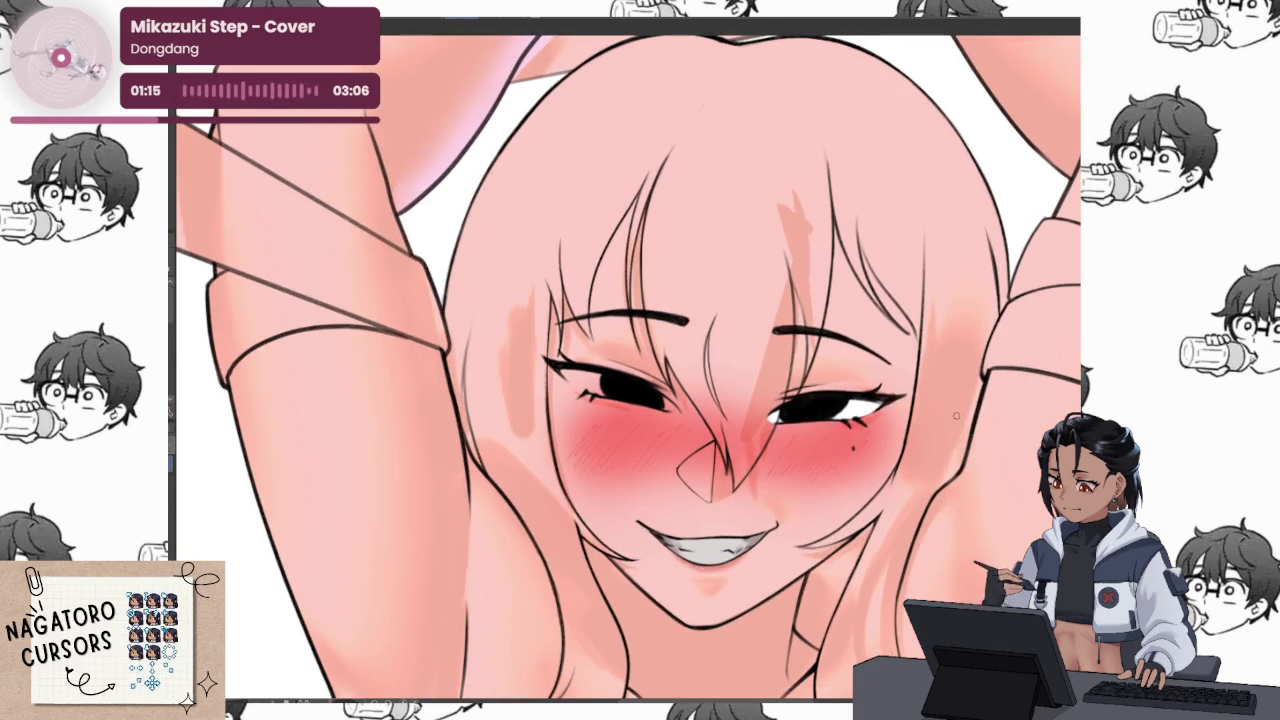
scroll(946, 432, "up", 1)
scroll(700, 486, "up", 2)
scroll(632, 451, "up", 2)
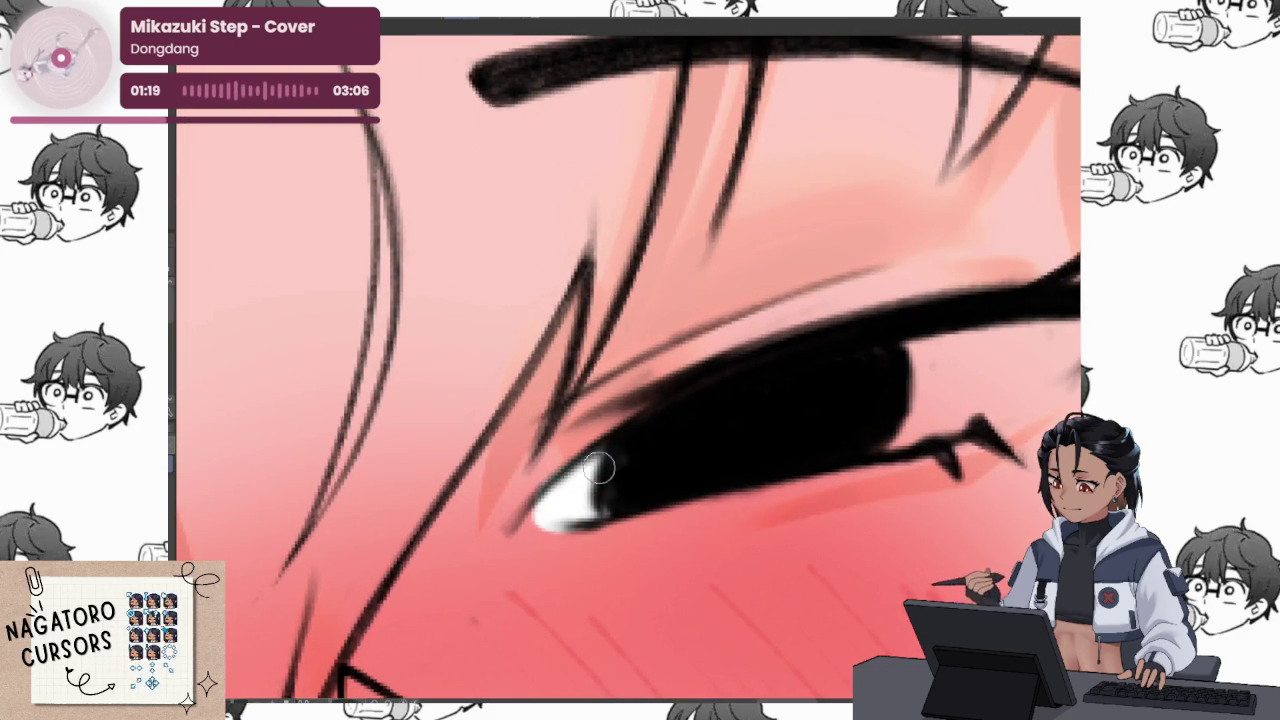
left_click_drag(634, 491, 675, 420)
mouse_move(775, 412)
left_mouse_down()
mouse_move(985, 378)
mouse_move(870, 468)
left_mouse_up()
mouse_move(980, 380)
left_mouse_down()
mouse_move(860, 472)
mouse_move(800, 445)
mouse_move(940, 400)
left_mouse_up()
left_click_drag(790, 440, 900, 405)
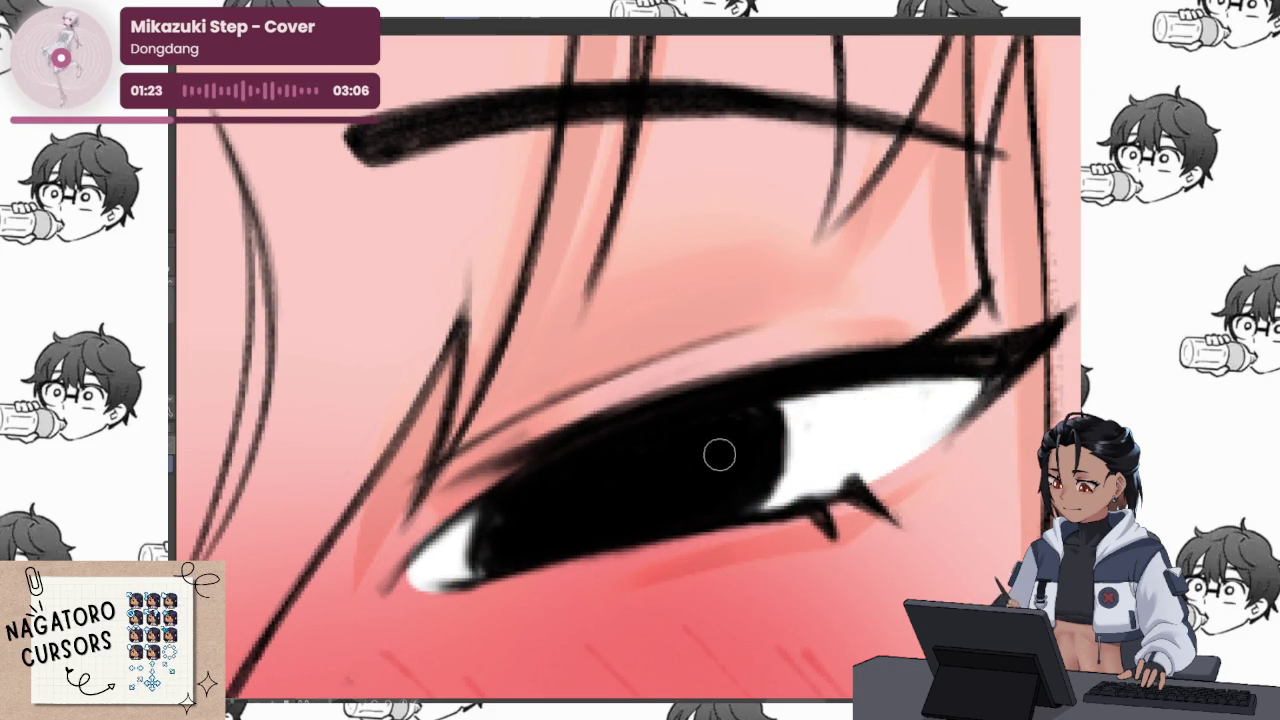
Shade the tops of both eye whites lavender-grey, then reset to an upright view
scroll(942, 393, "down", 3)
scroll(955, 365, "up", 3)
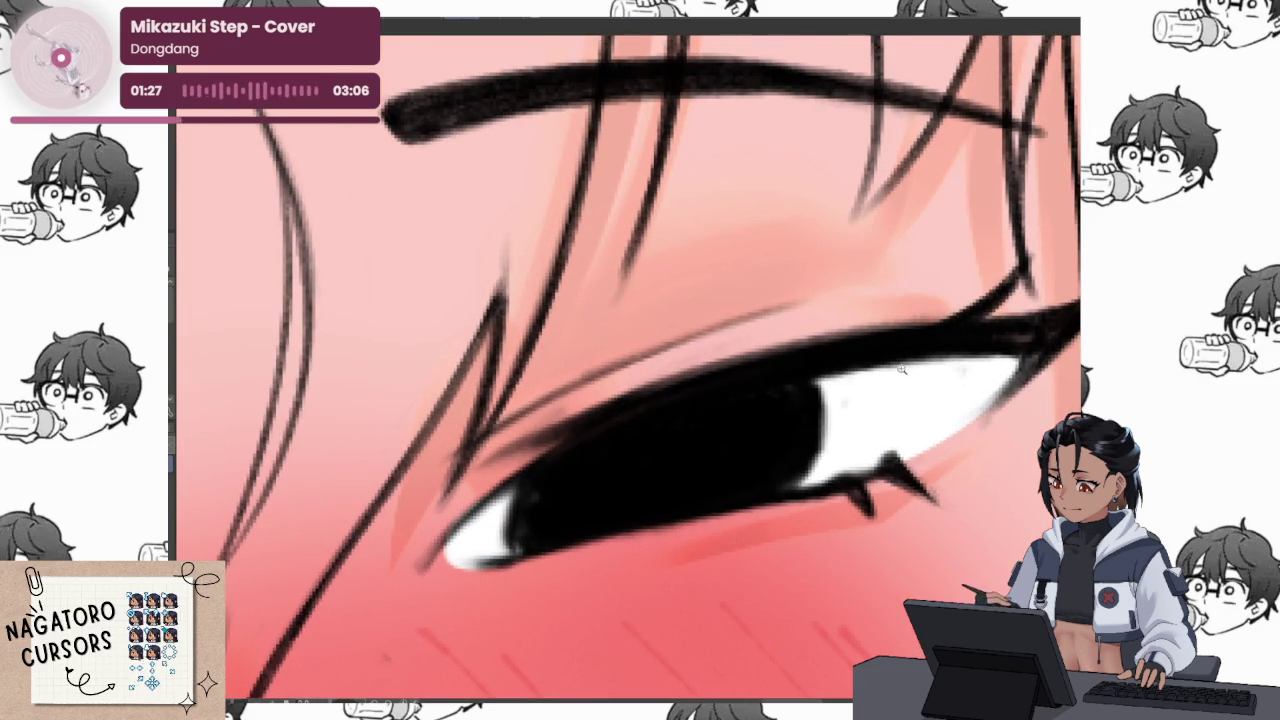
scroll(910, 357, "down", 3)
scroll(810, 337, "up", 3)
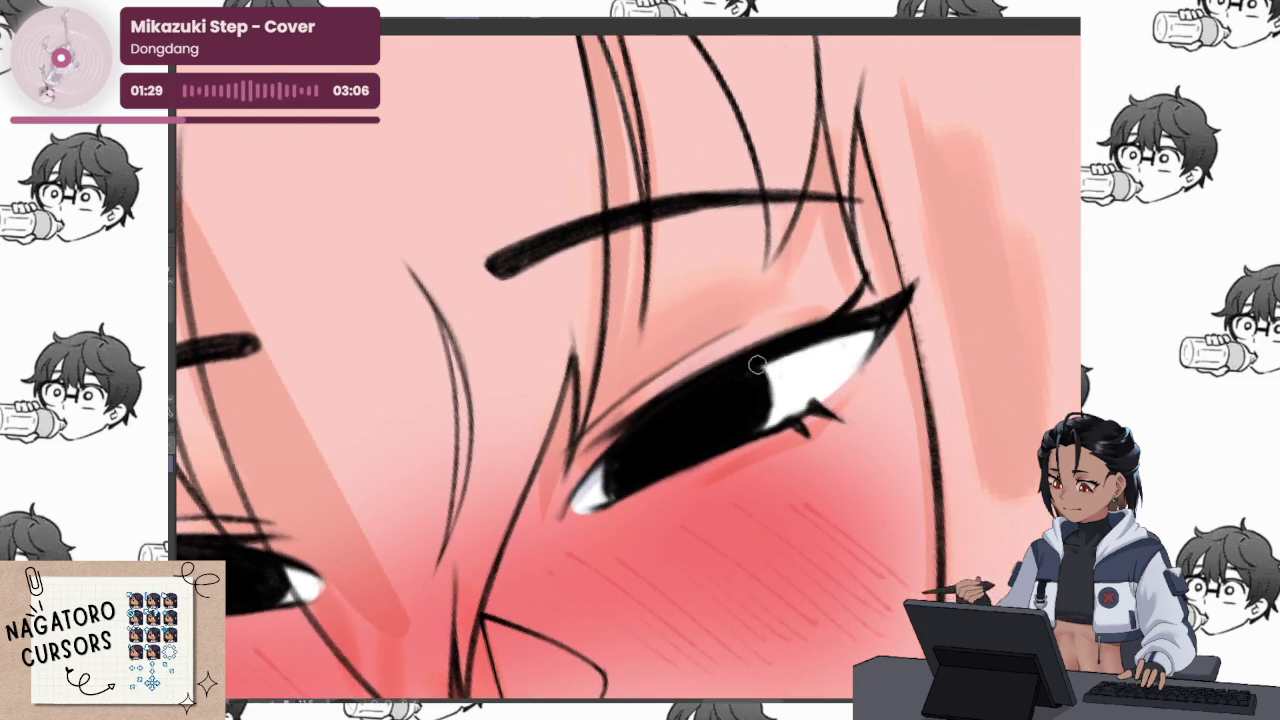
left_click_drag(765, 372, 900, 318)
left_click_drag(770, 372, 865, 345)
left_click_drag(775, 378, 890, 330)
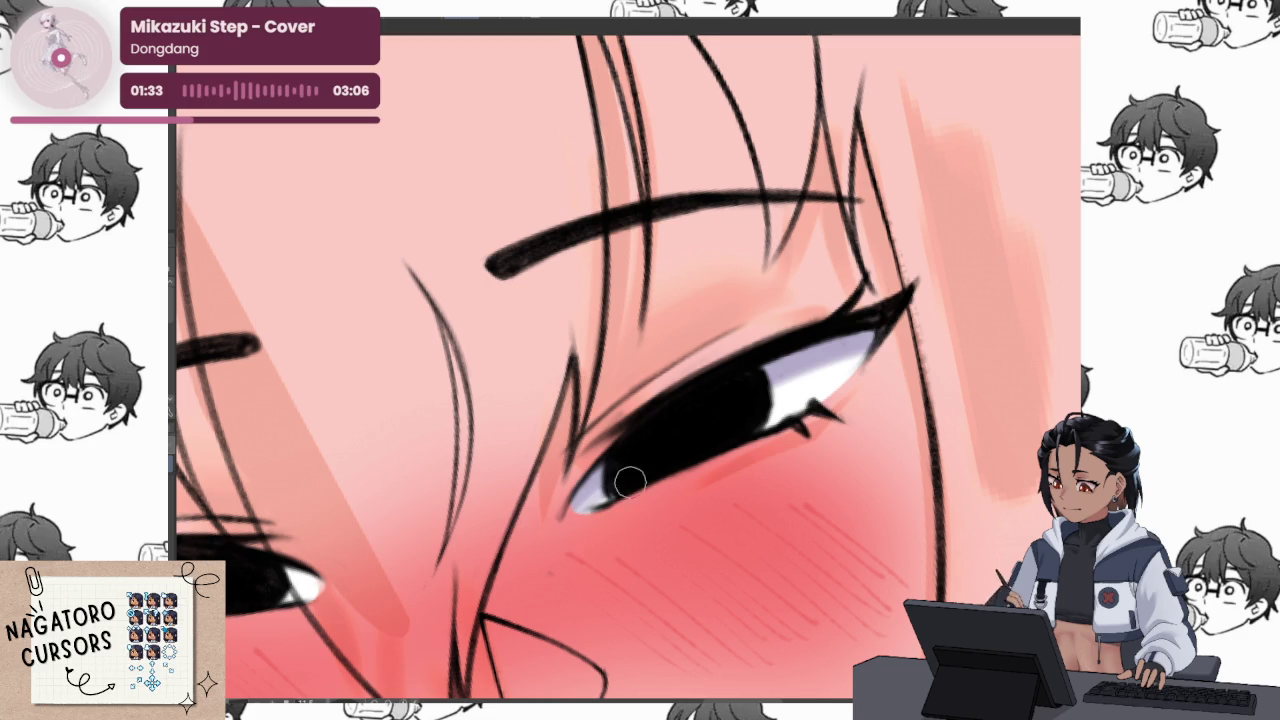
scroll(640, 480, "down", 2)
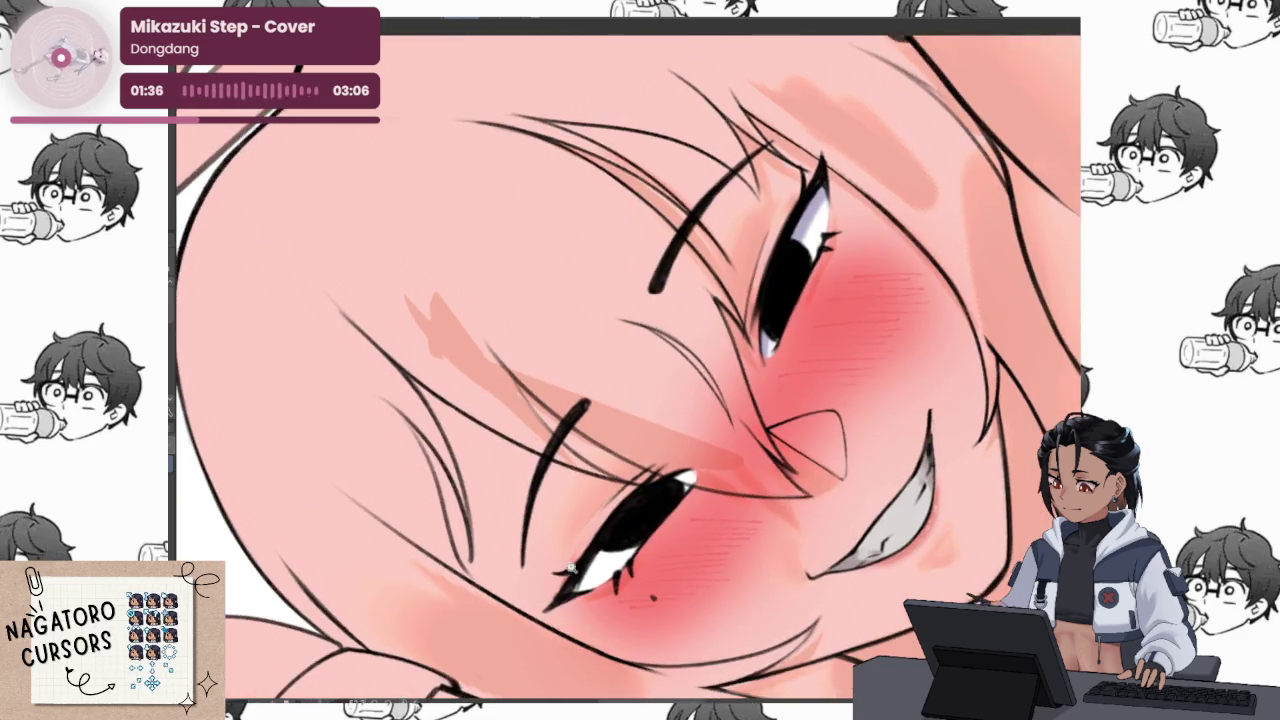
scroll(588, 616, "up", 3)
mouse_move(588, 616)
left_mouse_down()
mouse_move(625, 565)
mouse_move(605, 590)
left_mouse_up()
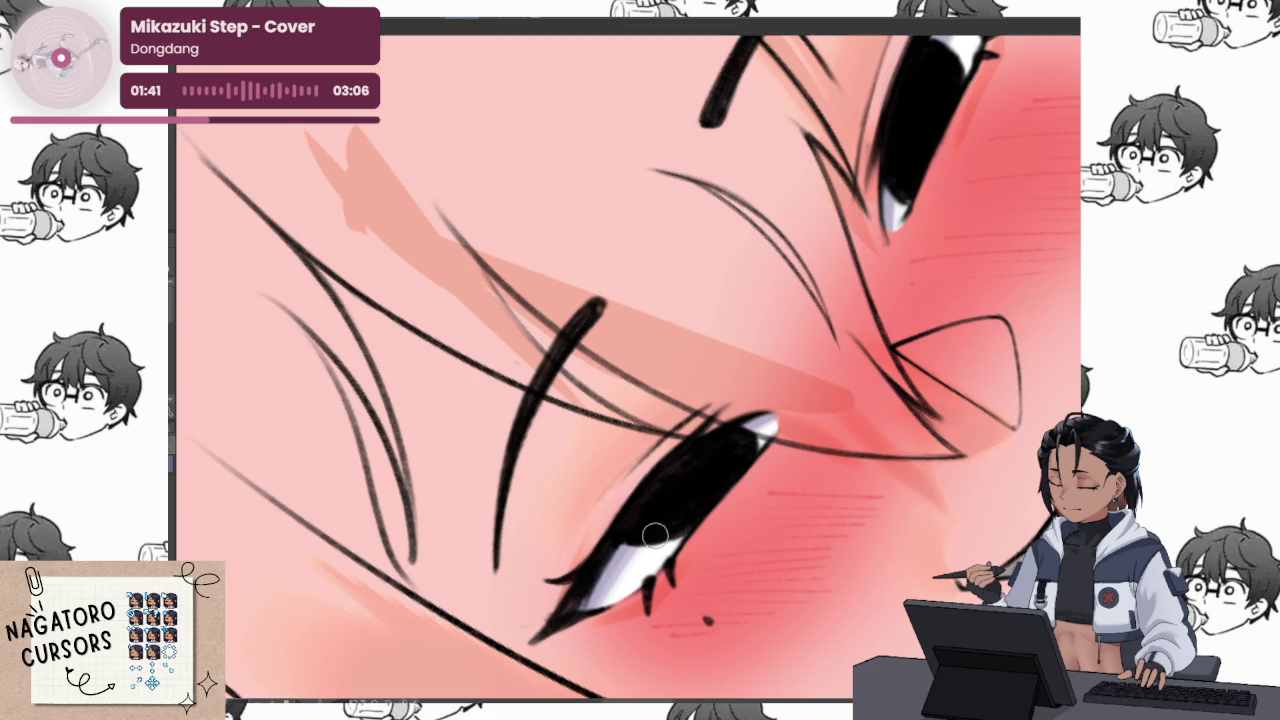
key("ctrl+0")
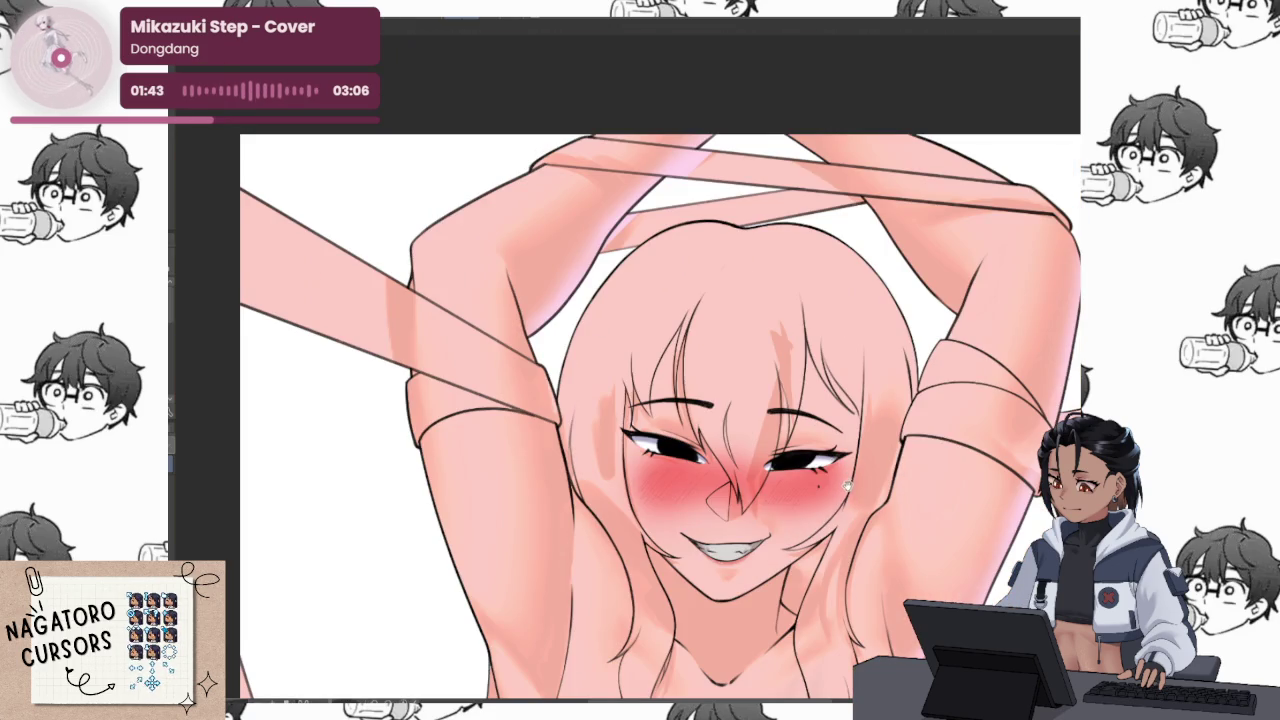
key("ctrl+plus")
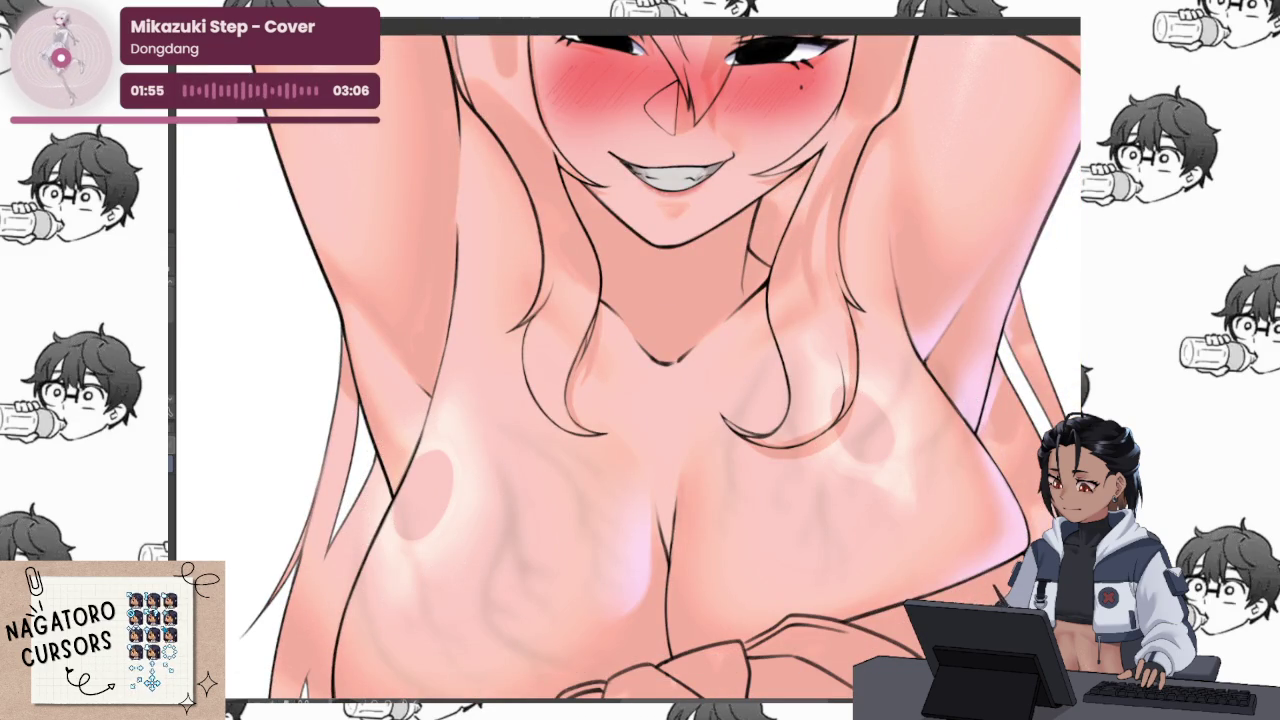
mouse_move(575, 588)
left_mouse_down()
mouse_move(578, 560)
mouse_move(450, 420)
left_mouse_up()
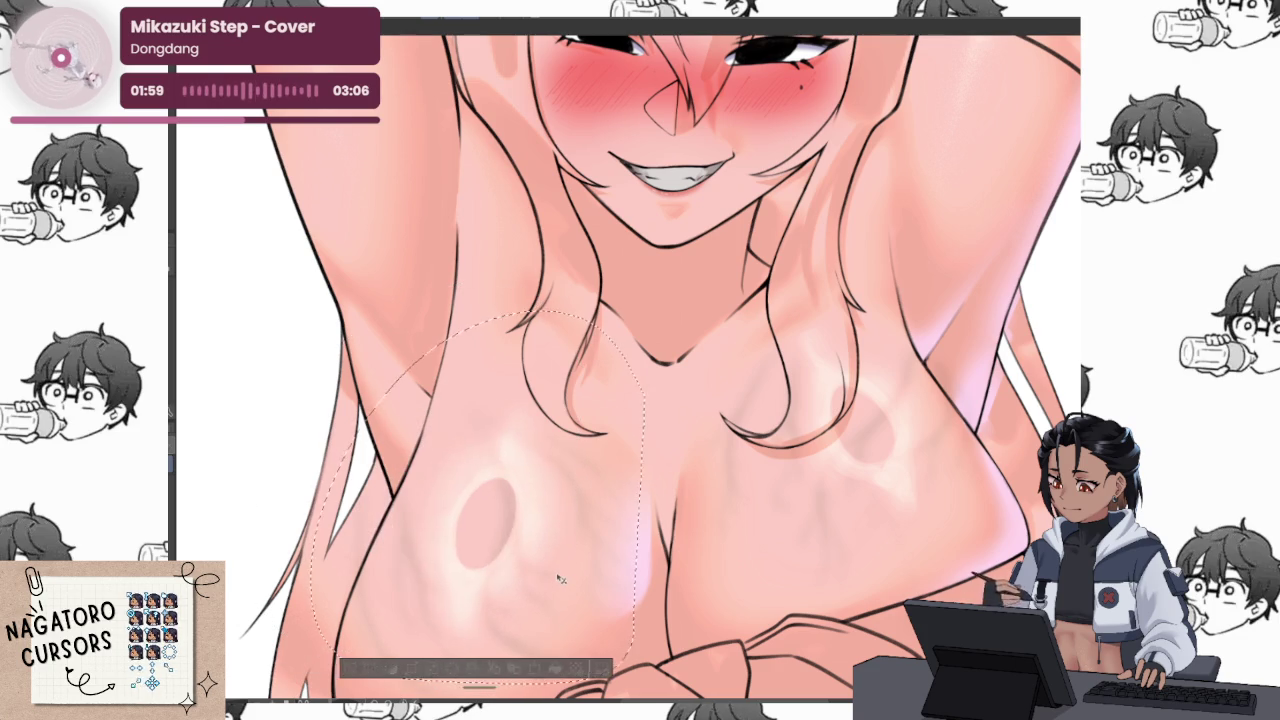
Transform the selected left chest area narrower and shorter
scroll(724, 505, "down", 3)
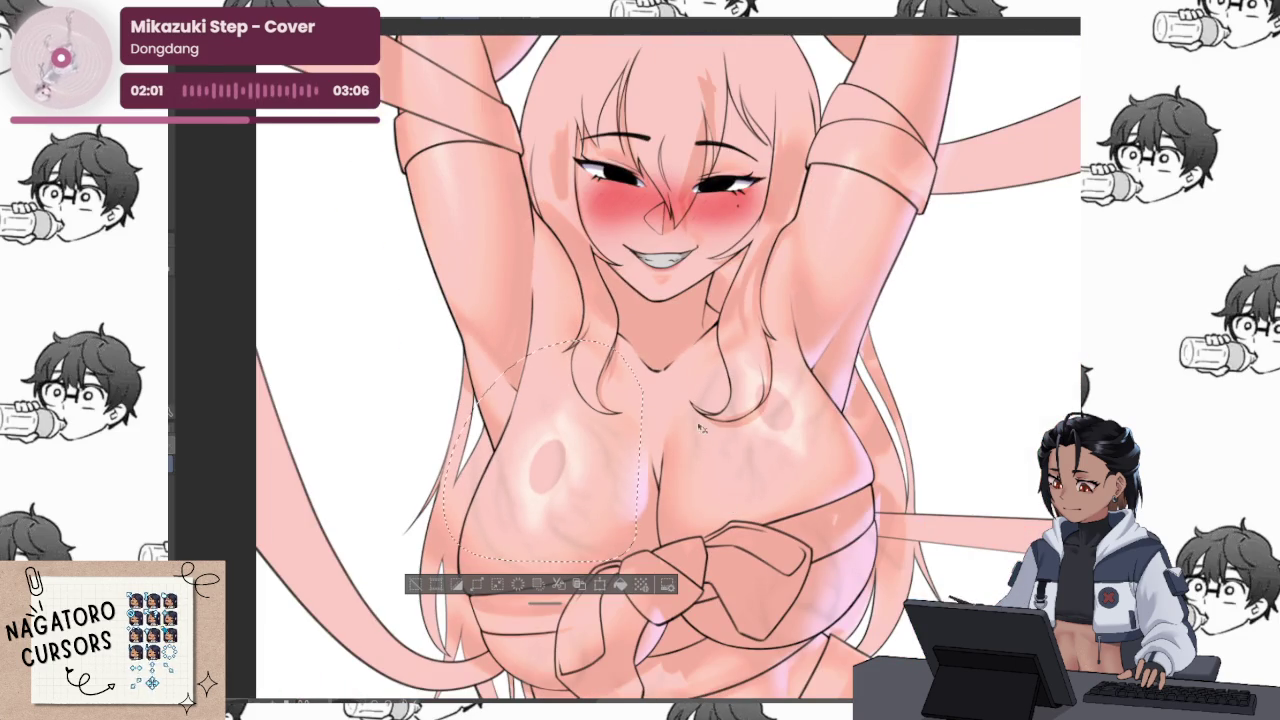
key("ctrl+t")
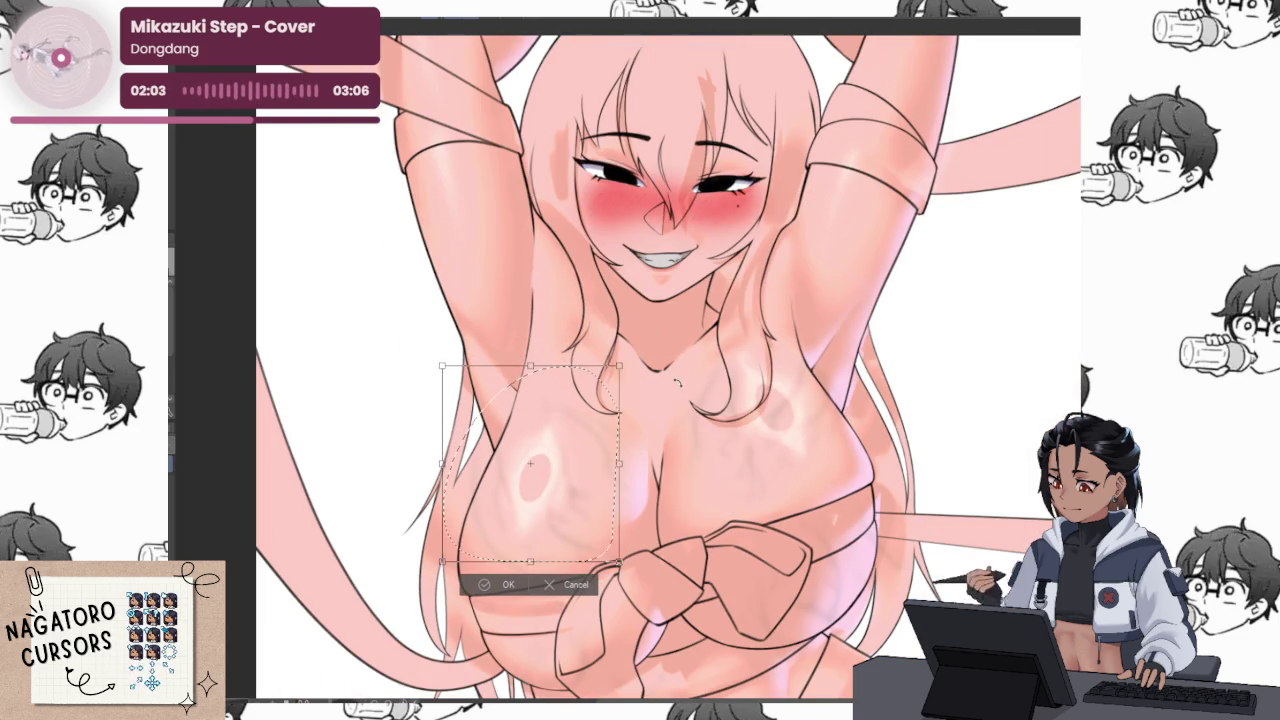
left_click_drag(626, 562, 620, 550)
key("Return")
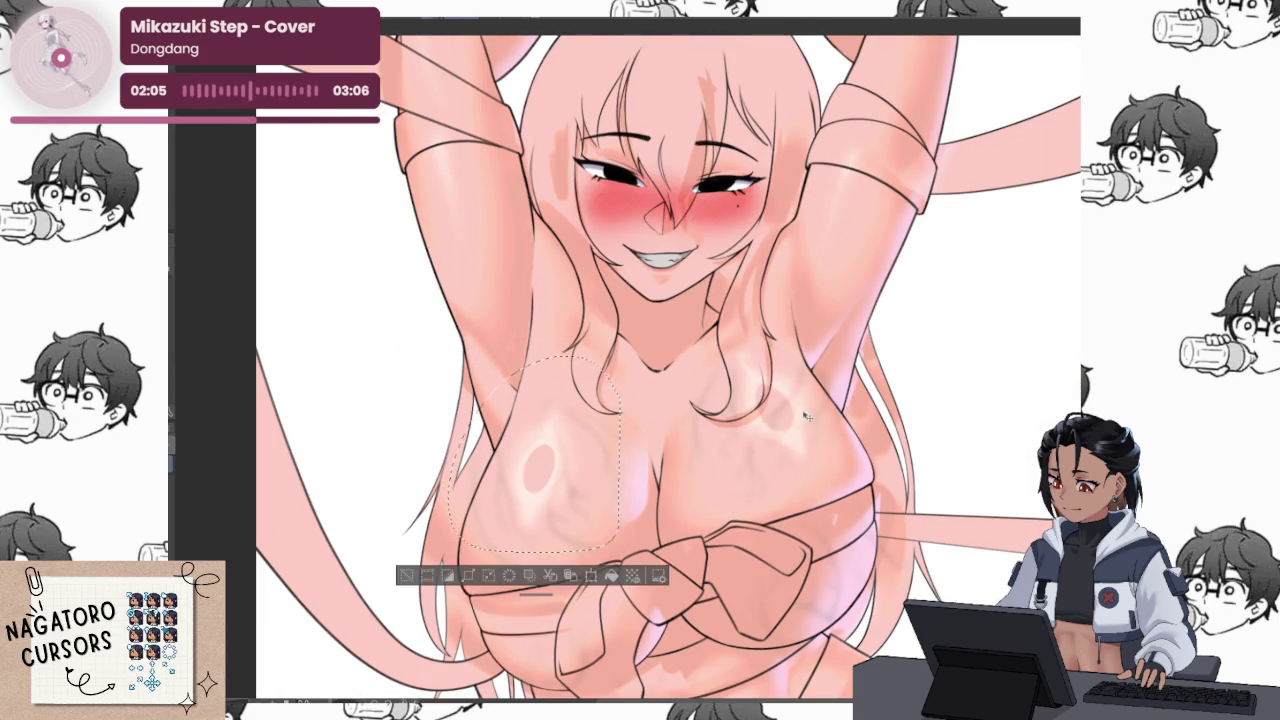
Lasso the right side of the chest and pull it down and inward
mouse_move(780, 520)
left_mouse_down()
mouse_move(698, 442)
mouse_move(692, 410)
left_mouse_up()
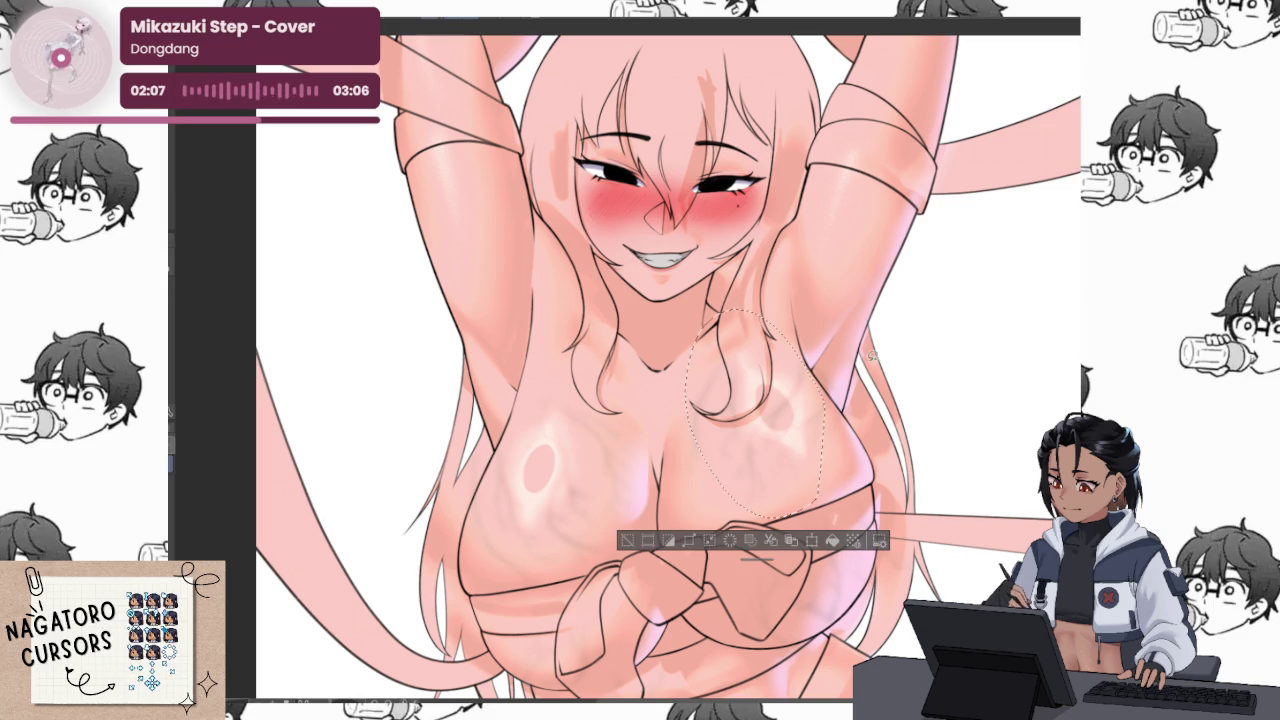
key("ctrl+t")
left_click_drag(826, 308, 820, 344)
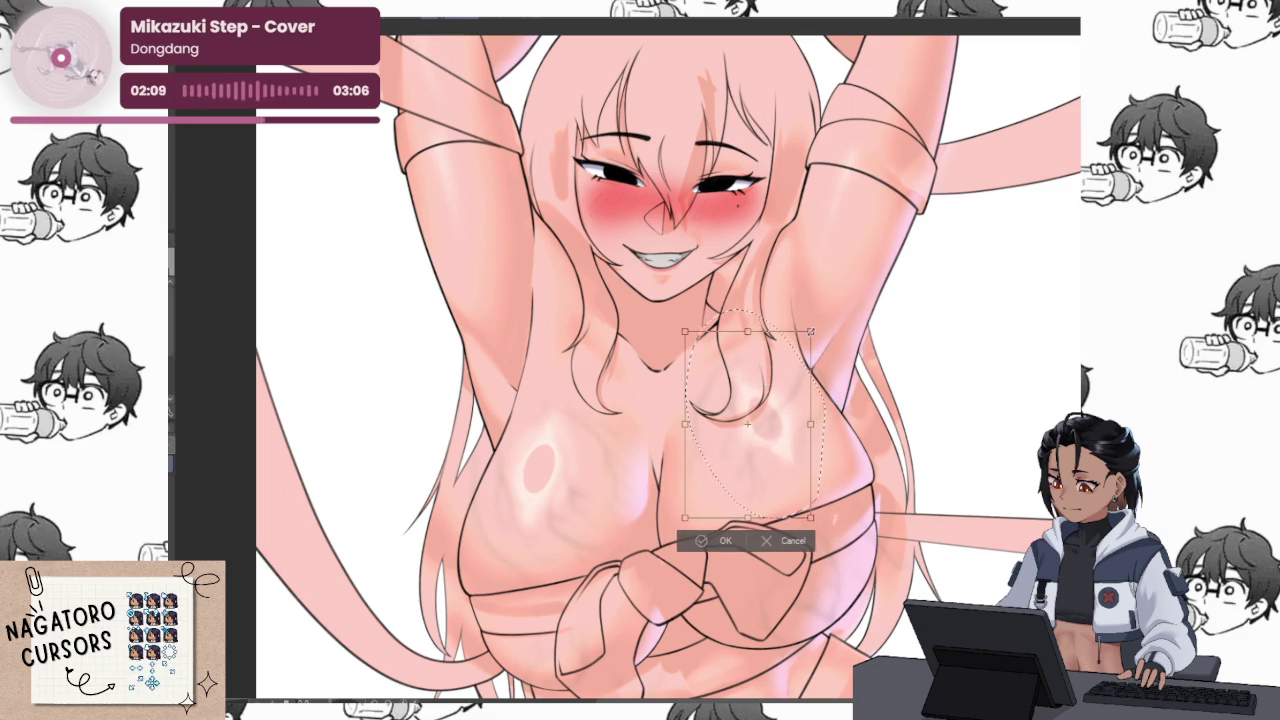
left_click_drag(820, 520, 828, 466)
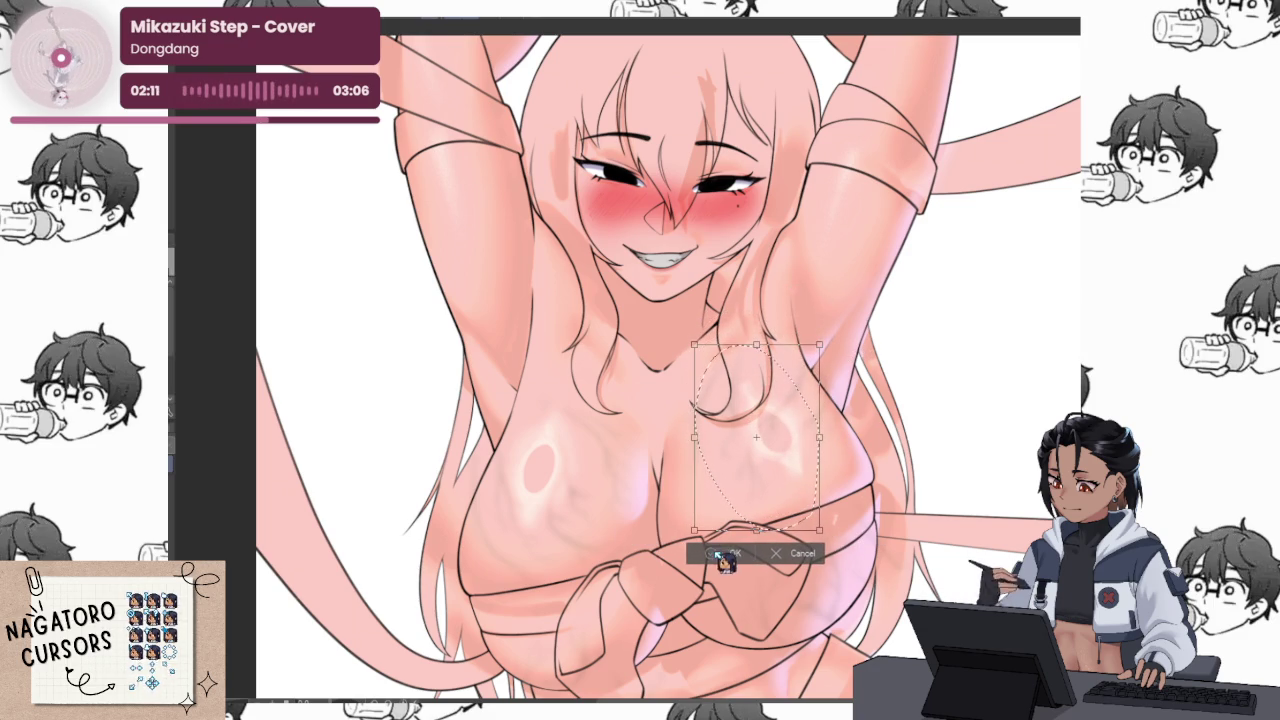
scroll(880, 300, "down", 5)
key("Return")
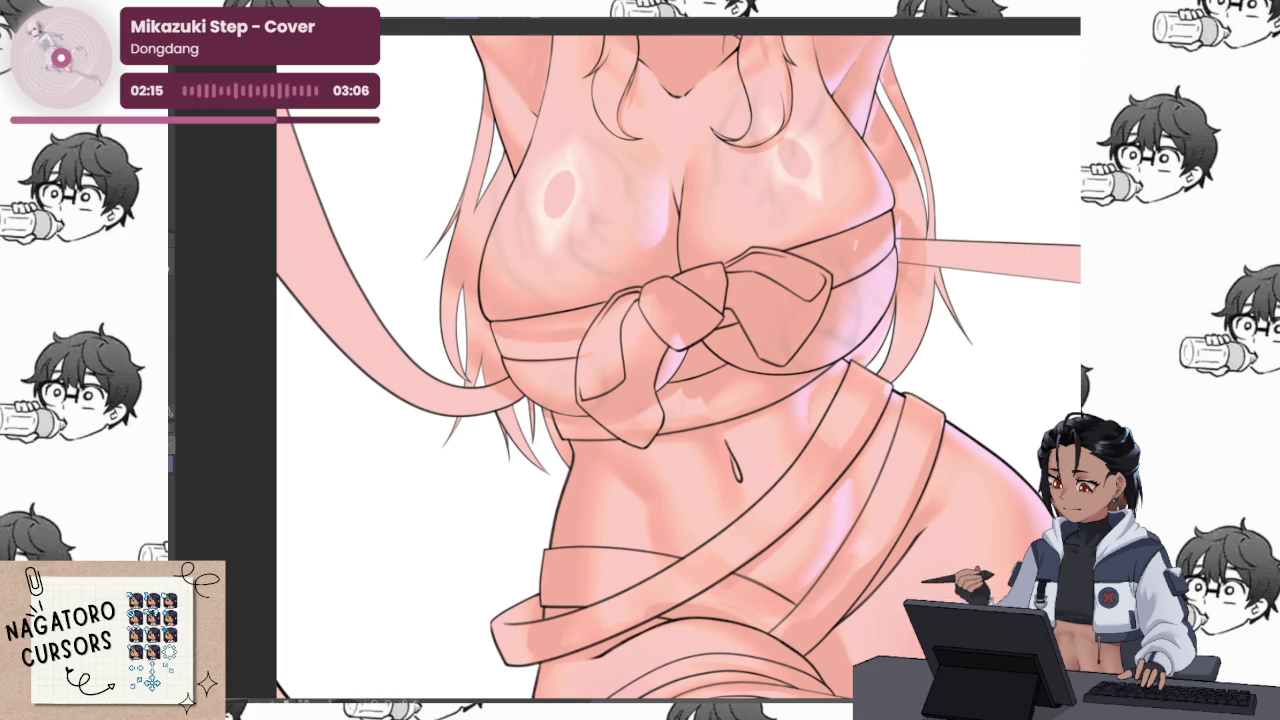
Reveal glossy highlights on abs, hips and thighs, and compare the neck and chest shading on and off
left_click_drag(1005, 547, 963, 389)
key("ctrl+z")
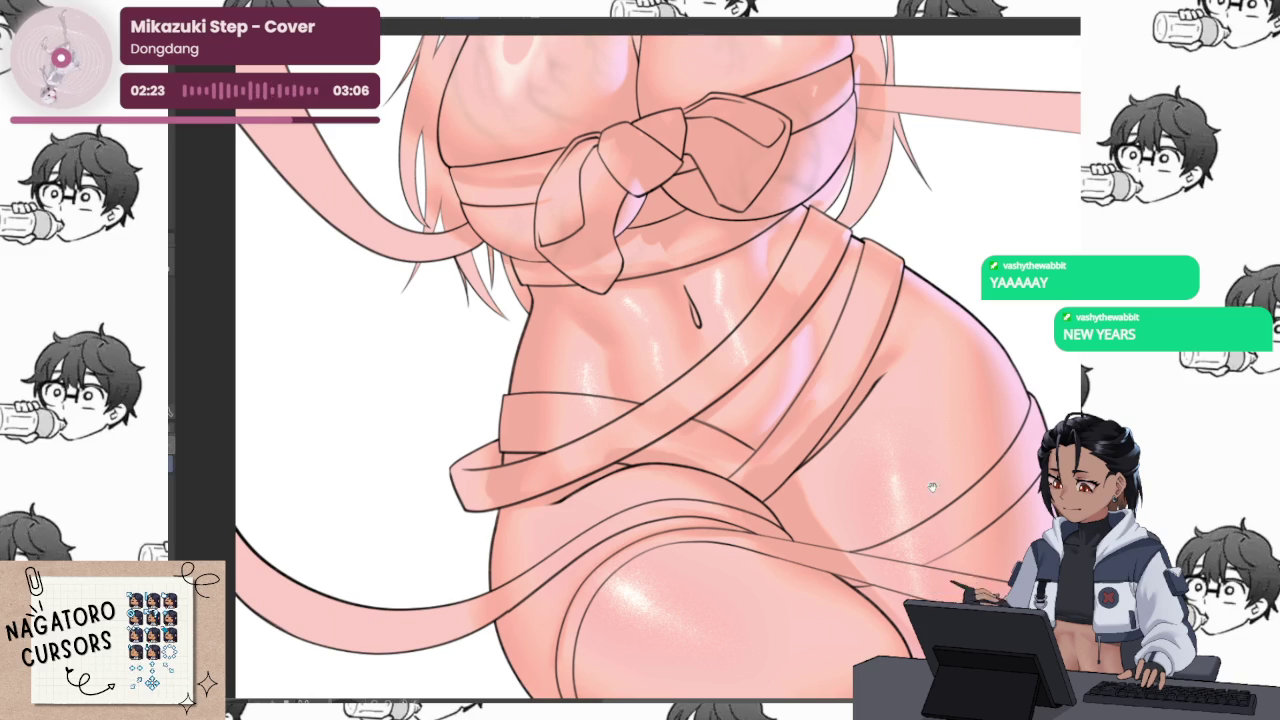
scroll(917, 591, "down", 2)
left_click_drag(945, 375, 945, 470)
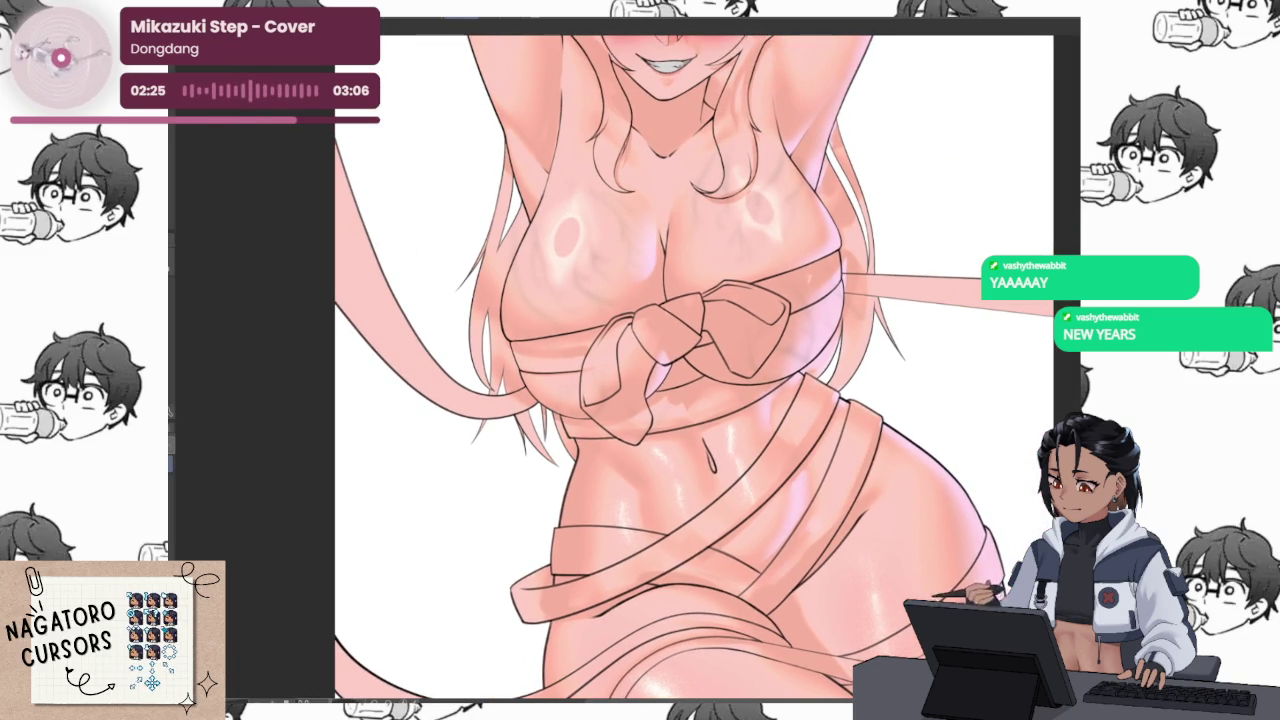
key("ctrl+y")
key("ctrl+z")
key("ctrl+y")
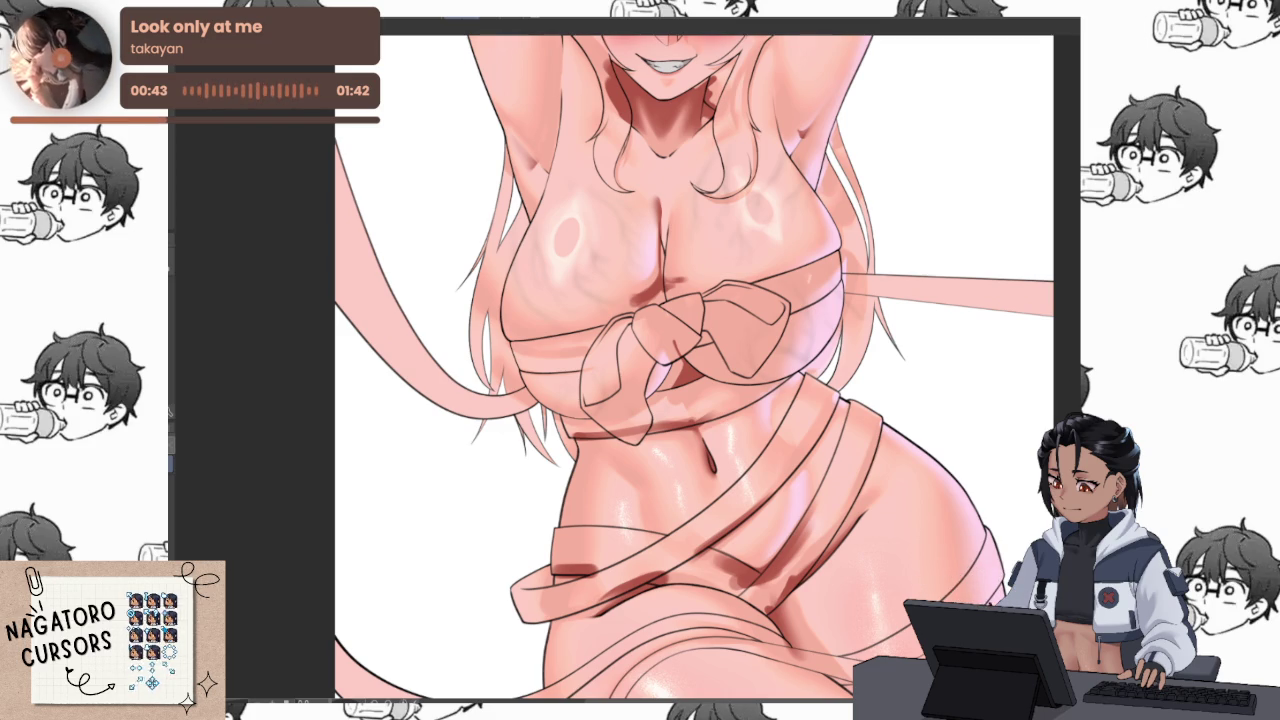
Paint a dark red shadow stroke beside the chin
left_click_drag(722, 45, 700, 85)
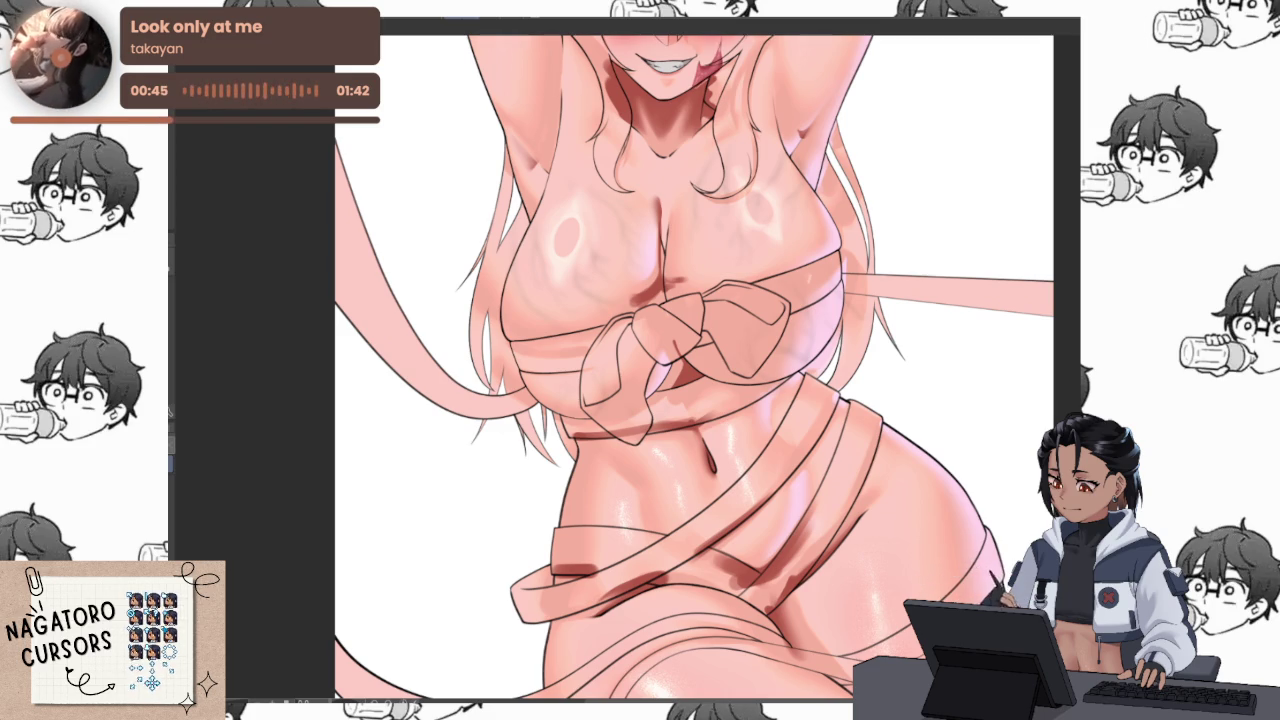
Keep the chin shadow stroke, zoom to the face, and darken shading along the left arm and neck
key("ctrl+z")
key("ctrl+y")
left_click_drag(963, 325, 1006, 555)
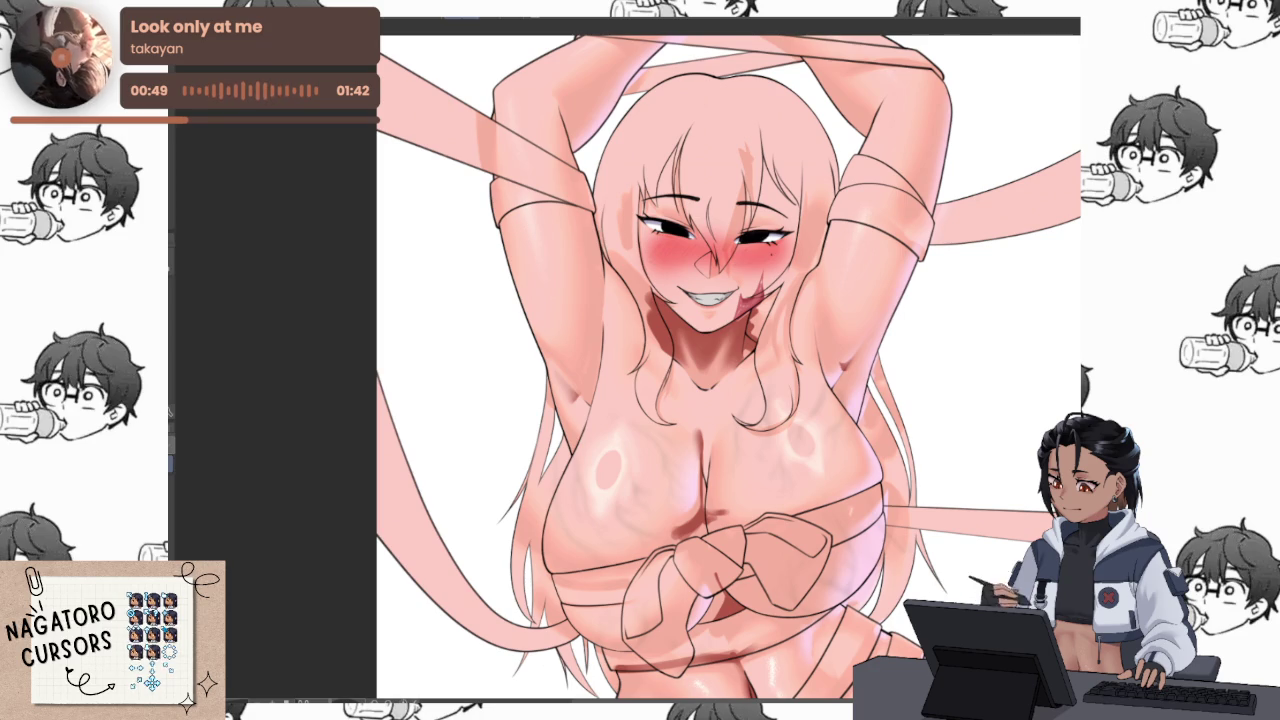
scroll(805, 460, "up", 2)
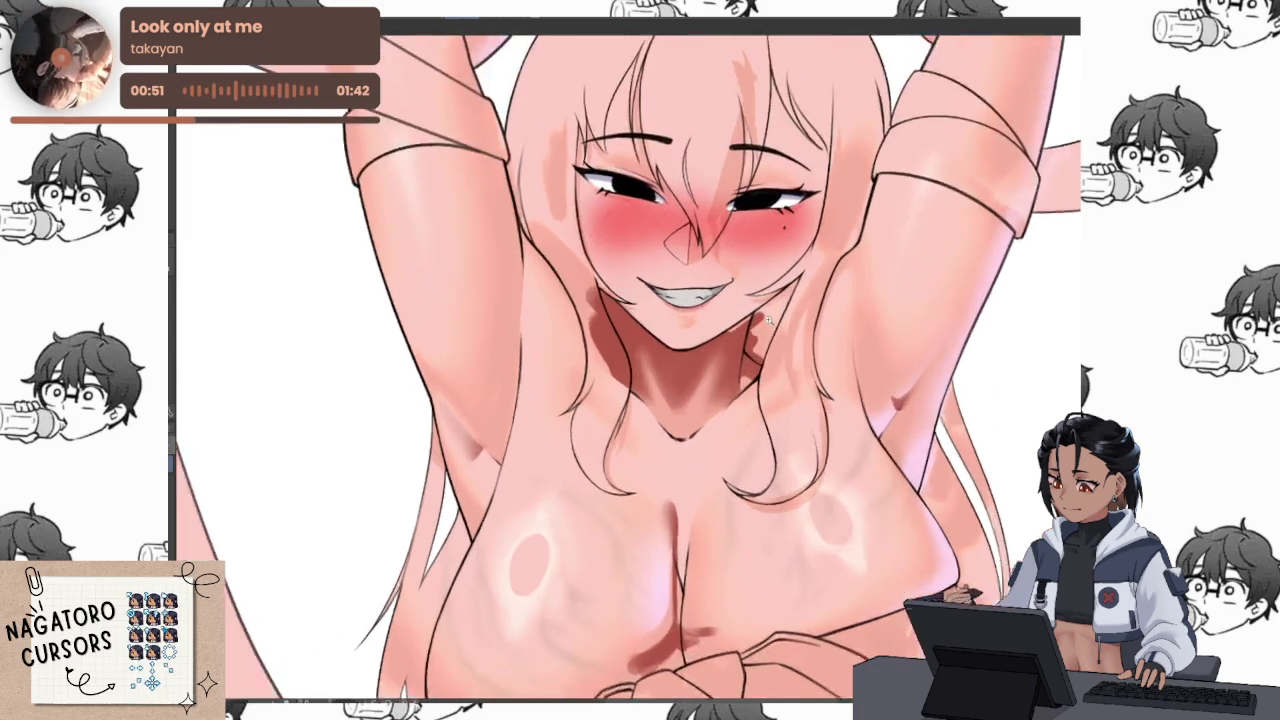
scroll(805, 460, "up", 2)
scroll(805, 460, "up", 1)
mouse_move(805, 460)
left_mouse_down()
mouse_move(828, 510)
mouse_move(801, 425)
left_mouse_up()
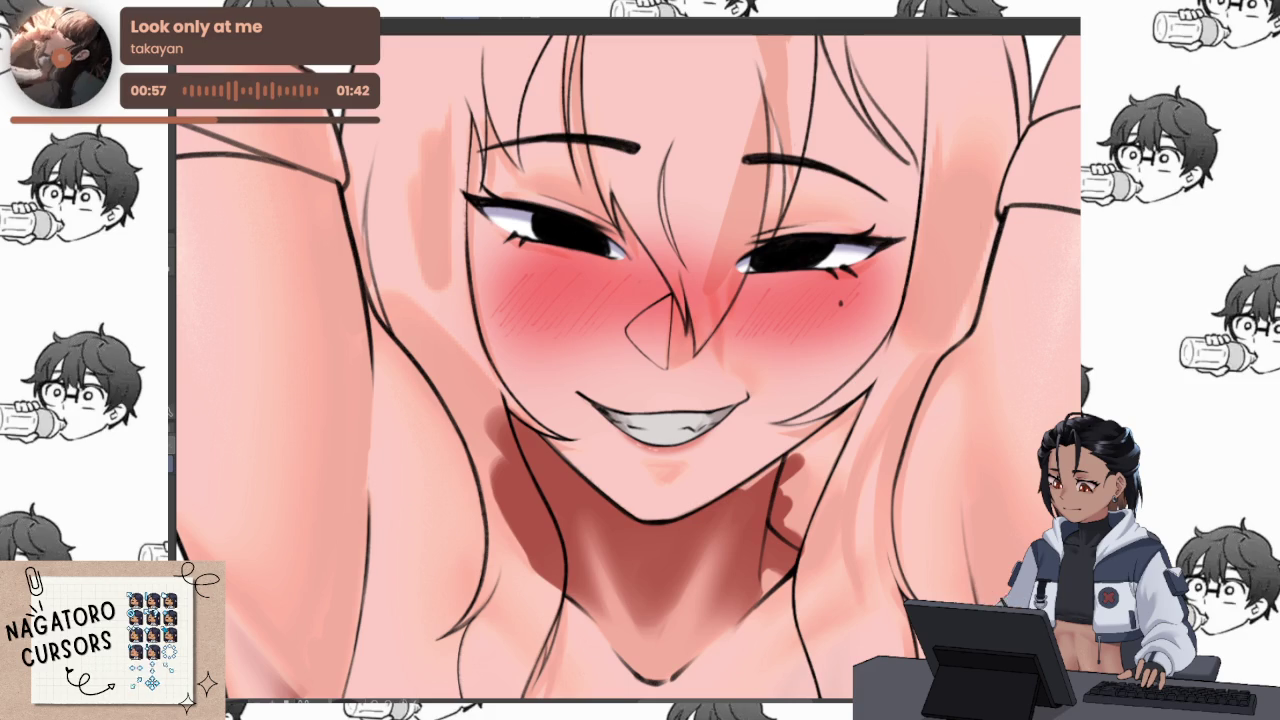
left_click_drag(250, 290, 240, 540)
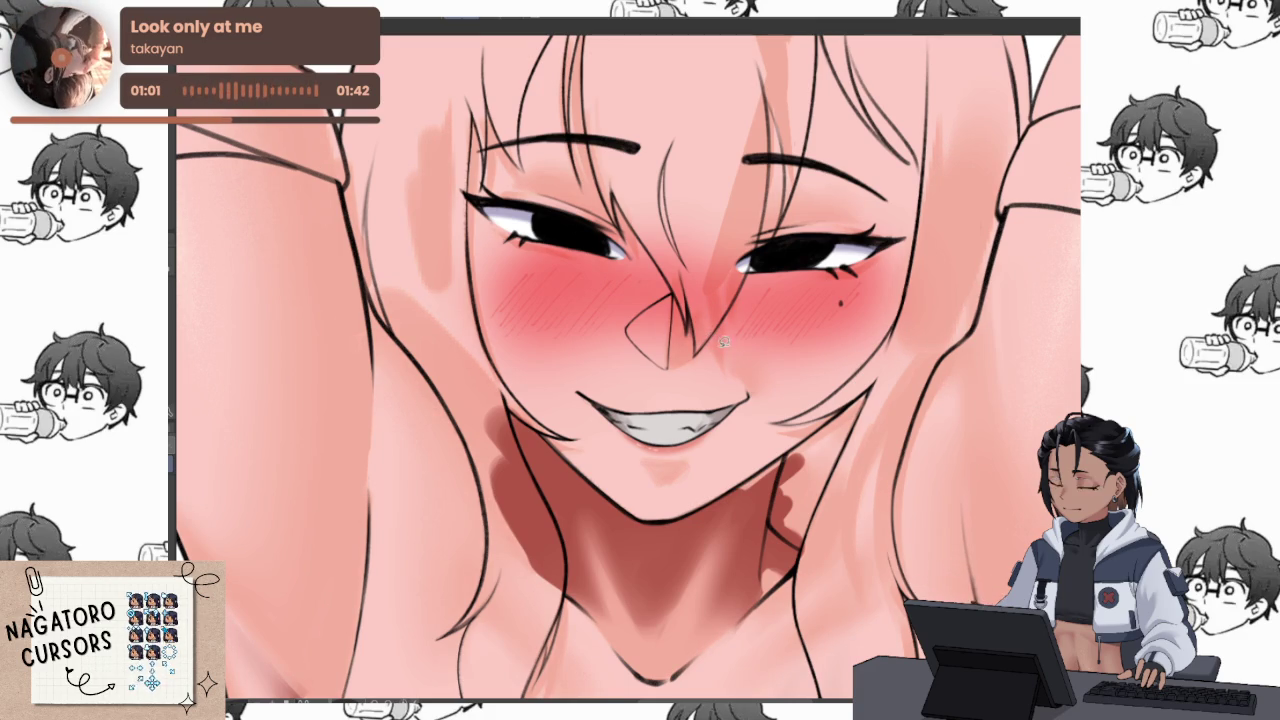
scroll(730, 437, "up", 2)
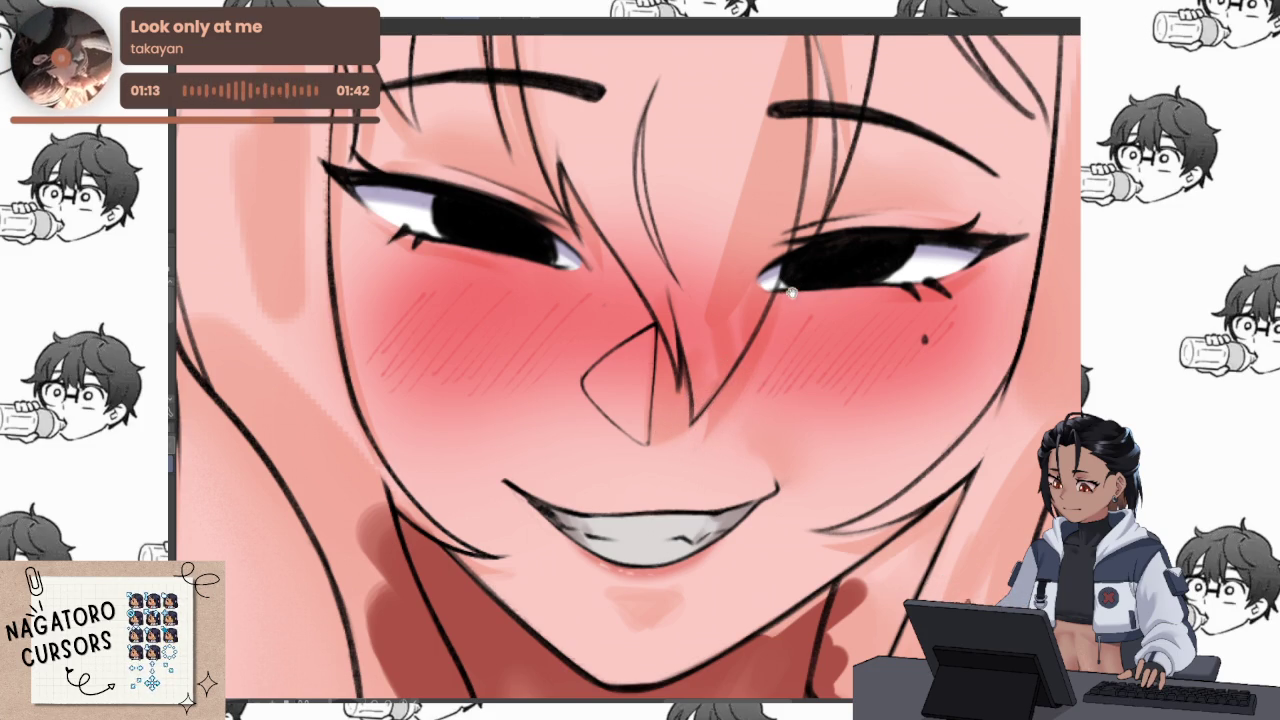
Airbrush three soft darker pink strokes down the hair strands beside the face
scroll(788, 285, "up", 3)
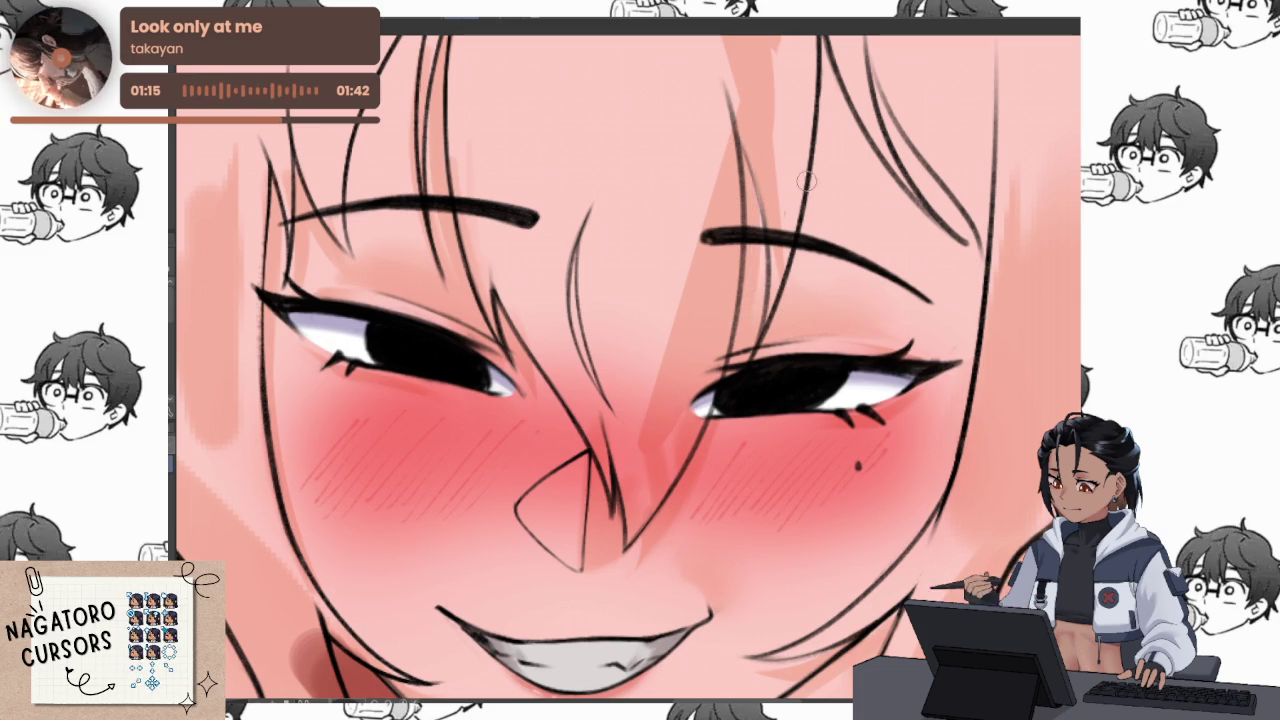
scroll(812, 94, "up", 3)
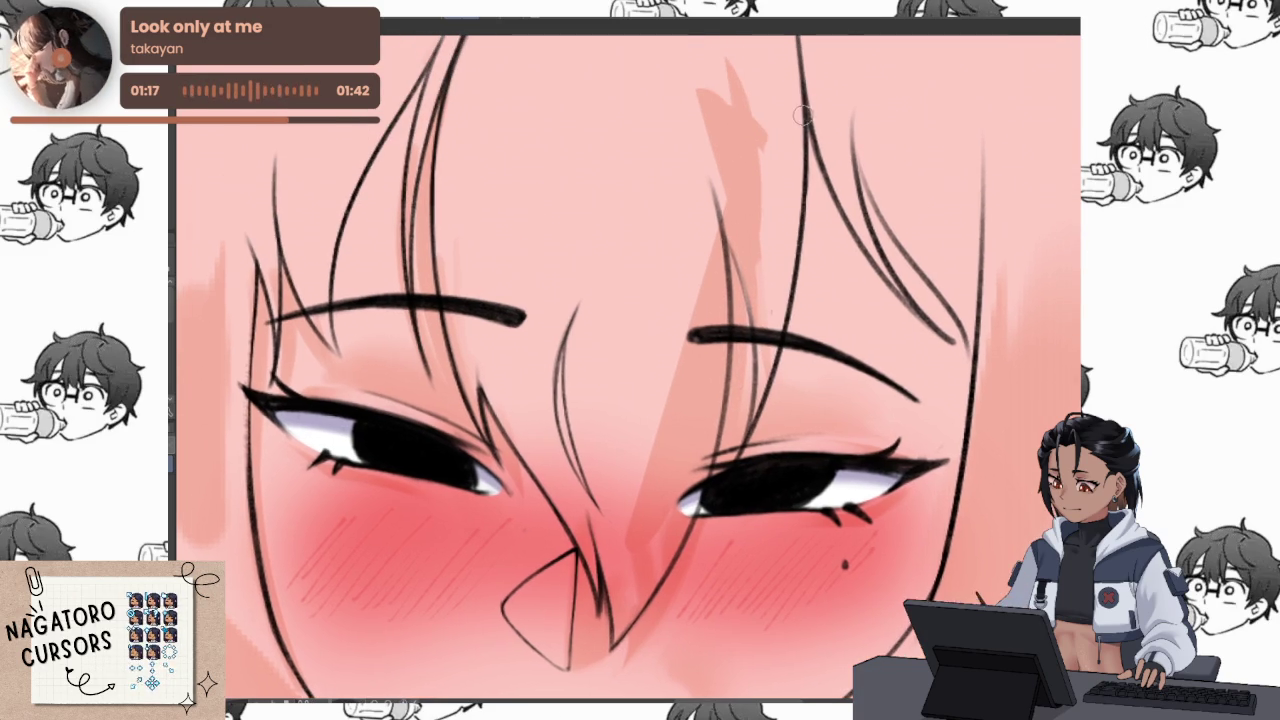
scroll(745, 455, "up", 3)
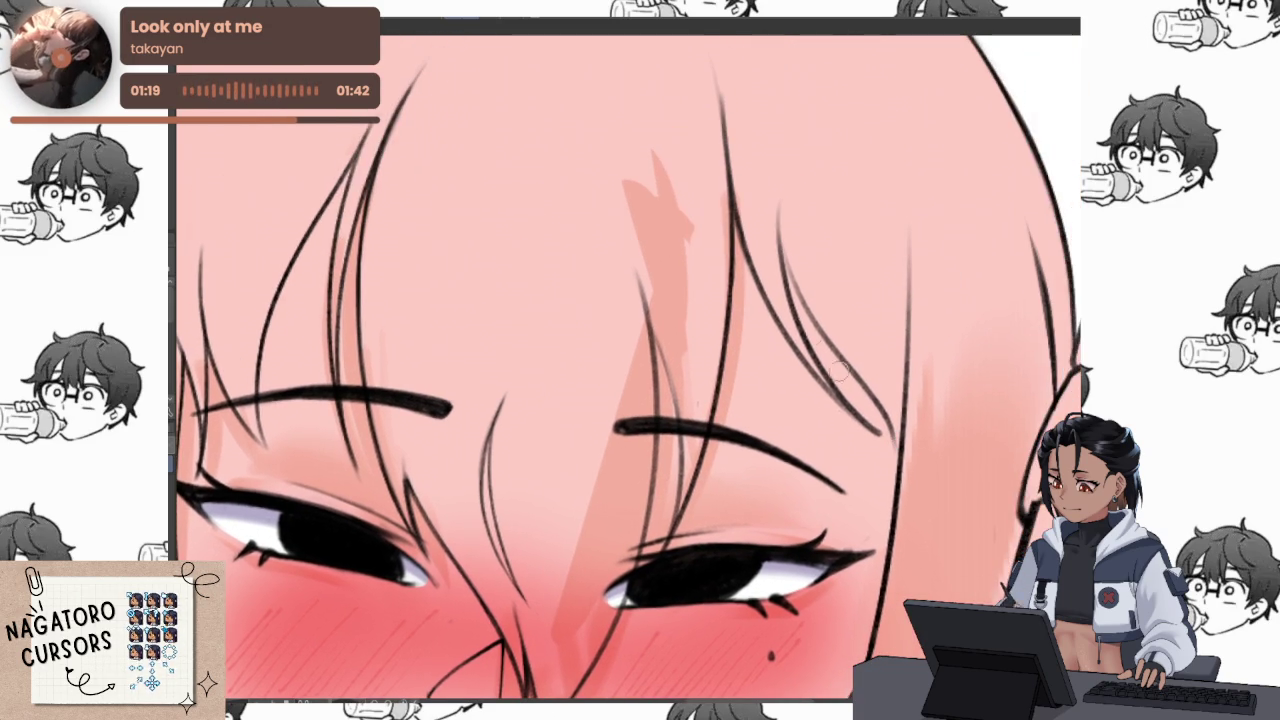
mouse_move(769, 249)
left_mouse_down()
mouse_move(835, 420)
mouse_move(894, 449)
left_mouse_up()
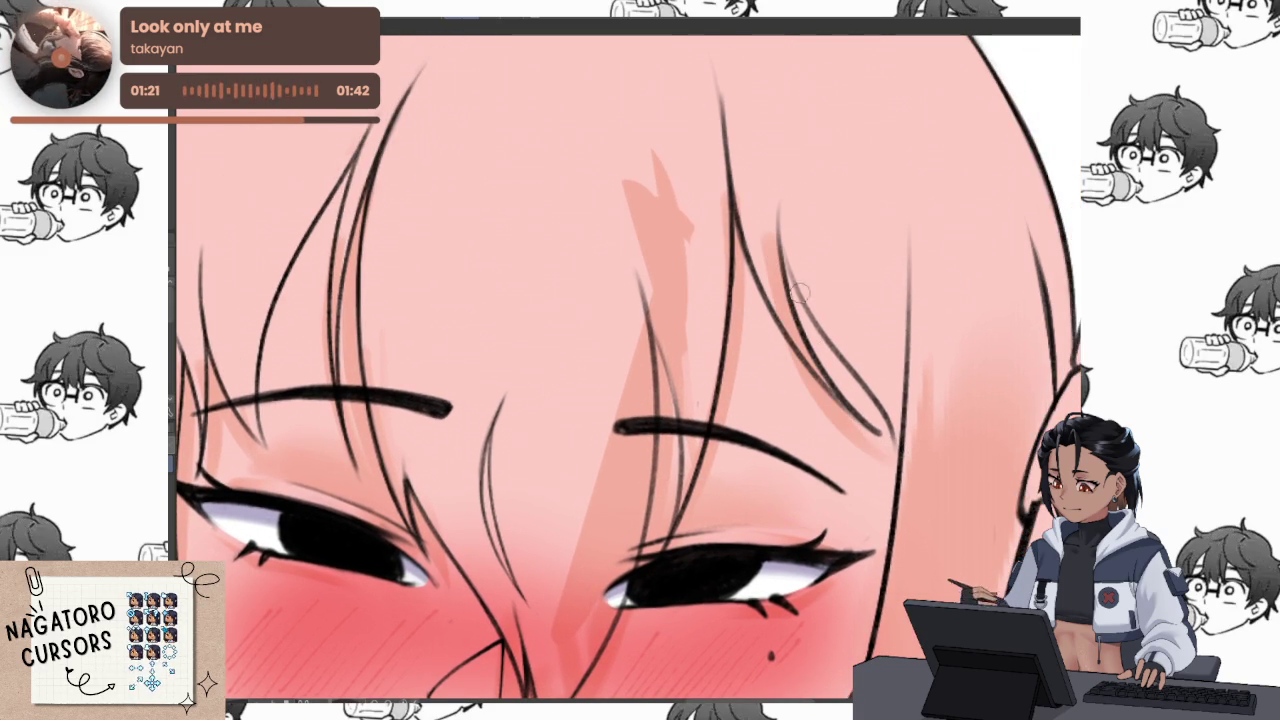
left_click_drag(784, 253, 885, 430)
left_click_drag(764, 265, 875, 457)
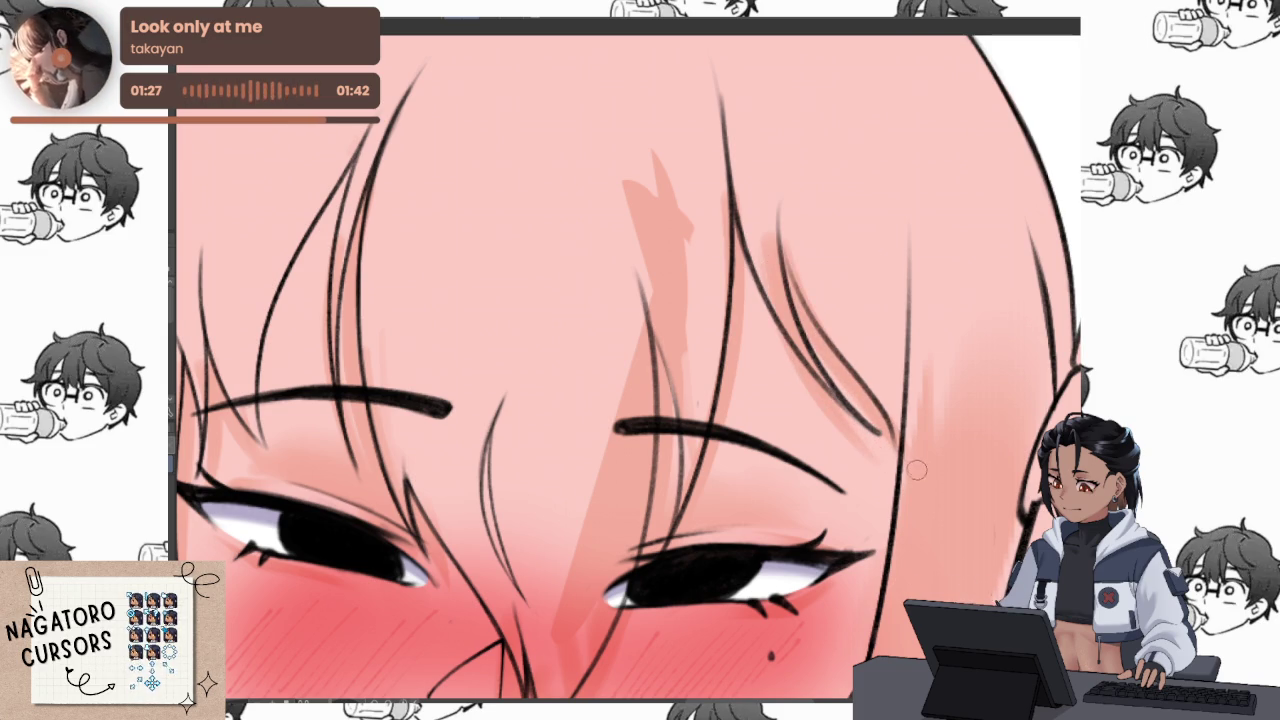
scroll(889, 312, "down", 1)
scroll(889, 312, "down", 1)
scroll(869, 342, "down", 1)
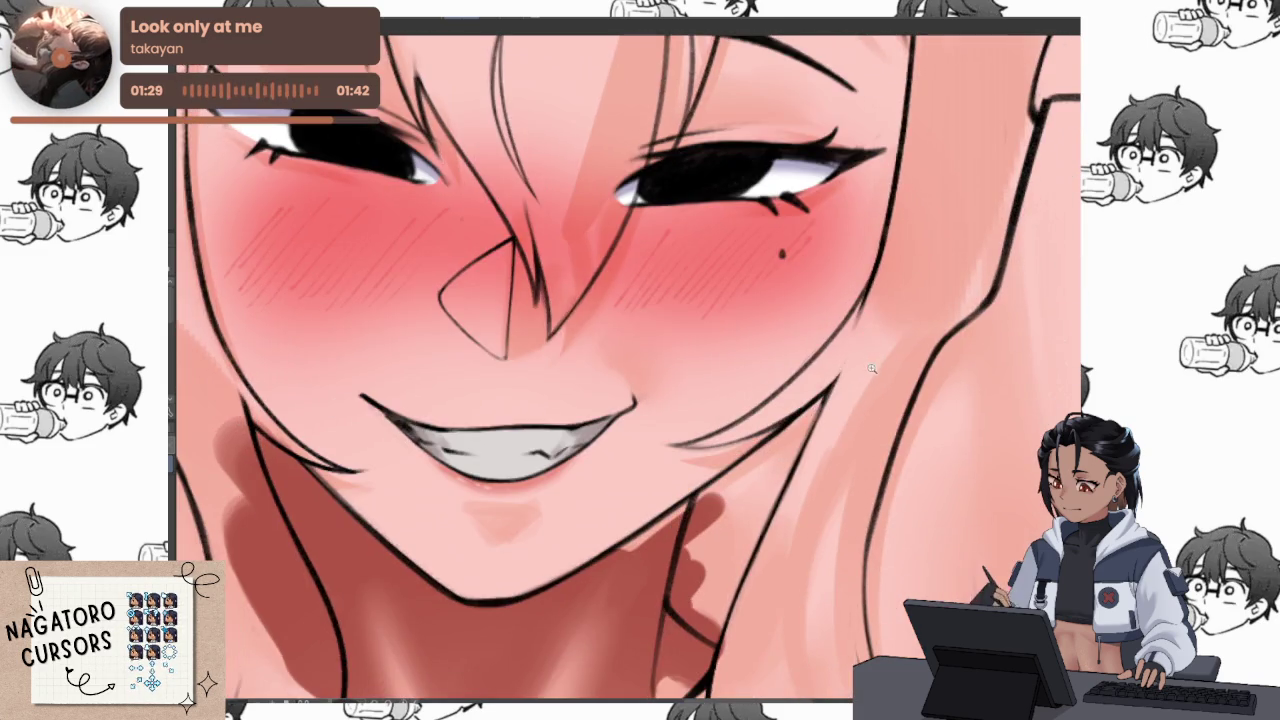
scroll(869, 342, "down", 1)
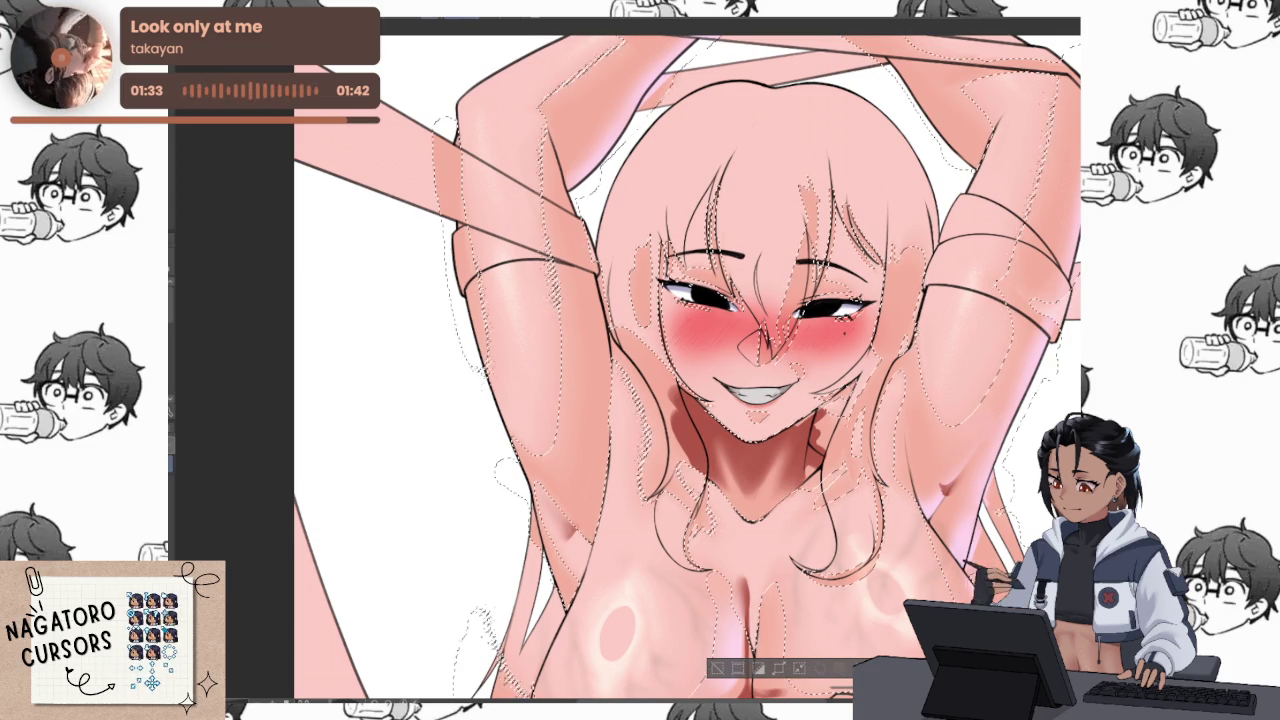
Recolour the selected hair and skin base areas pale cream-yellow, toggling the selection to check
key("ctrl+d")
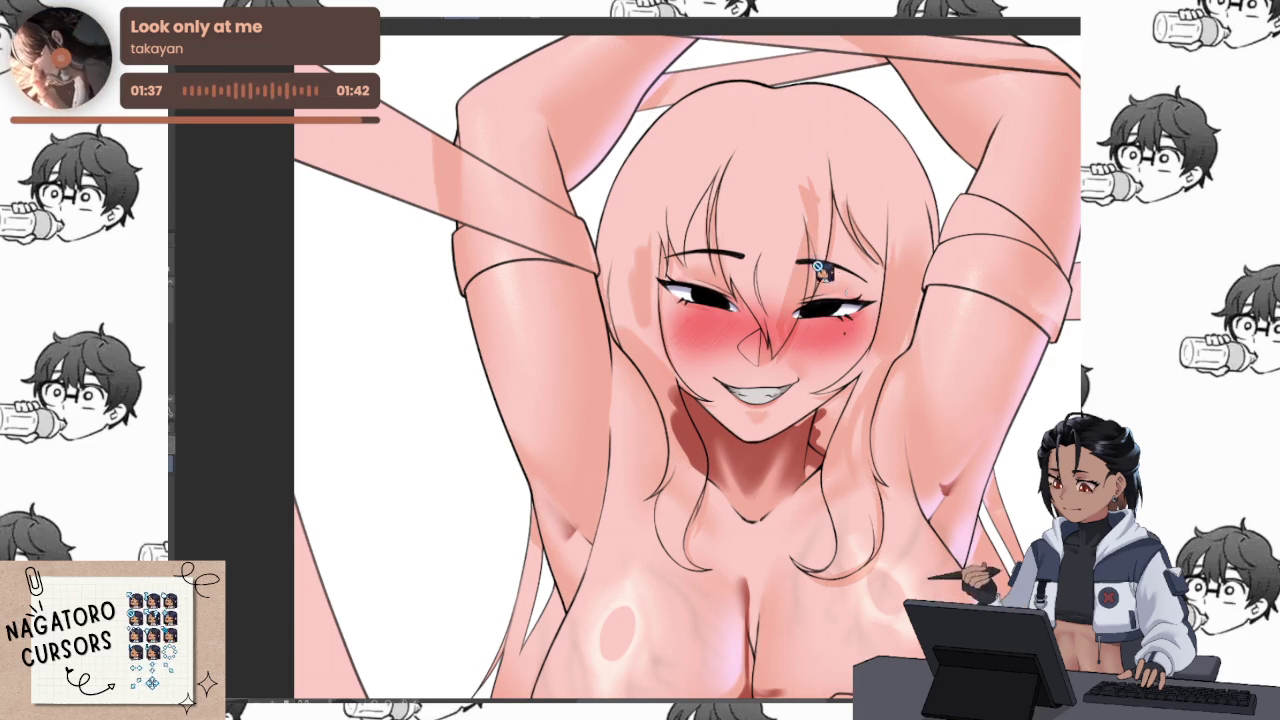
key("ctrl+shift+d")
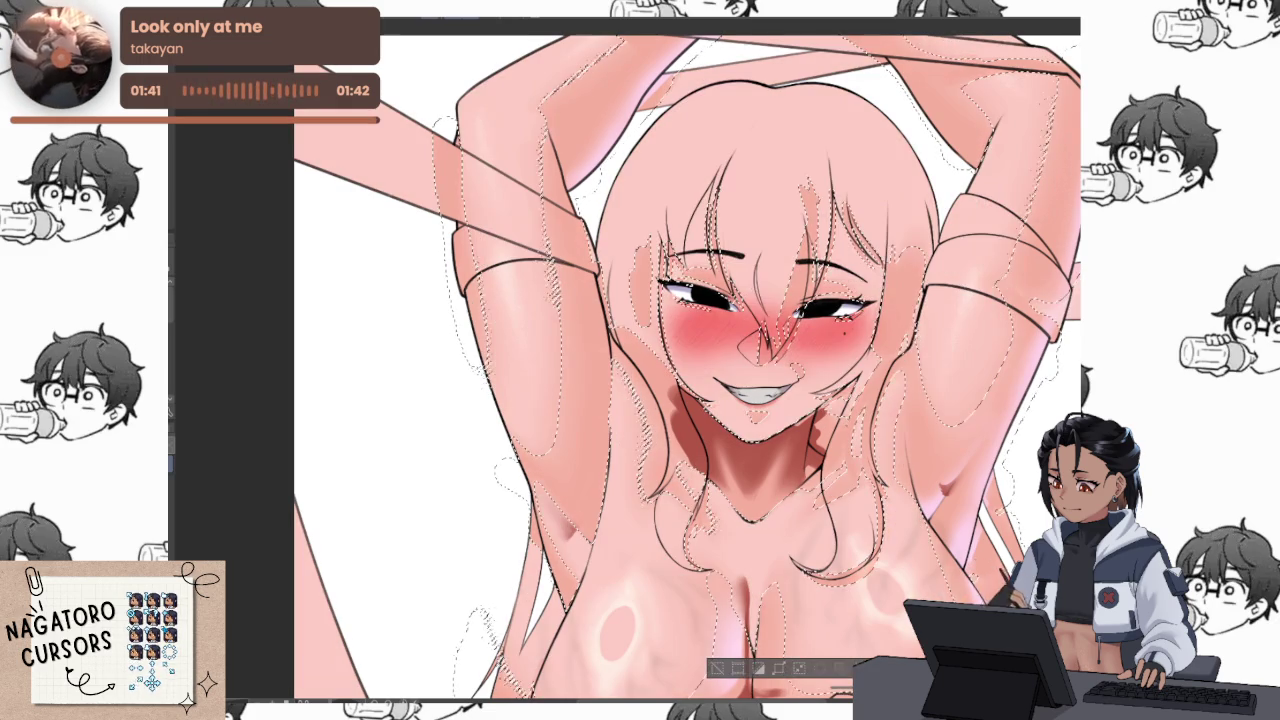
key("ctrl+d")
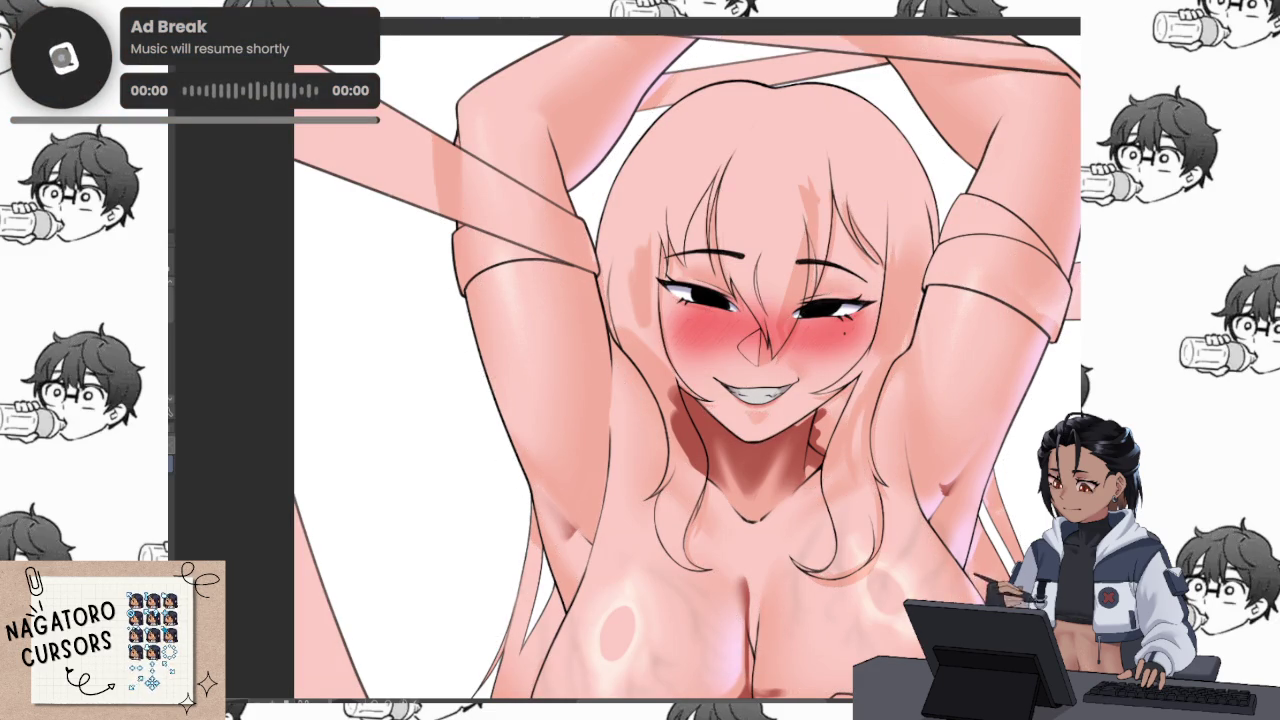
key("ctrl+shift+d")
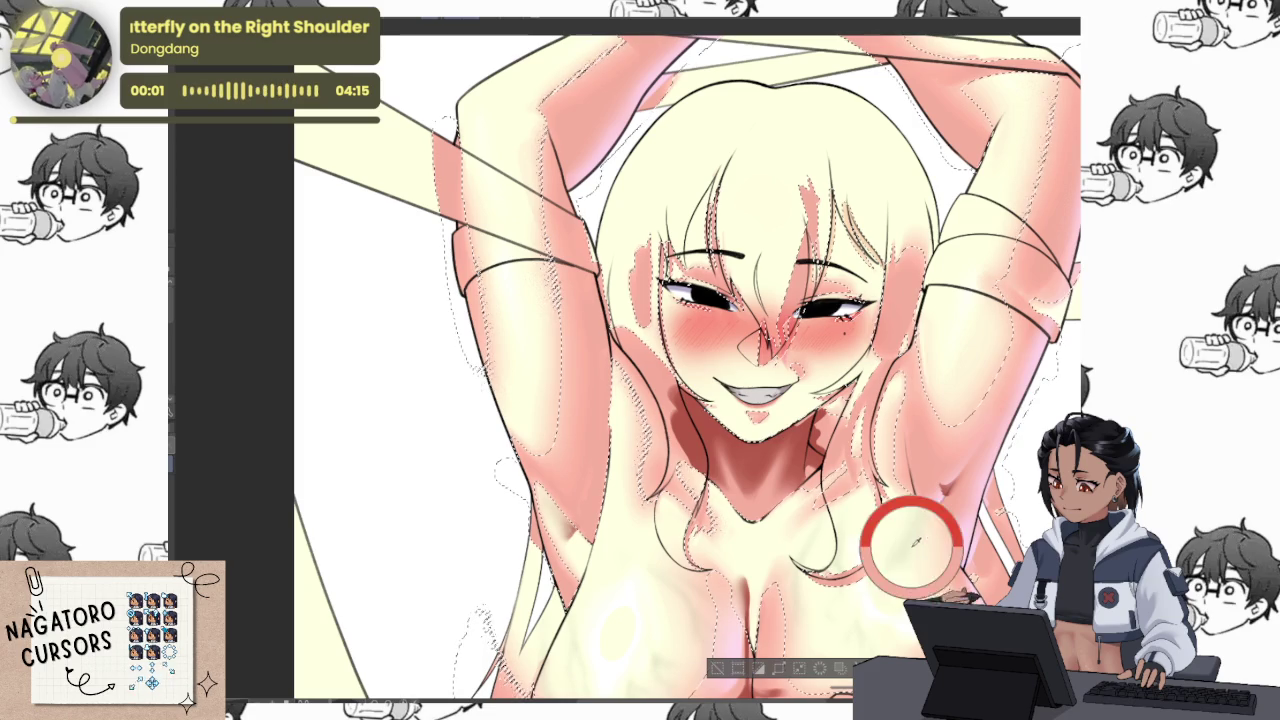
key("ctrl+d")
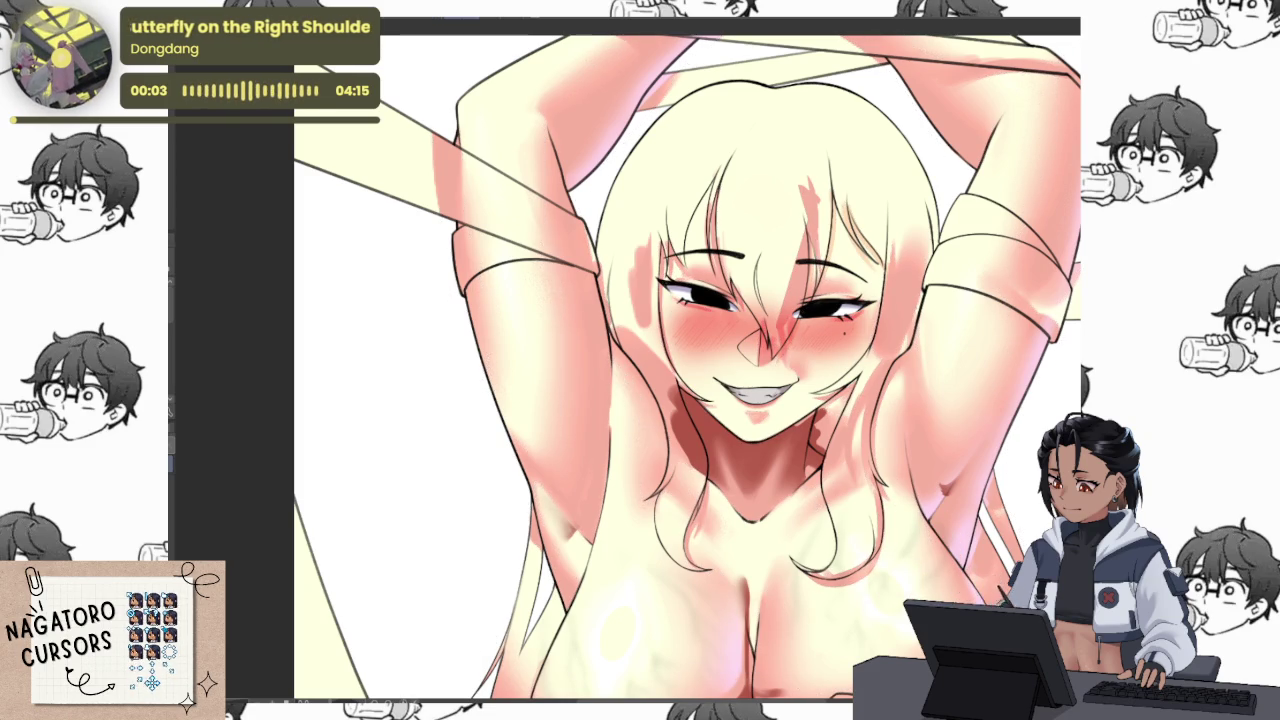
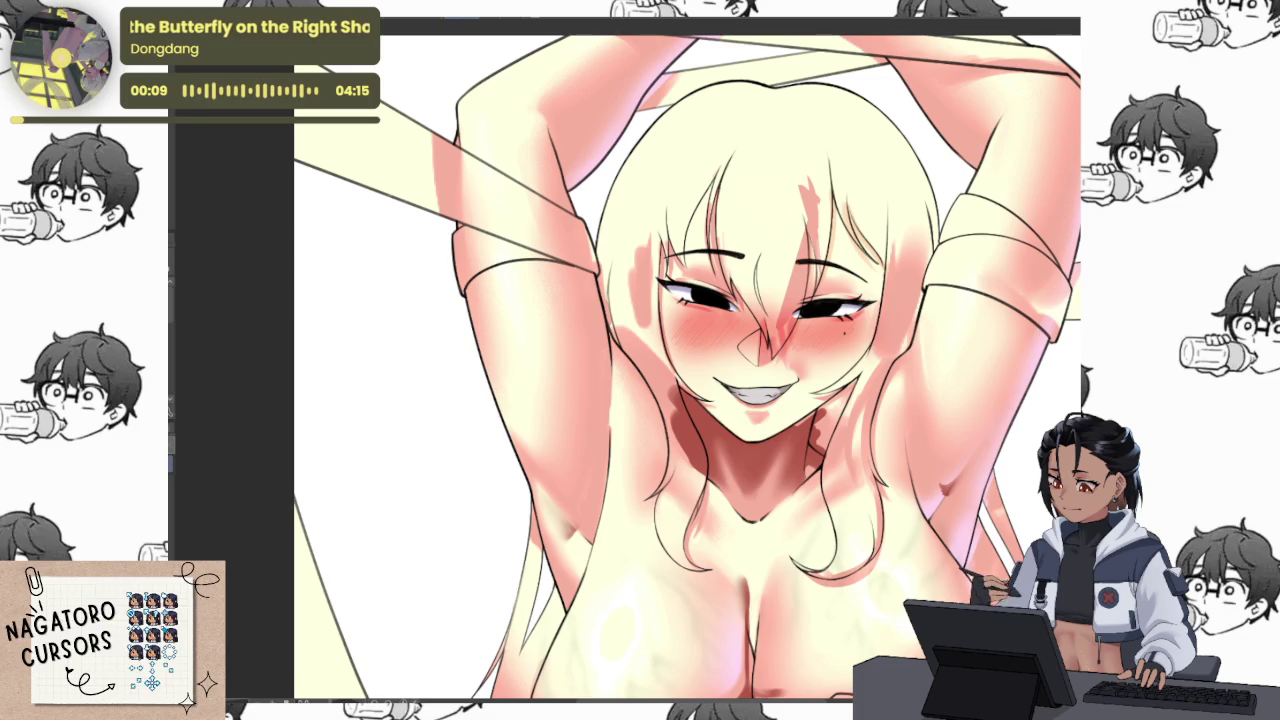
Fill the selected pale yellow base colouring with pink and repaint the yellowish hair streak pink
key("ctrl+shift+d")
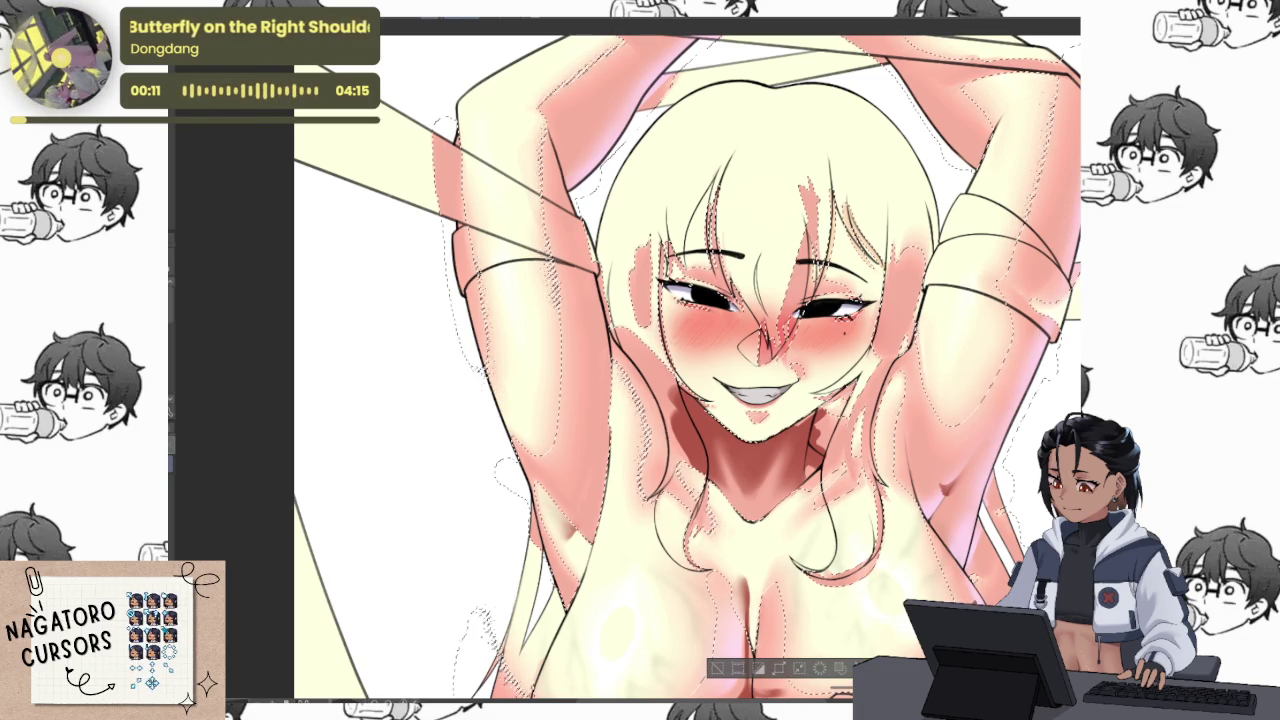
key("alt+BackSpace")
key("ctrl+d")
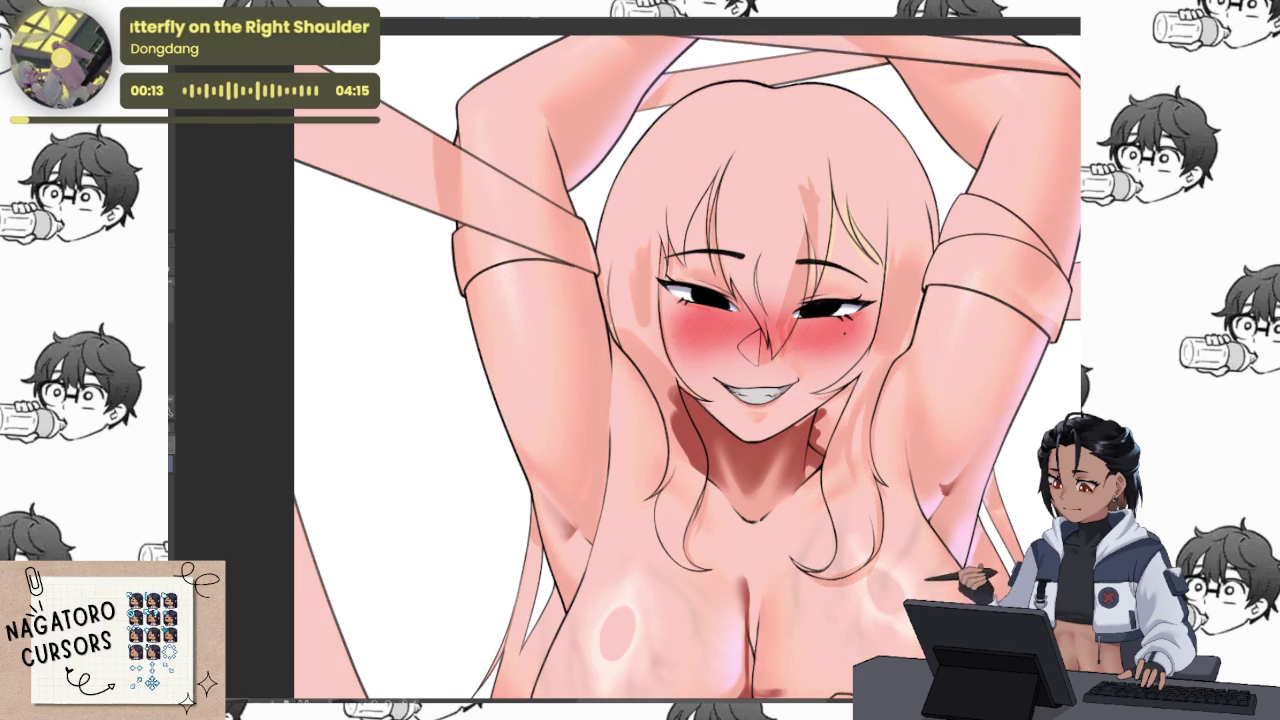
left_click_drag(850, 205, 870, 275)
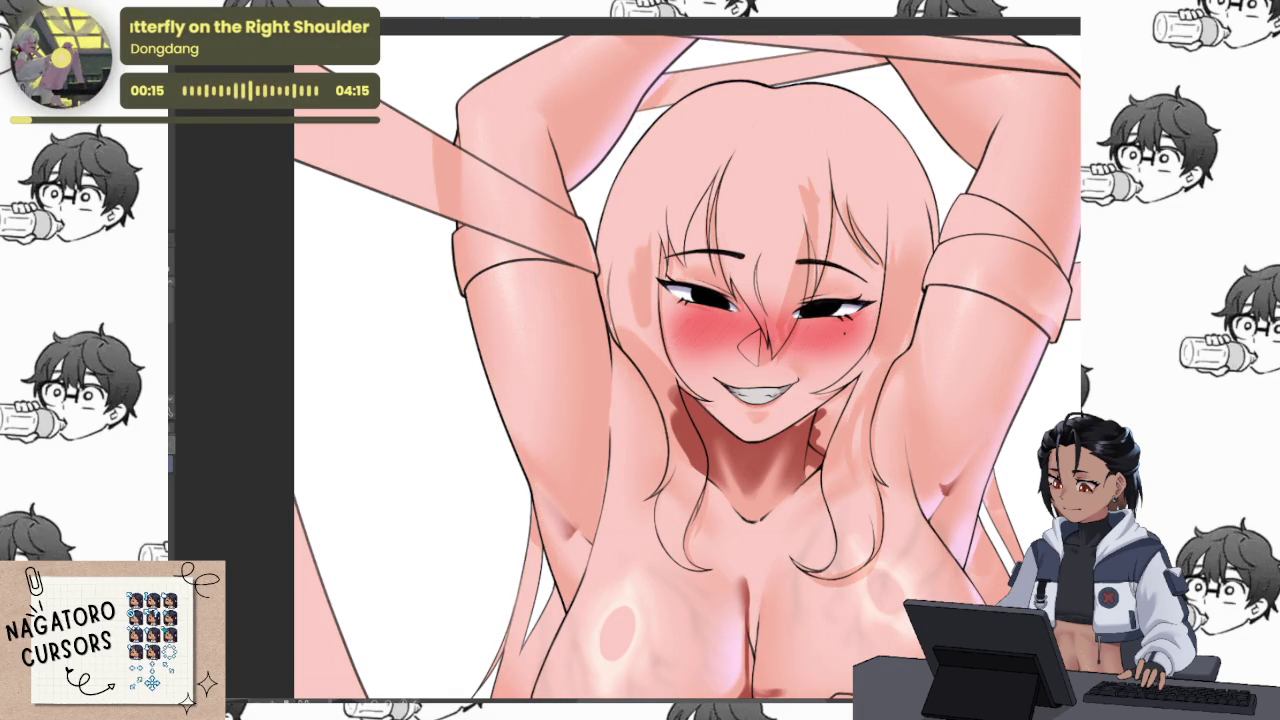
key("ctrl+shift+d")
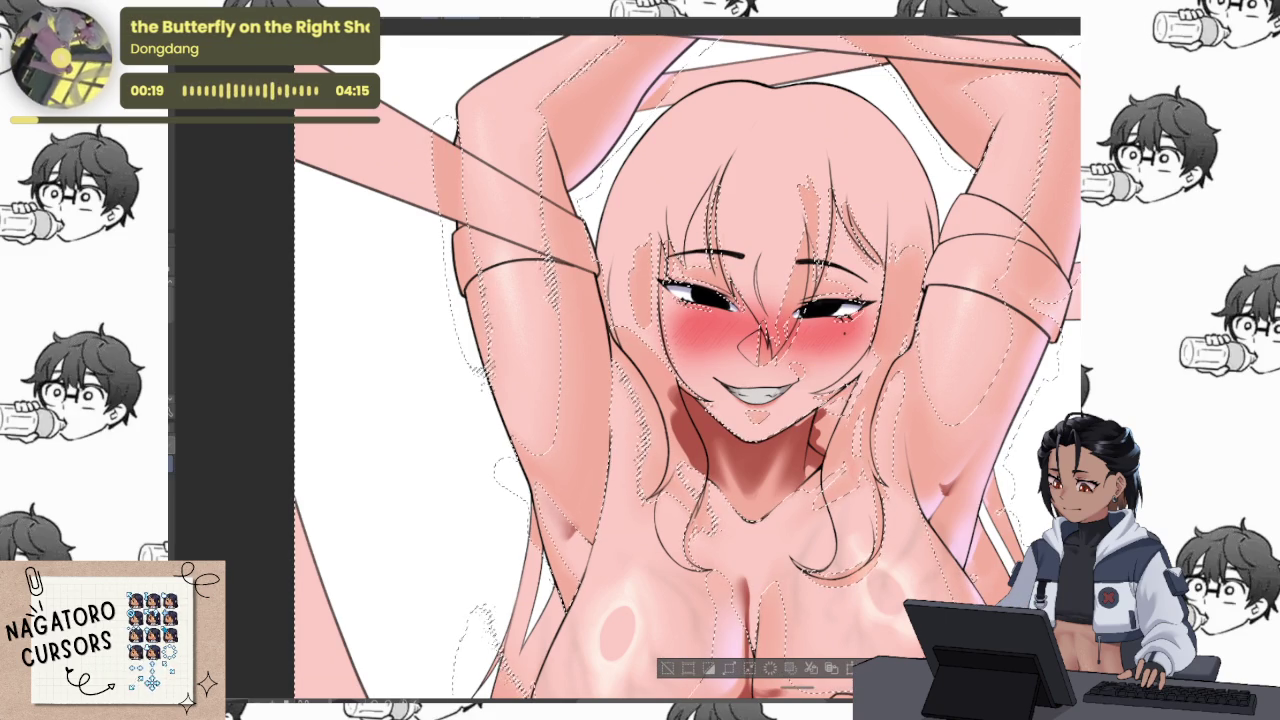
key("ctrl+d")
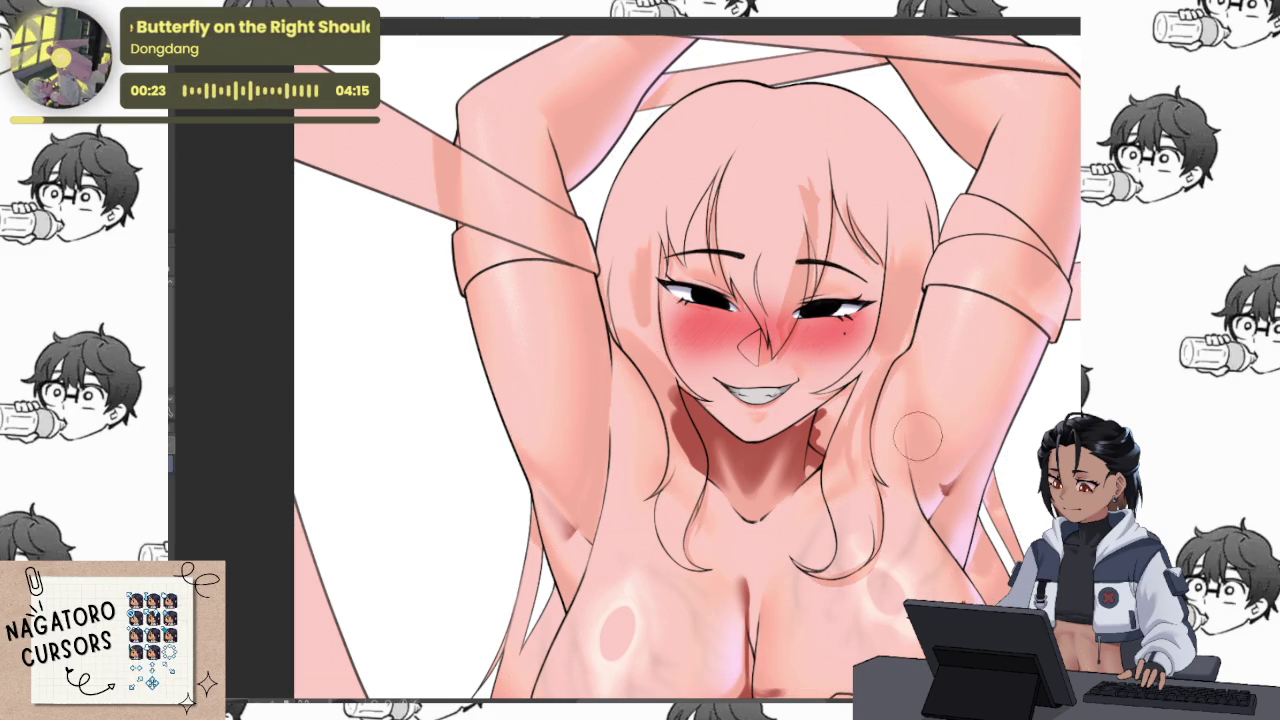
left_click_drag(921, 447, 902, 345)
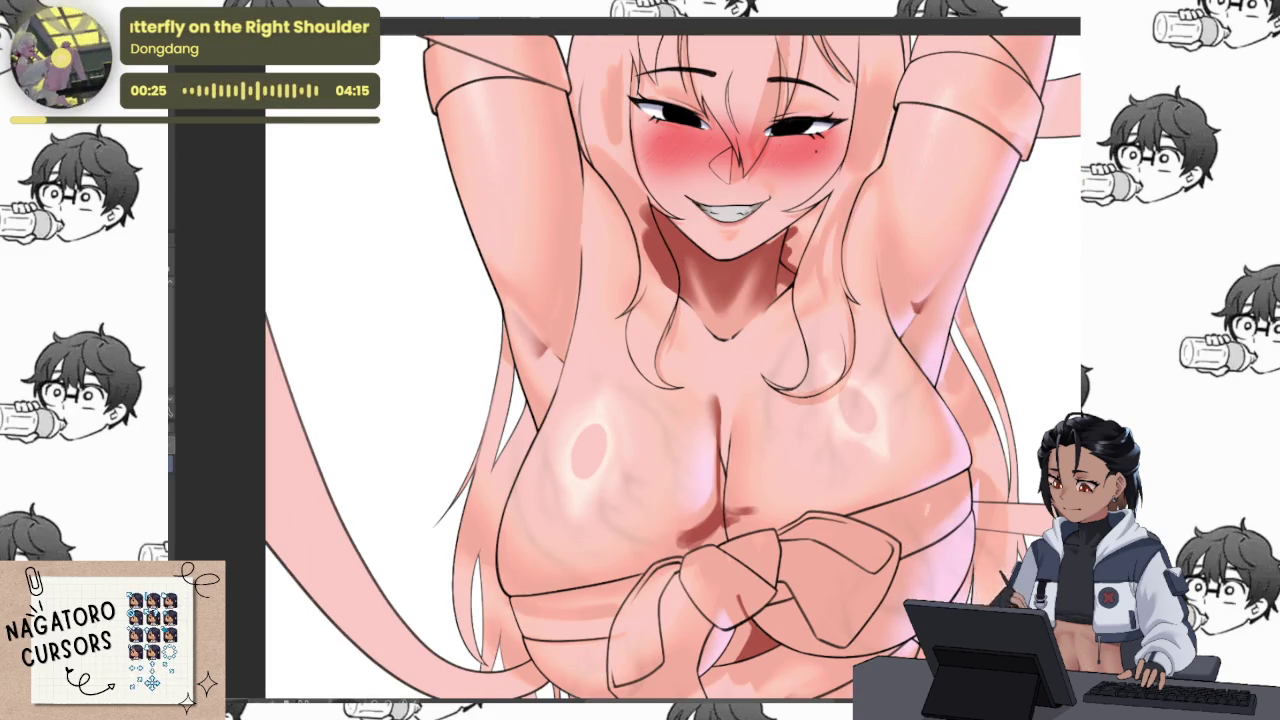
Remove the stray red stroke and blend the dark red marks under the chest into the skin
scroll(695, 530, "up", 2)
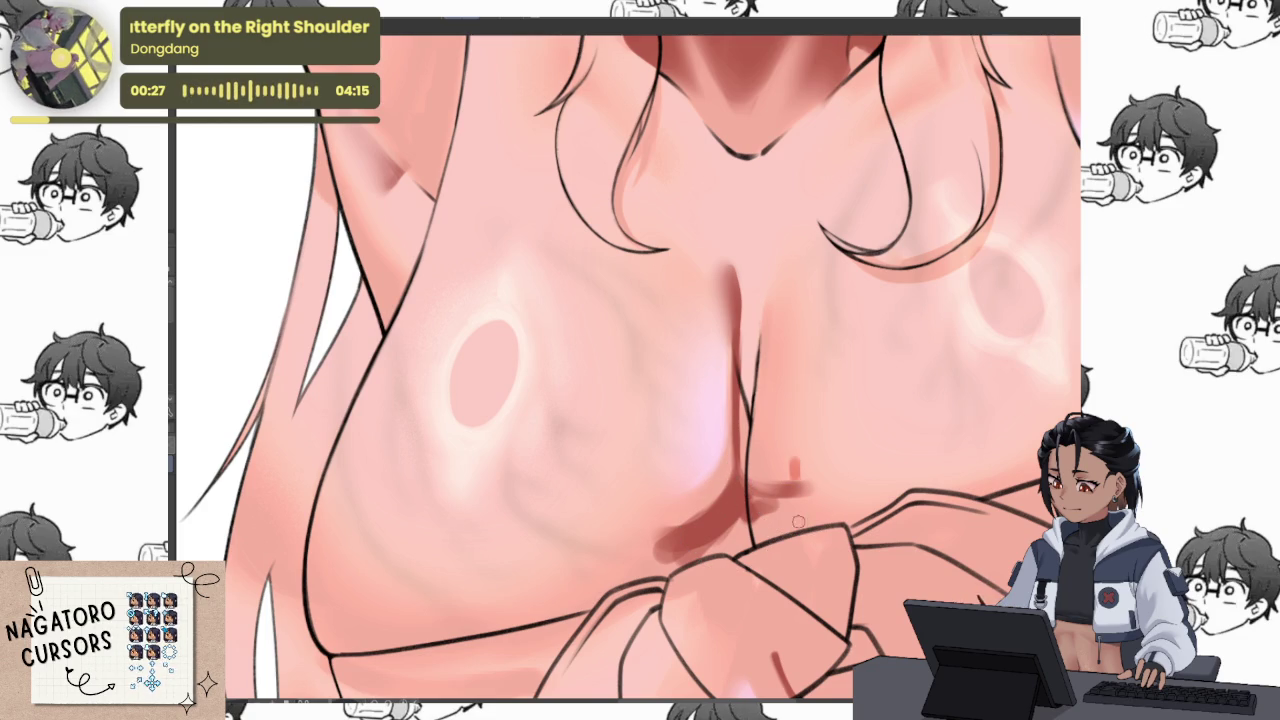
key("ctrl+z")
left_click_drag(770, 490, 810, 540)
mouse_move(765, 330)
left_mouse_down()
mouse_move(762, 270)
mouse_move(753, 355)
left_mouse_up()
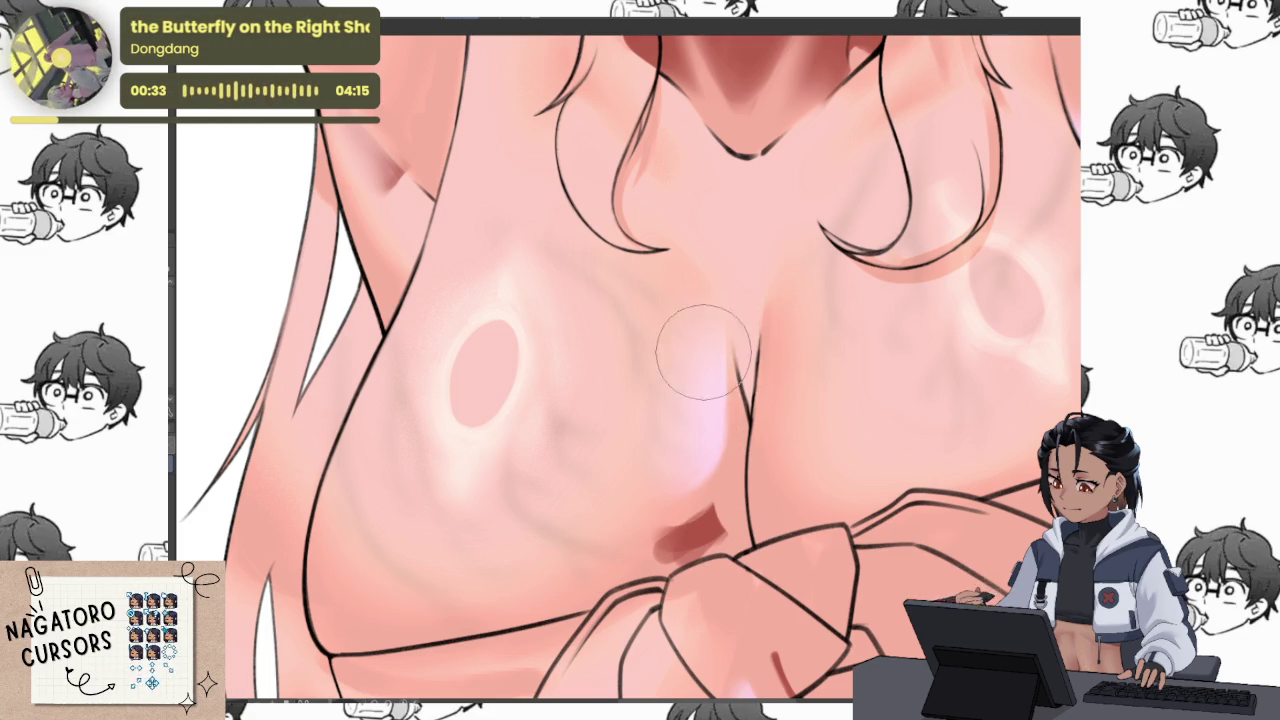
left_click_drag(690, 520, 709, 534)
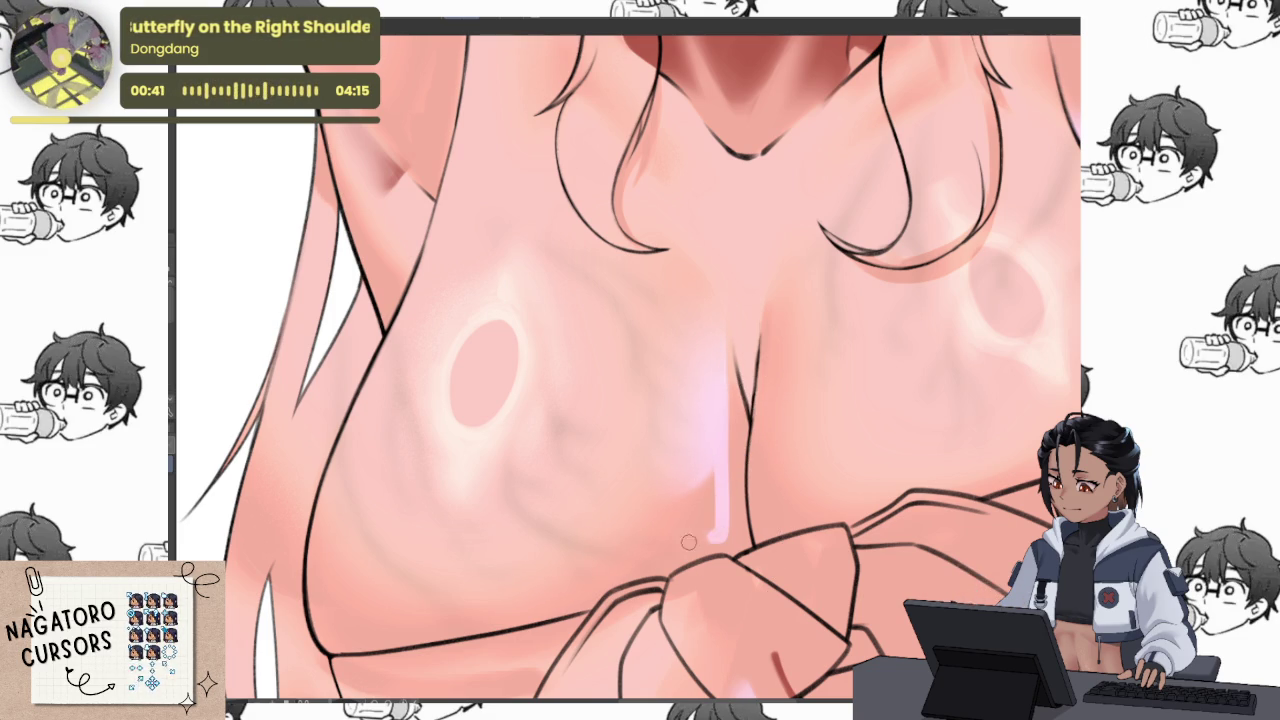
Airbrush a soft pink highlight along the lower chest crease, keeping only its lower part
mouse_move(699, 515)
left_mouse_down()
mouse_move(686, 500)
mouse_move(674, 508)
mouse_move(706, 314)
mouse_move(733, 322)
left_mouse_up()
key("ctrl+z")
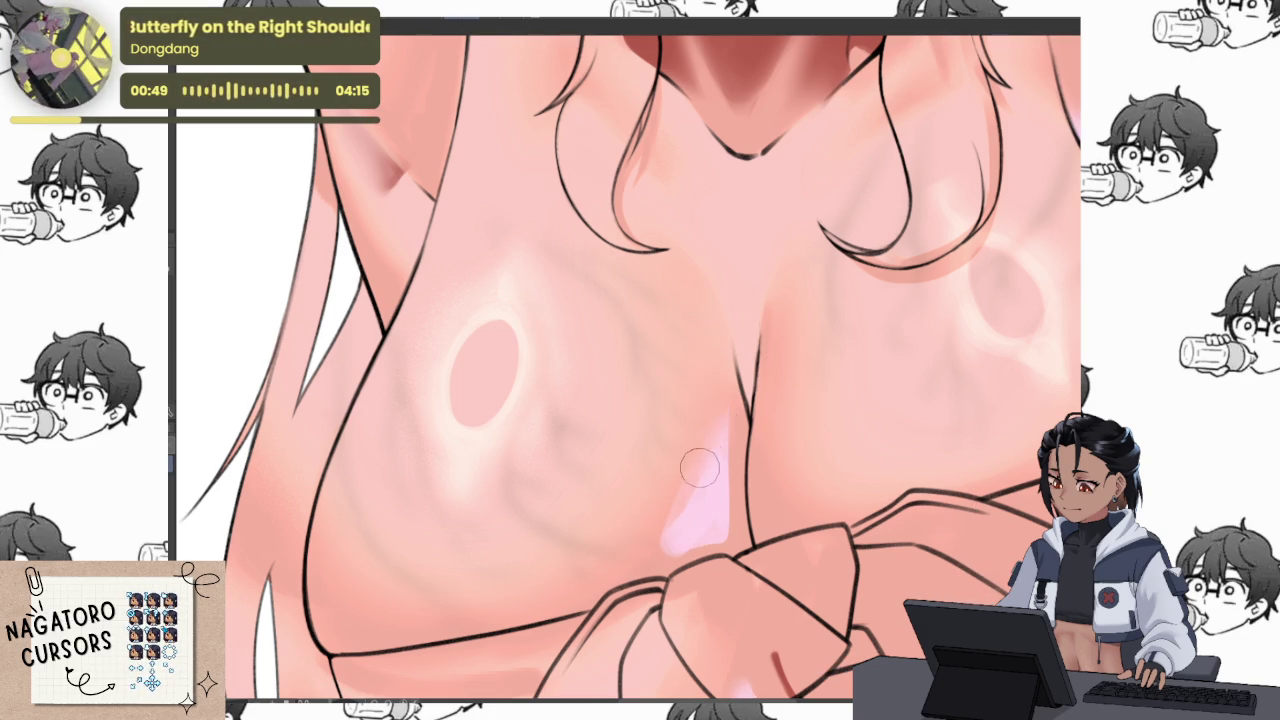
scroll(707, 430, "down", 2)
scroll(890, 400, "down", 2)
scroll(907, 525, "down", 1)
scroll(915, 553, "left", 3)
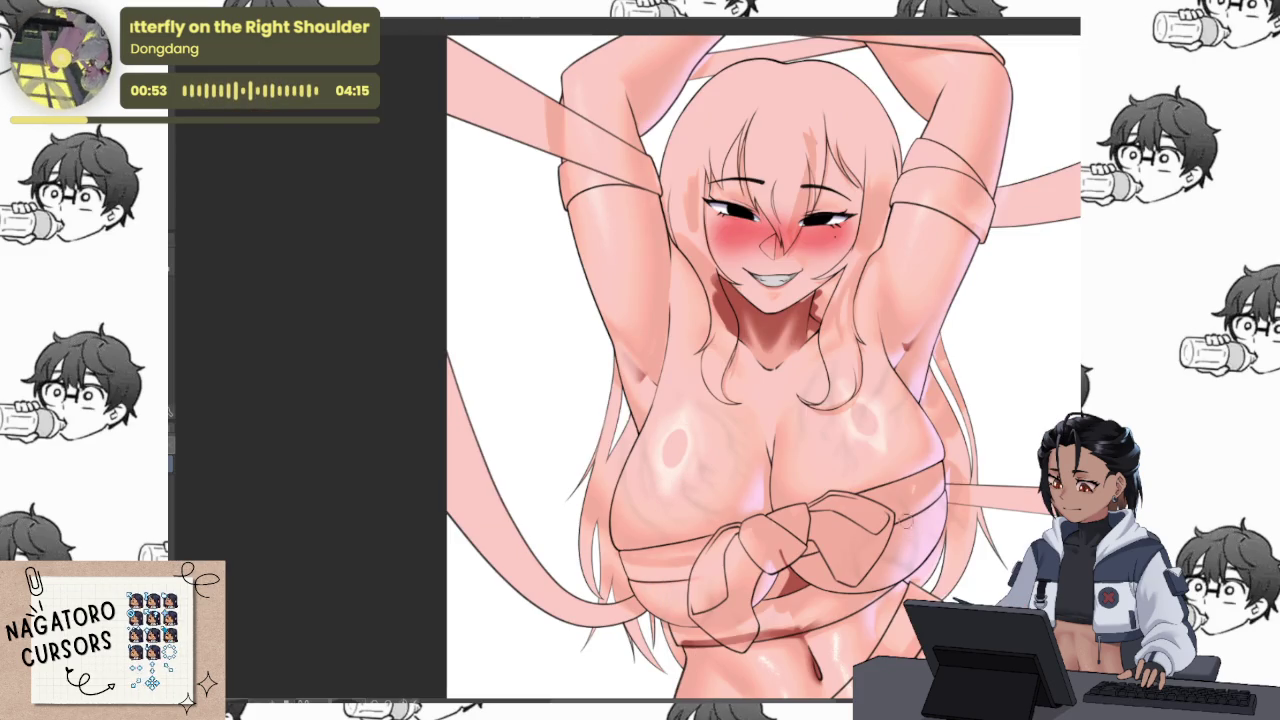
Brighten and widen the white highlight on the hair strand falling over the chest
scroll(788, 376, "up", 2)
scroll(776, 434, "up", 1)
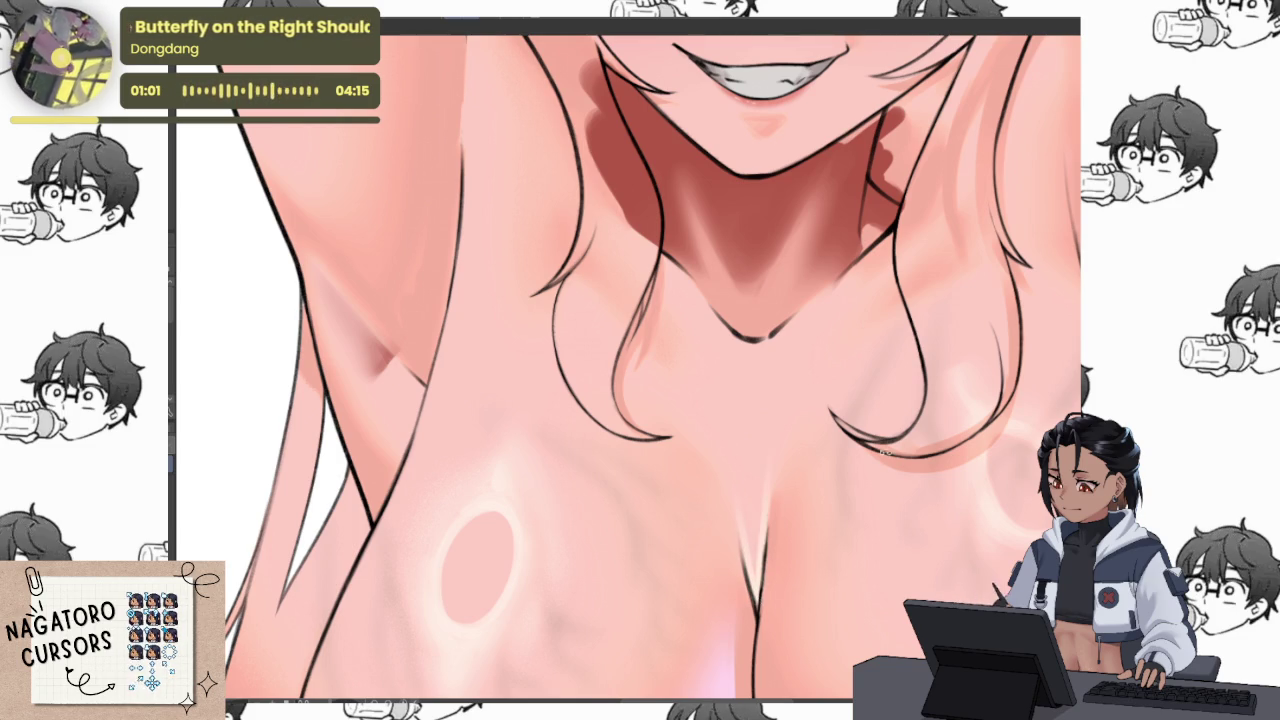
scroll(597, 591, "up", 3)
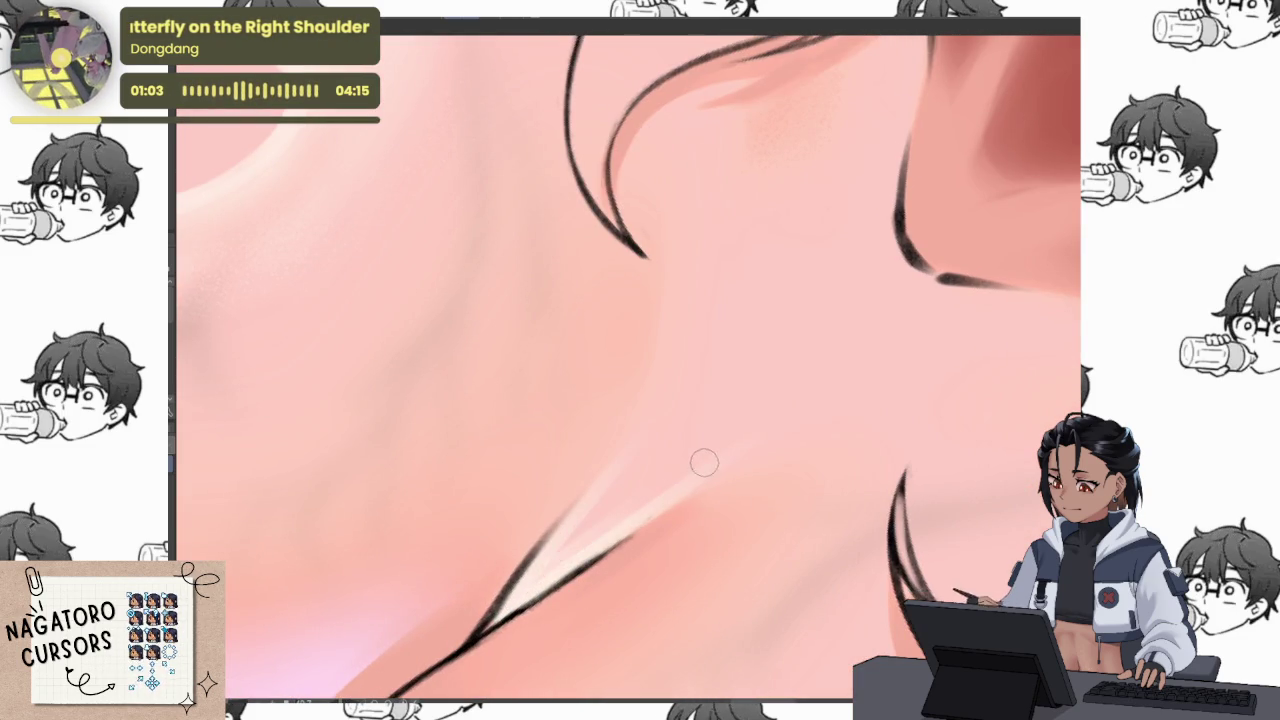
left_click_drag(660, 489, 649, 462)
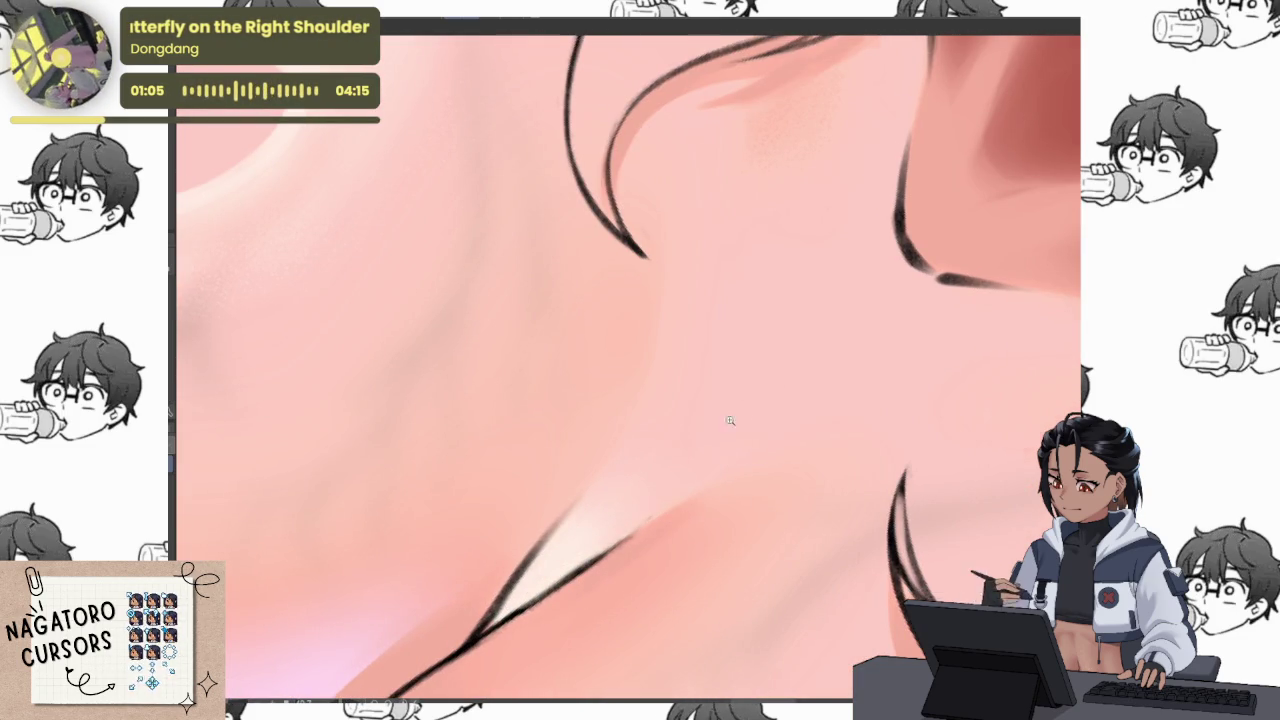
Pan, zoom and rotate the canvas onto the face, neck and armpit
scroll(780, 425, "down", 3)
scroll(690, 464, "down", 3)
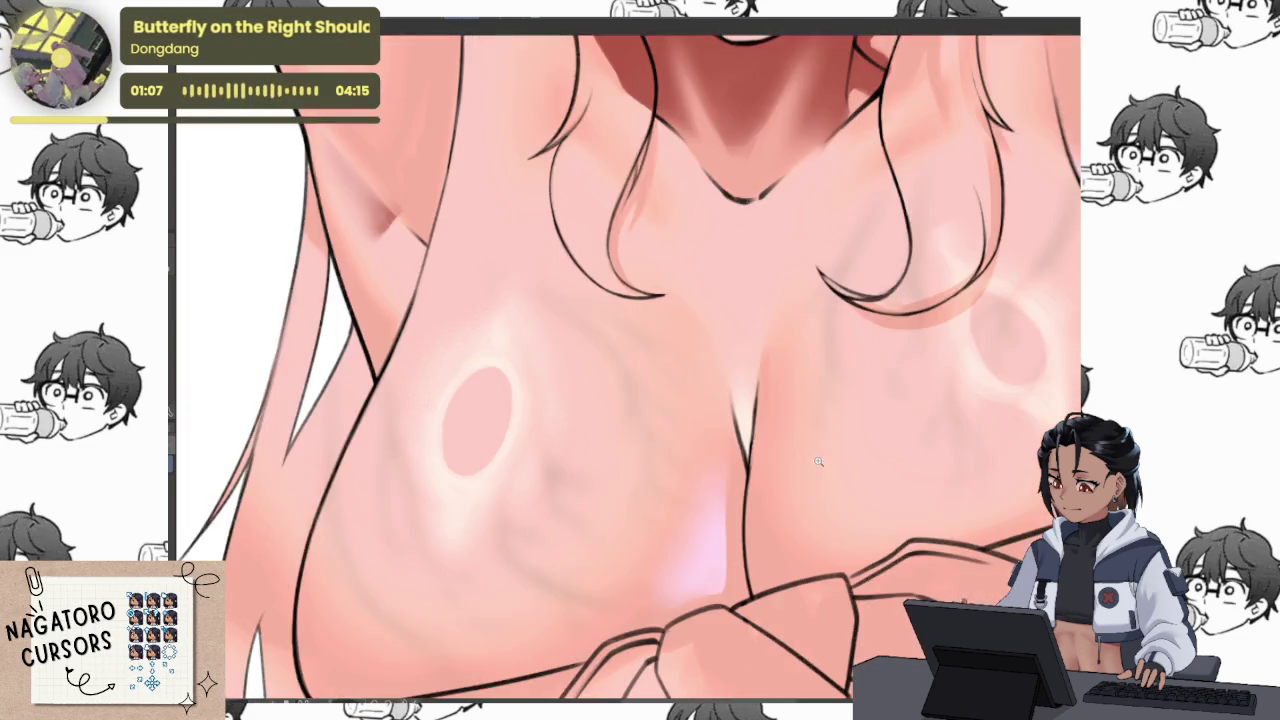
scroll(690, 464, "down", 3)
scroll(690, 464, "down", 2)
scroll(901, 323, "up", 5)
scroll(910, 380, "up", 1)
left_click_drag(918, 398, 880, 640)
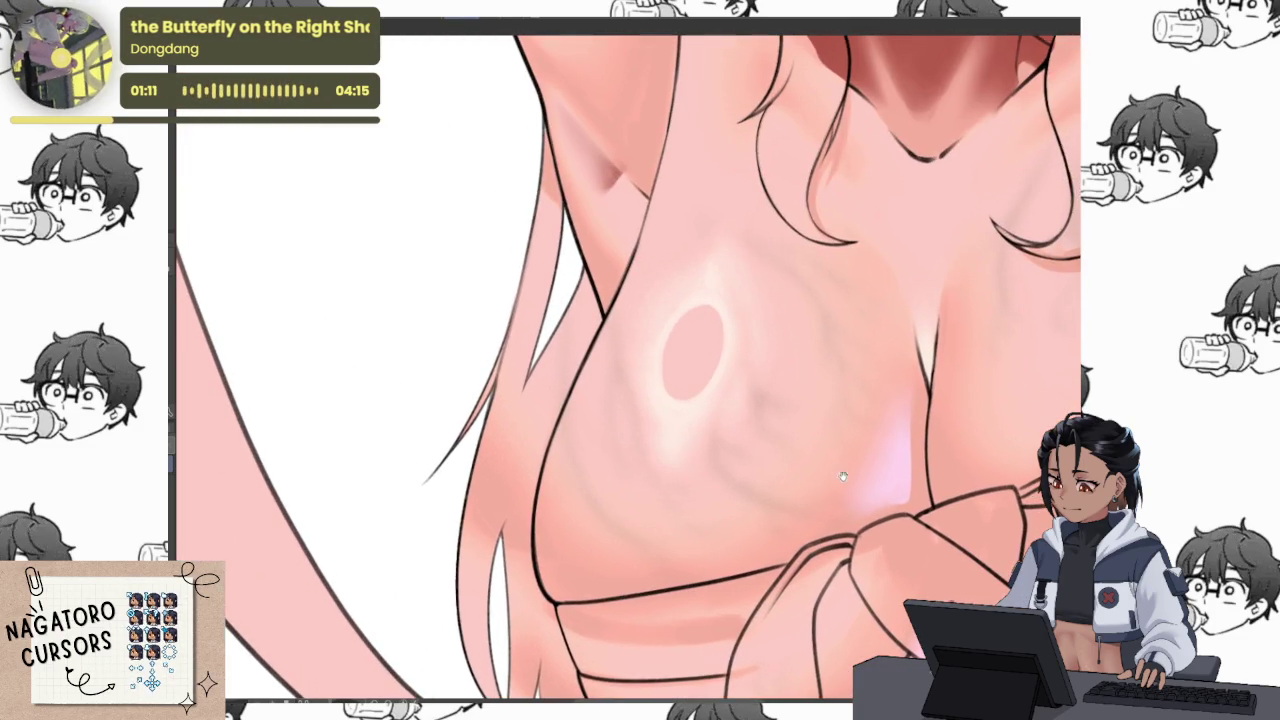
left_click_drag(860, 330, 860, 597)
scroll(860, 597, "down", 2)
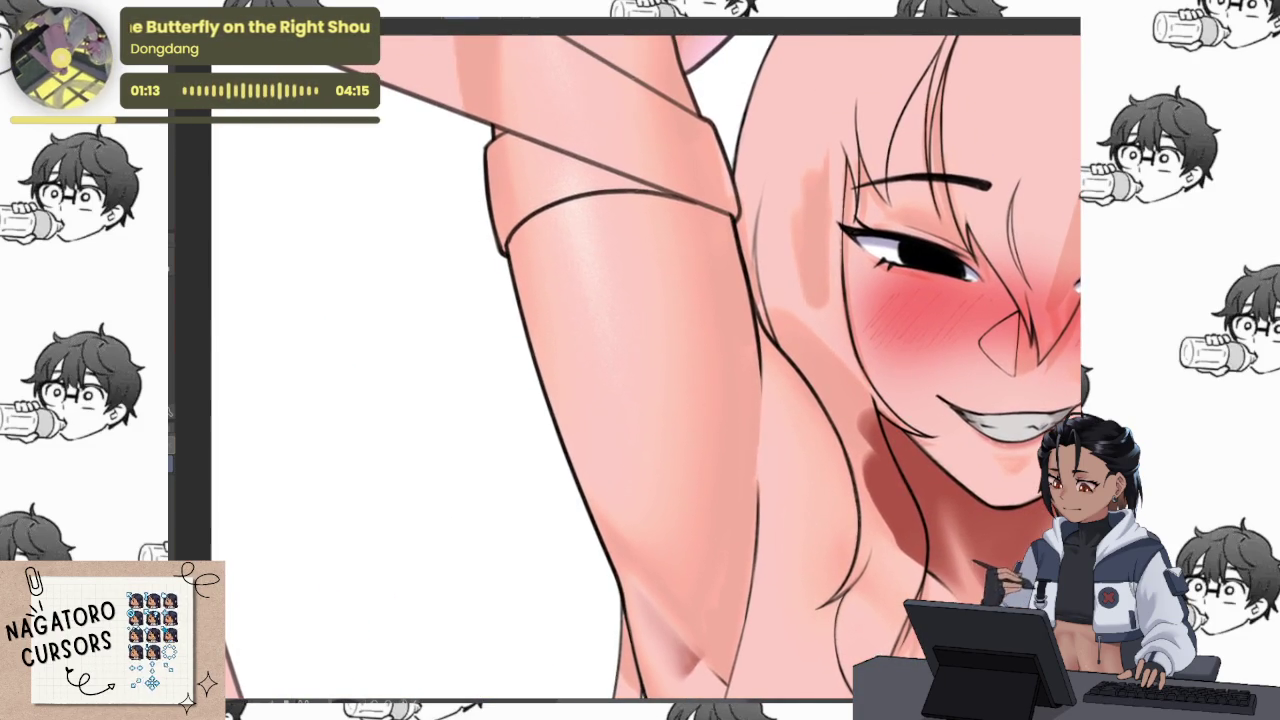
scroll(862, 445, "up", 2)
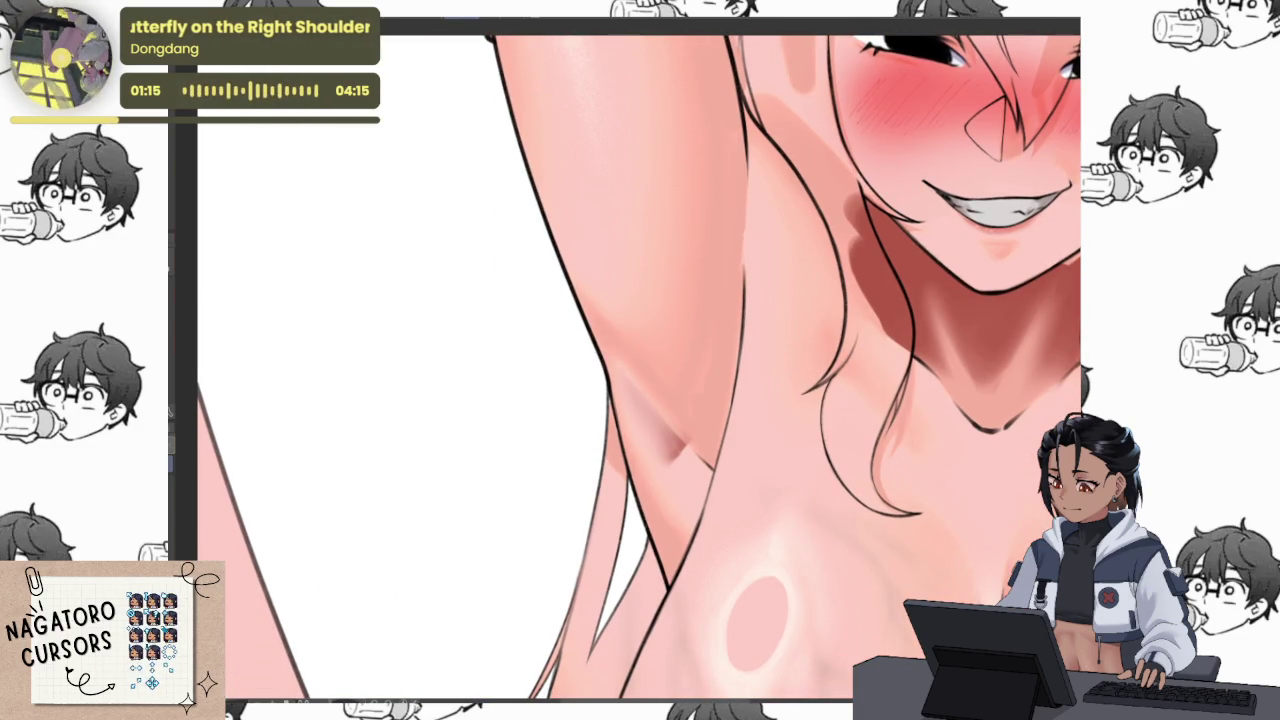
left_click_drag(723, 383, 731, 416)
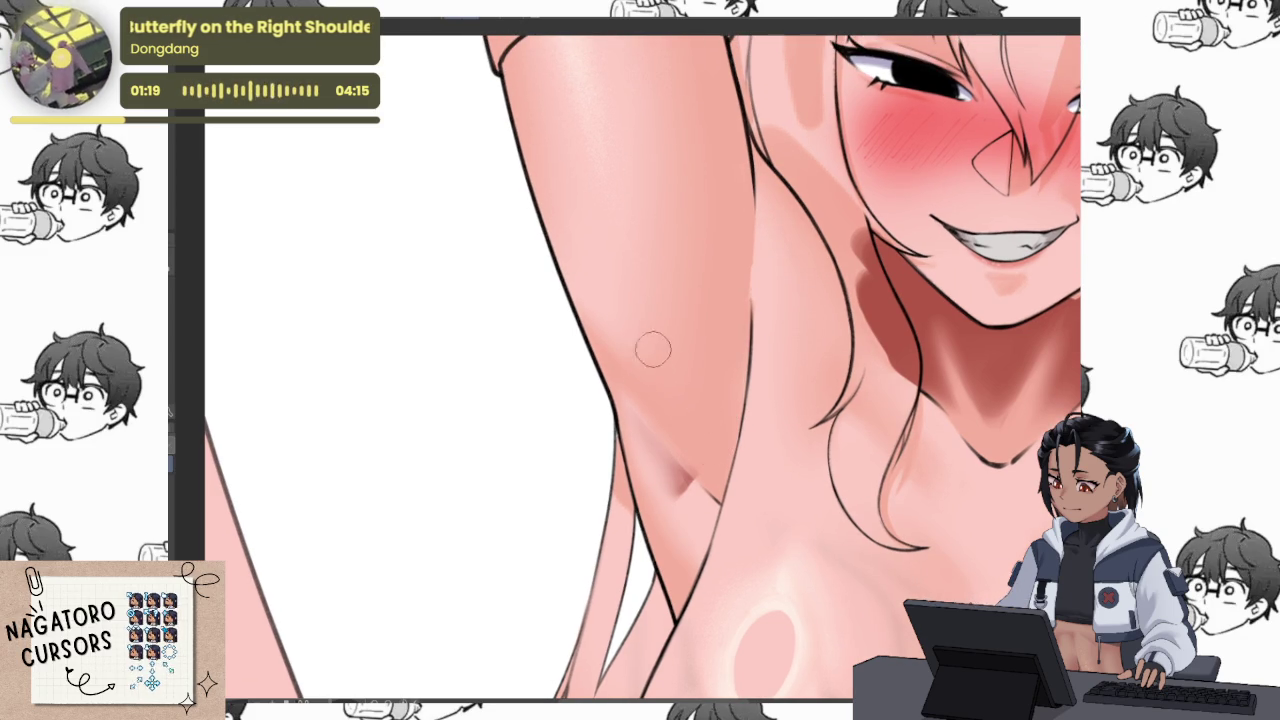
mouse_move(818, 346)
left_mouse_down()
mouse_move(634, 466)
mouse_move(552, 472)
left_mouse_up()
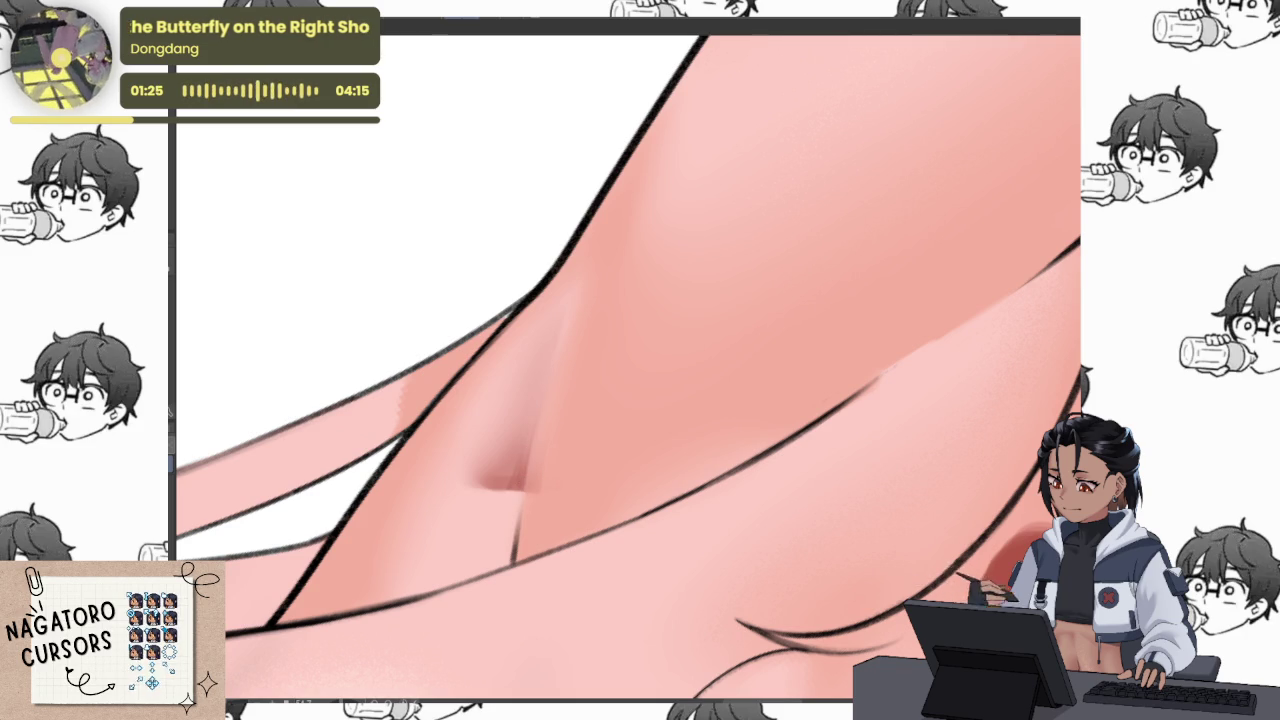
Replace the heavy armpit stroke with a faint darker pink shadow along the crease line
key("ctrl+z")
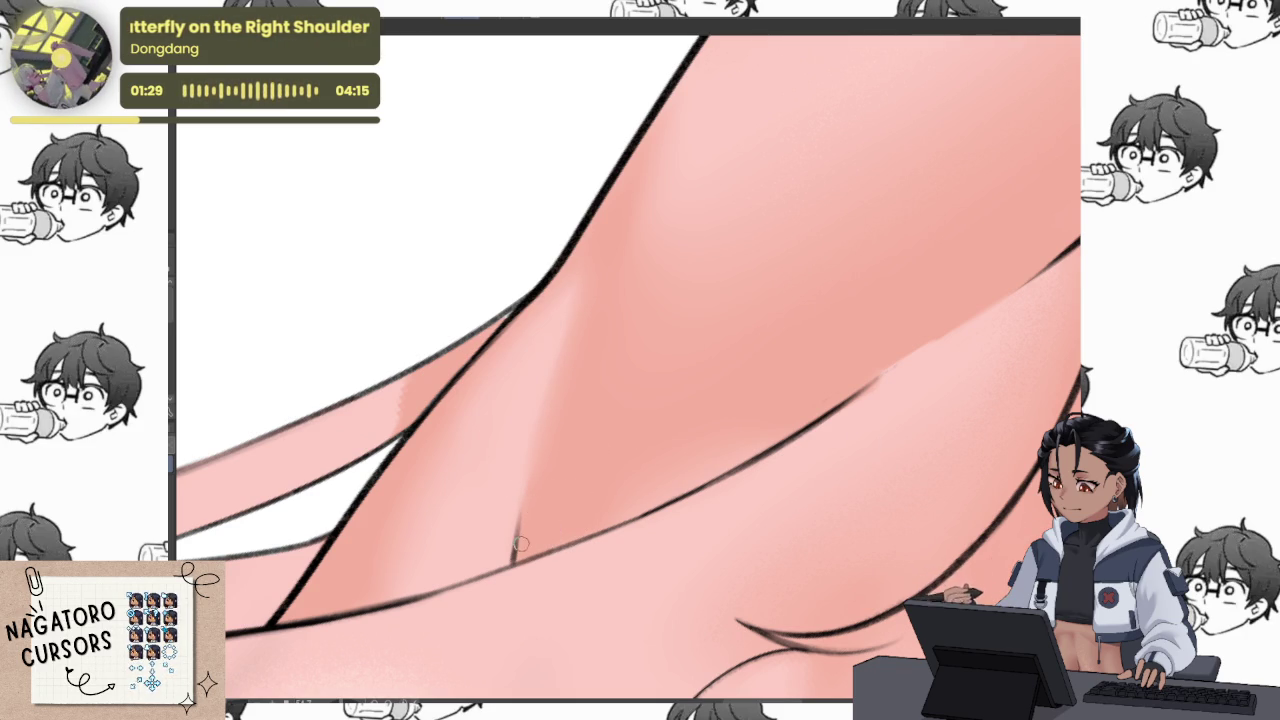
left_click_drag(618, 320, 557, 528)
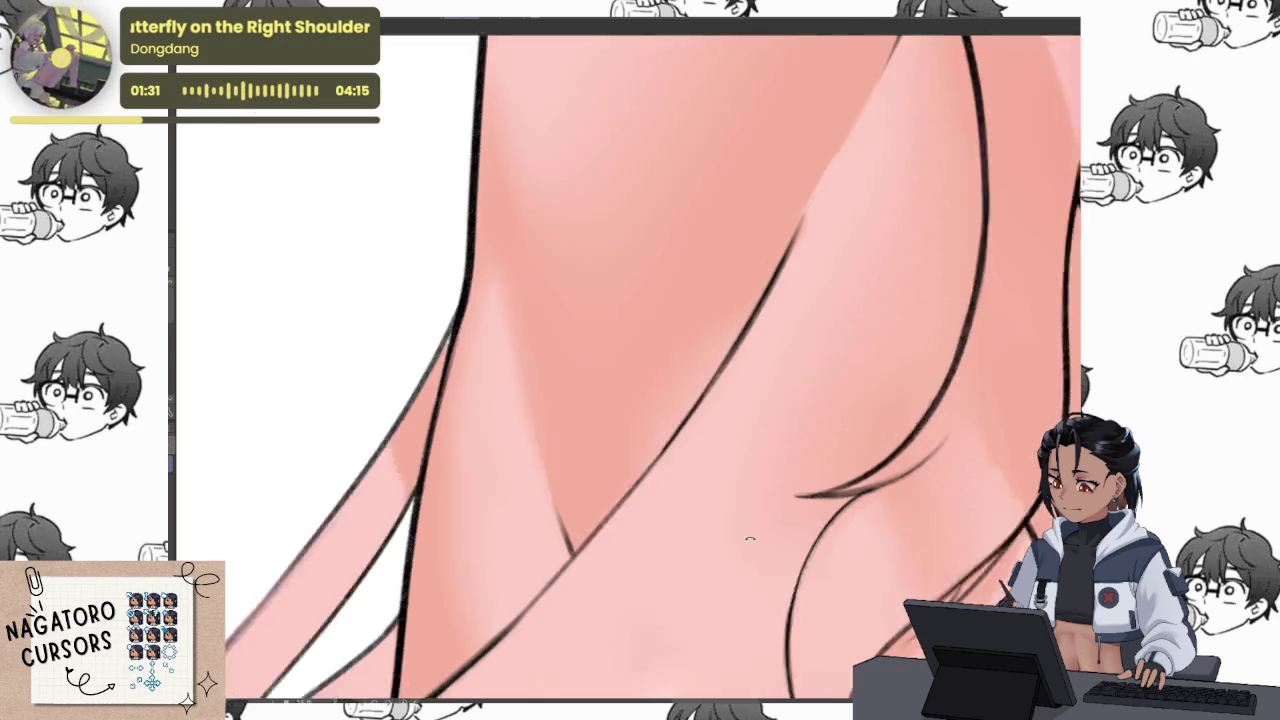
left_click_drag(600, 488, 660, 422)
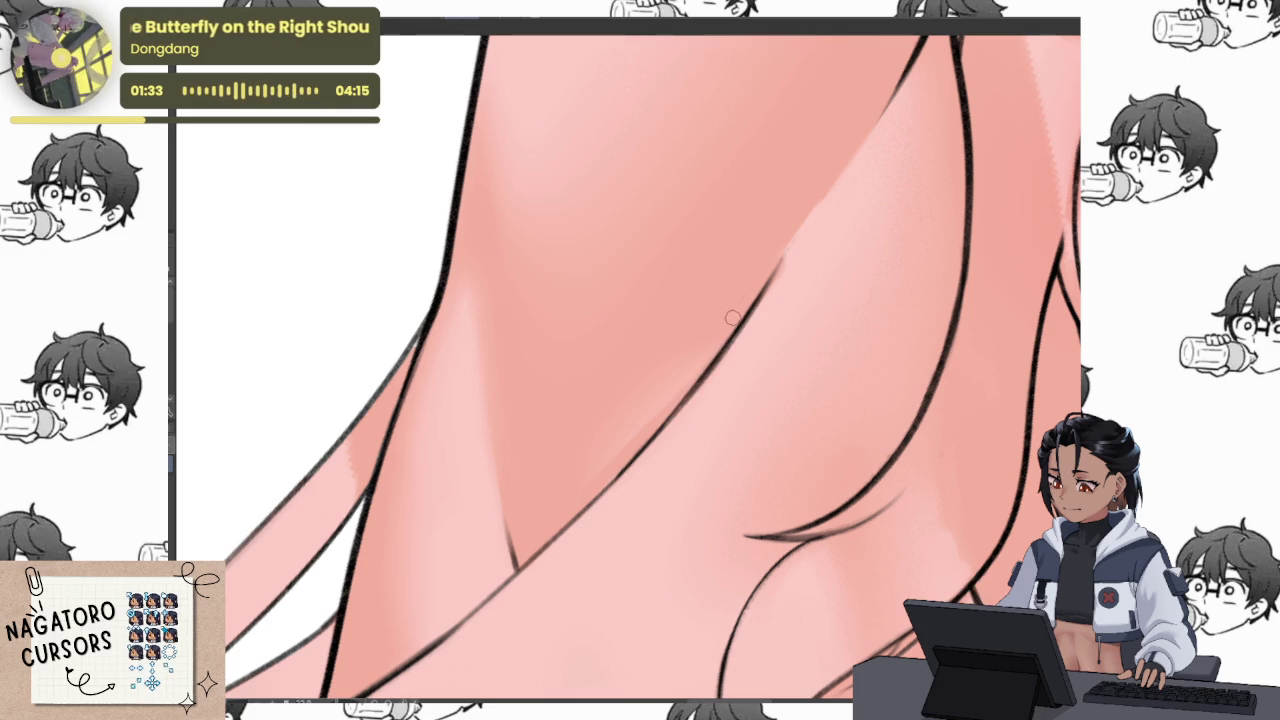
left_click_drag(565, 487, 634, 406)
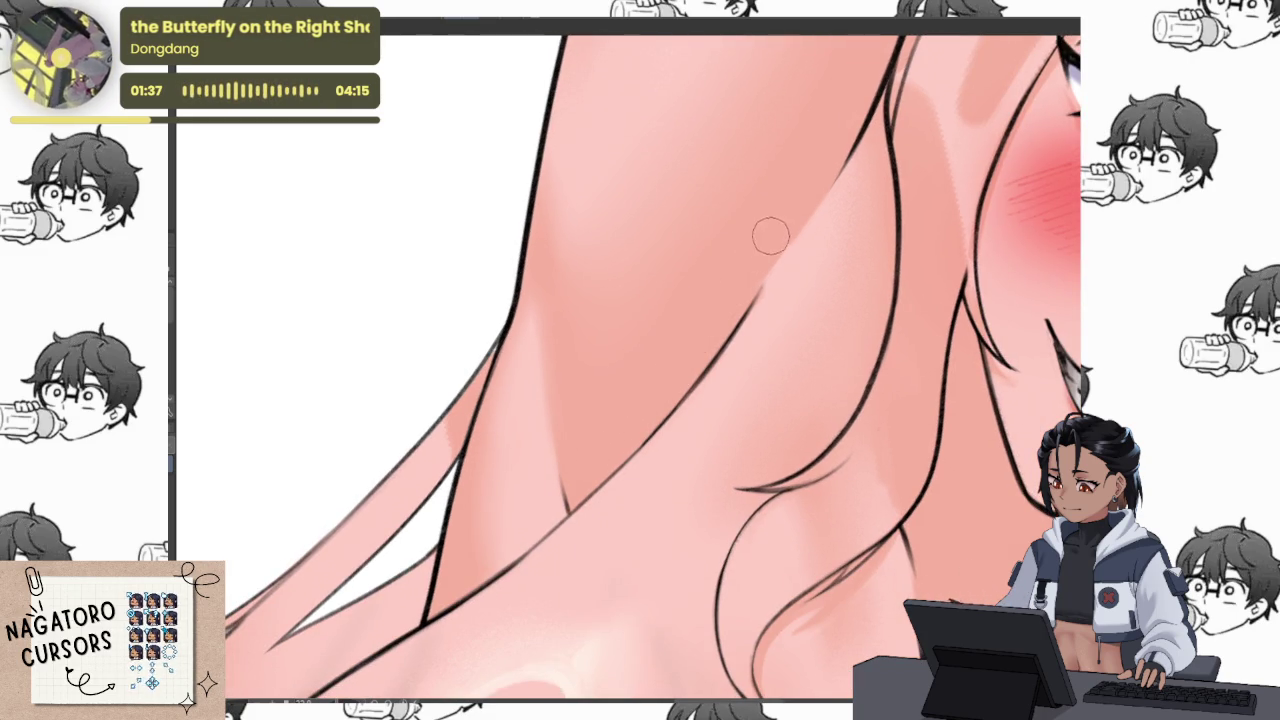
left_click_drag(684, 343, 760, 300)
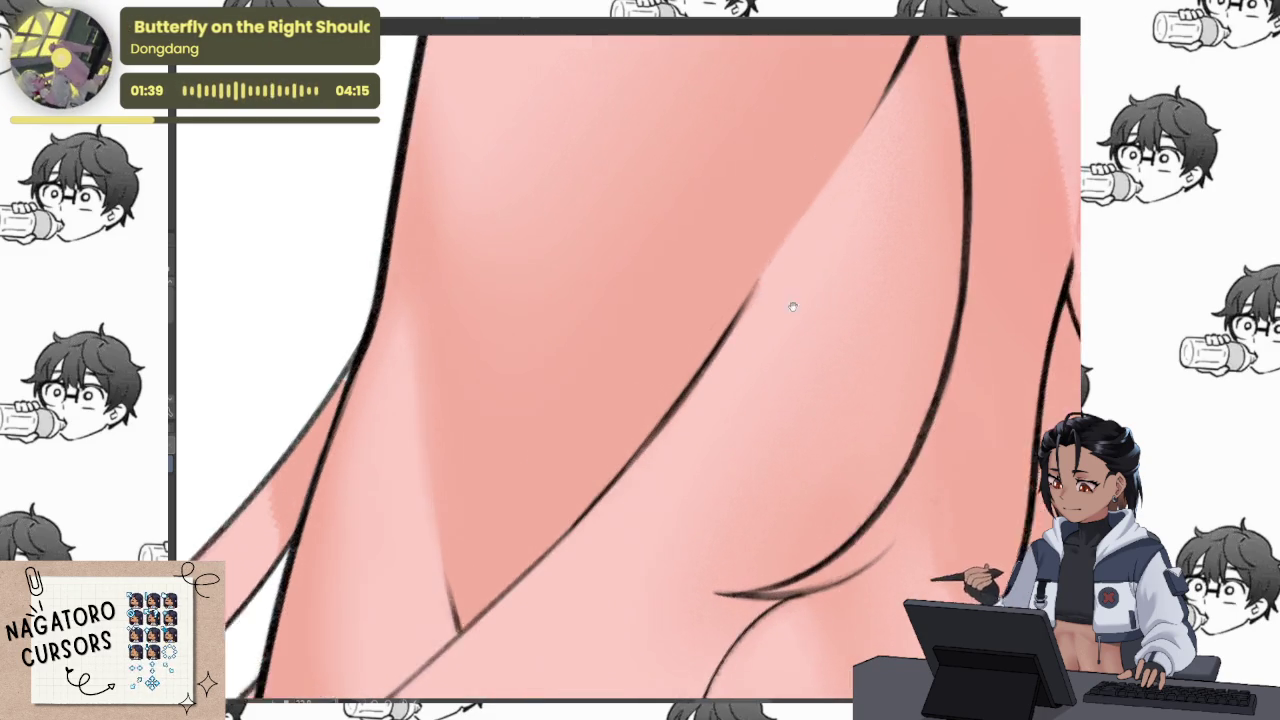
left_click_drag(750, 357, 592, 460)
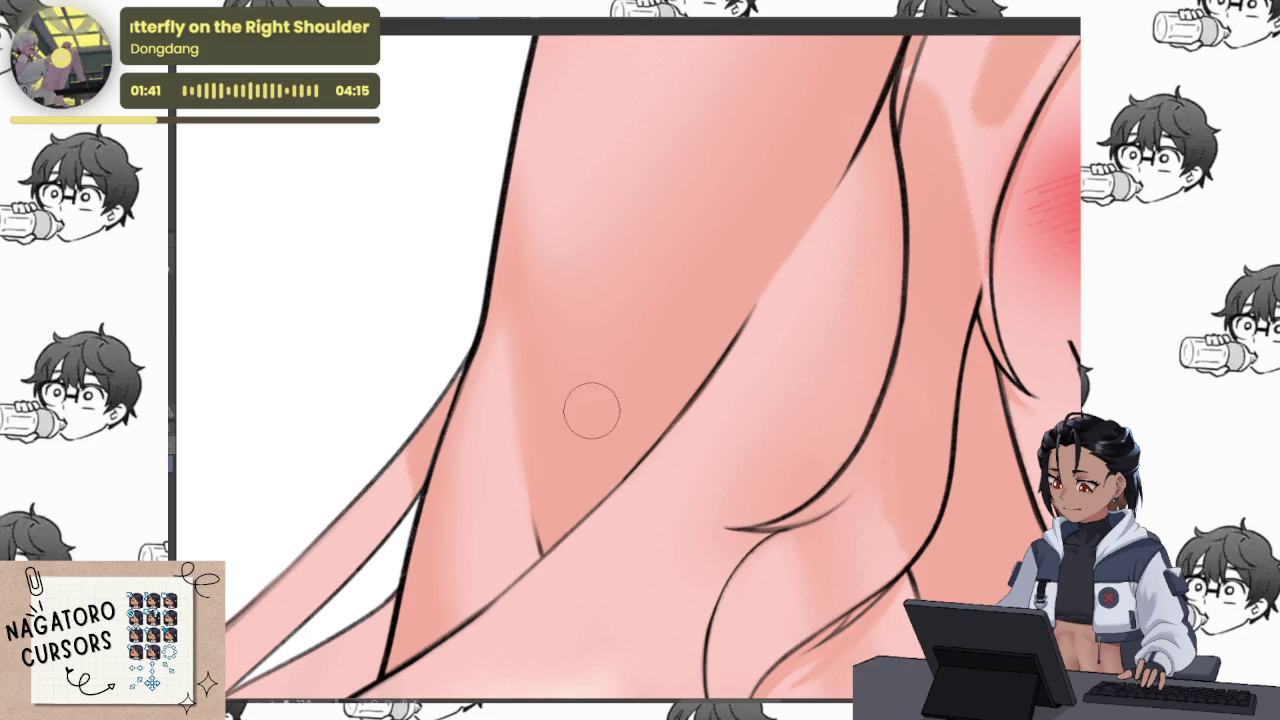
scroll(759, 262, "down", 5)
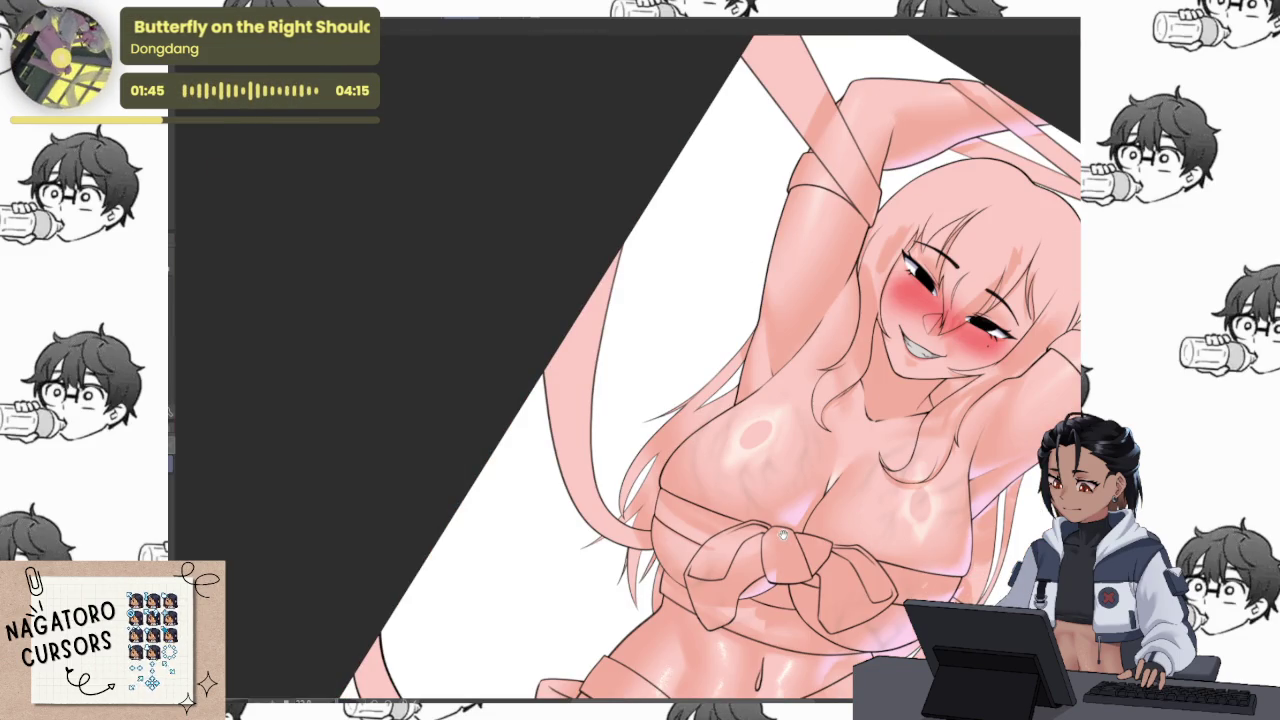
scroll(723, 541, "up", 5)
scroll(900, 363, "up", 3)
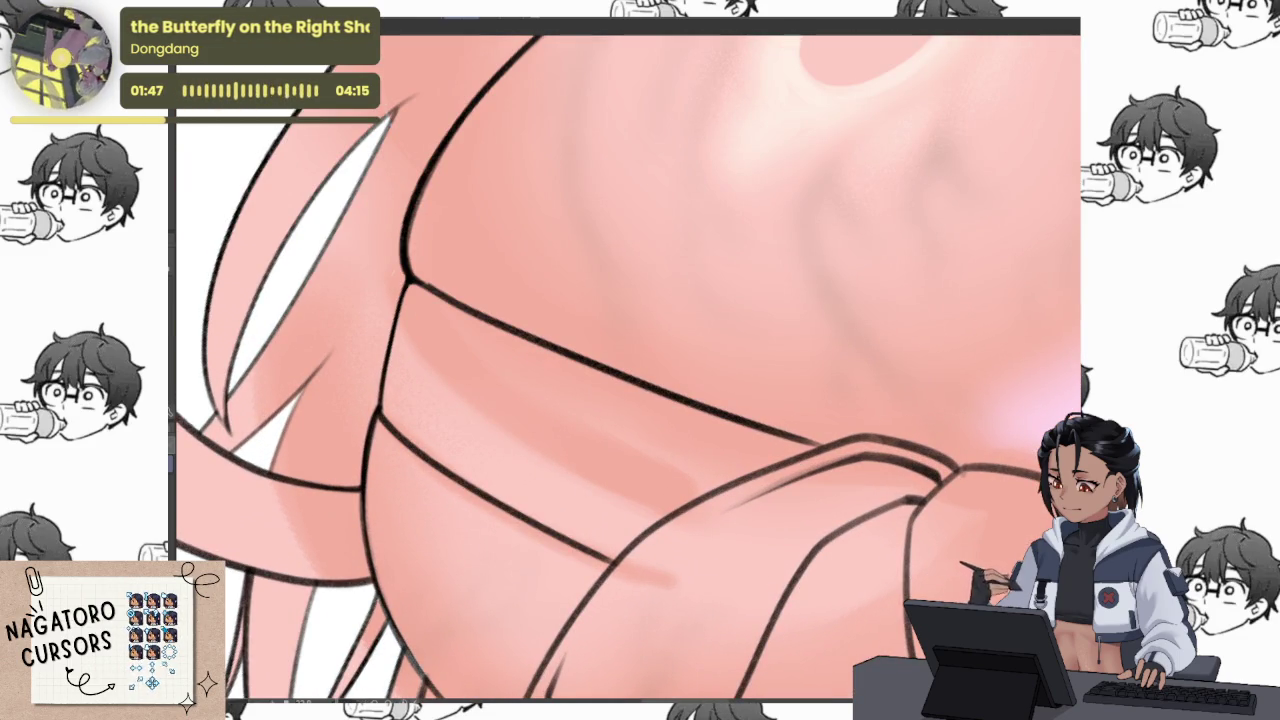
left_click_drag(700, 450, 686, 529)
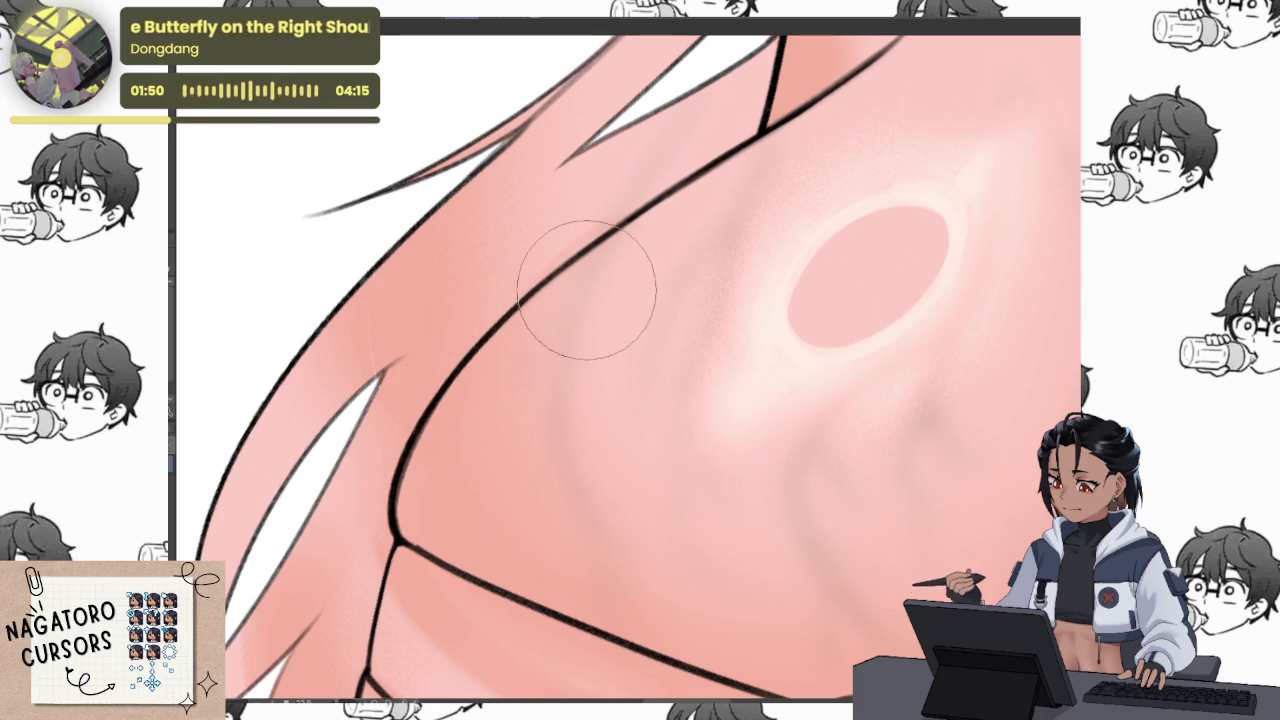
left_click_drag(672, 543, 682, 348)
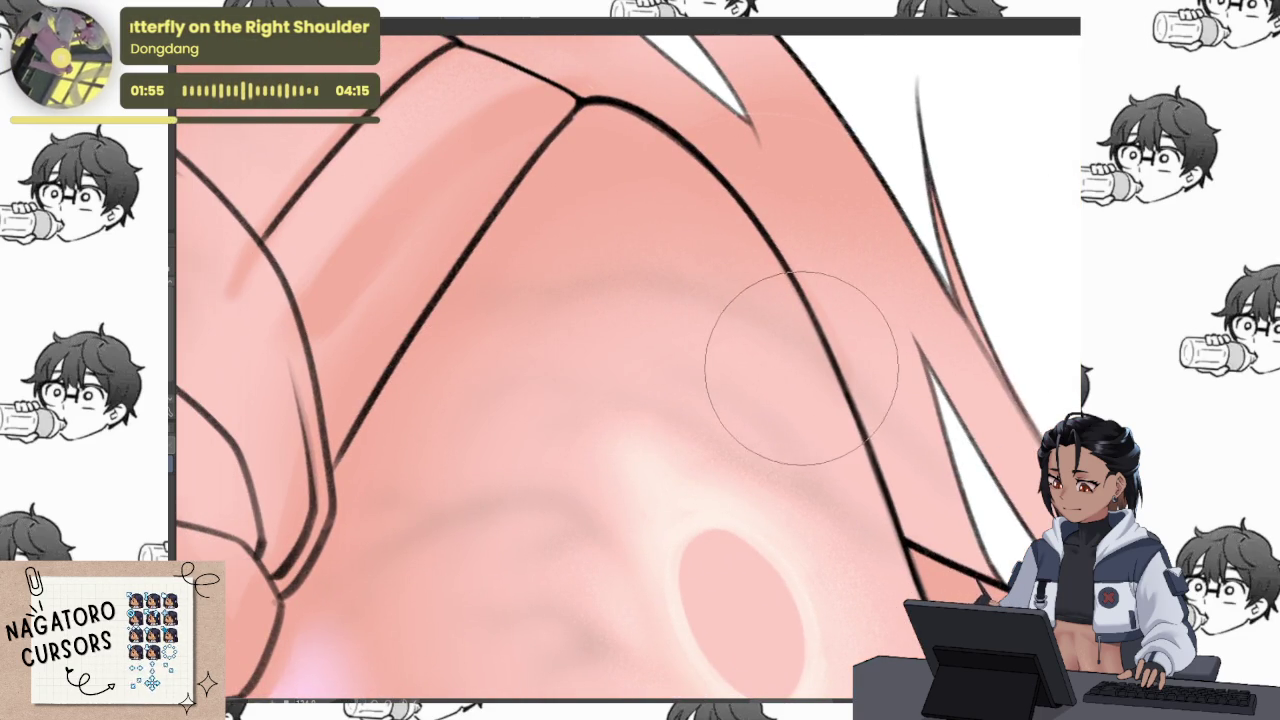
left_click_drag(506, 471, 590, 240)
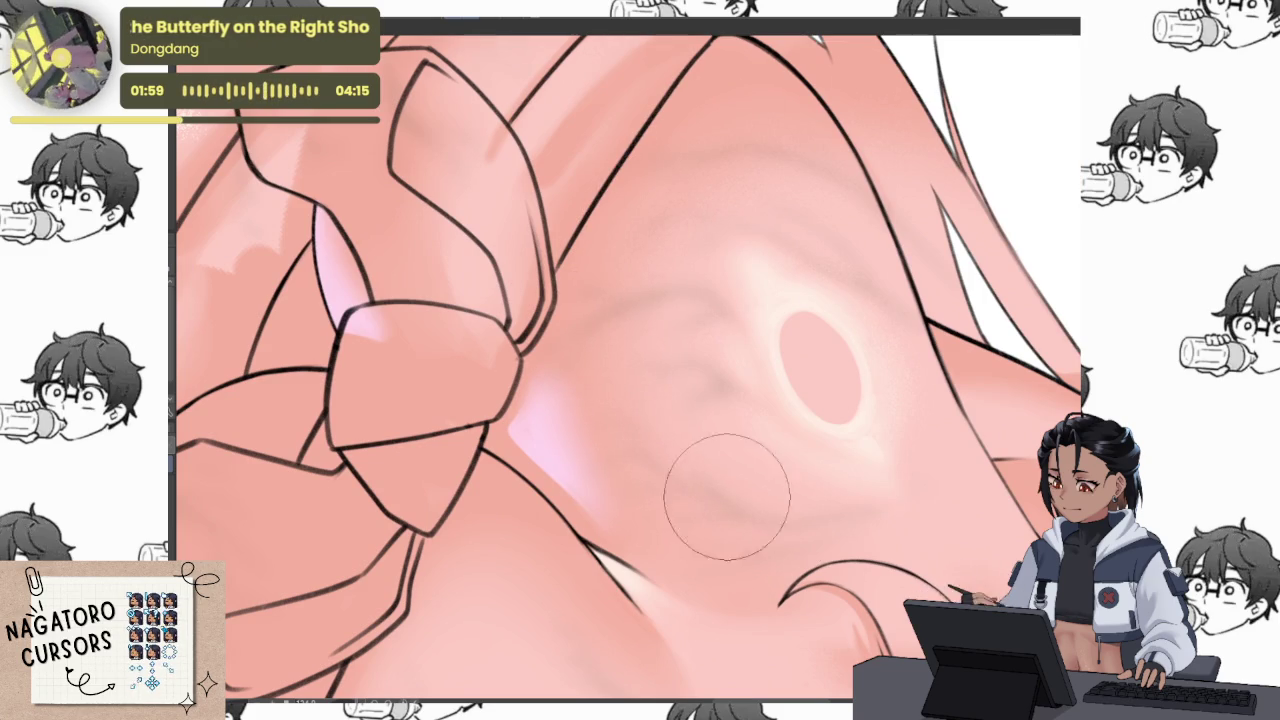
left_click(677, 390)
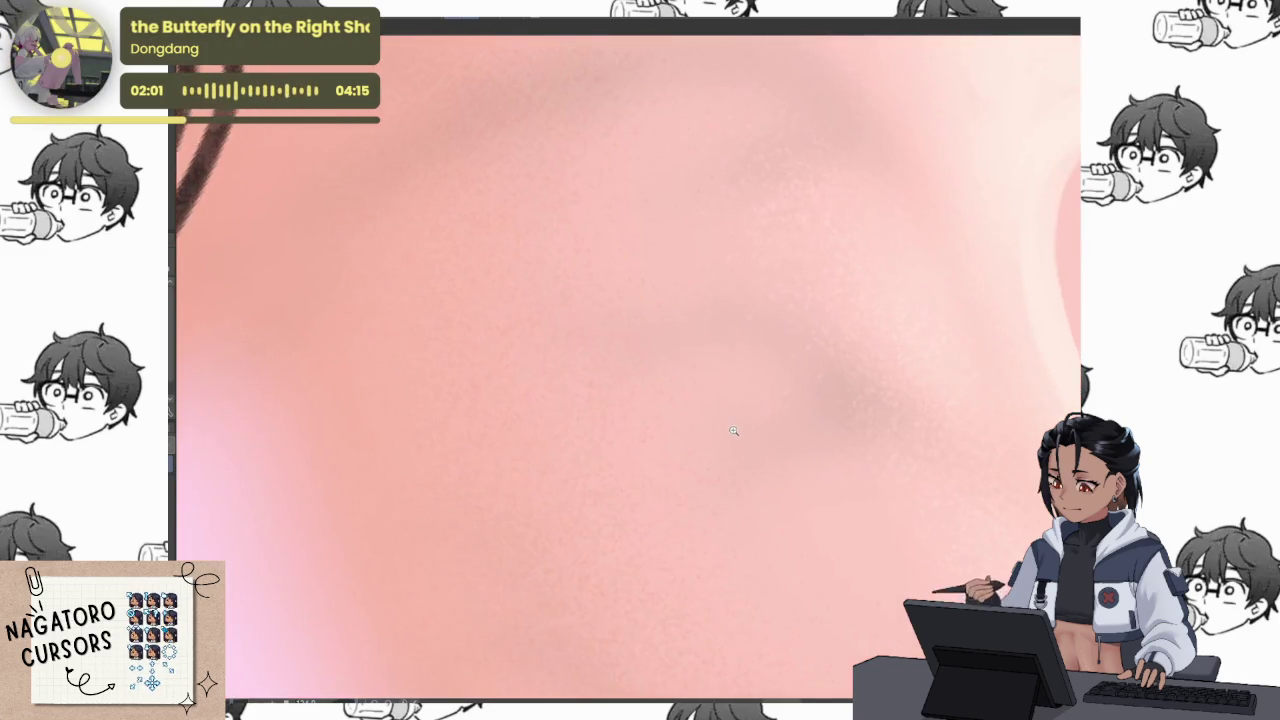
scroll(700, 500, "down", 5)
scroll(428, 543, "up", 2)
scroll(428, 543, "up", 2)
scroll(530, 437, "down", 3)
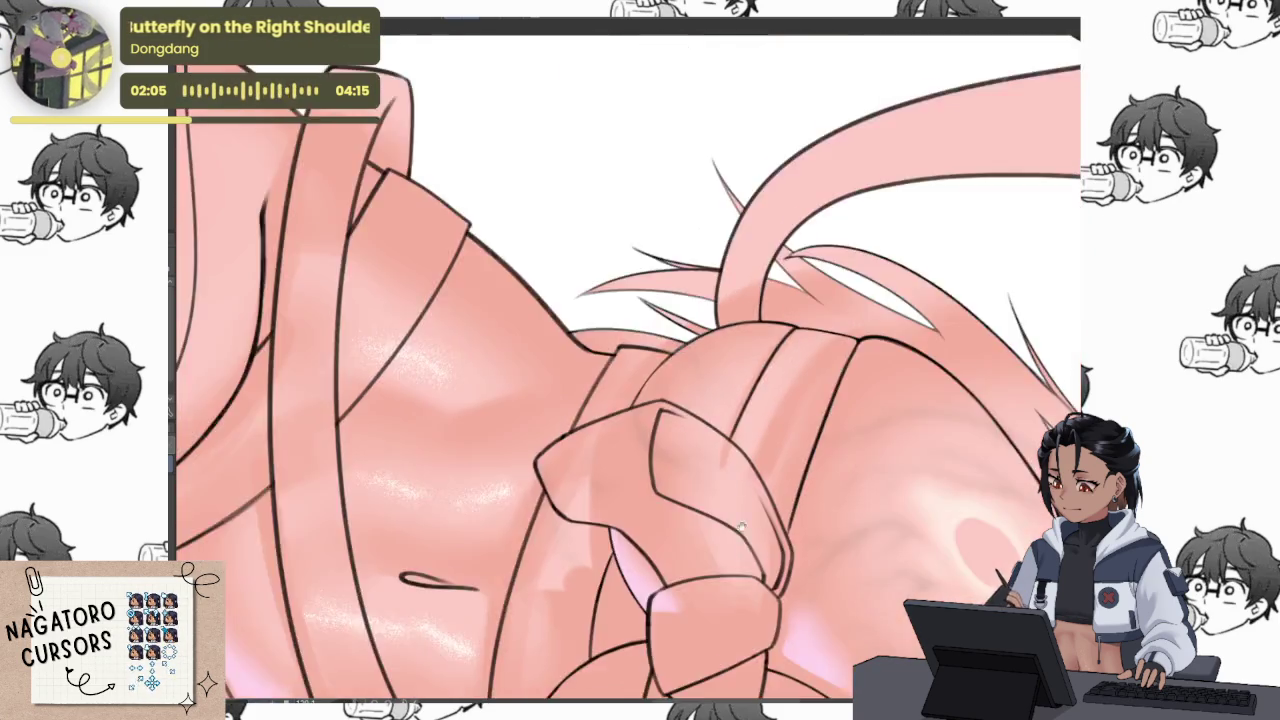
scroll(640, 300, "up", 2)
scroll(866, 150, "up", 1)
scroll(866, 150, "up", 2)
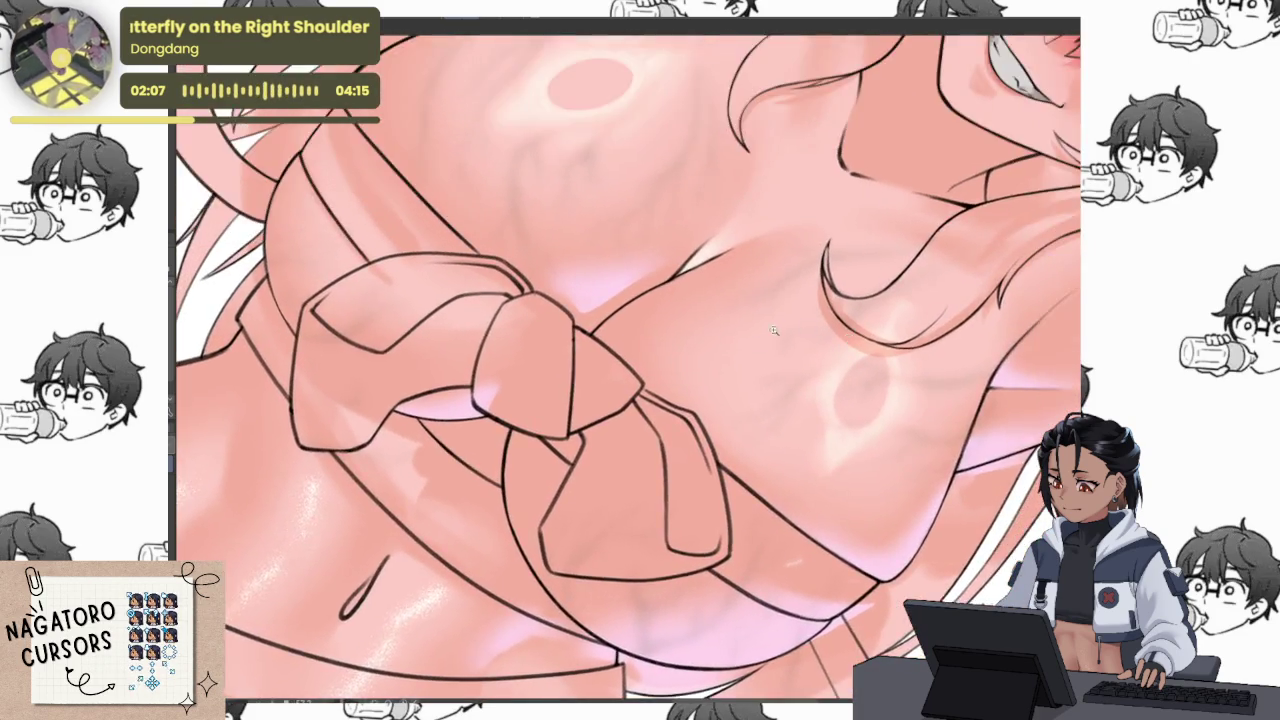
scroll(757, 429, "up", 2)
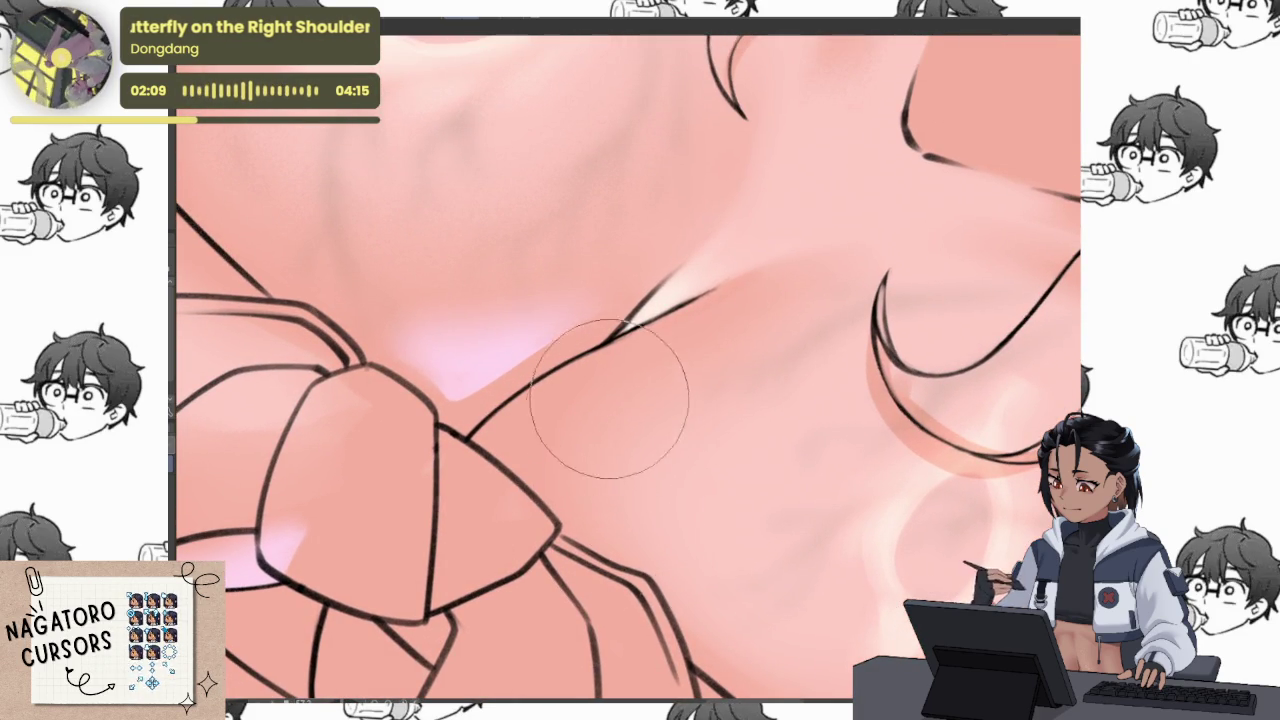
left_click_drag(630, 583, 560, 420)
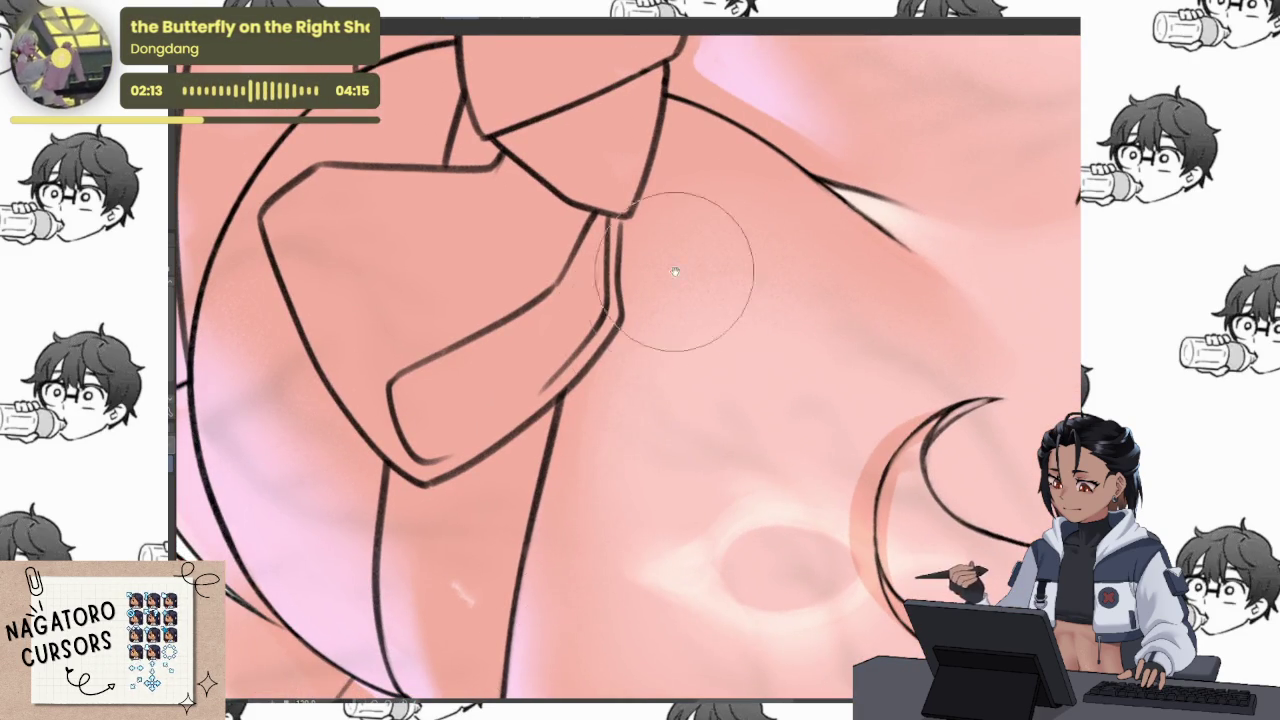
left_click_drag(663, 280, 540, 492)
scroll(540, 492, "down", 2)
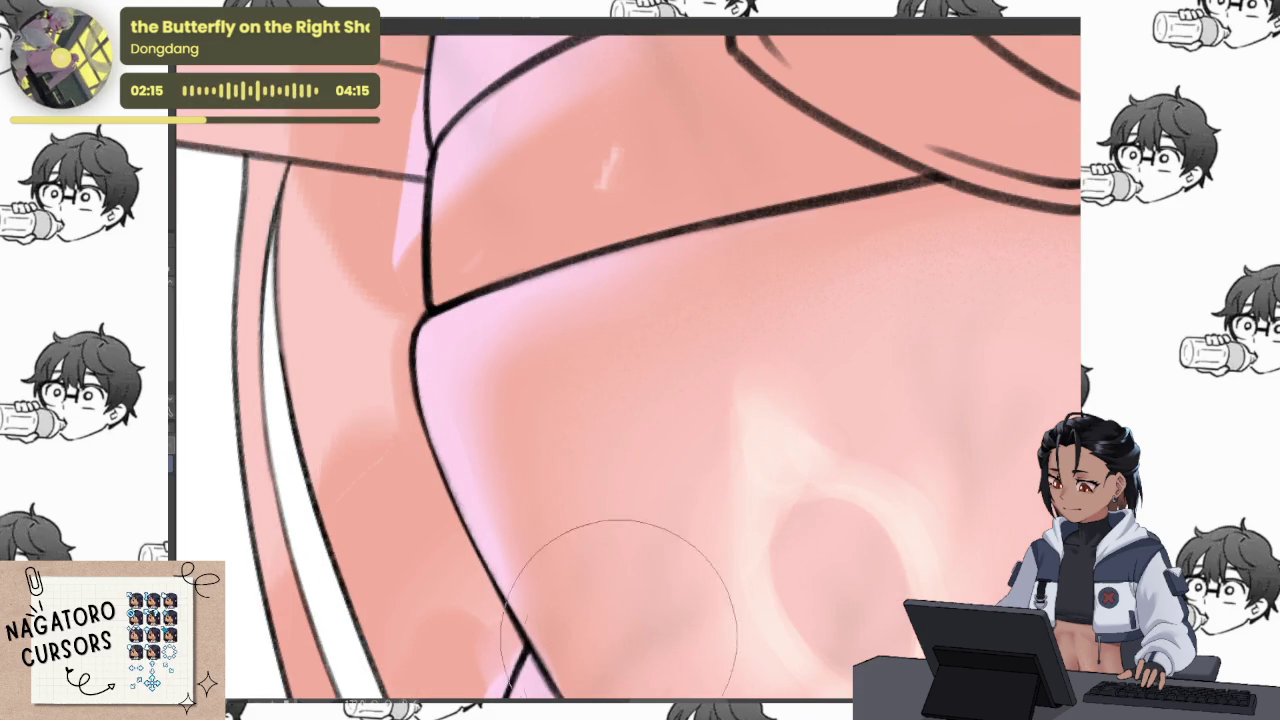
left_click_drag(540, 560, 690, 408)
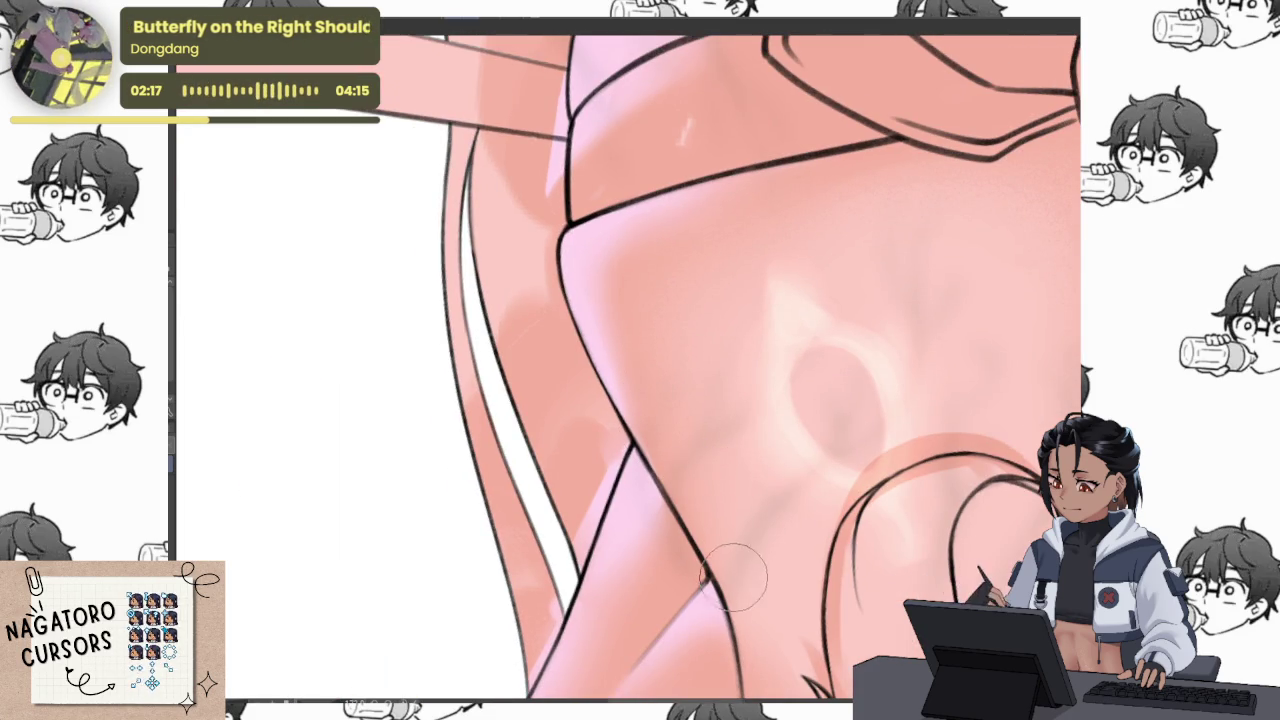
left_click_drag(718, 560, 705, 528)
scroll(735, 587, "down", 3)
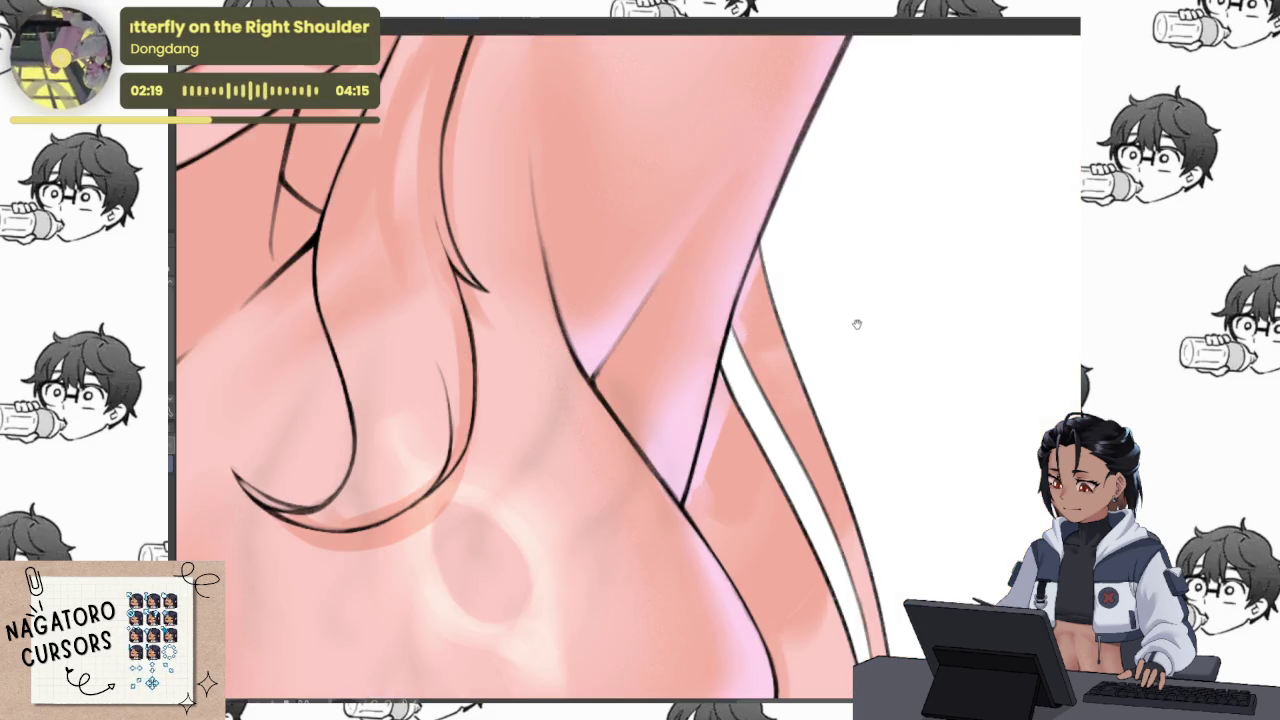
scroll(857, 323, "down", 3)
scroll(830, 253, "up", 3)
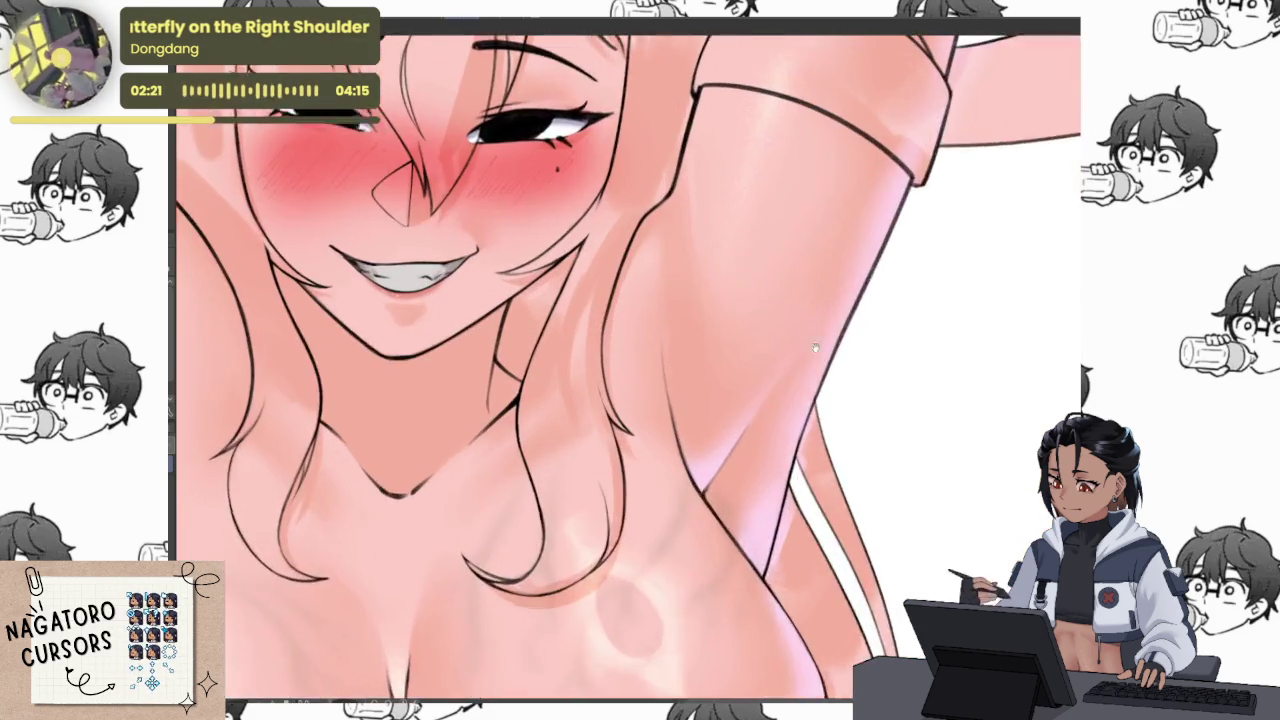
scroll(780, 385, "up", 2)
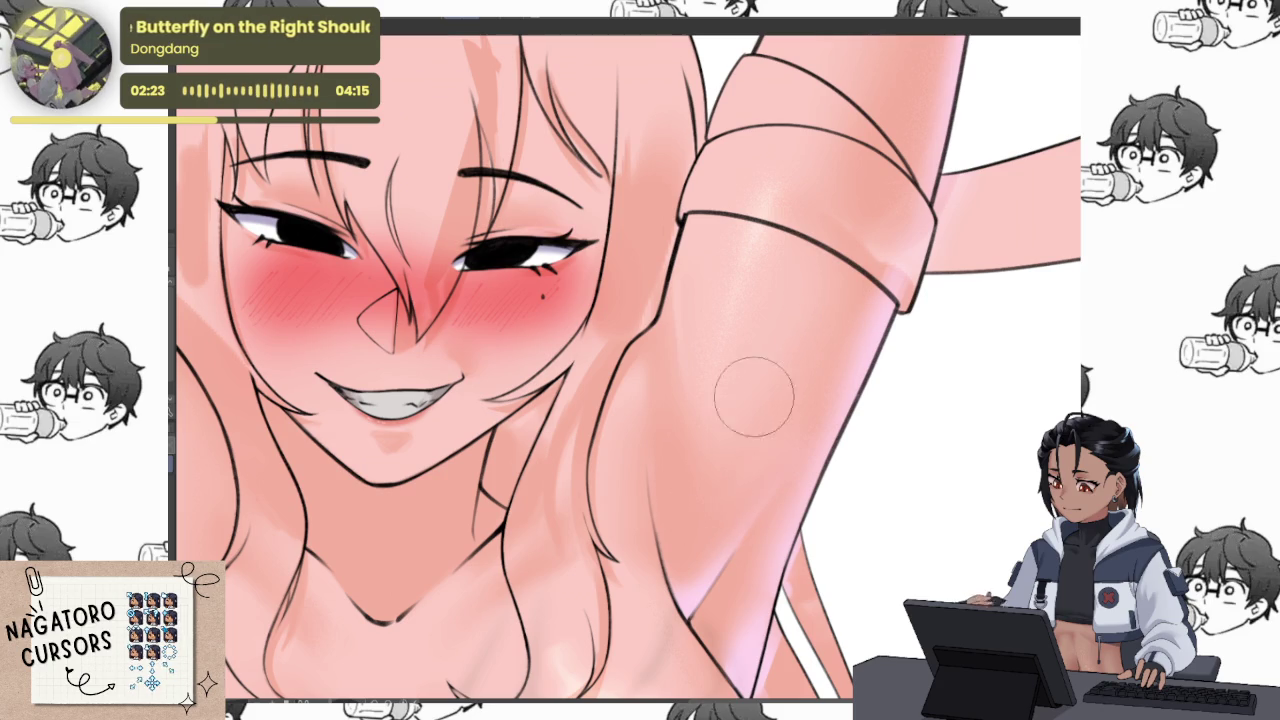
scroll(740, 420, "up", 2)
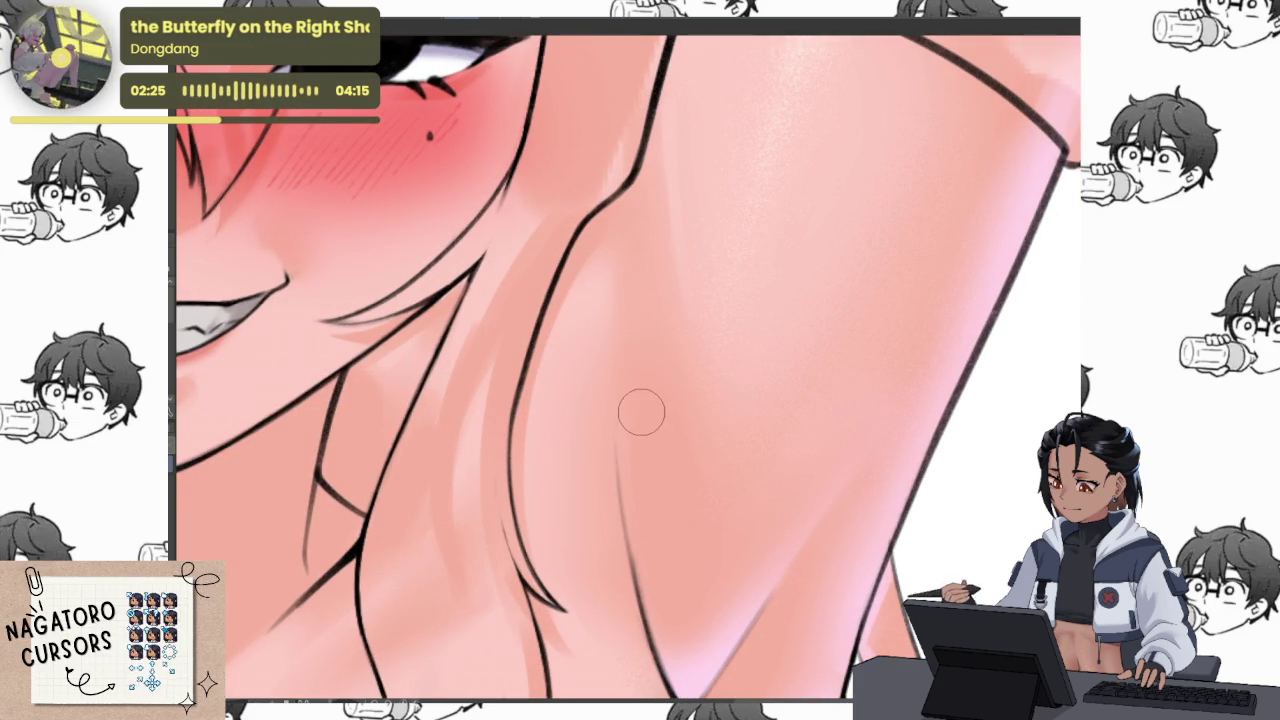
scroll(800, 425, "down", 5)
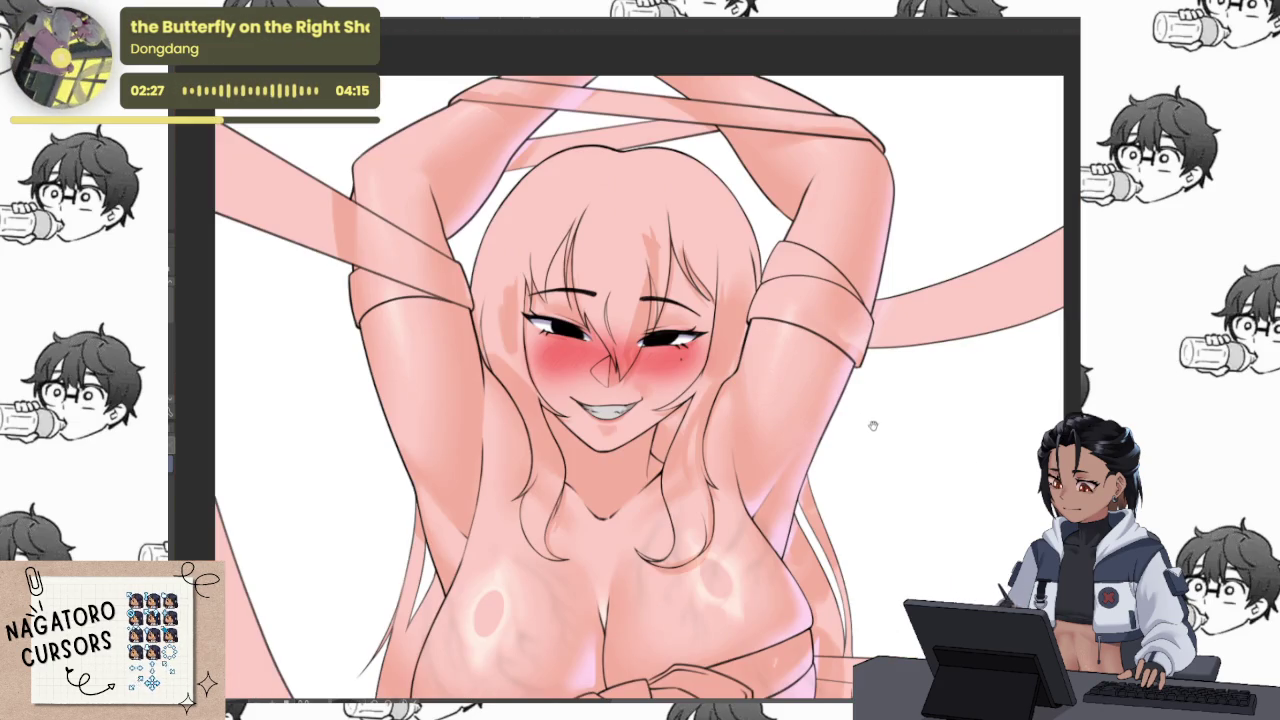
Paint a dark red shadow on the neck under the chin
key("m")
key("m")
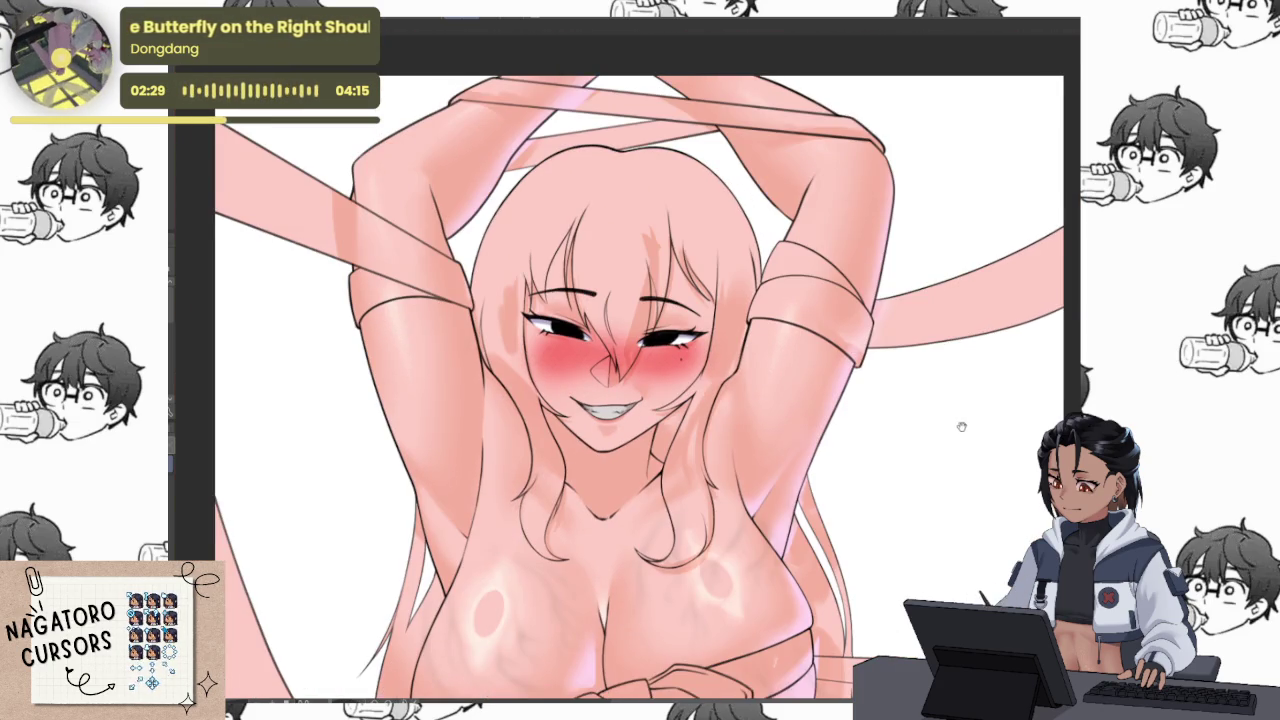
left_click_drag(957, 432, 917, 352)
left_click_drag(500, 330, 620, 400)
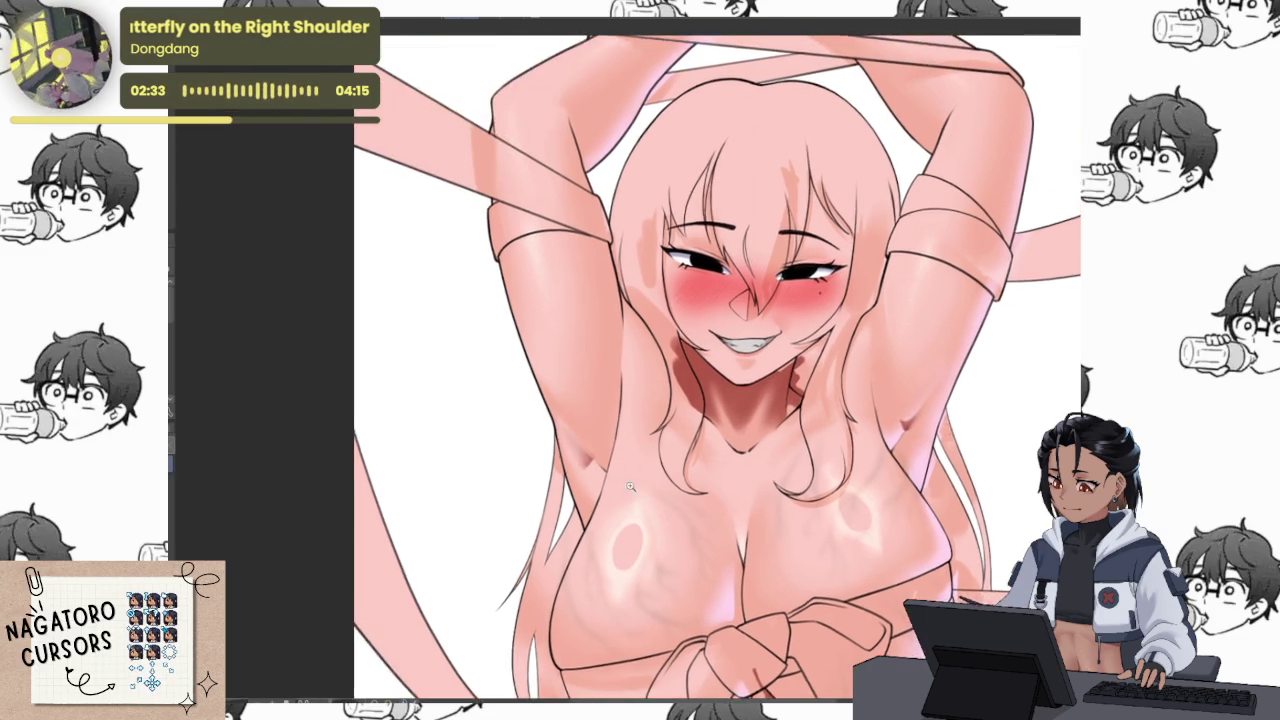
Paint a darker stroke in the armpit crease and blend it softly into the skin
scroll(293, 458, "up", 3)
left_click_drag(583, 363, 585, 400)
key("ctrl+z")
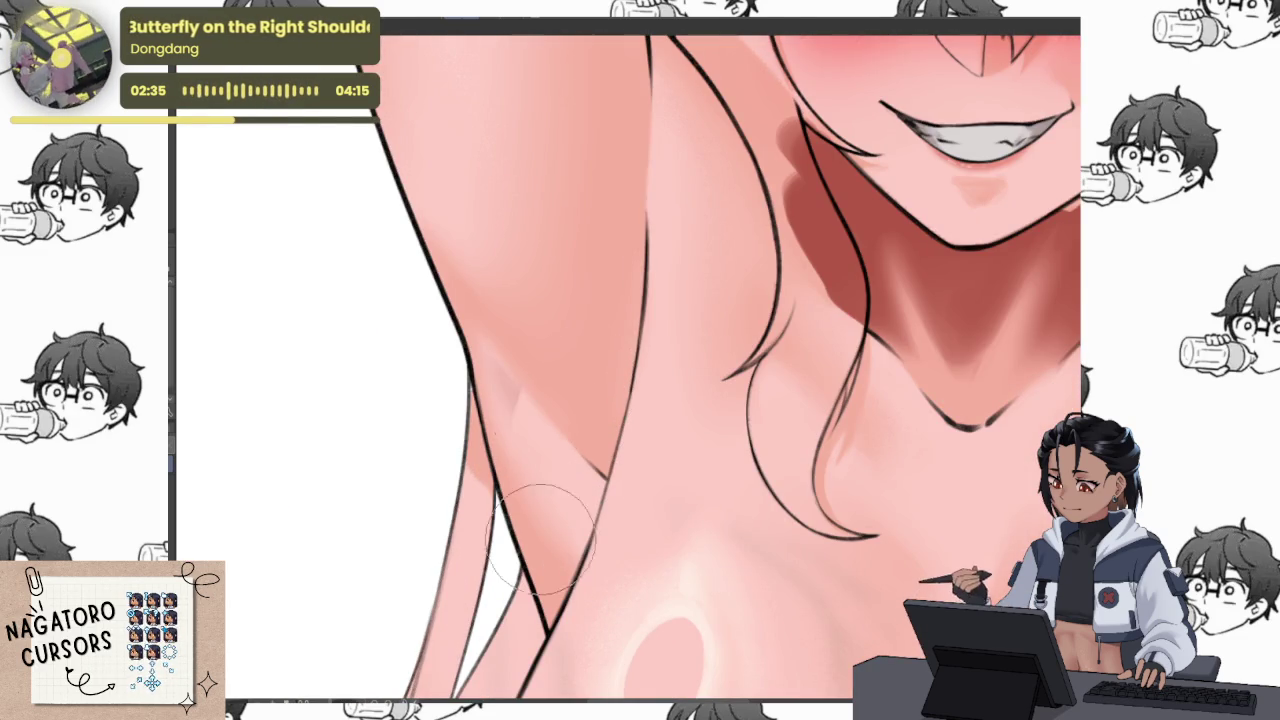
key("ctrl+y")
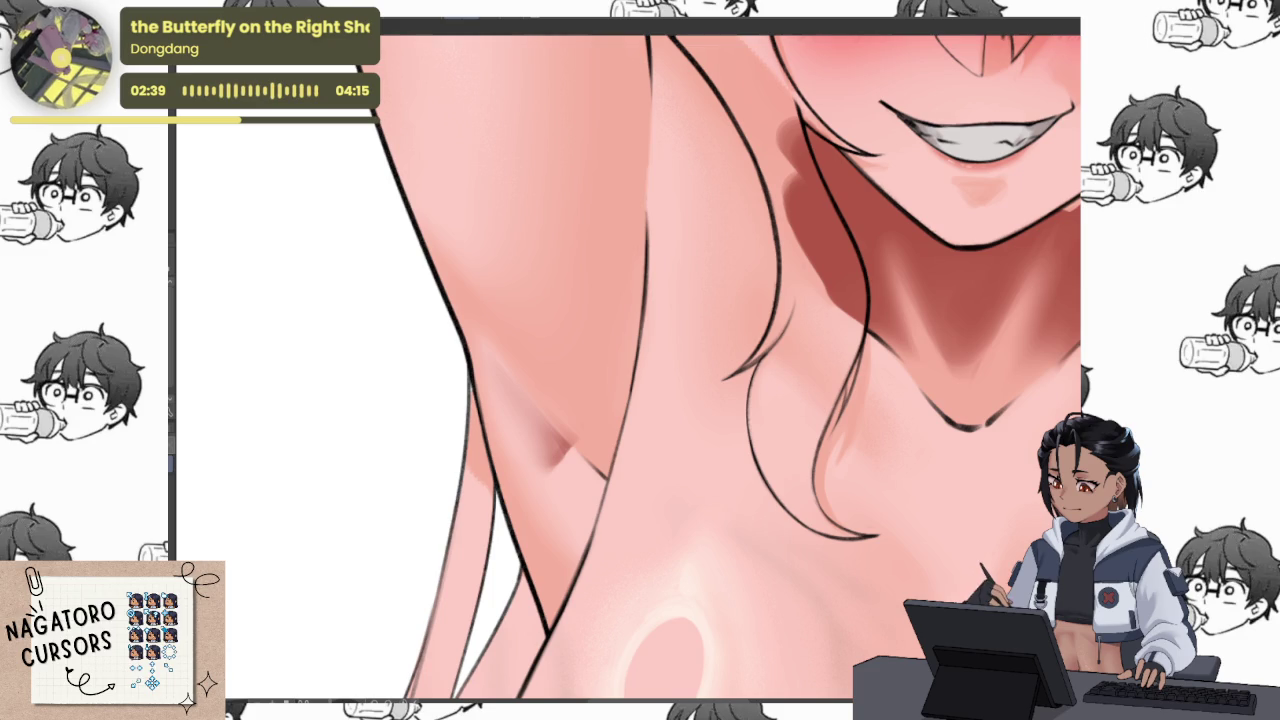
mouse_move(560, 450)
left_mouse_down()
mouse_move(557, 400)
mouse_move(514, 371)
mouse_move(525, 290)
mouse_move(486, 357)
mouse_move(537, 393)
left_mouse_up()
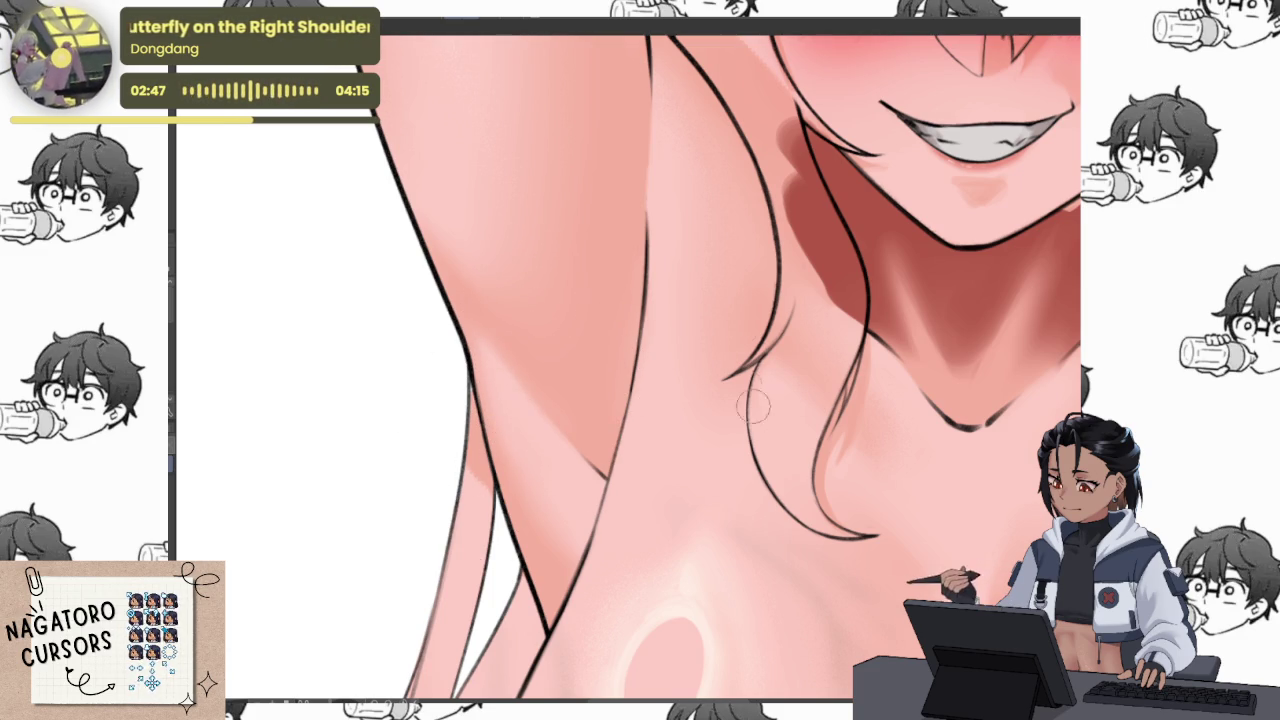
scroll(772, 457, "down", 5)
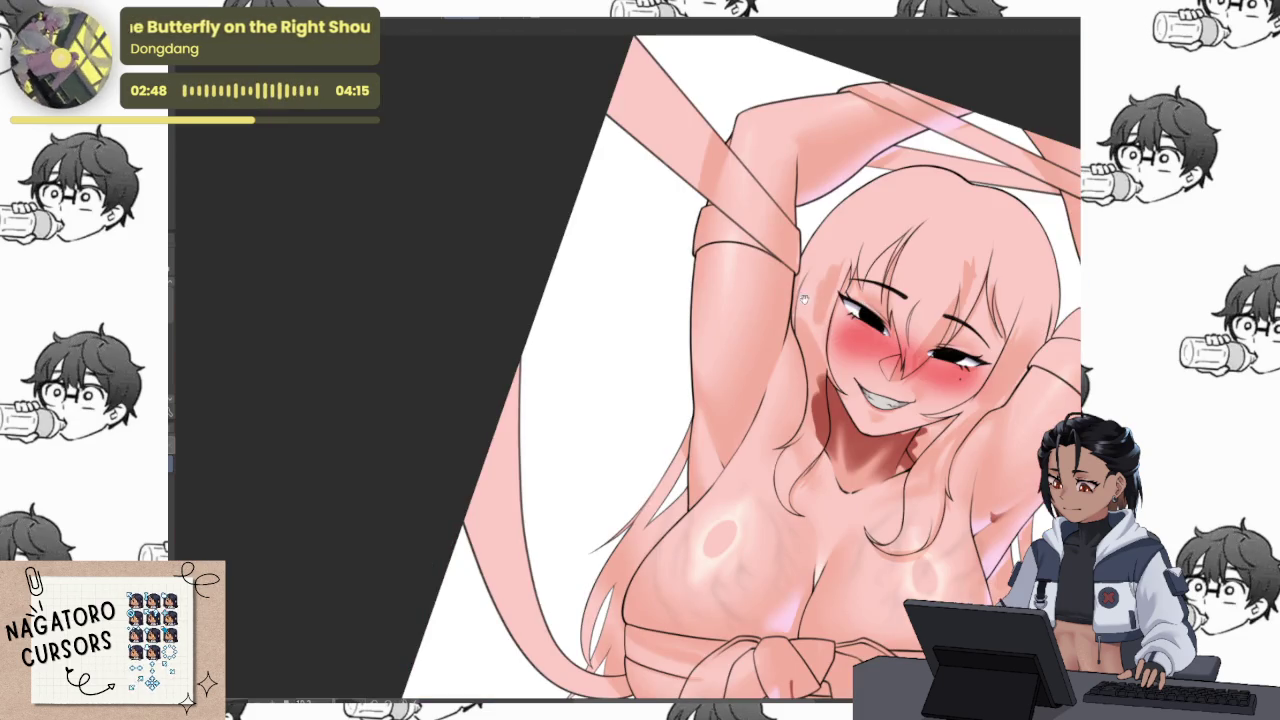
scroll(776, 474, "up", 5)
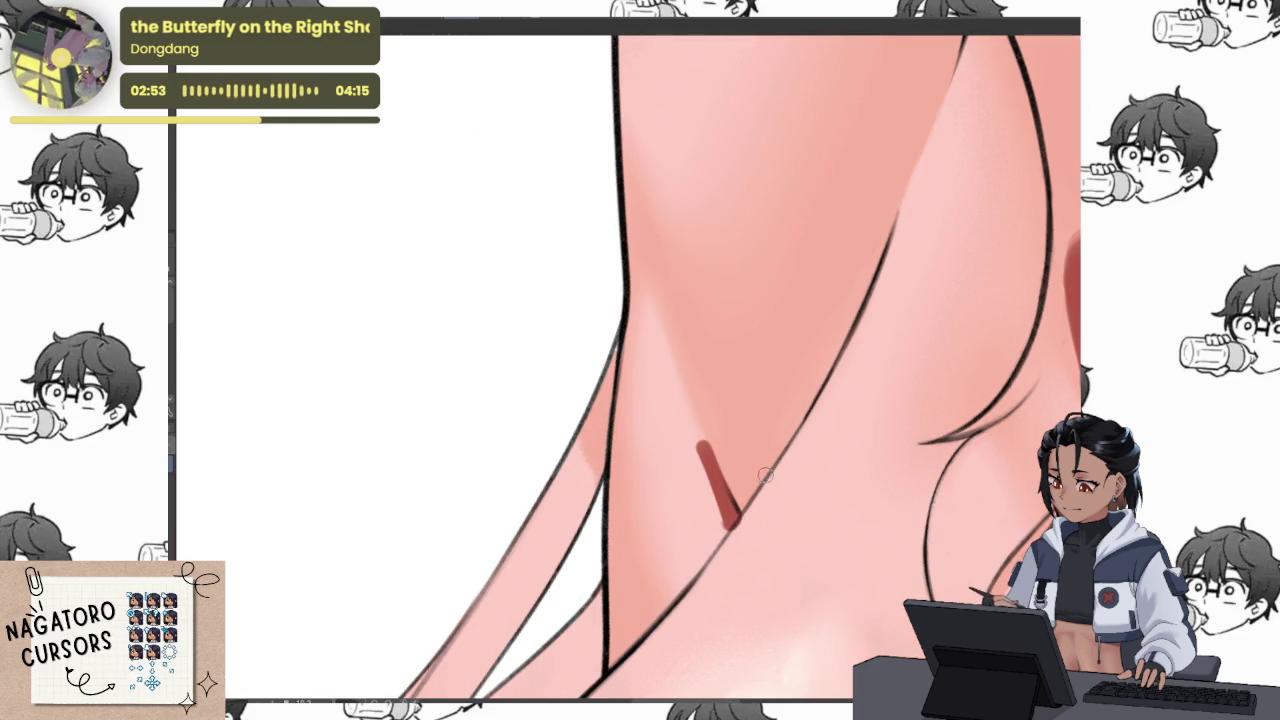
Replace the thick red armpit stroke with a thinner one extending upward along the crease
key("ctrl+z")
left_click_drag(740, 512, 698, 410)
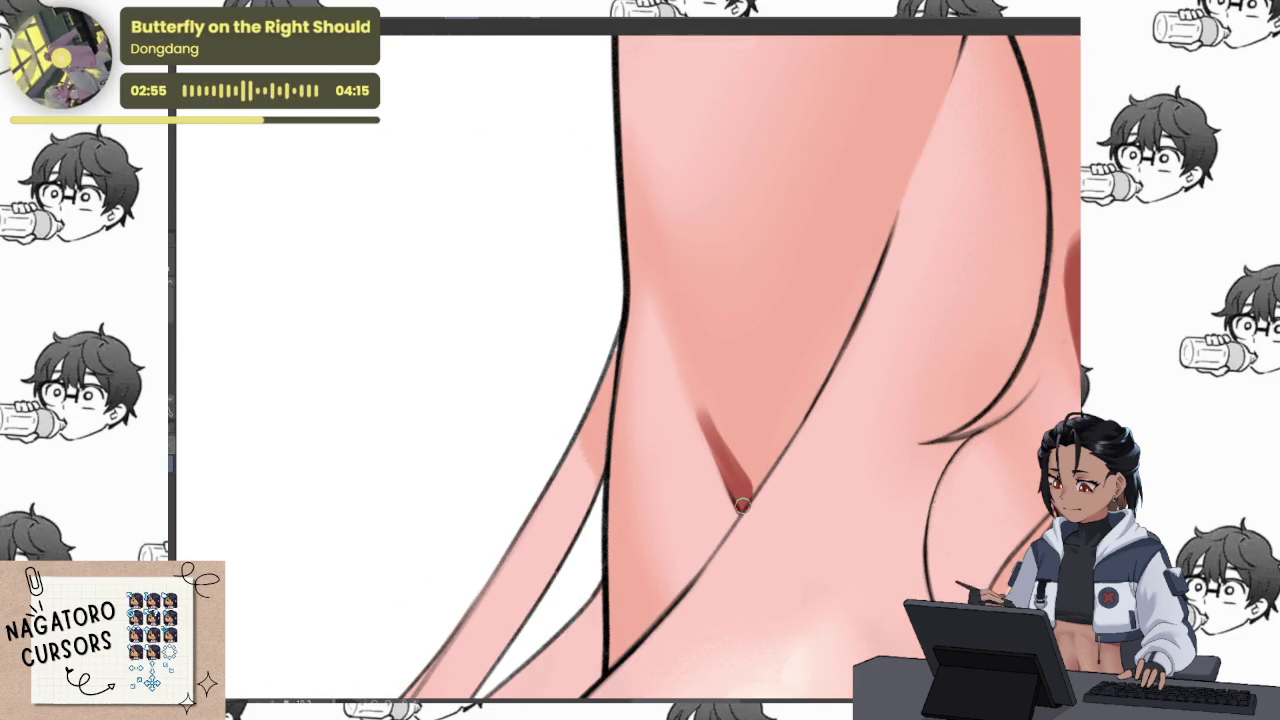
scroll(741, 505, "up", 3)
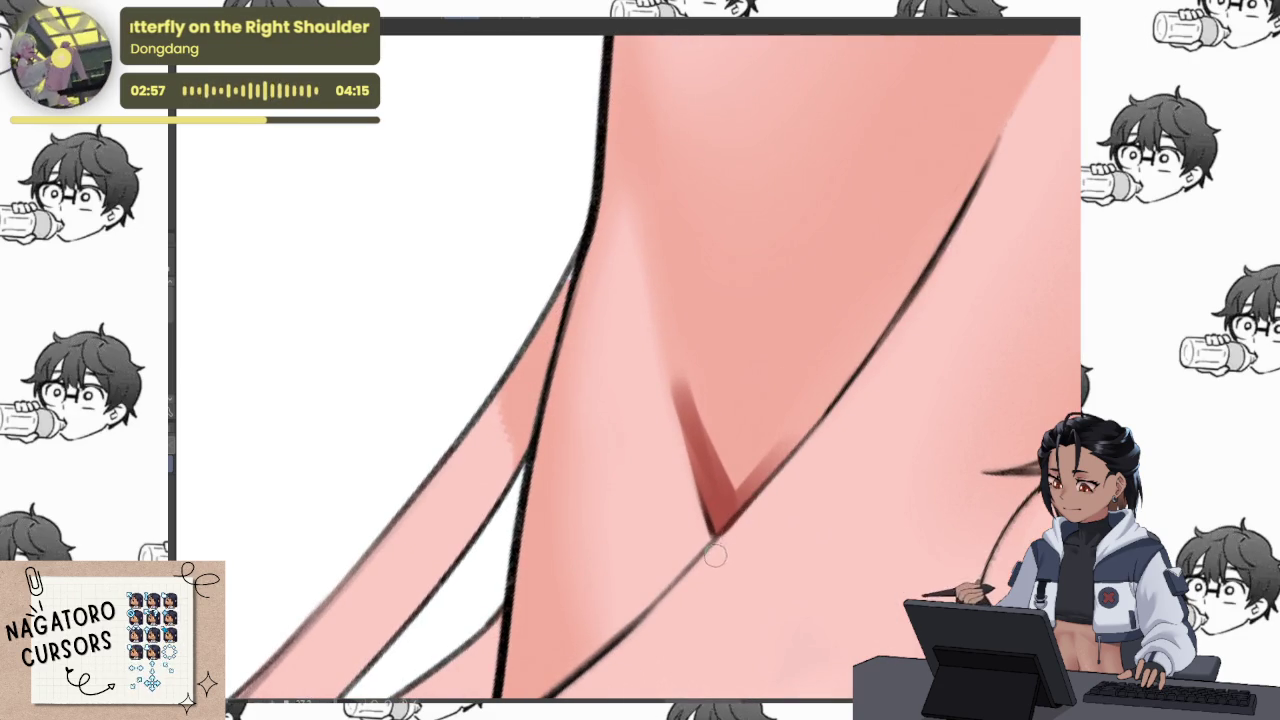
left_click_drag(896, 423, 697, 492)
left_click_drag(600, 515, 679, 364)
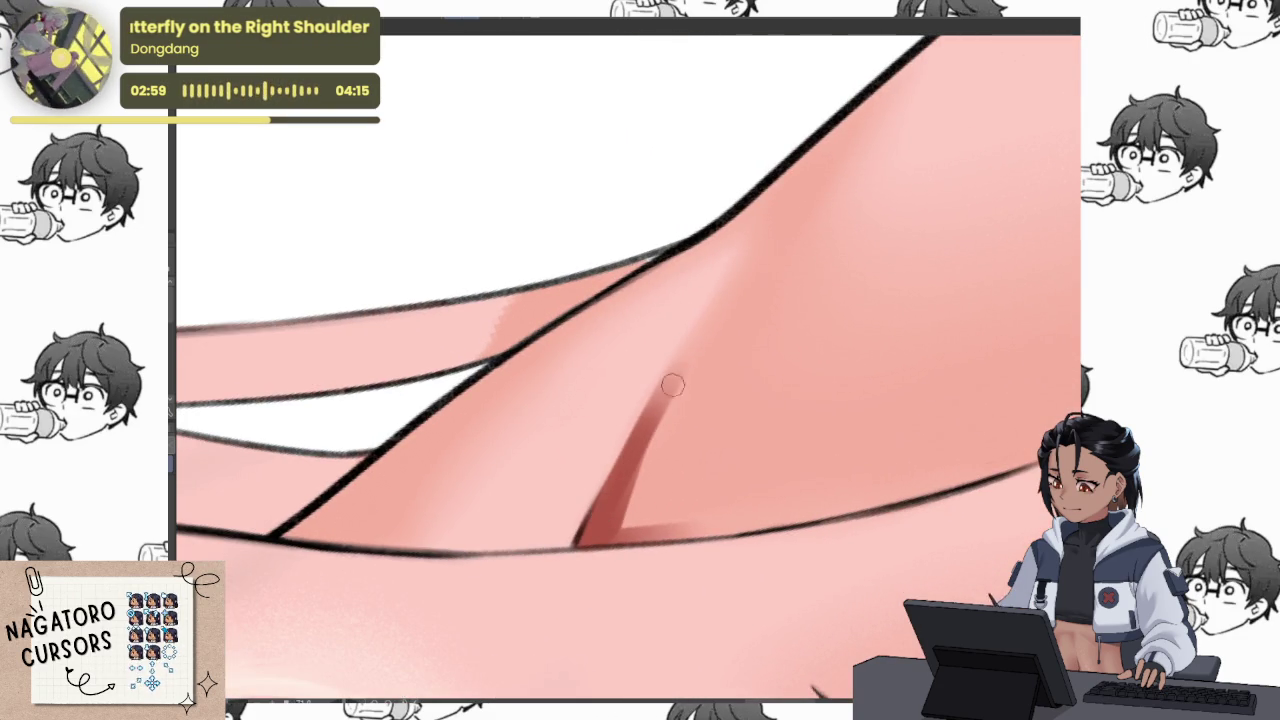
Blend the stroke's lower tick and upper part into the skin, checking the whole figure
left_click_drag(724, 484, 686, 528)
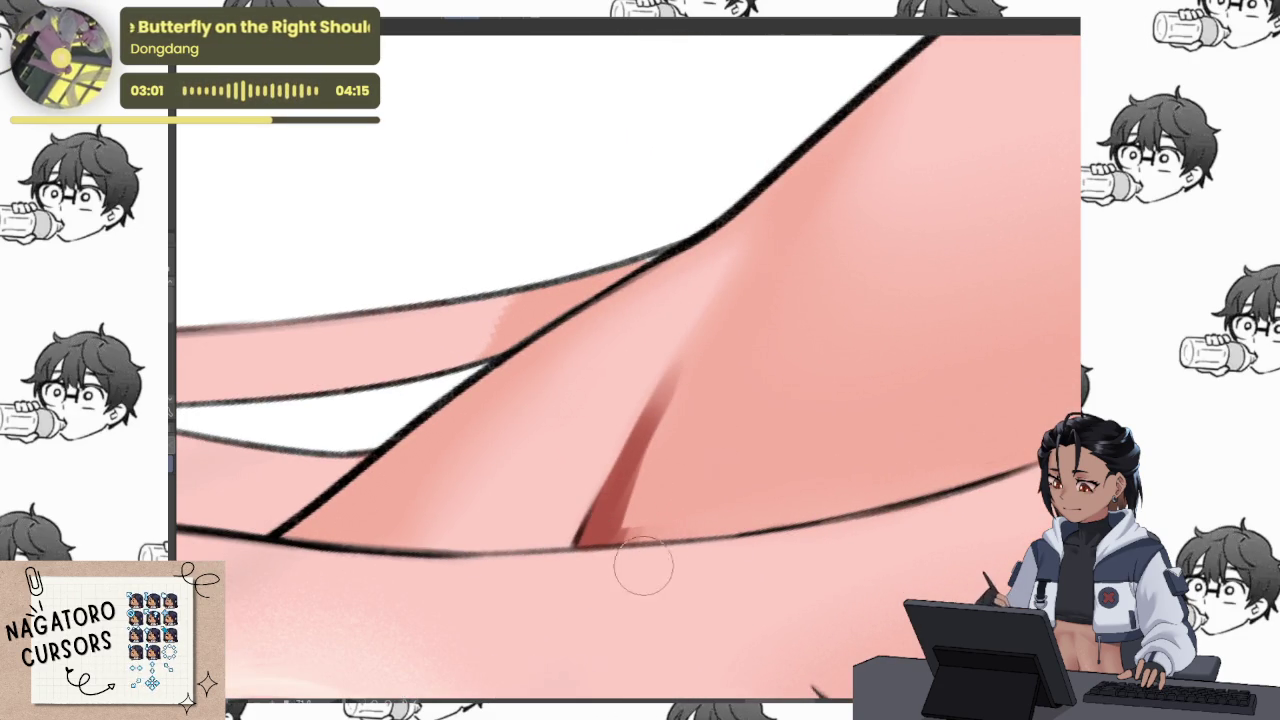
mouse_move(677, 441)
left_mouse_down()
mouse_move(663, 409)
mouse_move(689, 380)
mouse_move(689, 357)
mouse_move(681, 408)
left_mouse_up()
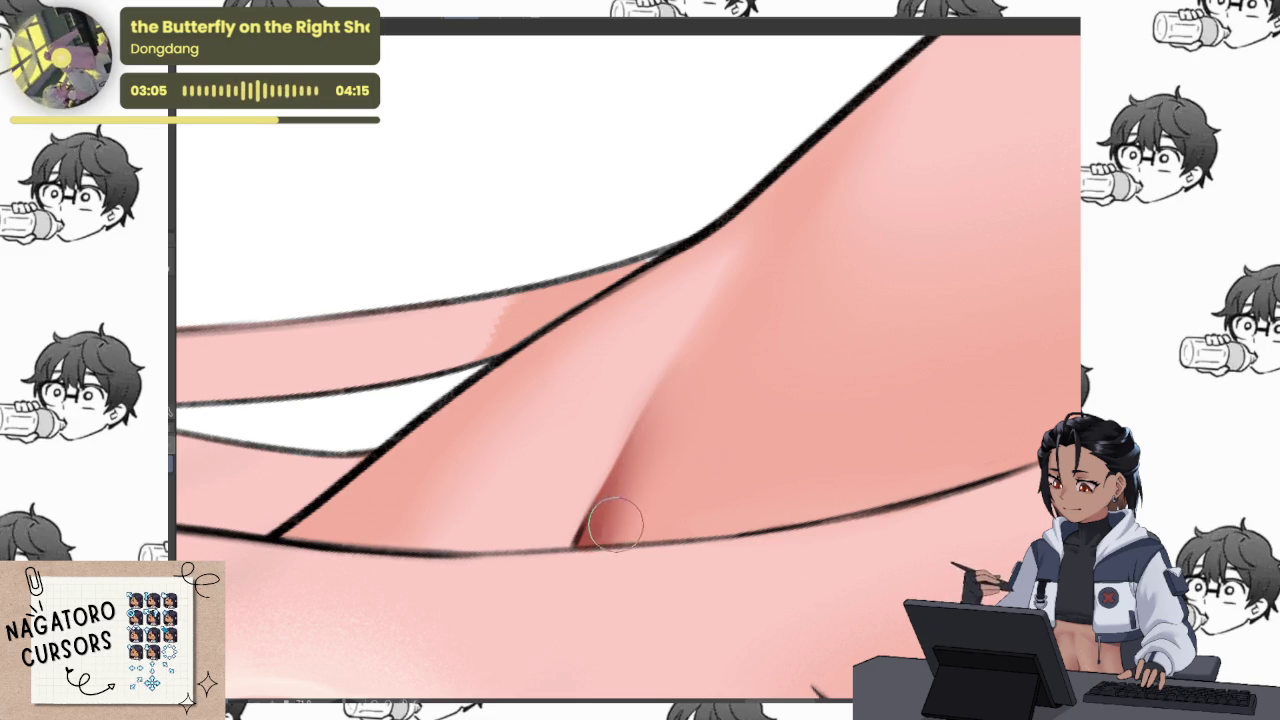
key("ctrl+minus")
key("ctrl+minus")
key("ctrl+minus")
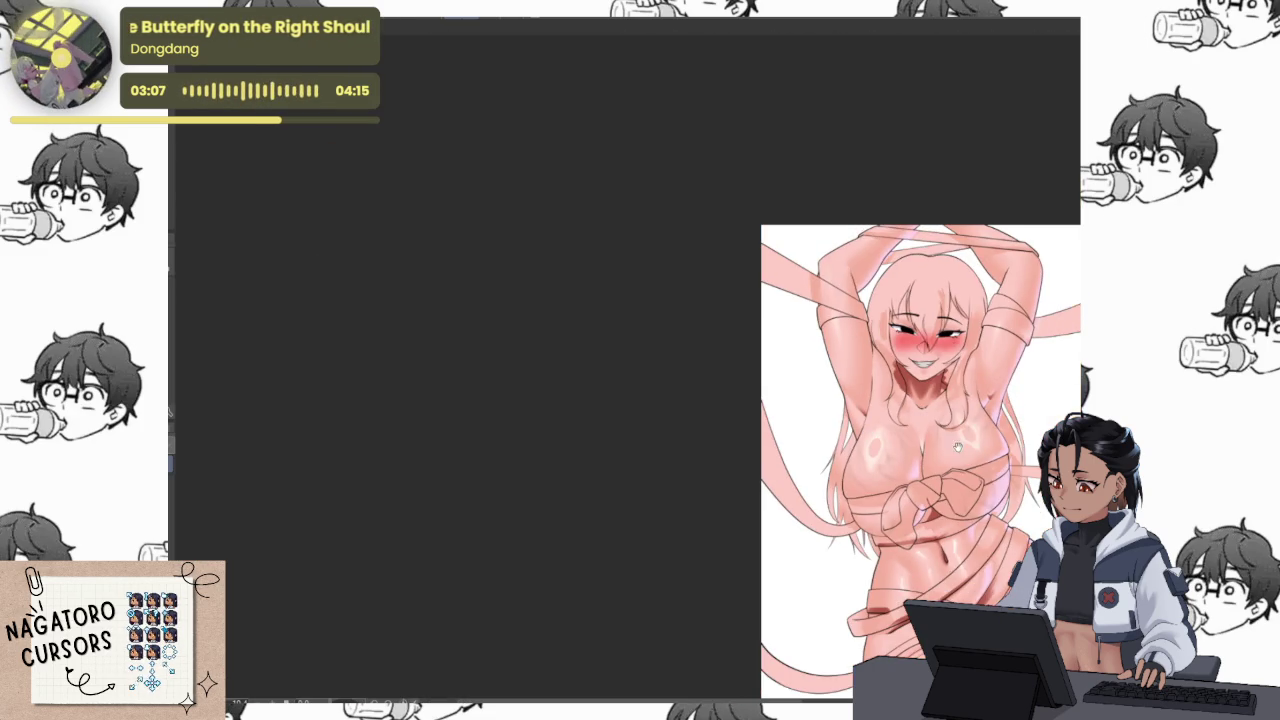
key("ctrl+plus")
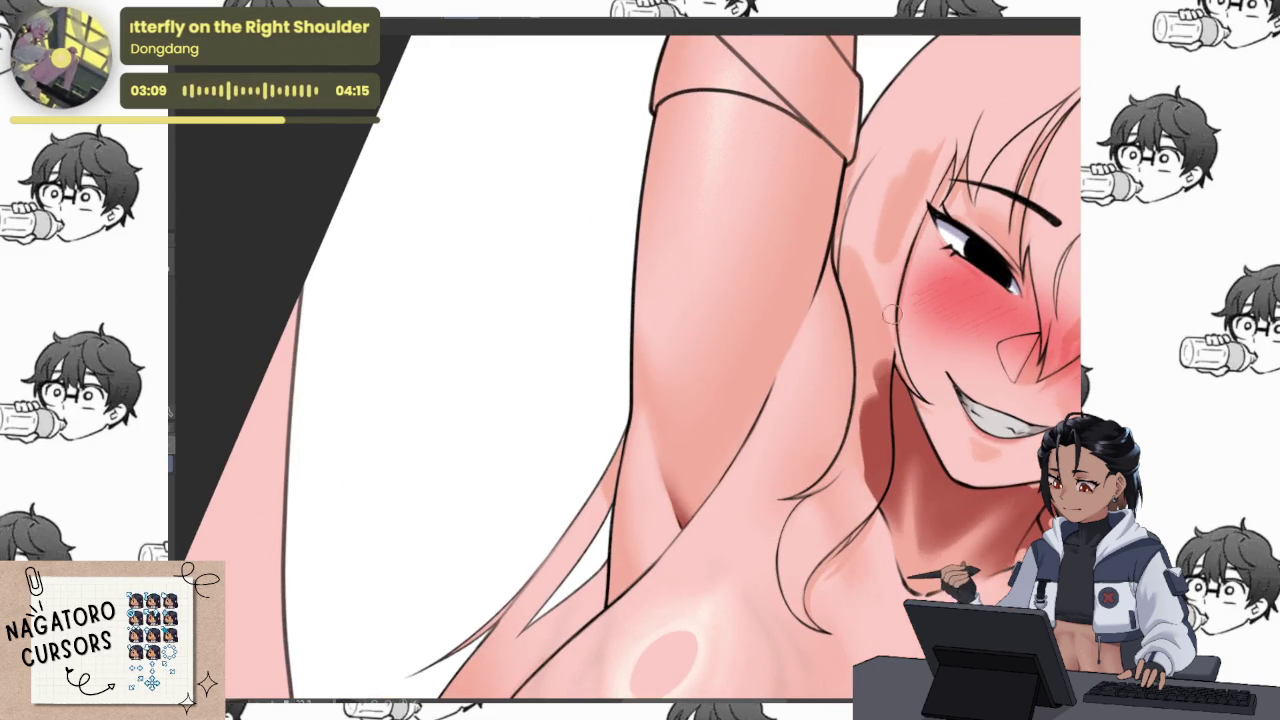
scroll(686, 507, "up", 3)
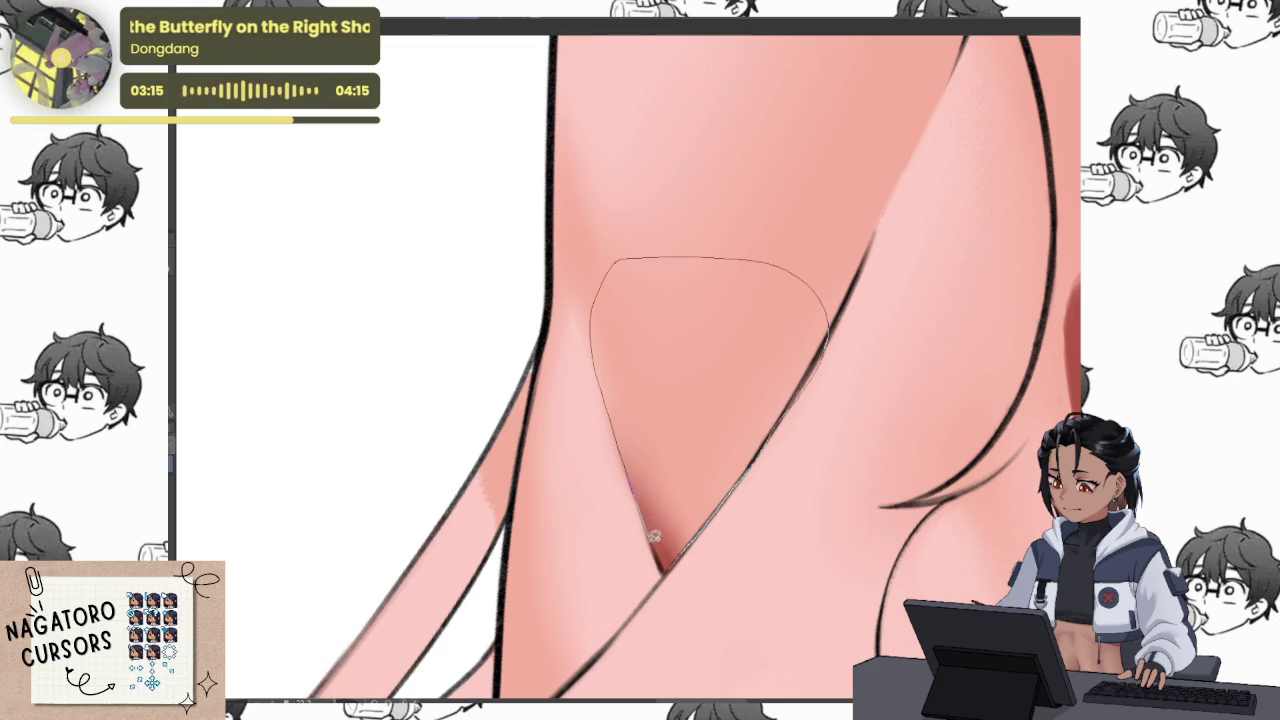
Lasso the area beside the armpit crease and airbrush a darker shadow inside it
left_click_drag(652, 532, 821, 265)
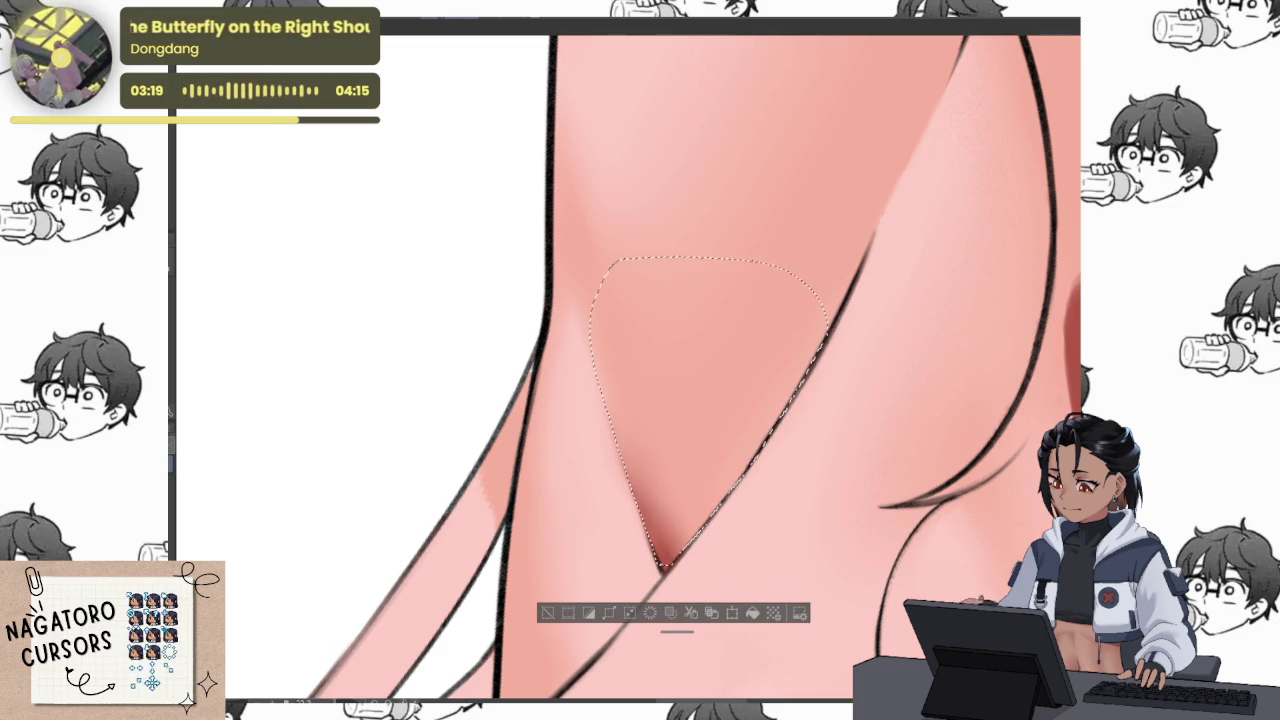
mouse_move(814, 457)
left_mouse_down()
mouse_move(713, 427)
mouse_move(657, 434)
mouse_move(766, 366)
mouse_move(714, 400)
left_mouse_up()
scroll(674, 541, "up", 2)
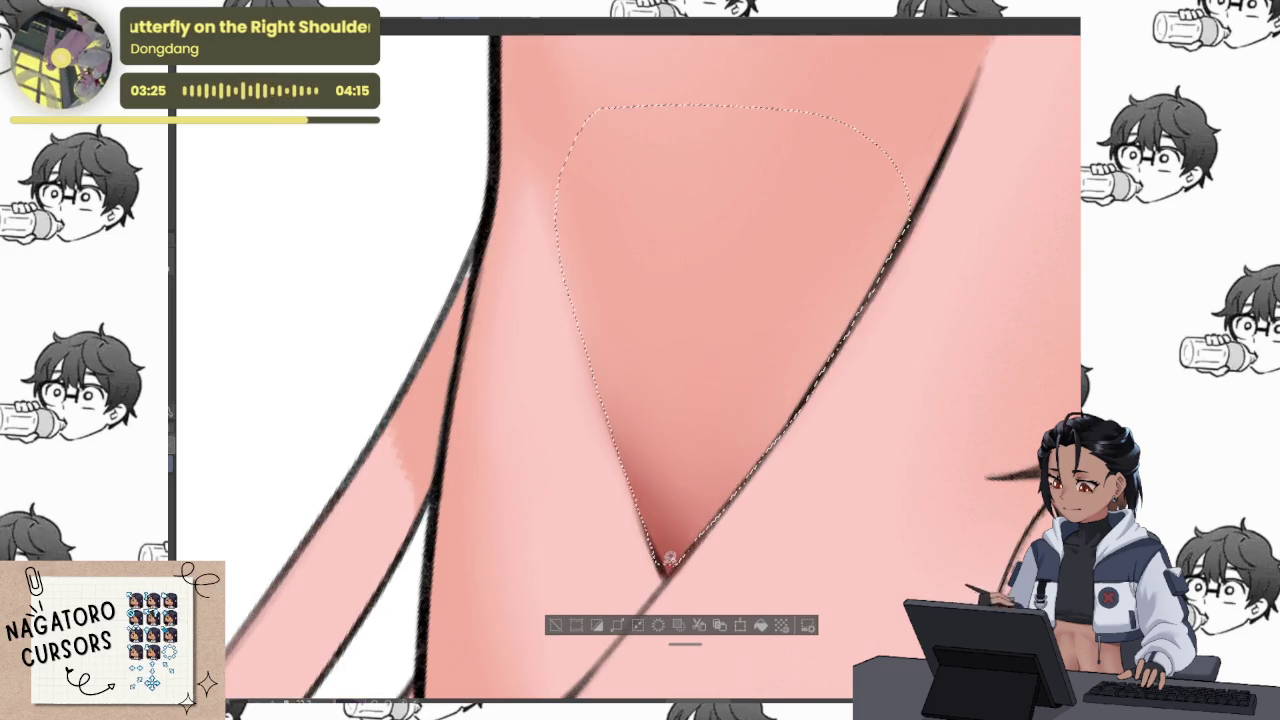
scroll(668, 570, "down", 3)
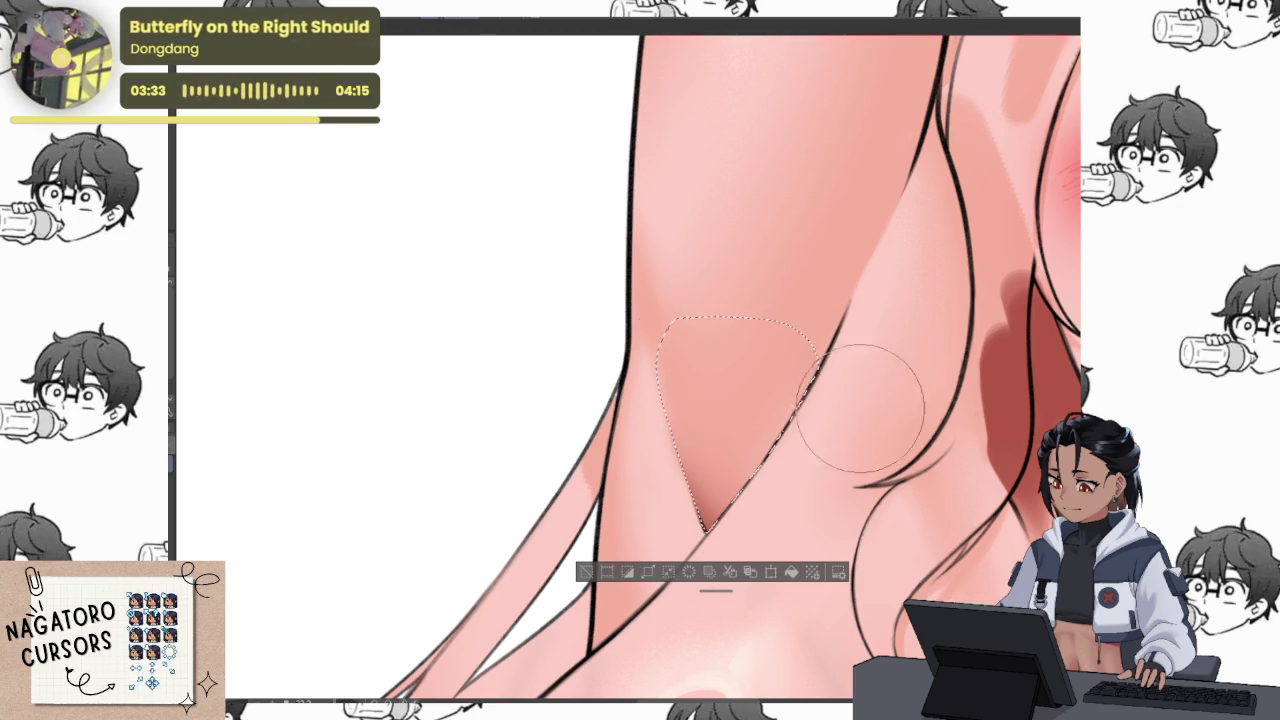
left_click_drag(857, 371, 903, 290)
key("ctrl+d")
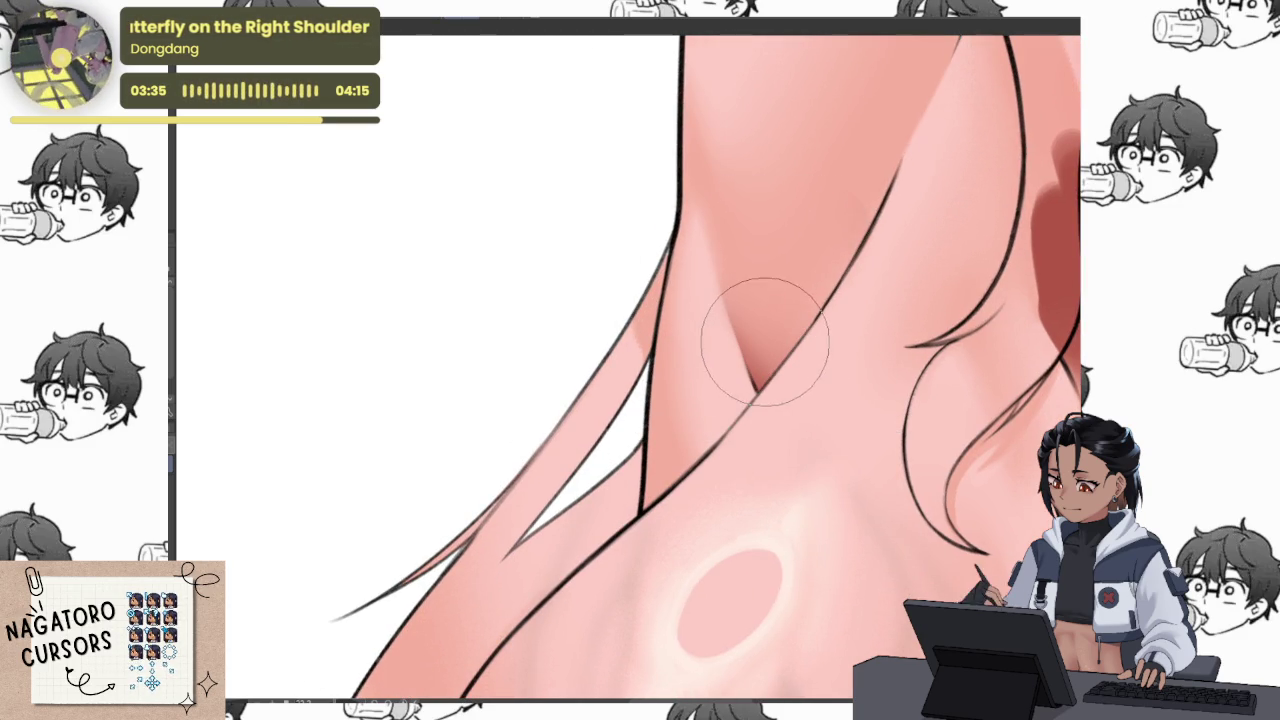
Outline a small area below the armpit crease, then deselect it
scroll(686, 442, "up", 2)
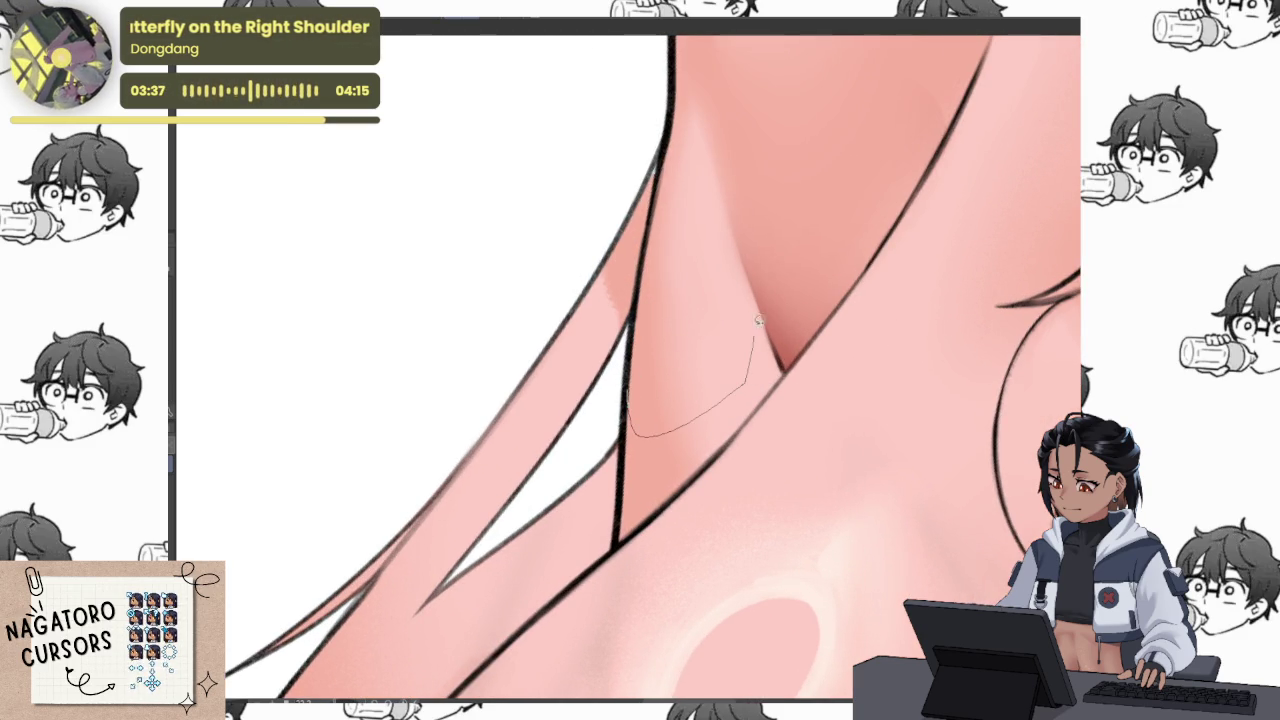
left_click_drag(678, 494, 614, 537)
scroll(671, 385, "down", 3)
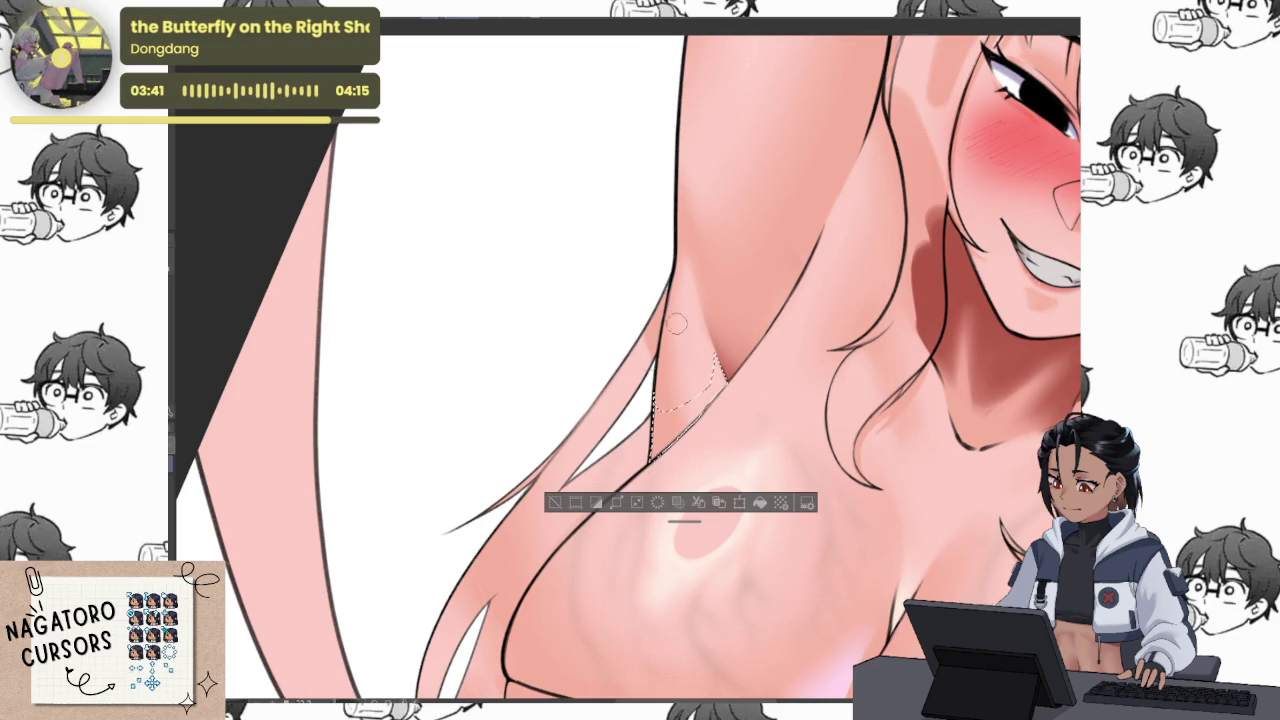
scroll(670, 447, "up", 2)
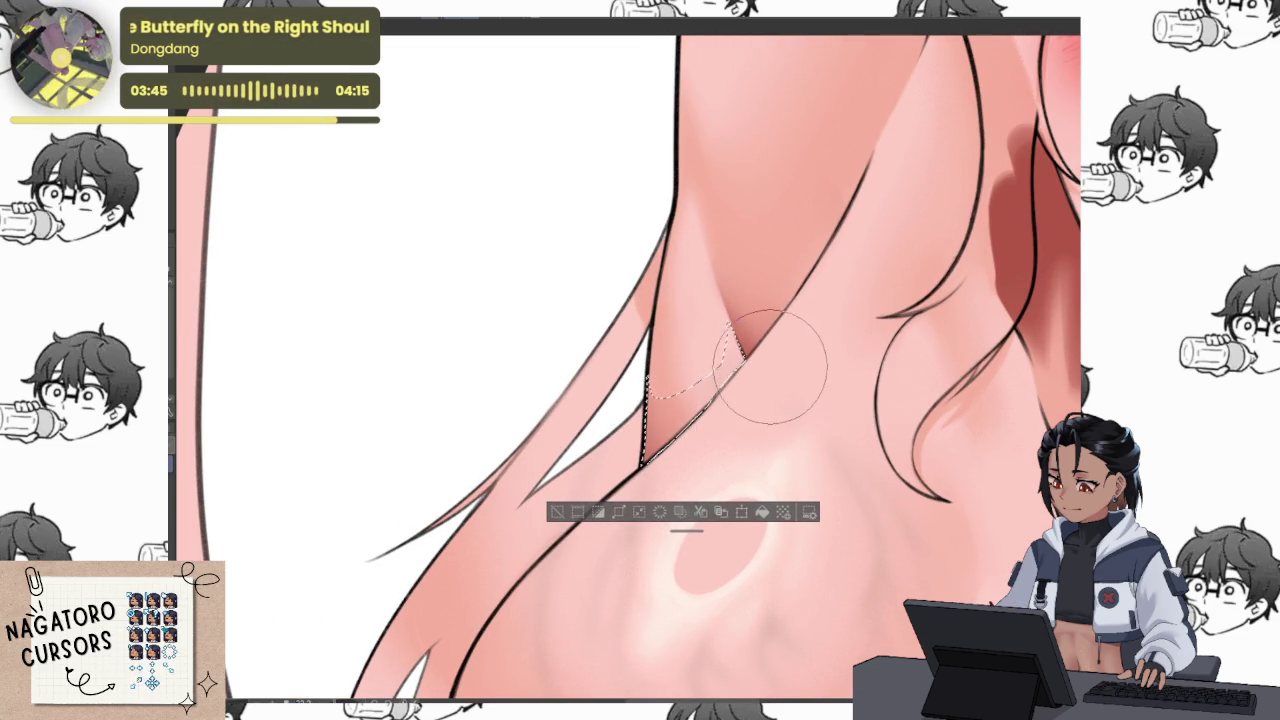
key("ctrl+d")
Reset to the upright full-figure view and flip the canvas to check proportions
scroll(873, 387, "down", 3)
scroll(873, 387, "up", 3)
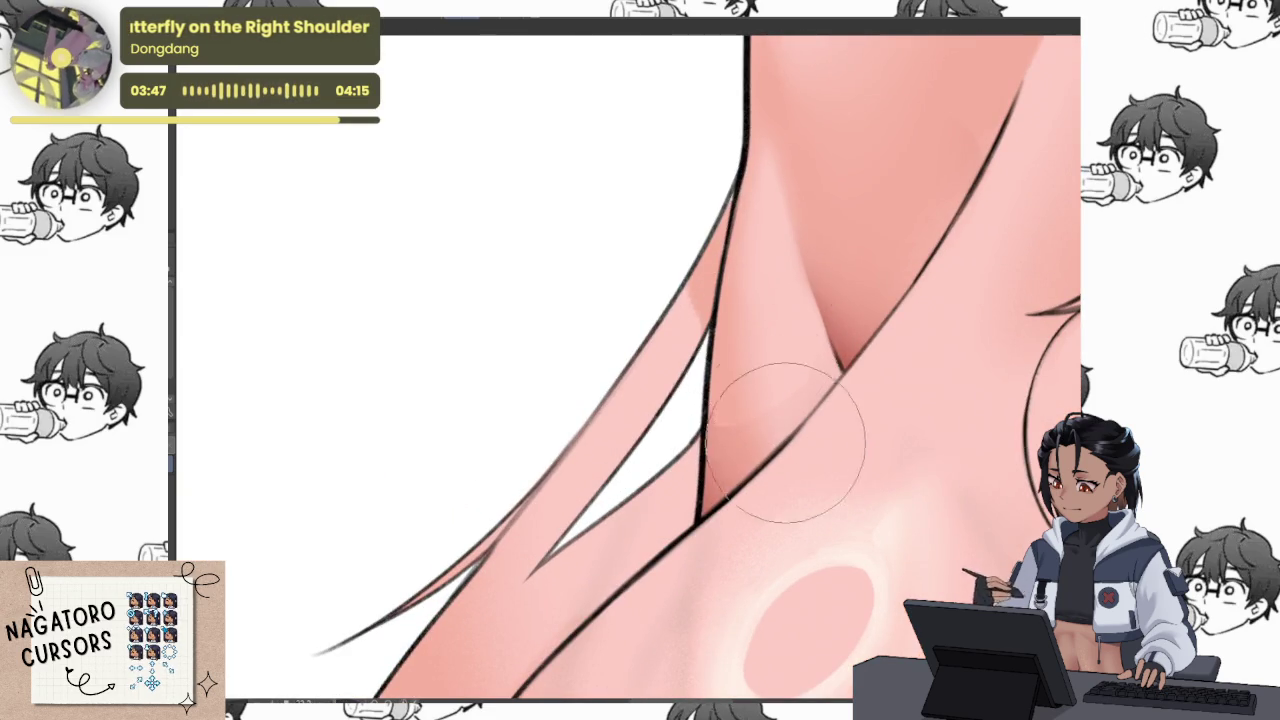
scroll(786, 429, "down", 3)
key("ctrl+0")
scroll(802, 475, "up", 2)
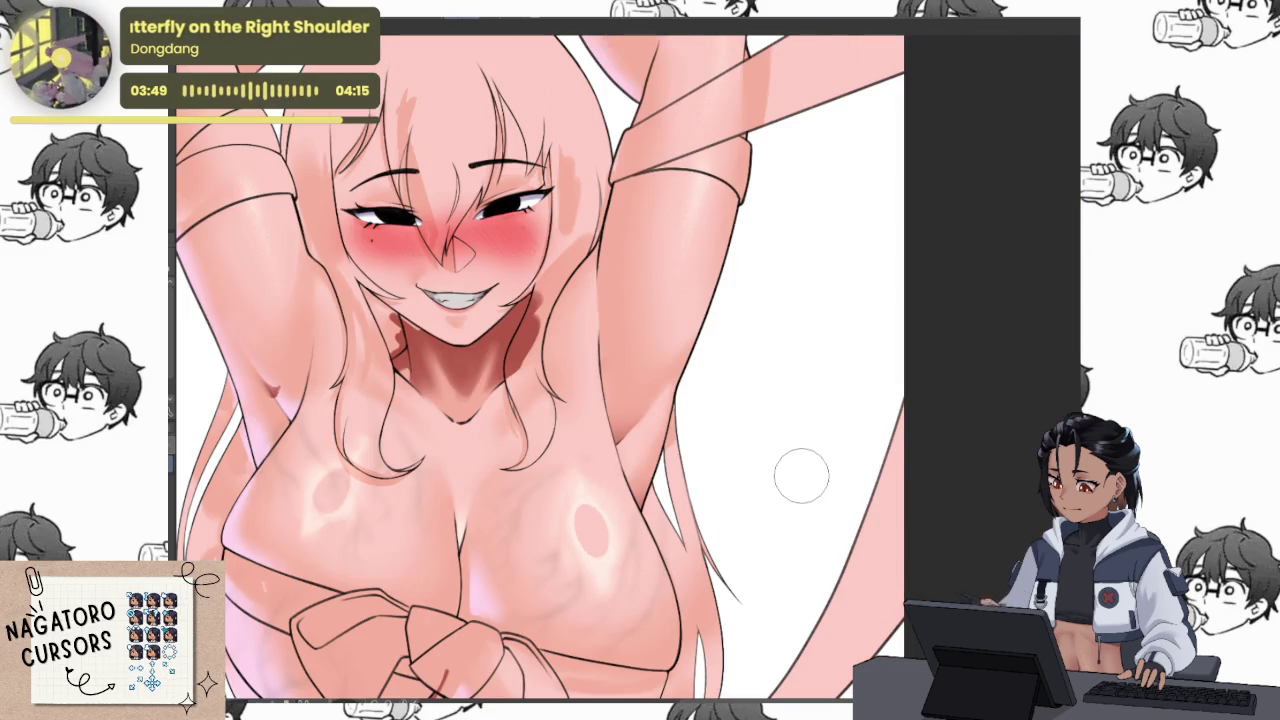
key("h")
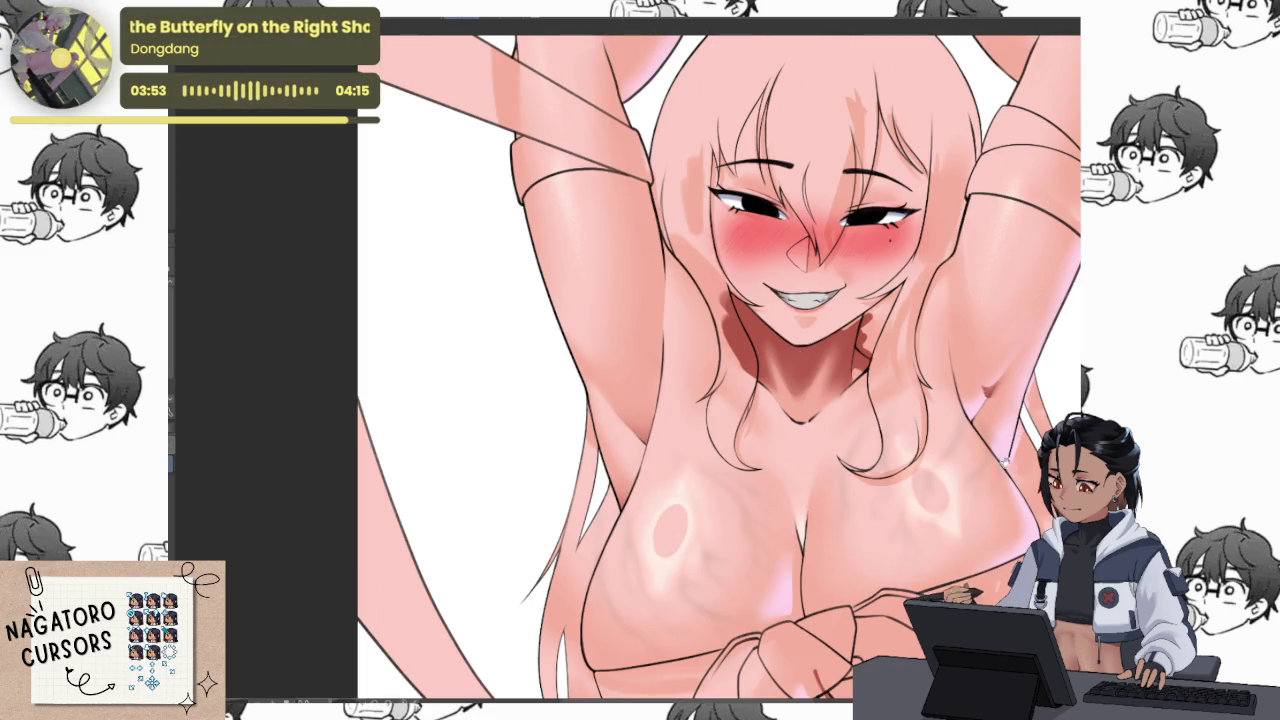
scroll(1003, 467, "up", 3)
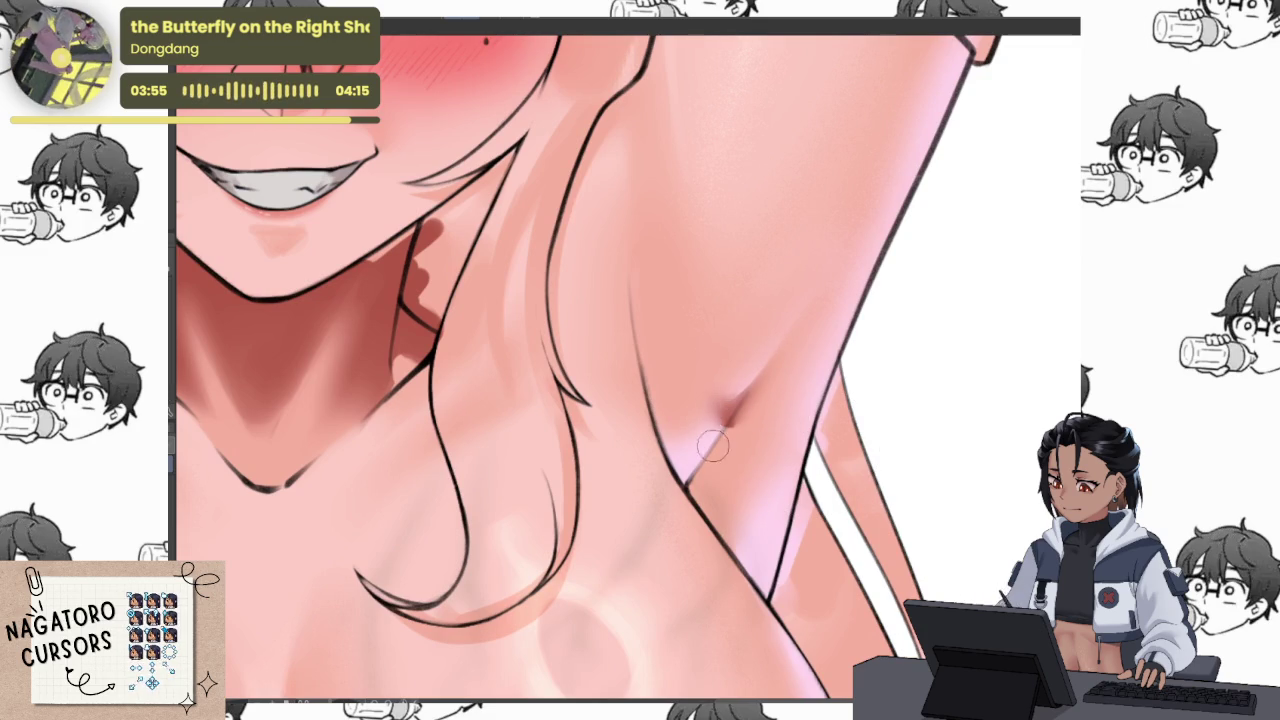
With a larger brush, lasso the lower armpit crease and airbrush darker shading inside
key("]")
key("]")
key("]")
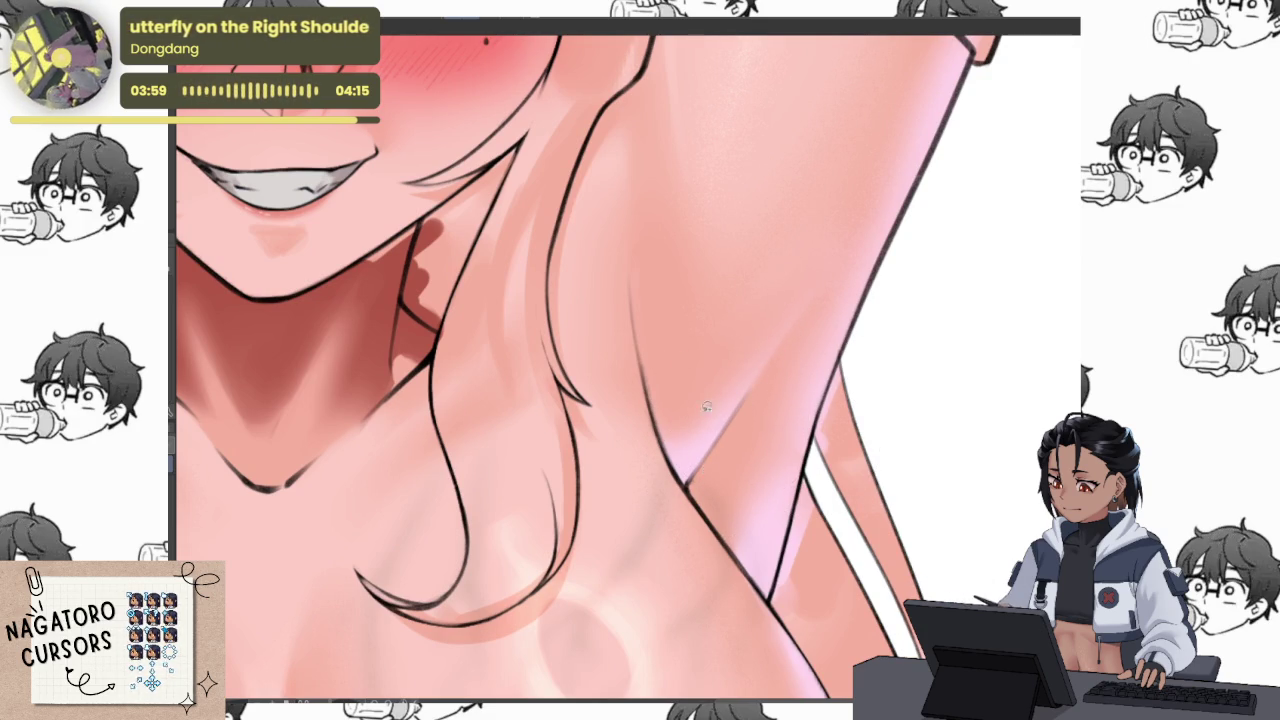
scroll(682, 361, "up", 2)
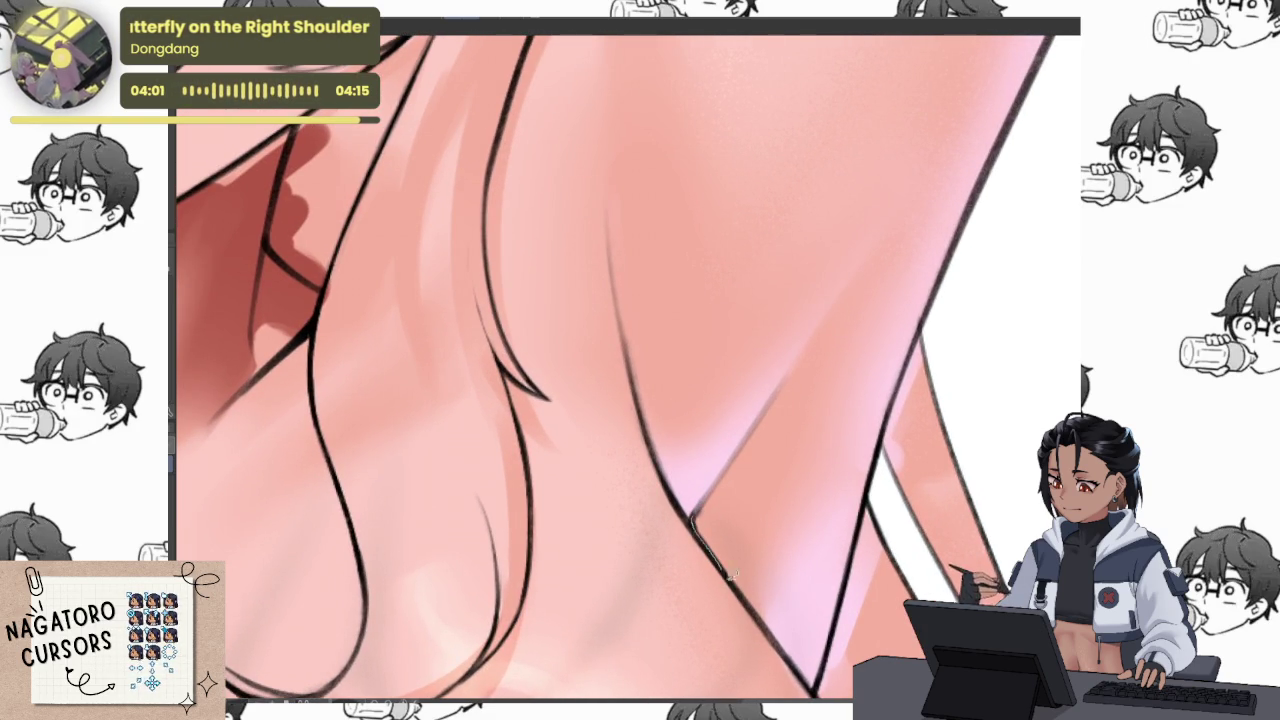
left_click_drag(803, 530, 857, 288)
left_click_drag(758, 420, 700, 510)
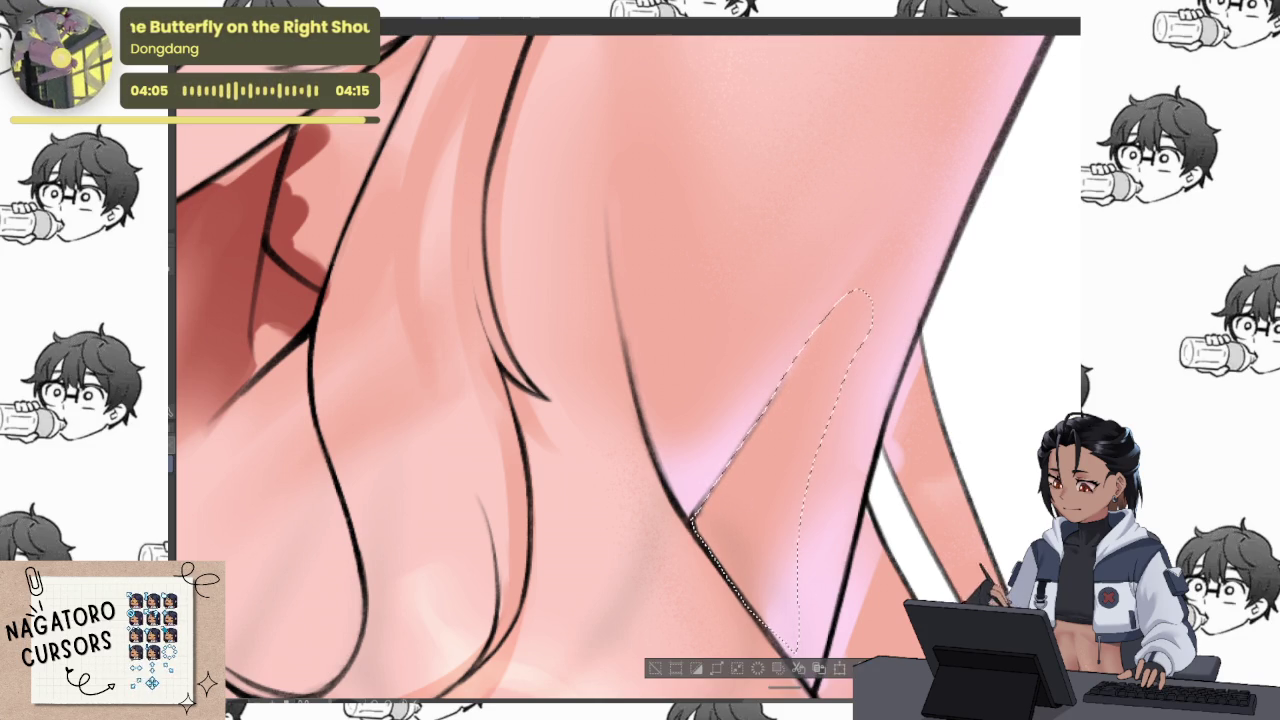
mouse_move(820, 300)
left_mouse_down()
mouse_move(757, 300)
mouse_move(700, 357)
mouse_move(642, 458)
left_mouse_up()
left_click_drag(819, 561, 779, 471)
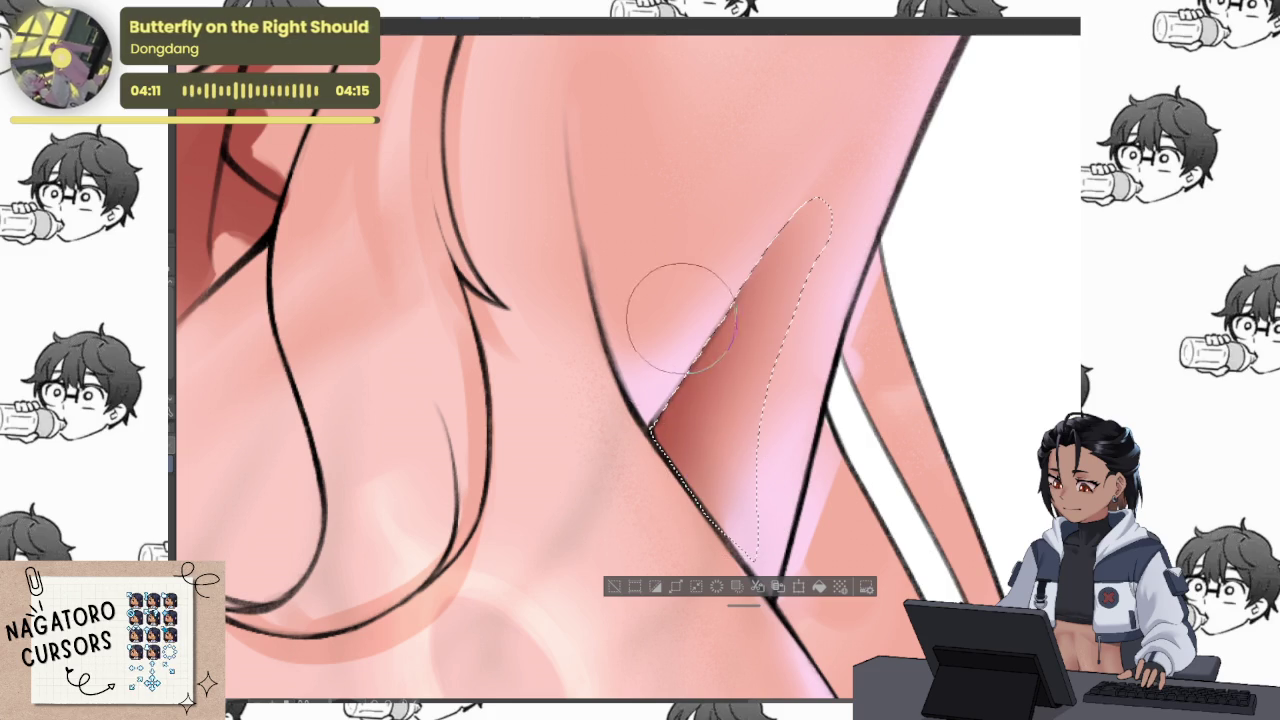
scroll(776, 217, "down", 3)
key("ctrl+d")
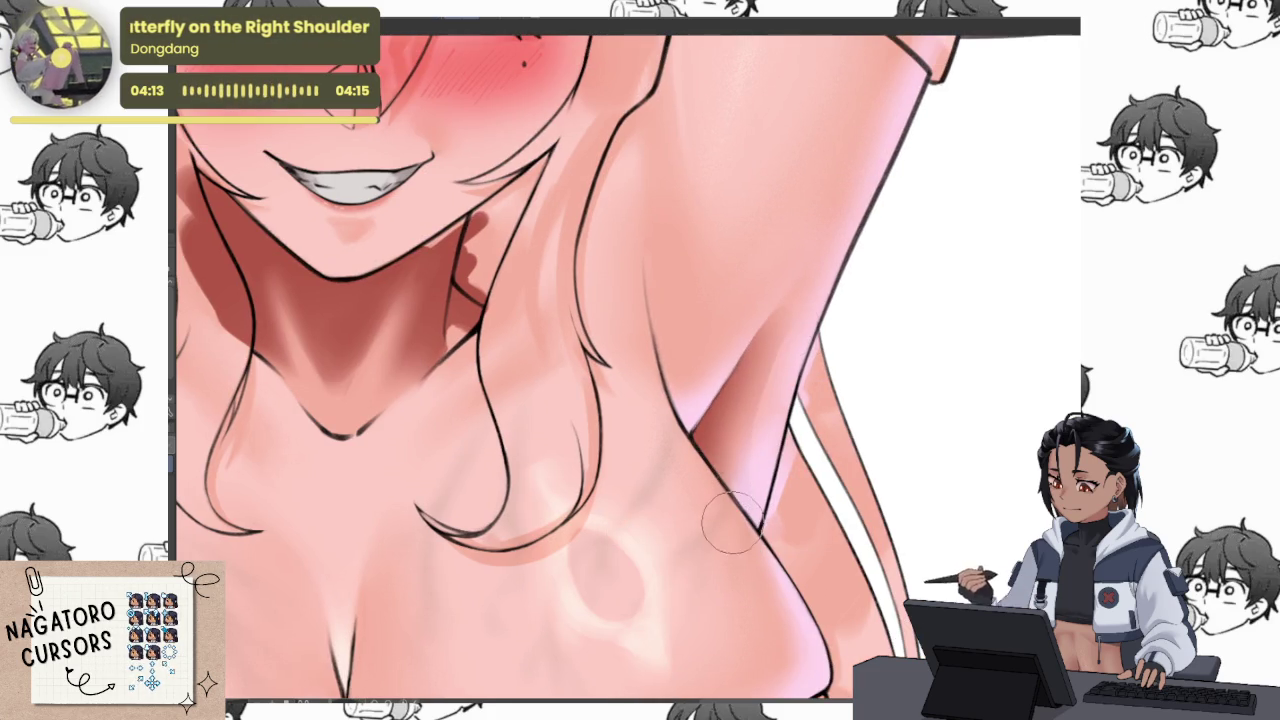
Review the shaded crease at different zoom levels and reduce the brush size
scroll(790, 450, "down", 3)
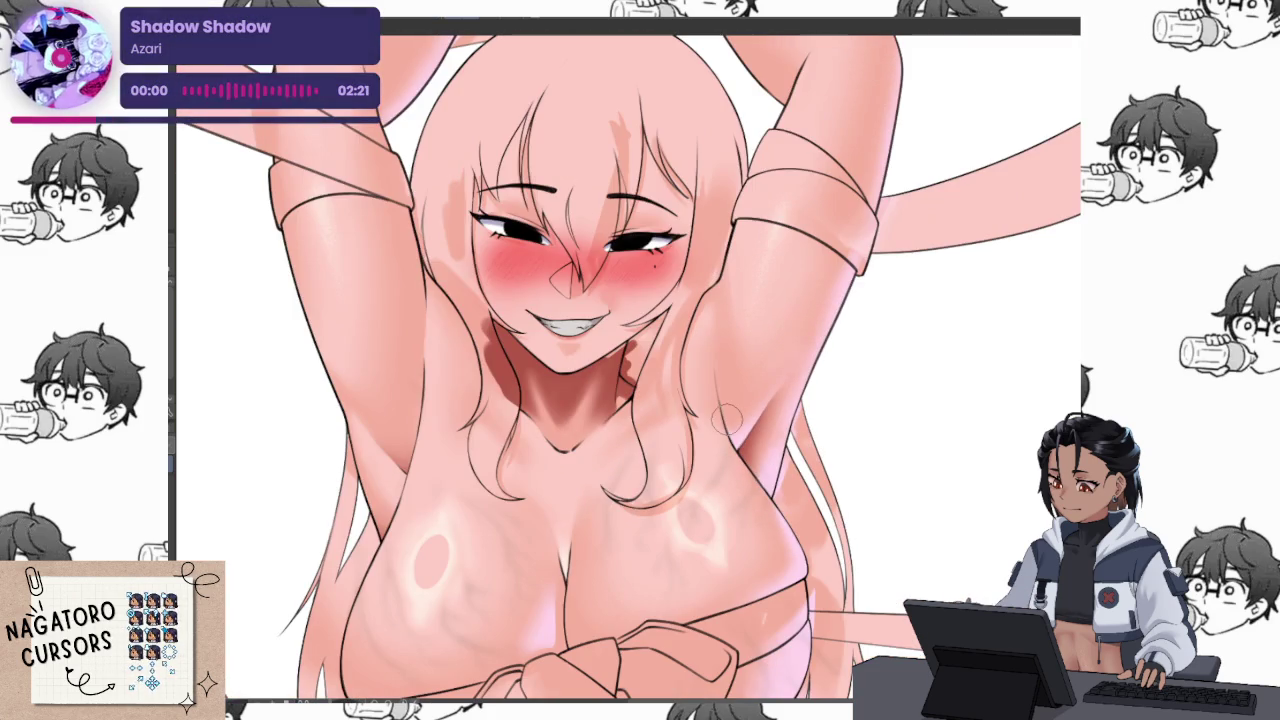
scroll(727, 418, "up", 3)
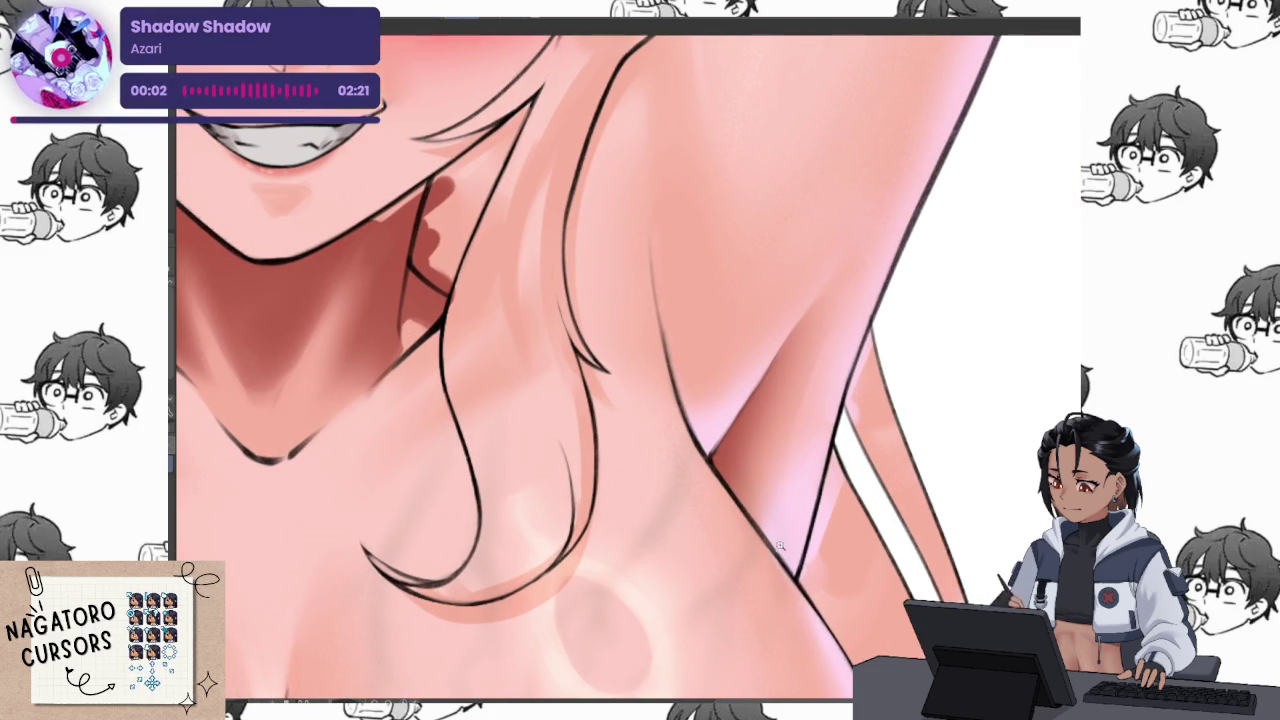
scroll(780, 537, "up", 1)
scroll(765, 525, "up", 1)
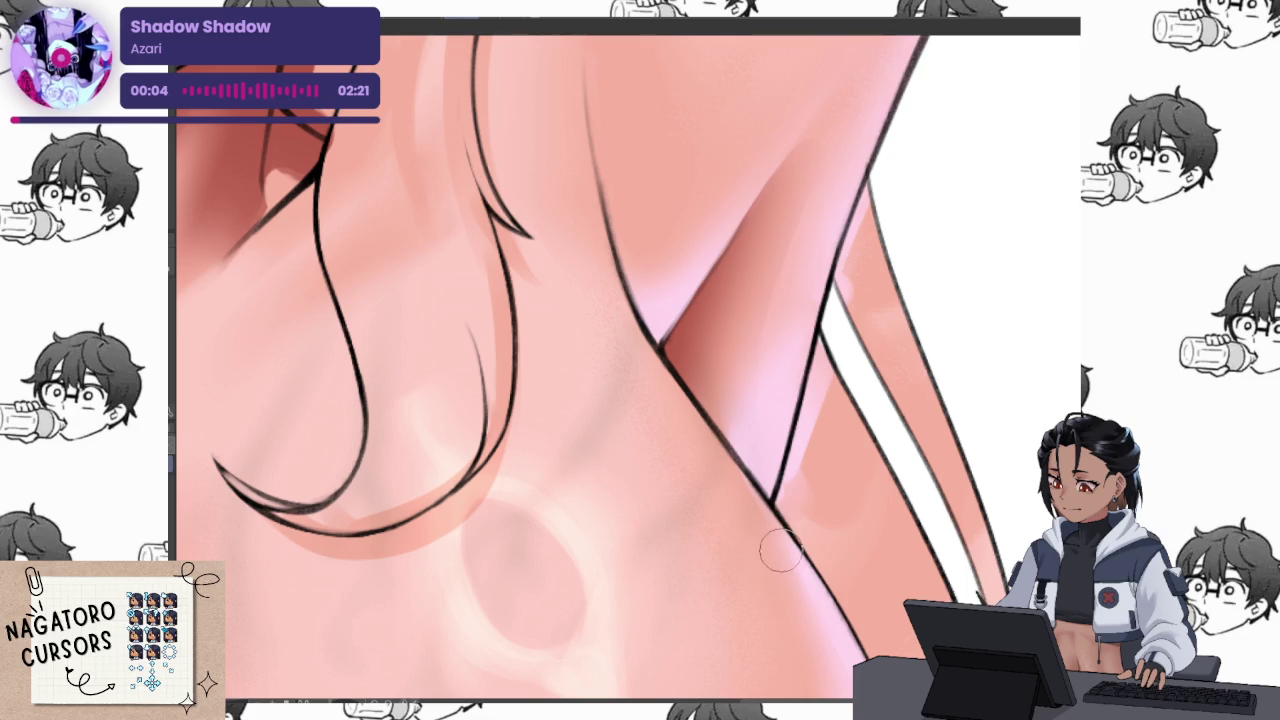
key("bracketleft")
key("bracketleft")
key("bracketleft")
key("bracketleft")
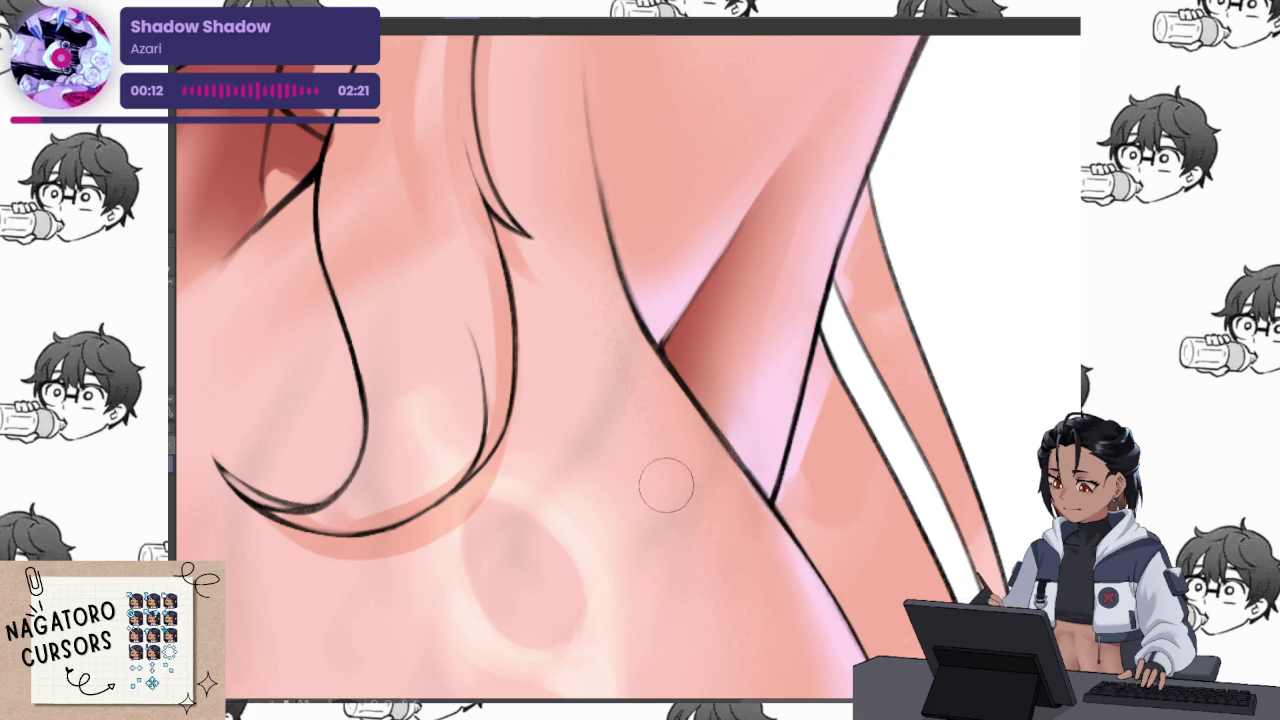
scroll(723, 490, "down", 3)
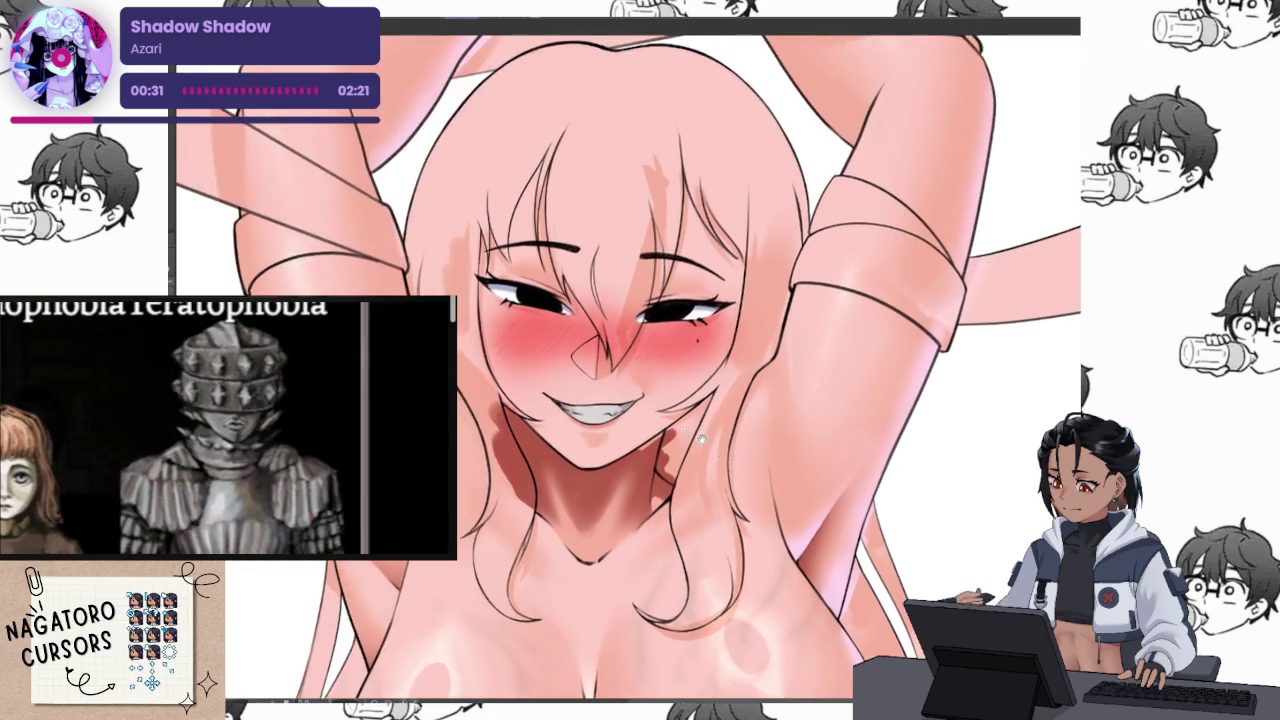
Zoom and rotate onto the neck, then soften its shadow with a faint light airbrush stroke
scroll(693, 455, "up", 5)
scroll(693, 455, "up", 1)
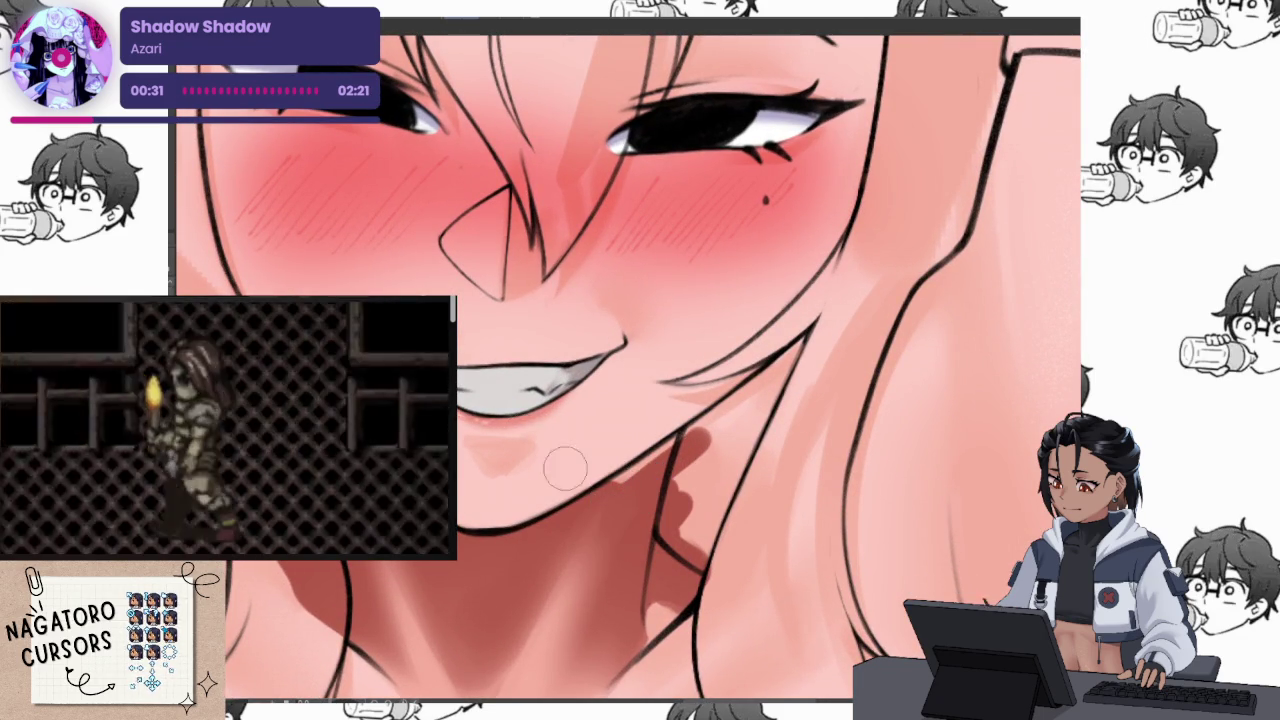
left_click_drag(606, 492, 676, 478)
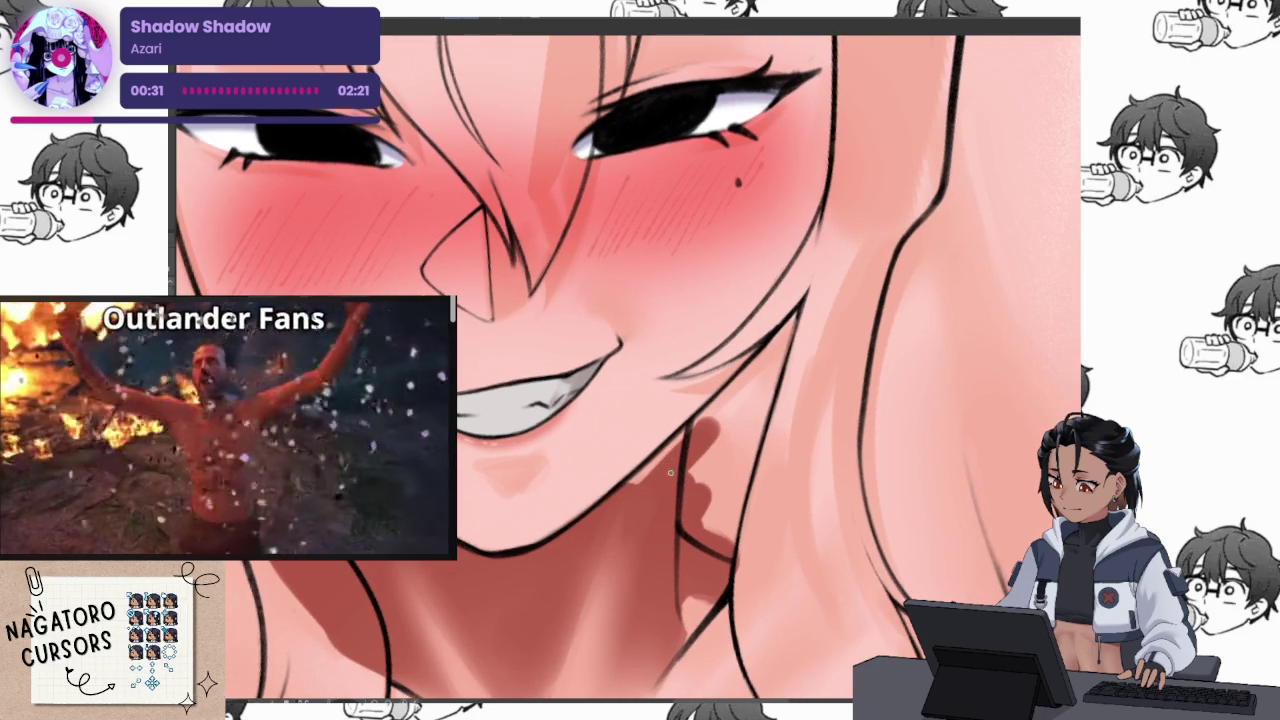
scroll(660, 484, "up", 1)
scroll(660, 484, "up", 1)
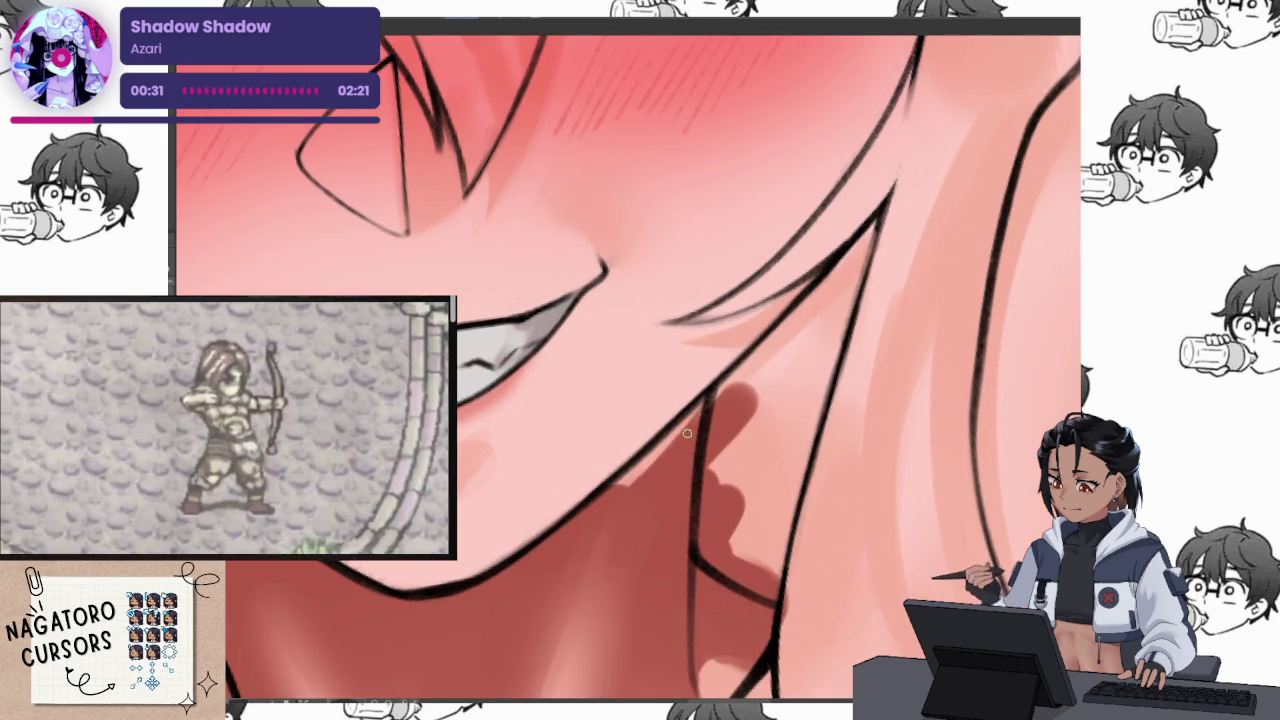
left_click_drag(620, 482, 659, 452)
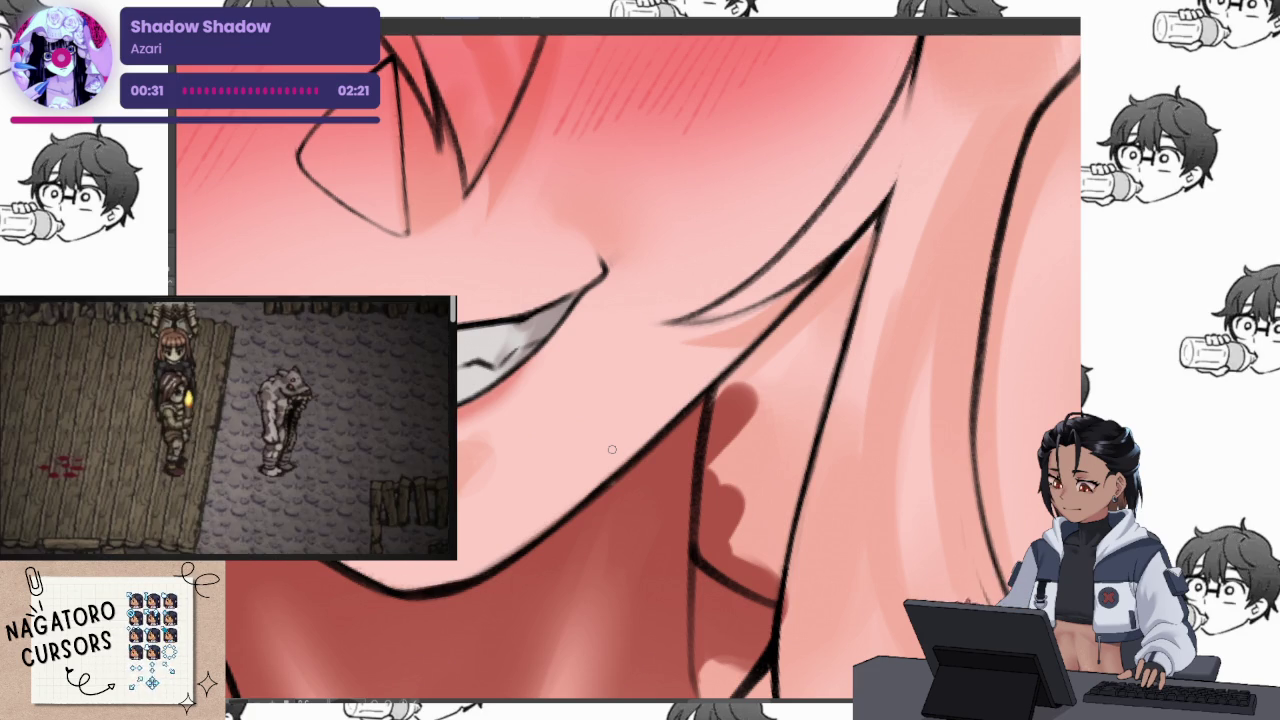
scroll(801, 315, "down", 5)
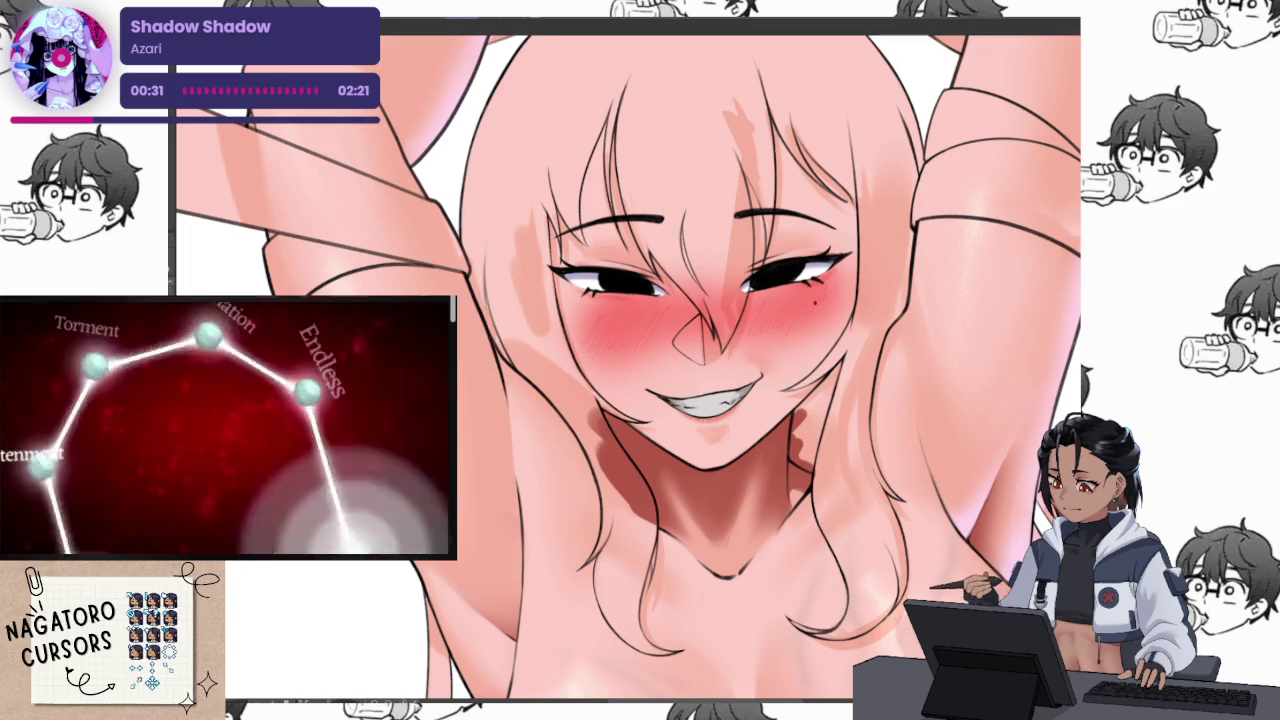
Show the red ribbons again and rotate the view onto the armband near the armpit
key("alt+BackSpace")
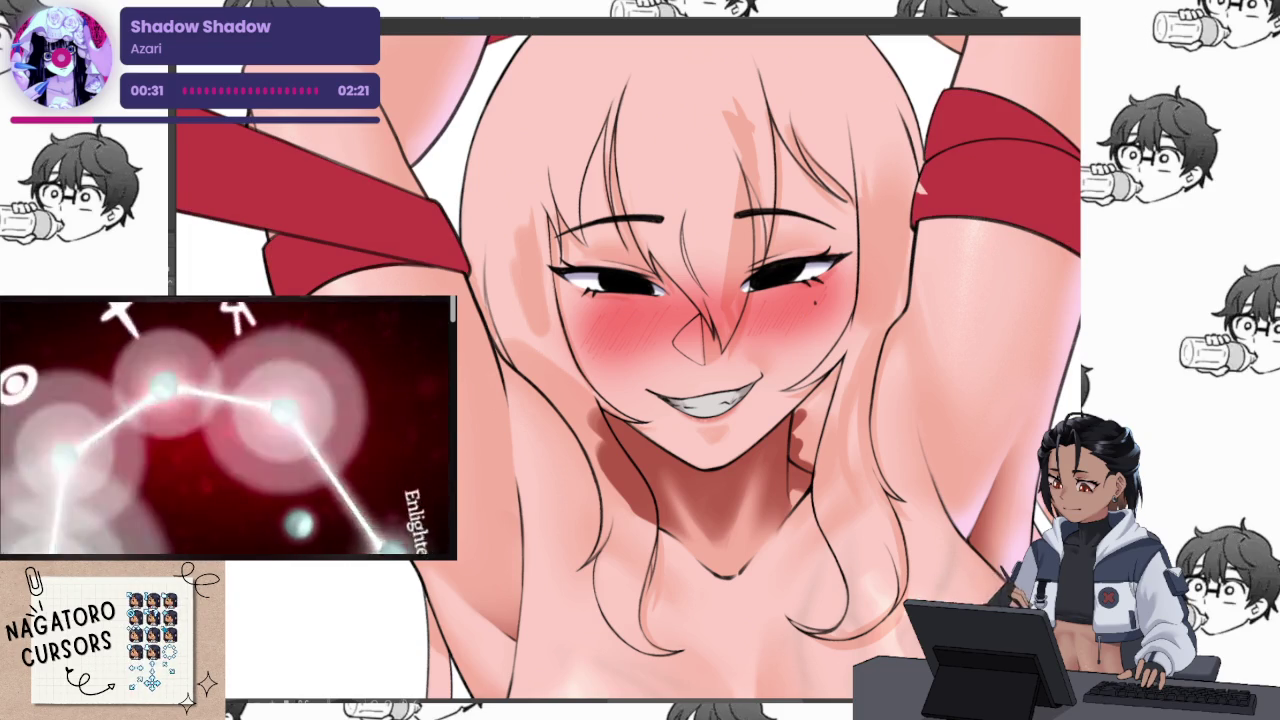
left_click_drag(810, 417, 740, 457)
scroll(741, 458, "up", 5)
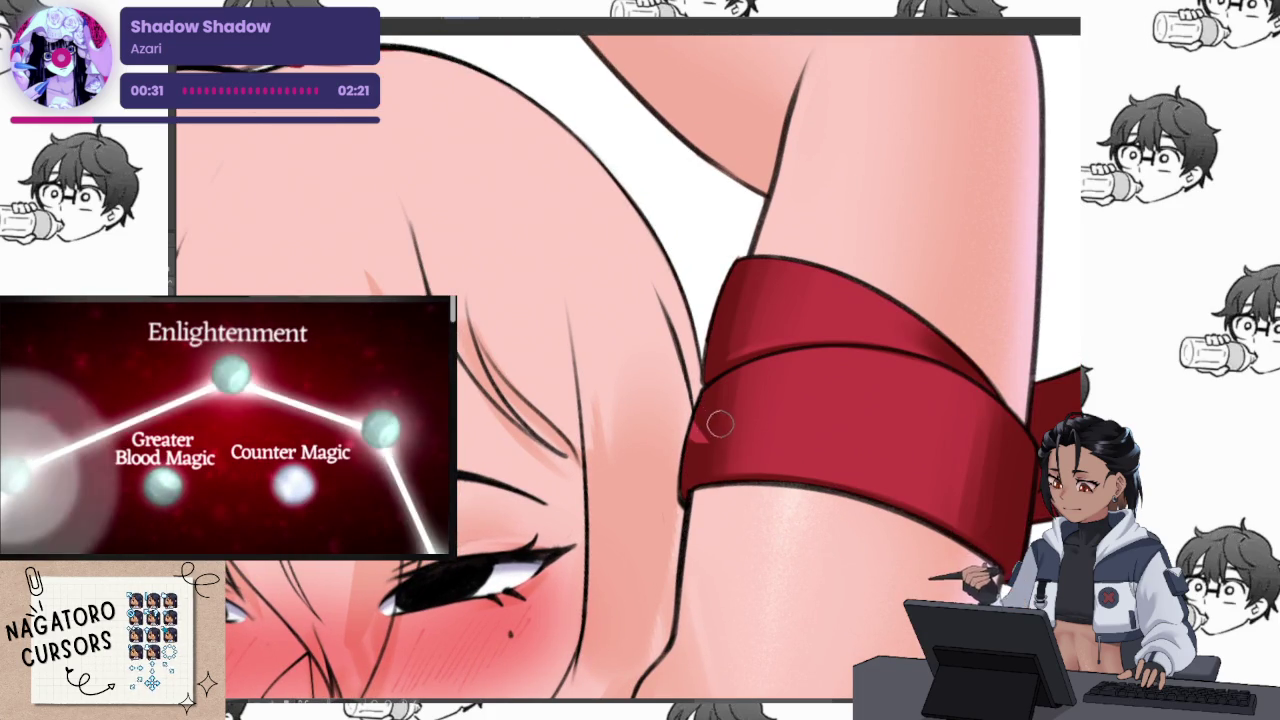
scroll(697, 451, "down", 5)
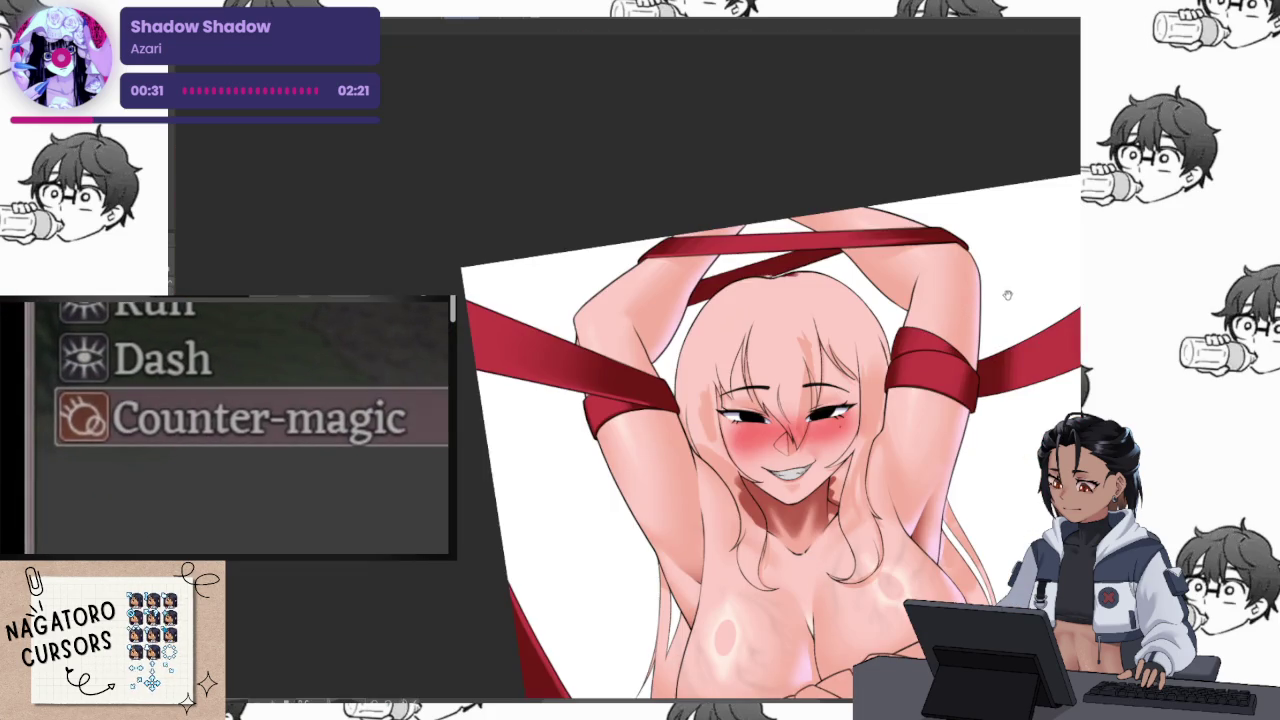
scroll(1006, 247, "up", 3)
scroll(1006, 247, "up", 2)
key("minus")
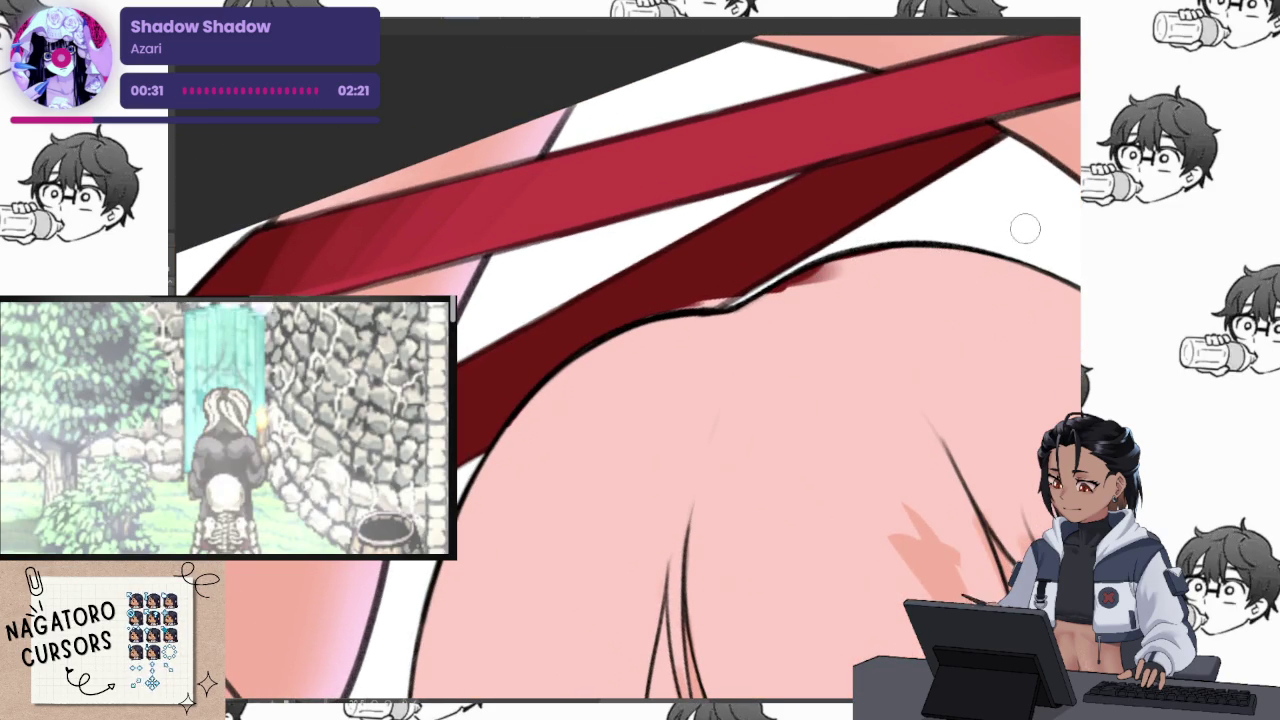
Redo the lower chest strap with a darker shadow fill and tidy its lower edge
key("ctrl+z")
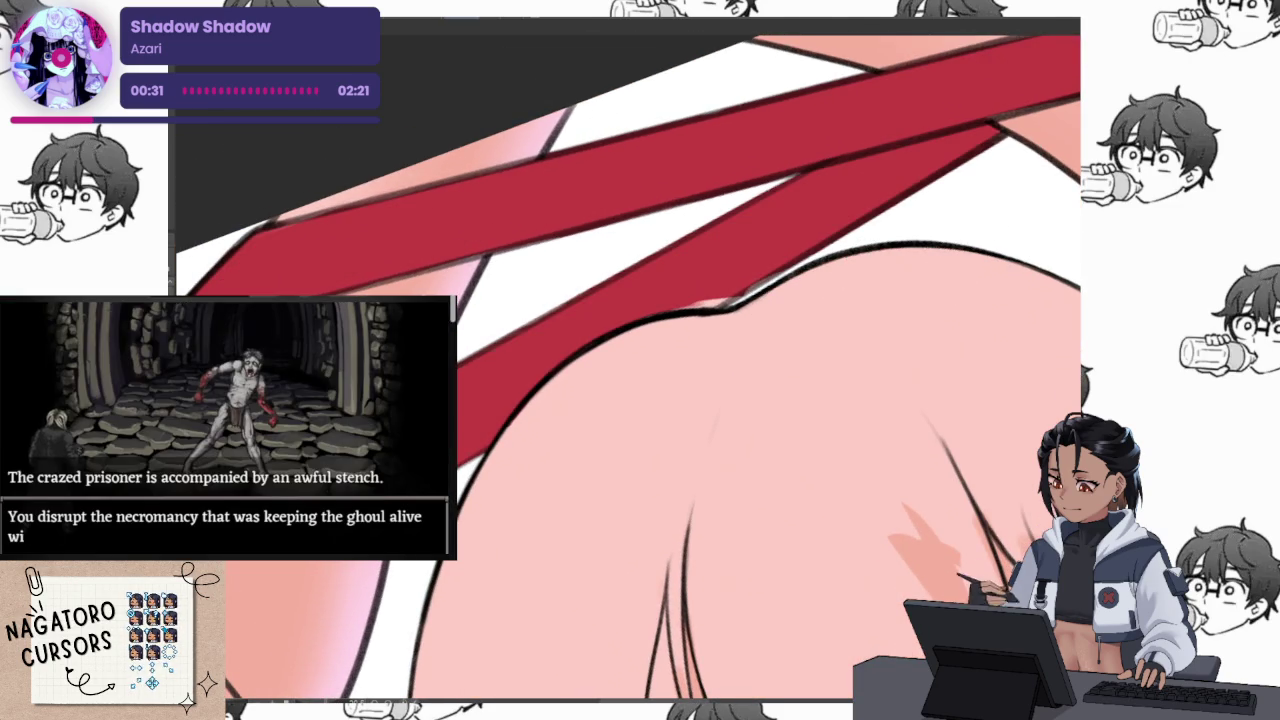
scroll(1004, 515, "down", 2)
scroll(1004, 515, "down", 3)
mouse_move(1003, 515)
left_mouse_down()
mouse_move(902, 284)
mouse_move(690, 360)
left_mouse_up()
scroll(800, 330, "up", 3)
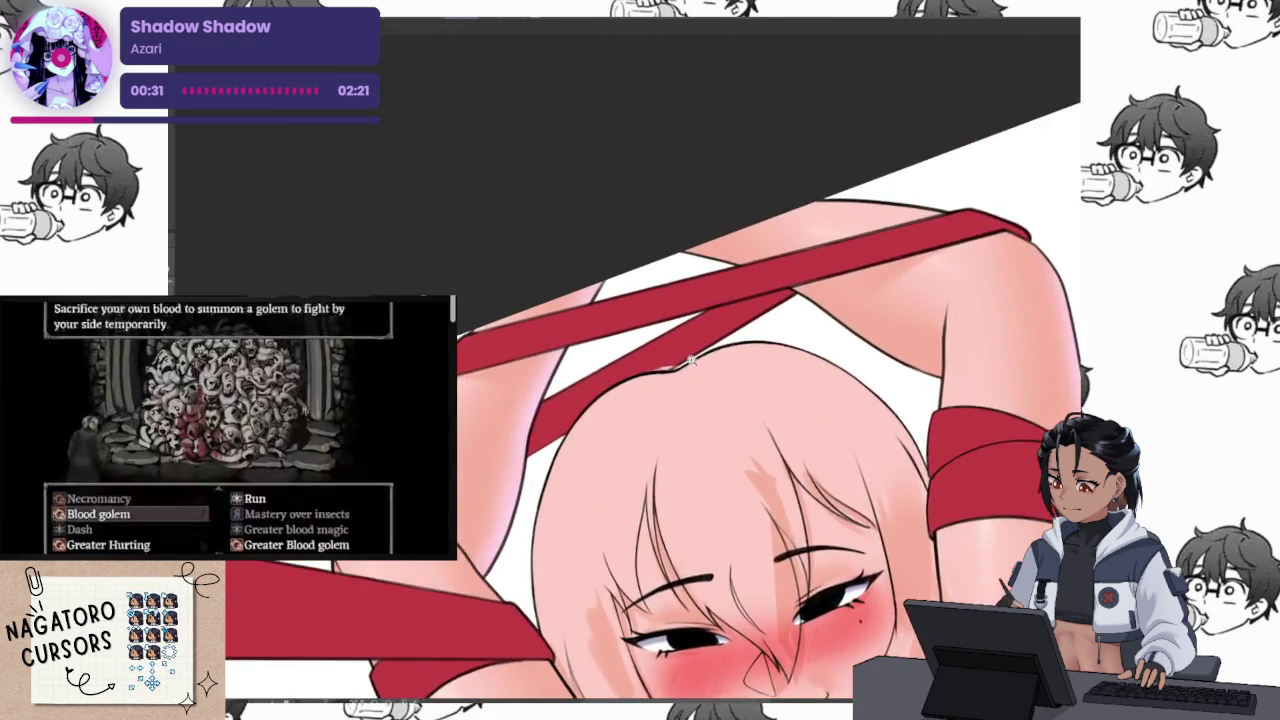
scroll(690, 358, "up", 2)
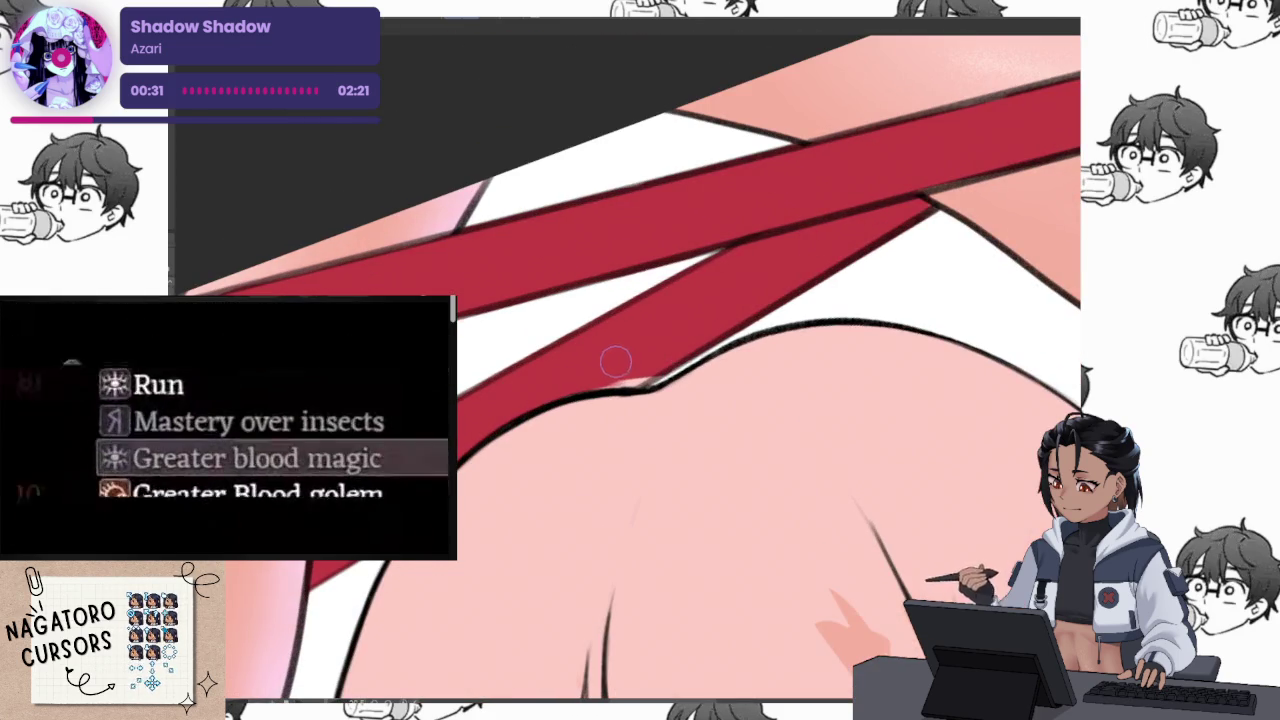
left_click(670, 350)
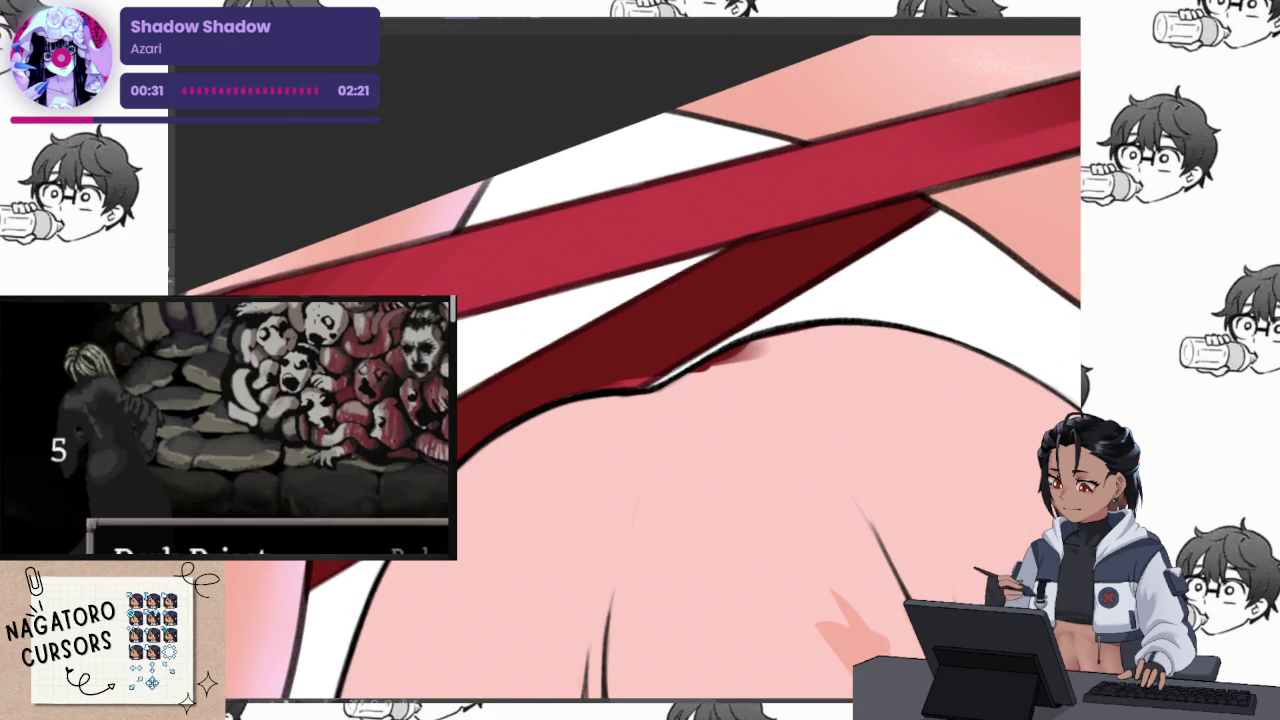
mouse_move(748, 350)
left_mouse_down()
mouse_move(674, 346)
mouse_move(560, 395)
left_mouse_up()
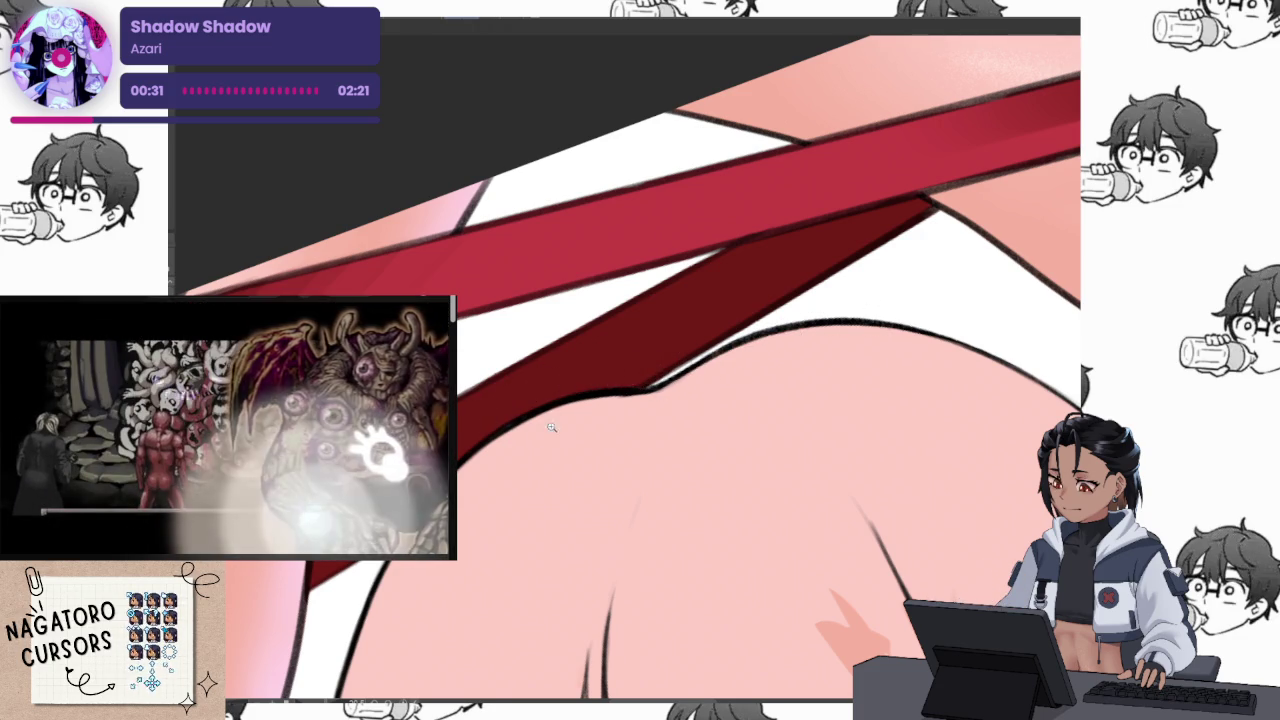
scroll(540, 425, "down", 5)
scroll(951, 268, "up", 4)
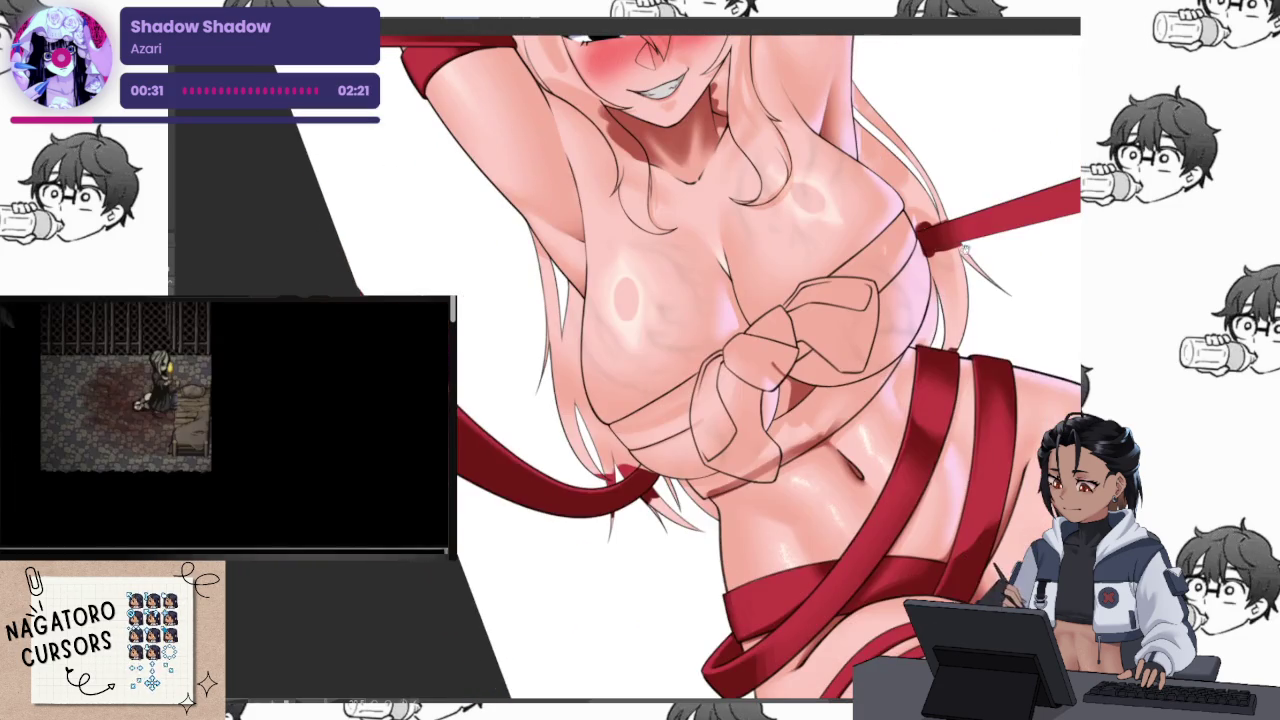
Fill the pink gap in the red ribbon under the chest bow with red
scroll(973, 243, "down", 4)
scroll(941, 327, "up", 4)
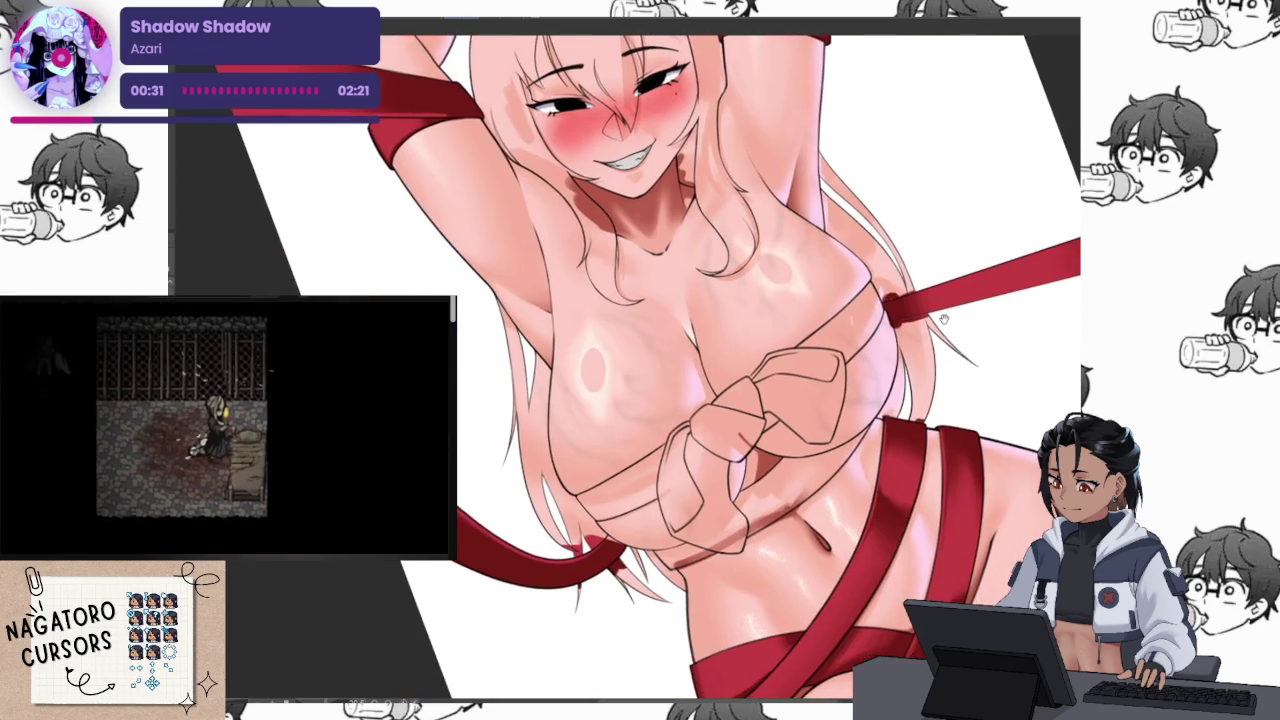
left_click_drag(941, 327, 985, 443)
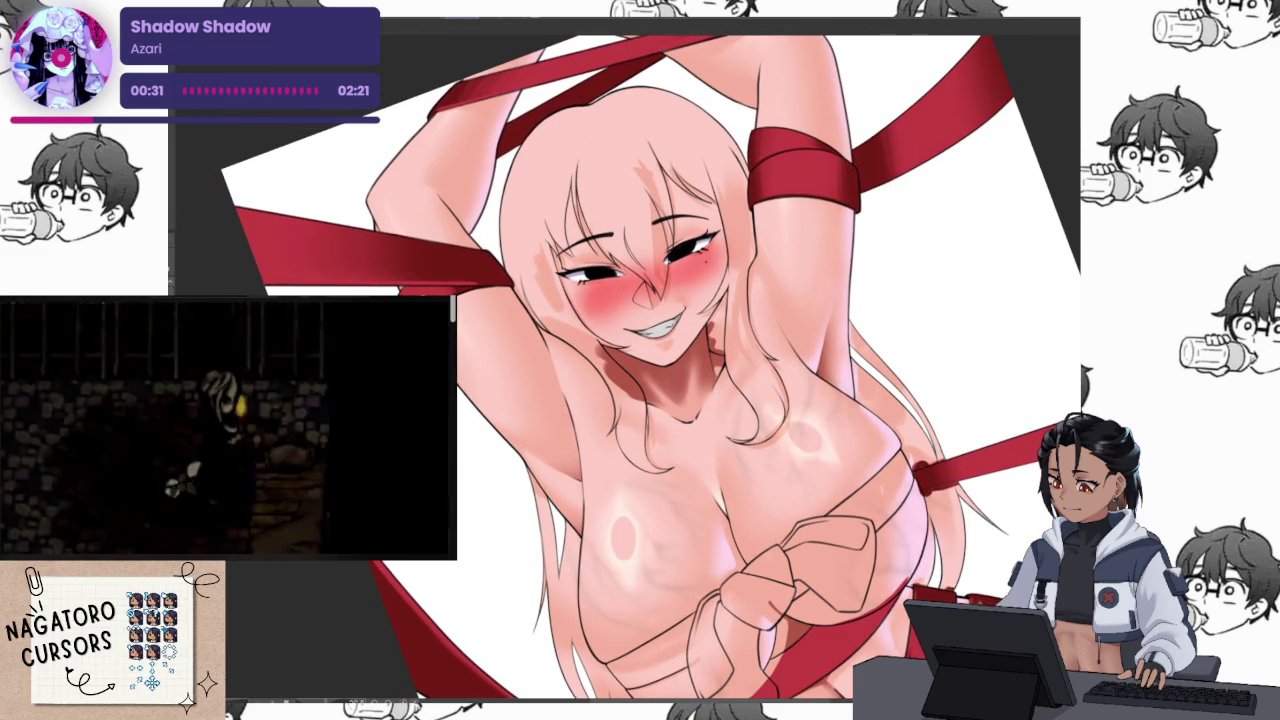
left_click_drag(866, 636, 866, 326)
scroll(769, 461, "up", 3)
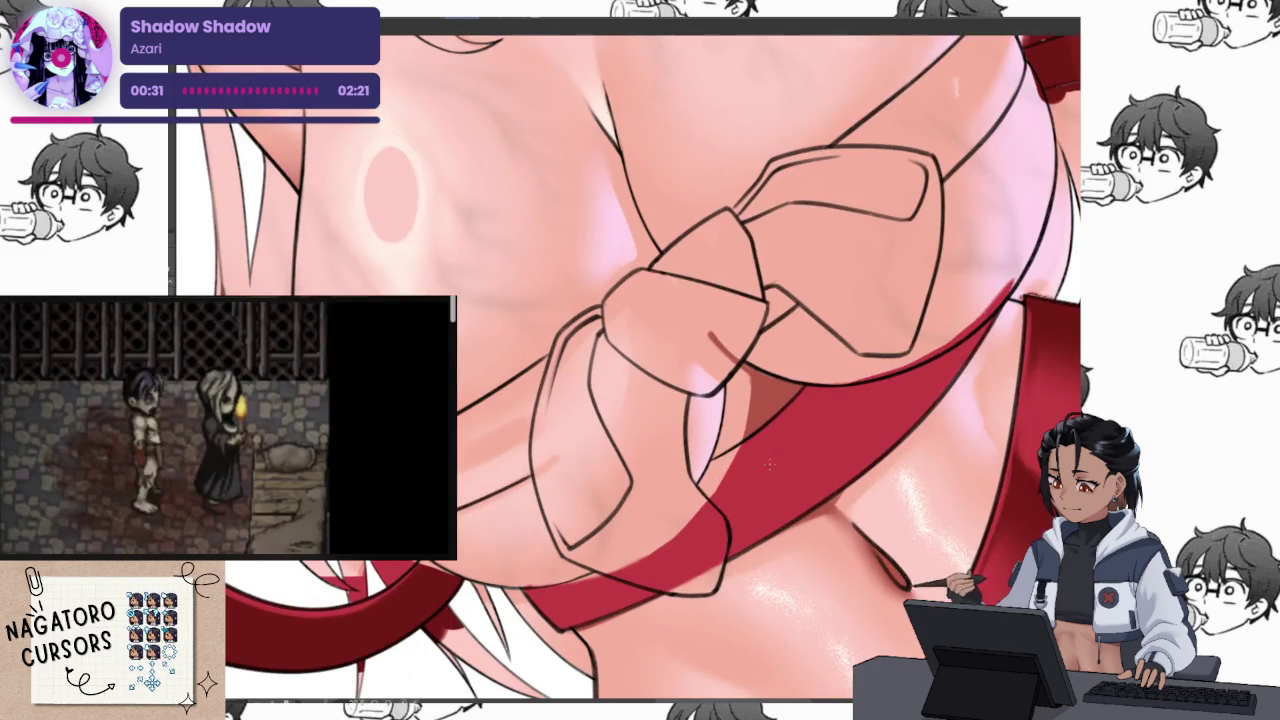
scroll(770, 467, "up", 2)
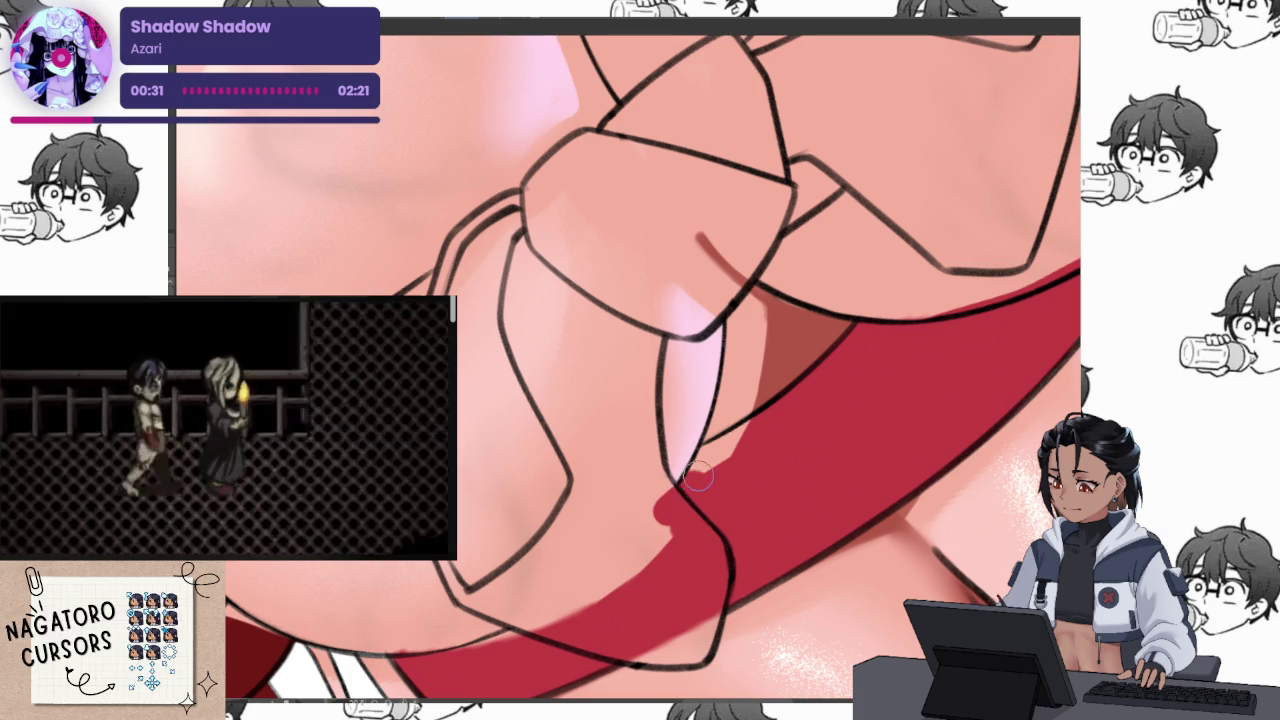
mouse_move(690, 495)
left_mouse_down()
mouse_move(661, 540)
mouse_move(790, 425)
left_mouse_up()
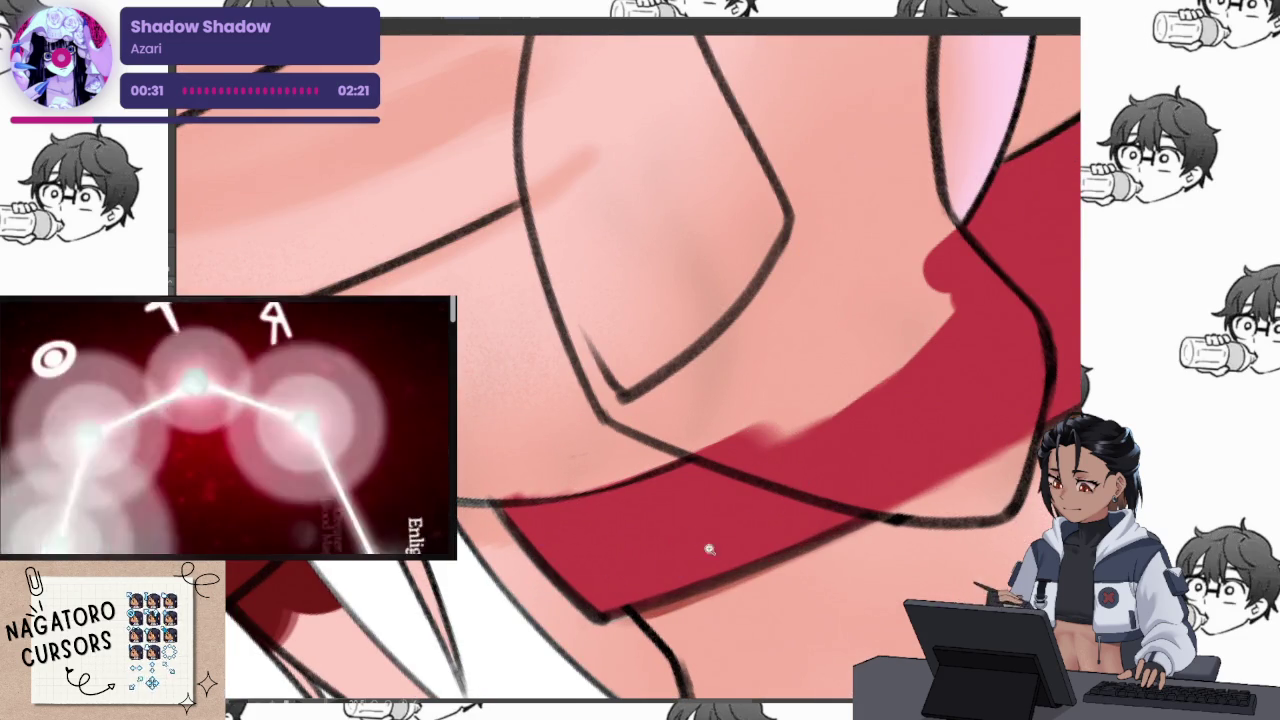
Shade the ribbon's inner fold beneath the bow knot darker
scroll(848, 558, "down", 2)
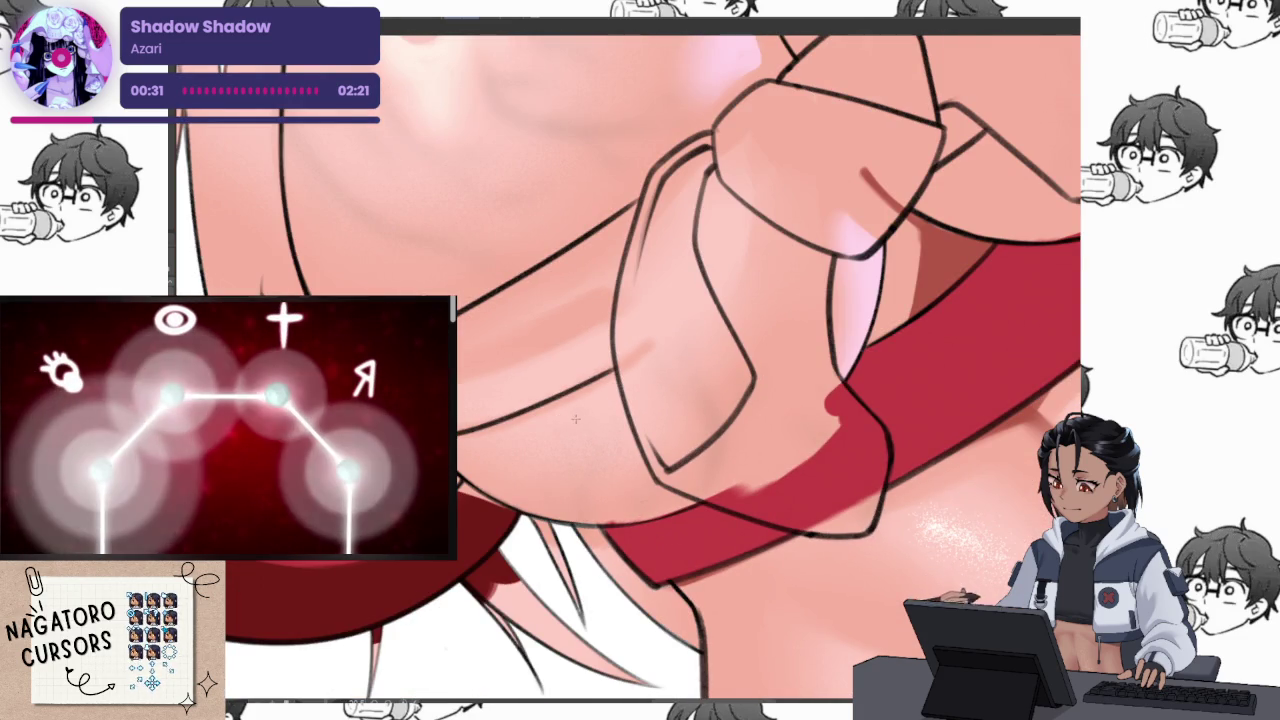
scroll(671, 573, "up", 3)
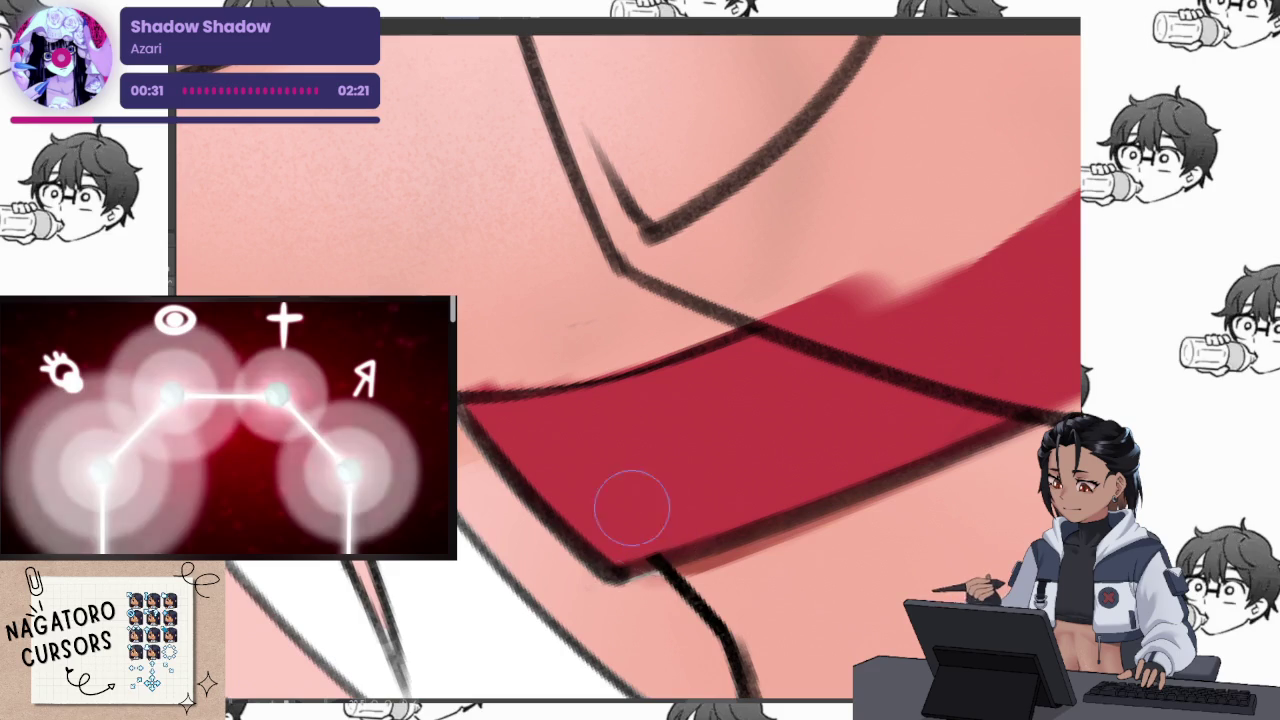
scroll(575, 550, "down", 2)
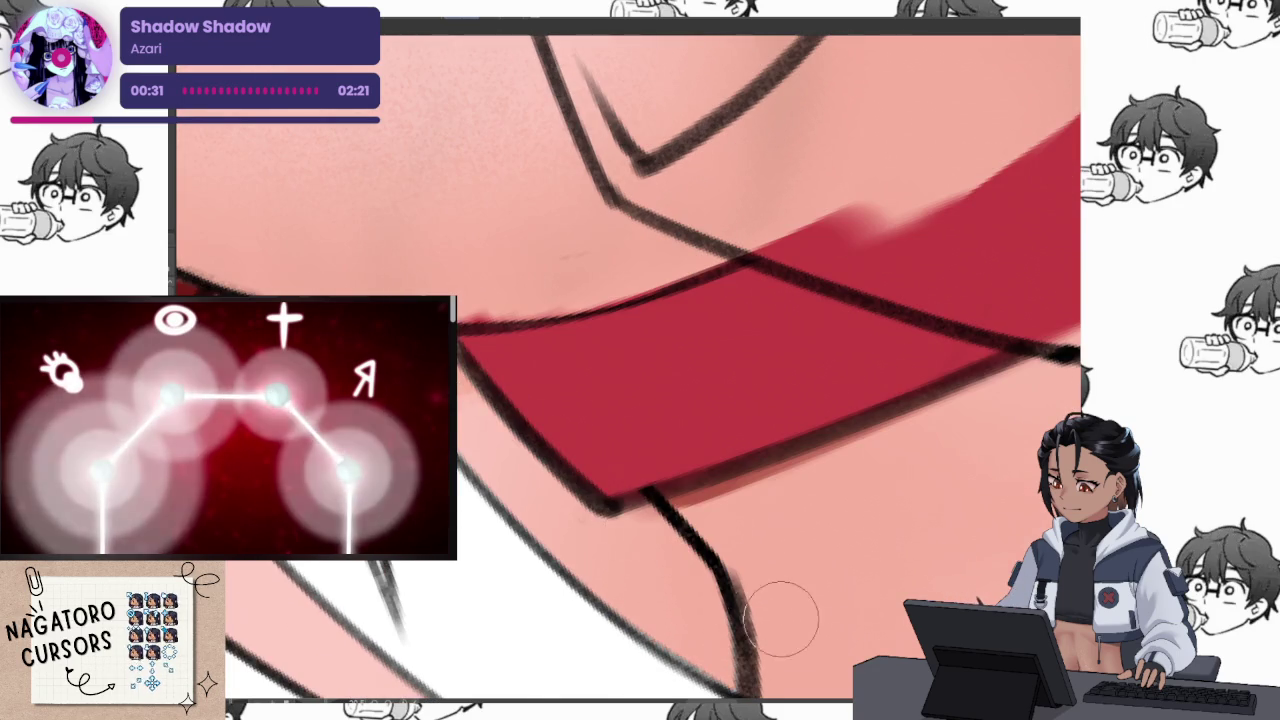
scroll(700, 550, "down", 3)
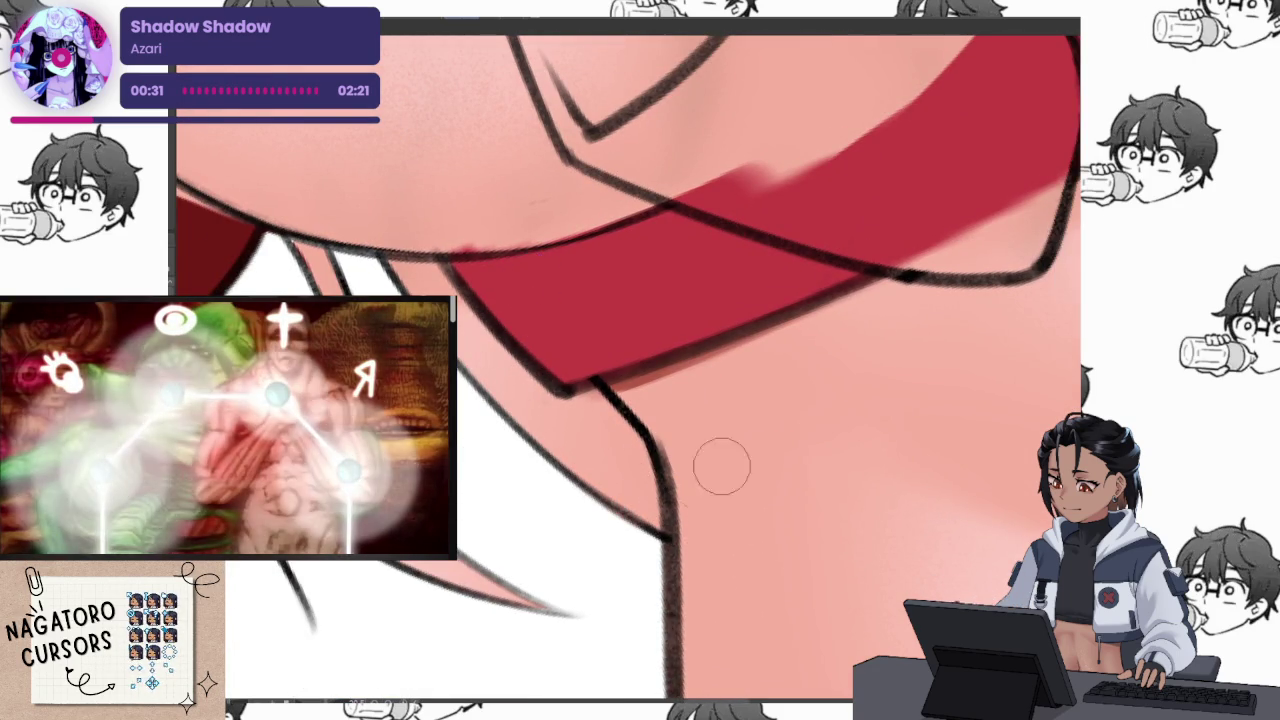
scroll(701, 483, "down", 5)
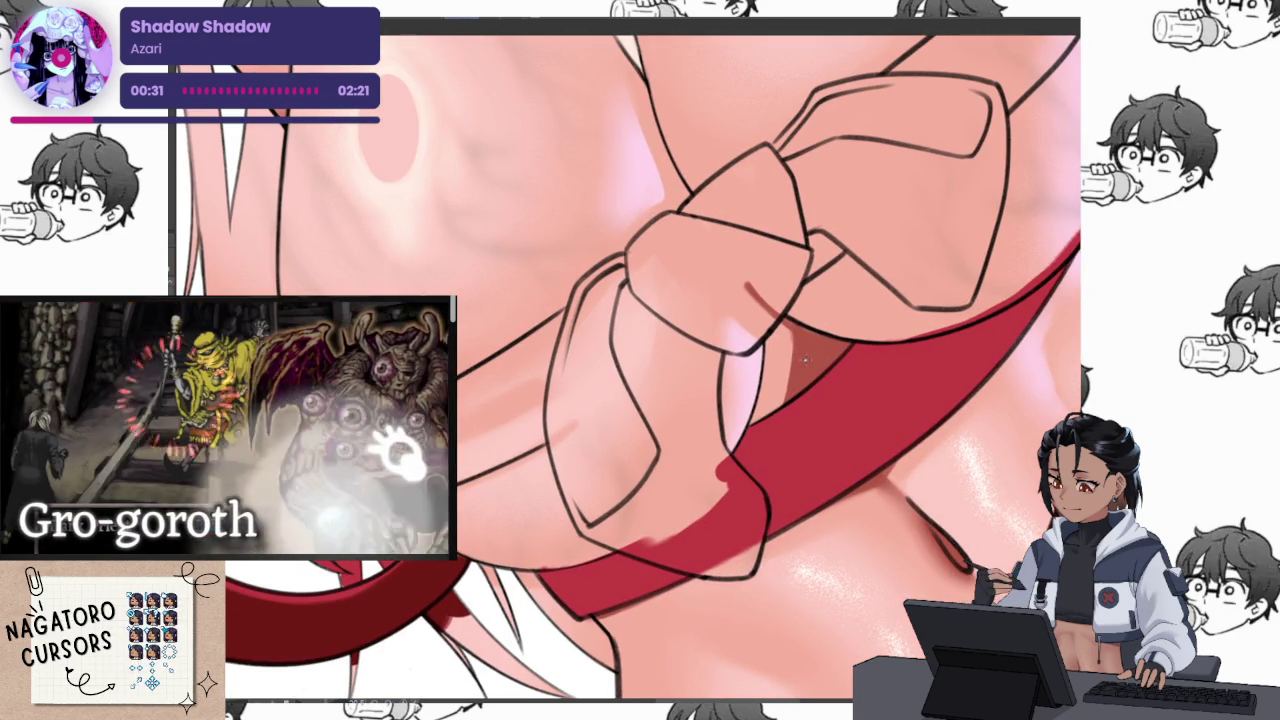
scroll(807, 353, "up", 3)
mouse_move(780, 318)
left_mouse_down()
mouse_move(758, 352)
mouse_move(724, 497)
left_mouse_up()
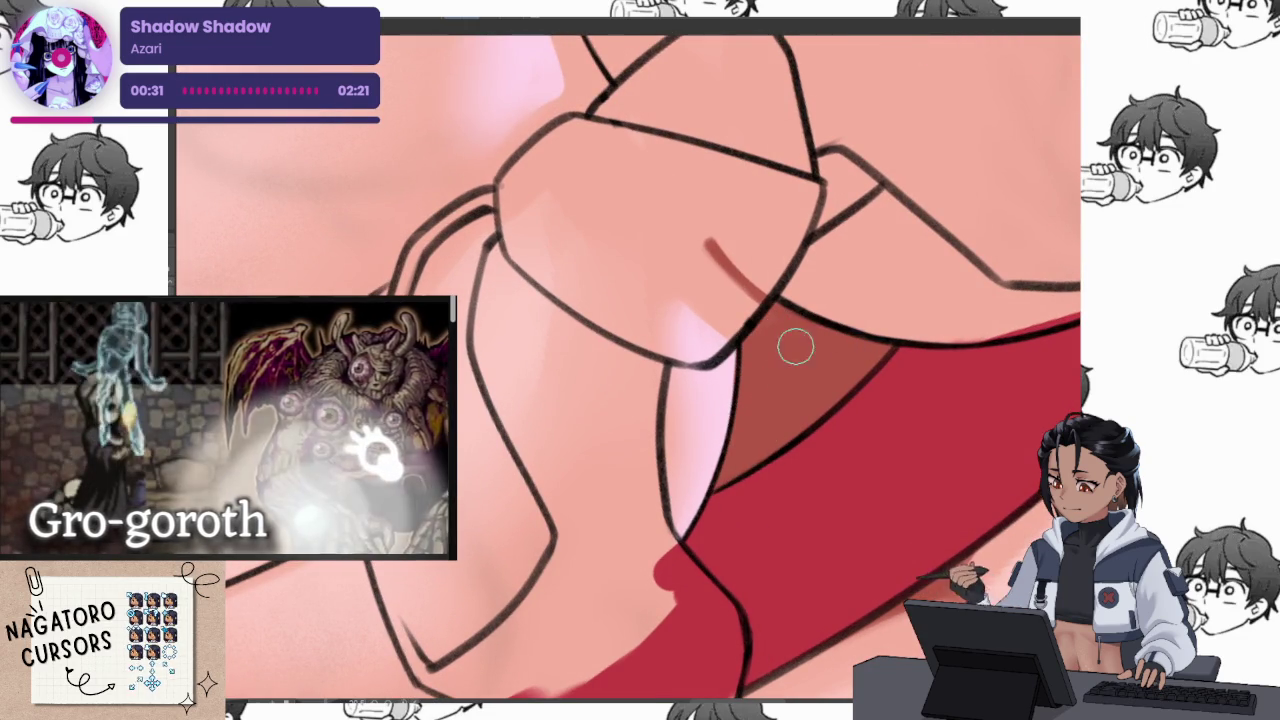
scroll(788, 360, "down", 5)
scroll(818, 398, "down", 2)
scroll(818, 398, "up", 2)
scroll(818, 398, "up", 4)
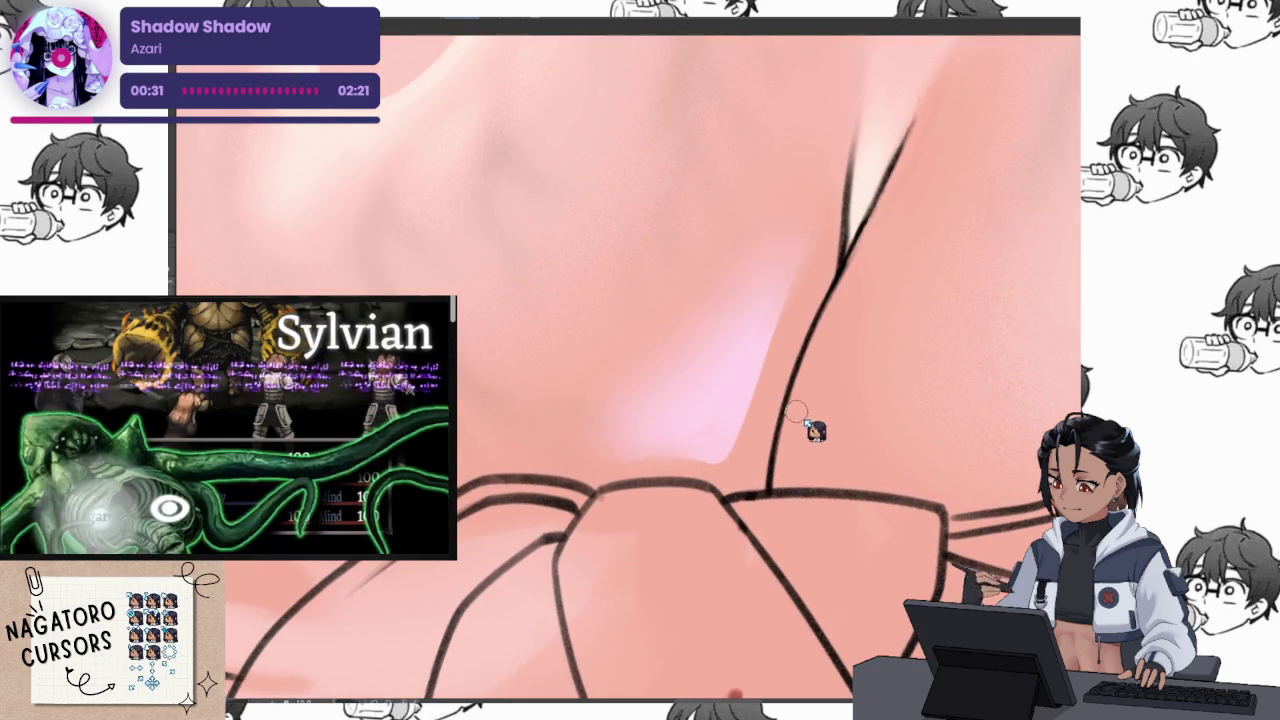
scroll(757, 488, "down", 3)
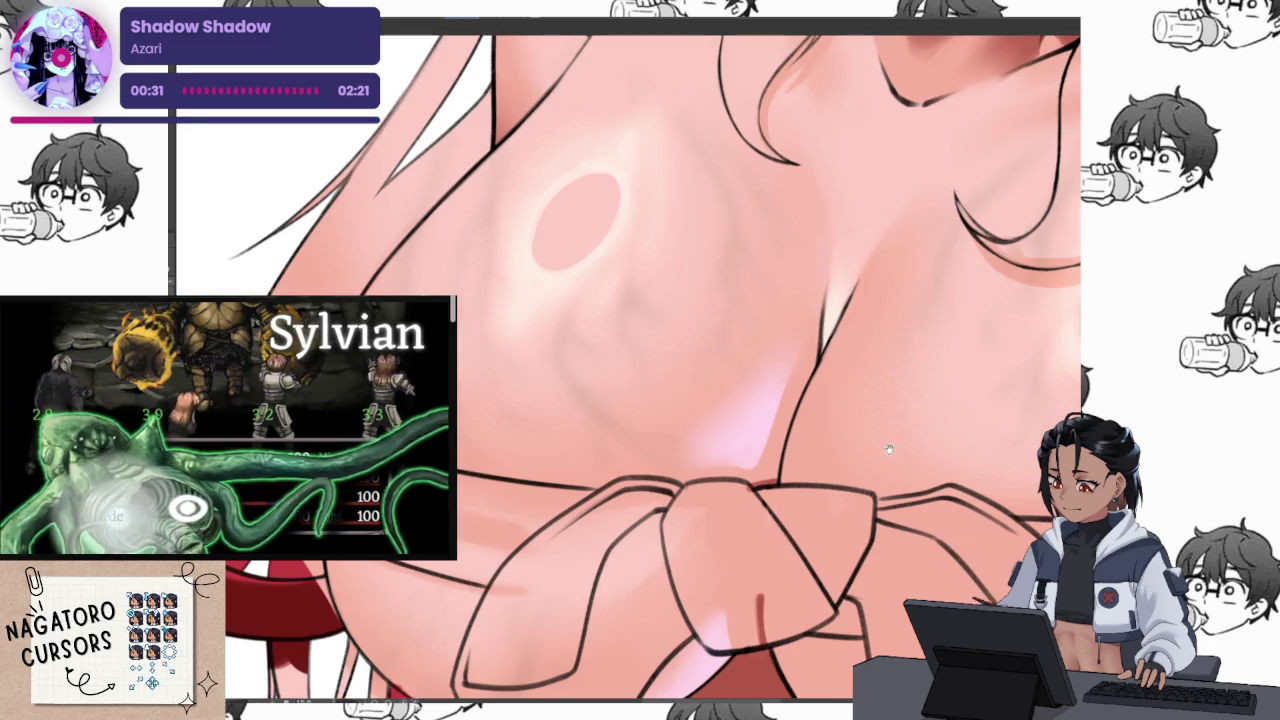